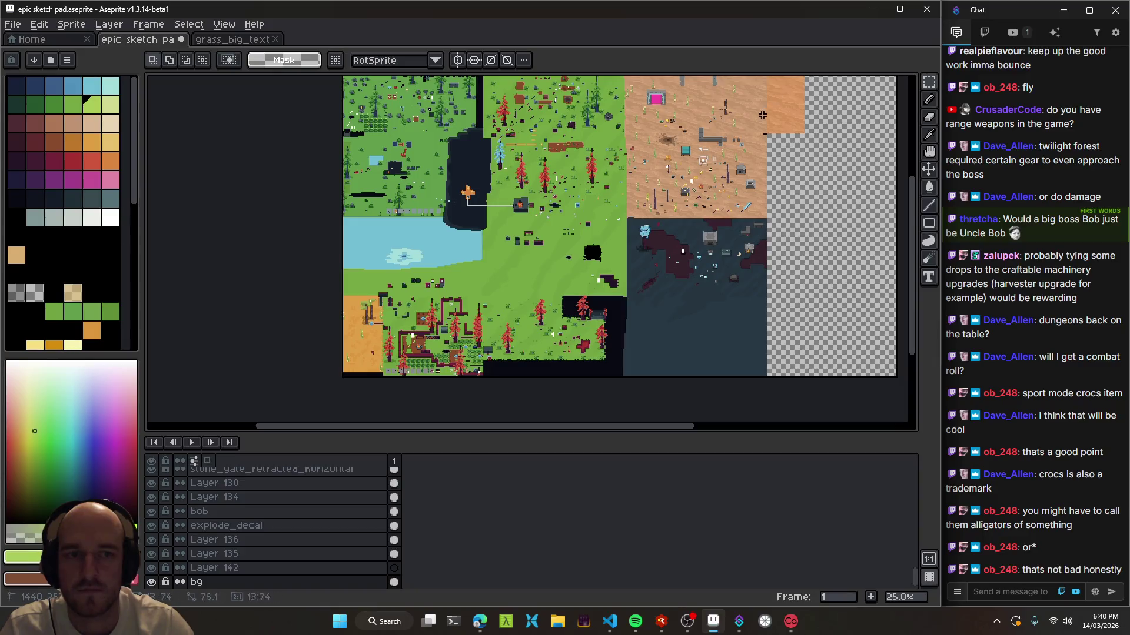
# - Marquee-select the plain orange sand block, clearing a stray selection first
pyautogui.moveTo(764, 135); pyautogui.dragTo(812, 153)
pyautogui.scroll(2, 609, 256)
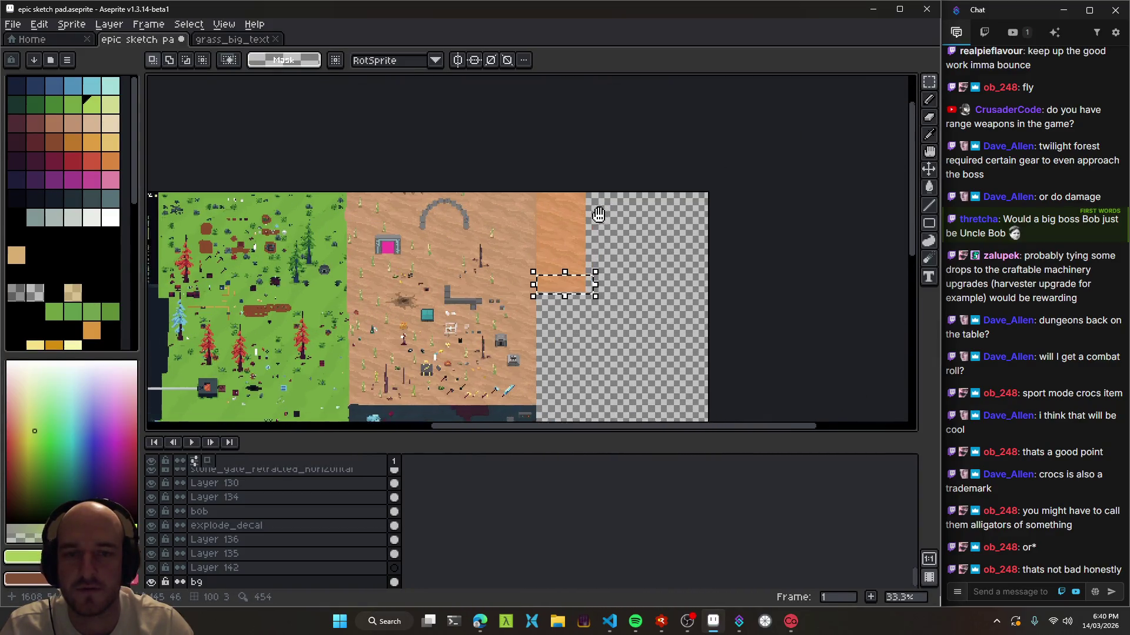
pyautogui.scroll(2, 527, 286)
pyautogui.click(445, 389)
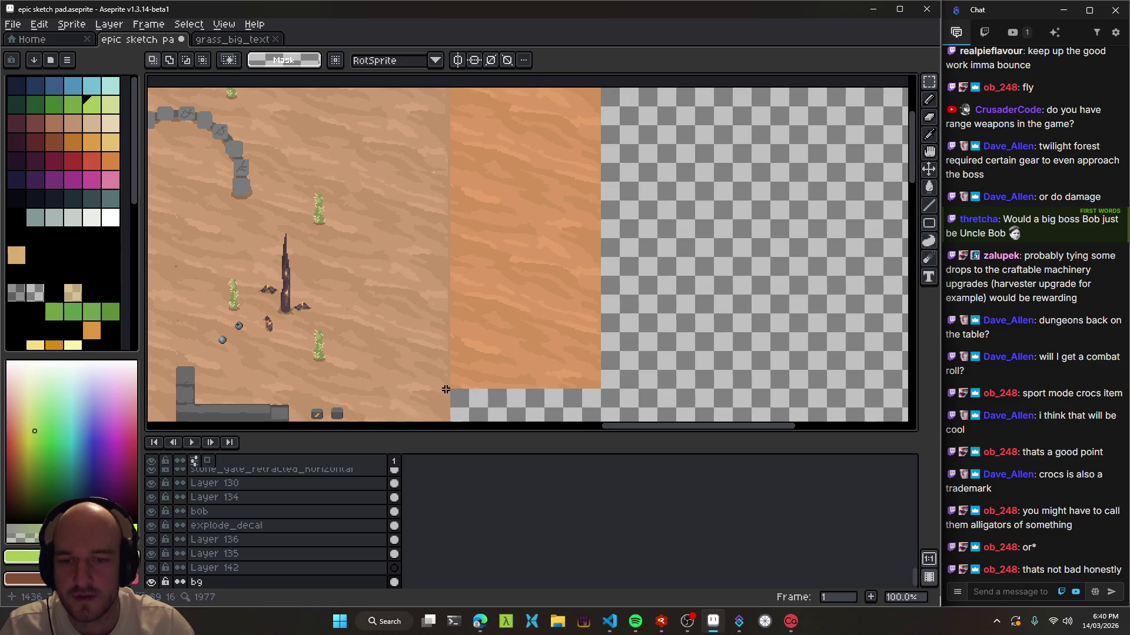
pyautogui.moveTo(450, 391); pyautogui.dragTo(659, 88)
pyautogui.scroll(1, 437, 193)
pyautogui.scroll(-2, 464, 181)
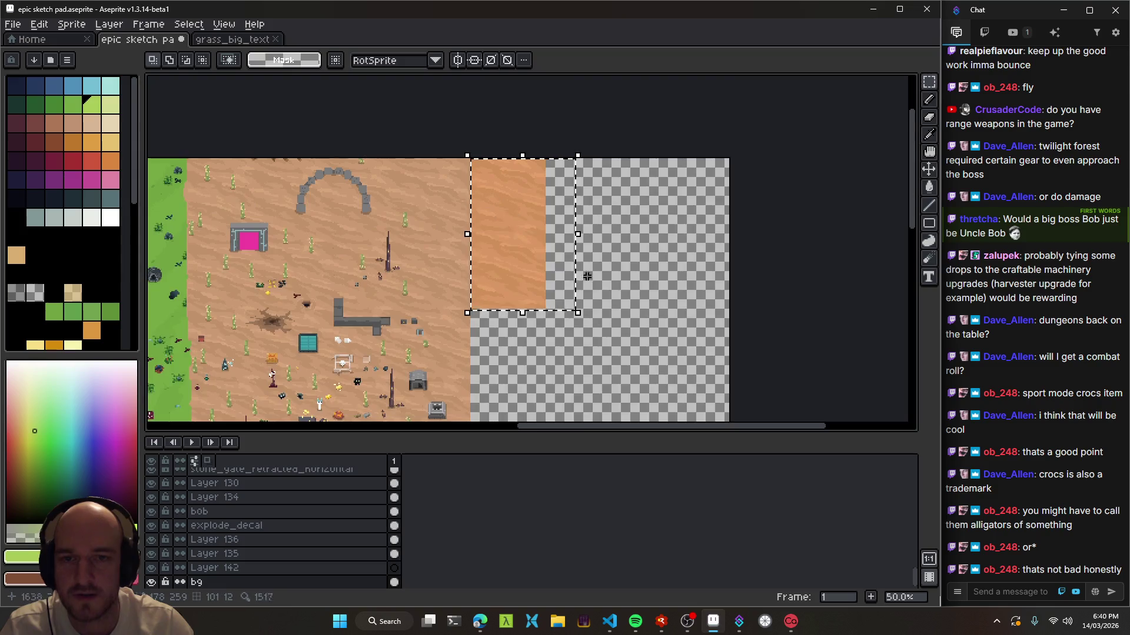
# - Move the sand block down into the empty area, align it with the tiles, and commit it
pyautogui.click(575, 263)
pyautogui.moveTo(575, 263); pyautogui.dragTo(585, 244)
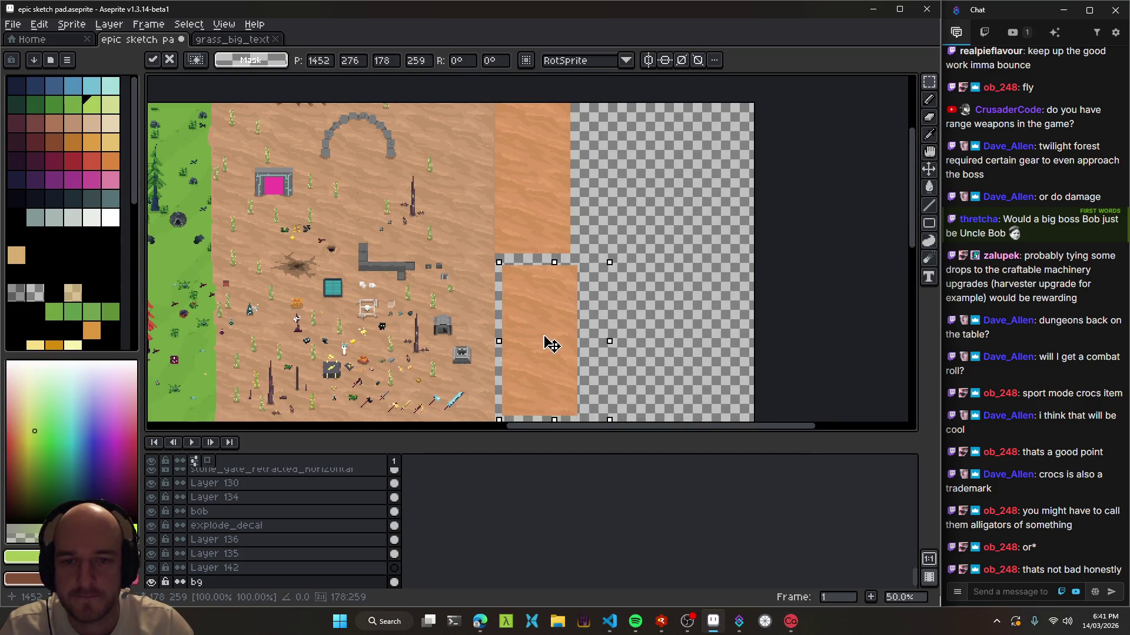
pyautogui.scroll(2, 559, 194)
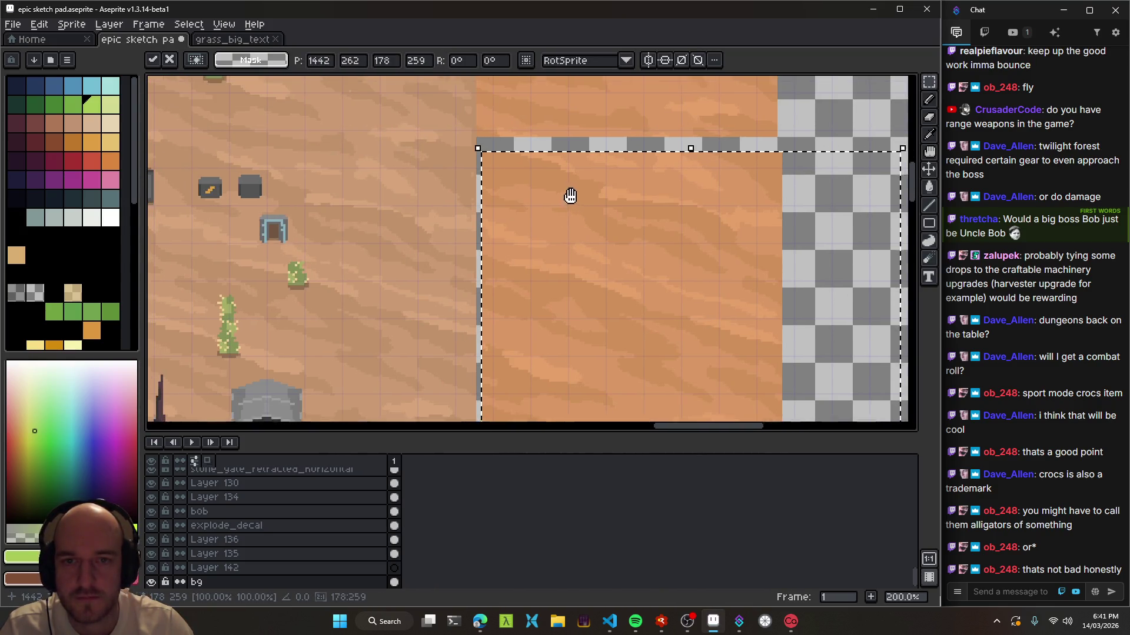
pyautogui.moveTo(570, 206); pyautogui.dragTo(565, 197)
pyautogui.scroll(-2, 583, 236)
pyautogui.scroll(-1, 529, 273)
pyautogui.moveTo(504, 316); pyautogui.dragTo(554, 334)
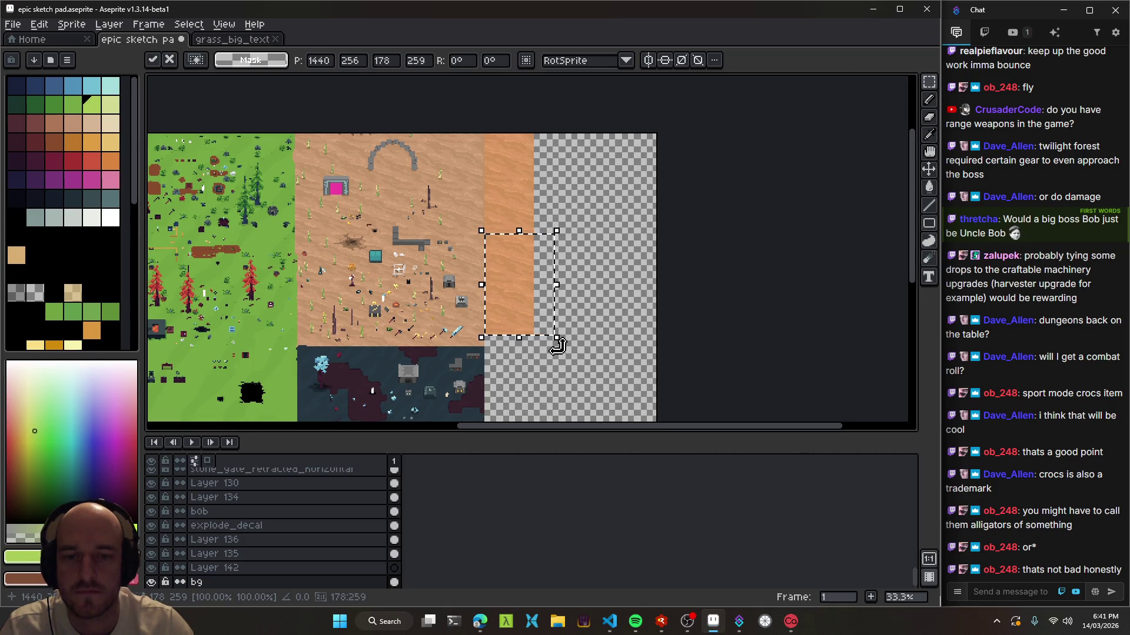
pyautogui.hotkey('ctrl', 'd')
pyautogui.press('1')
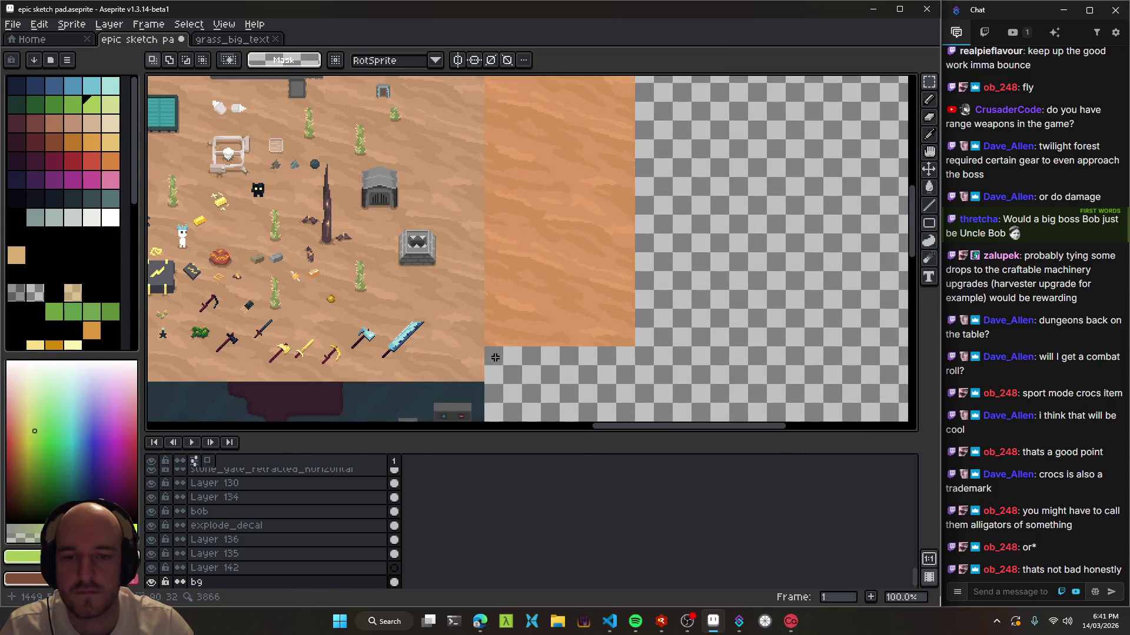
# - Select the 250×517 sand strip and drag it about 84 px right to x 1569
pyautogui.scroll(-2, 495, 358)
pyautogui.scroll(2, 528, 349)
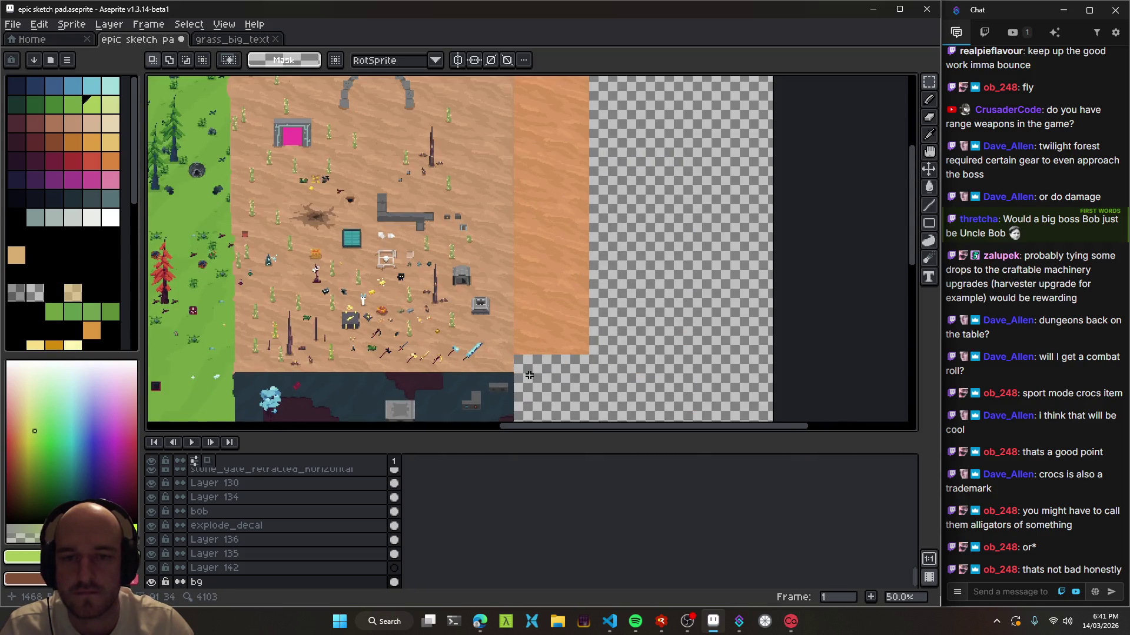
pyautogui.scroll(3, 533, 350)
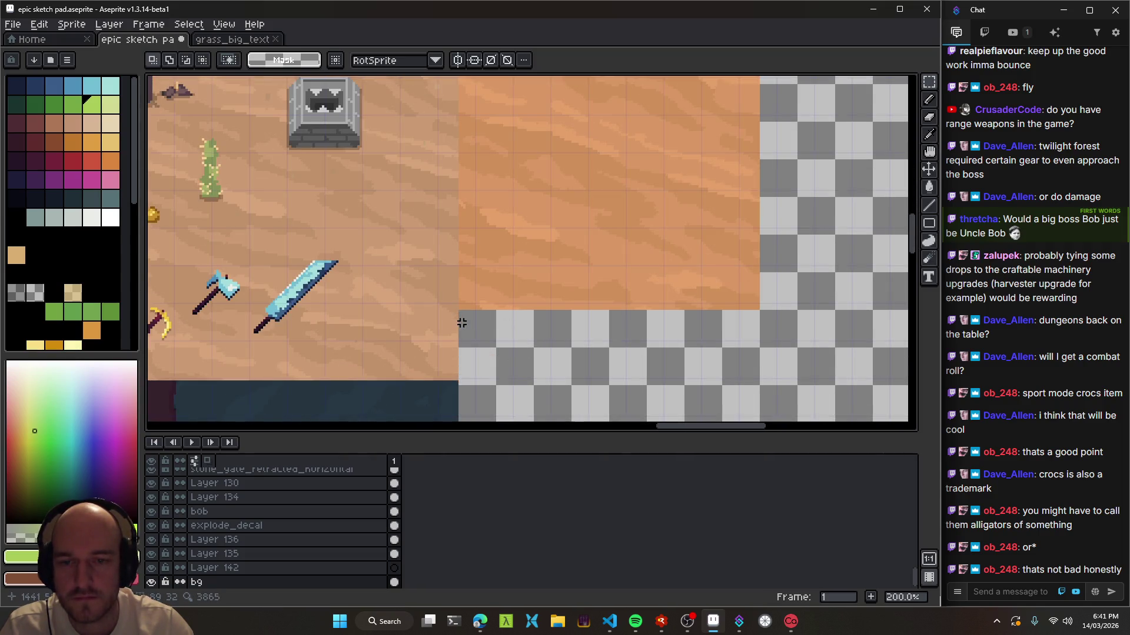
pyautogui.scroll(-1, 460, 320)
pyautogui.scroll(-2, 459, 320)
pyautogui.moveTo(460, 320); pyautogui.dragTo(557, 95)
pyautogui.moveTo(503, 213); pyautogui.dragTo(555, 210)
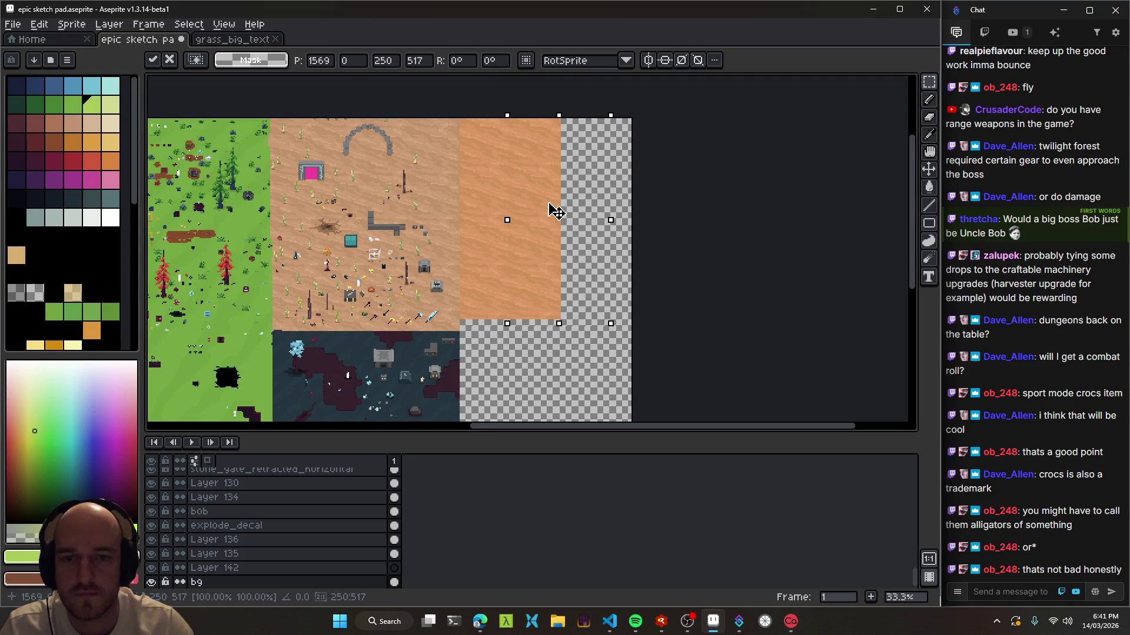
# - Nudge the sand strip one pixel left and commit its position
pyautogui.scroll(2, 506, 303)
pyautogui.moveTo(509, 303); pyautogui.dragTo(509, 303)
pyautogui.scroll(1, 522, 337)
pyautogui.scroll(2, 549, 151)
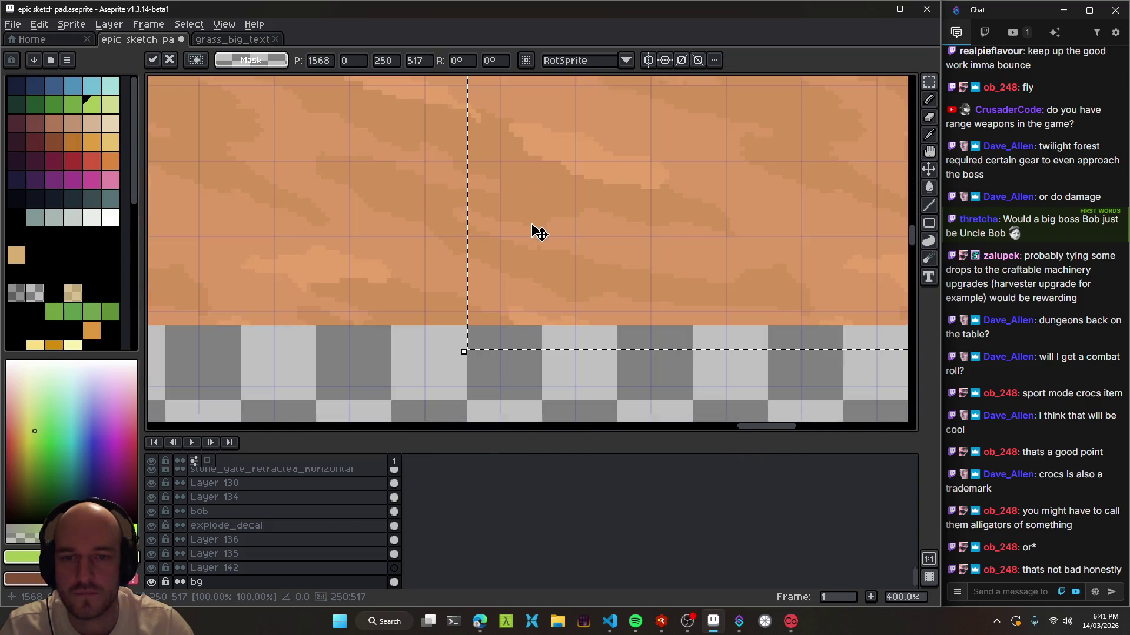
pyautogui.scroll(-3, 542, 231)
pyautogui.scroll(-1, 553, 238)
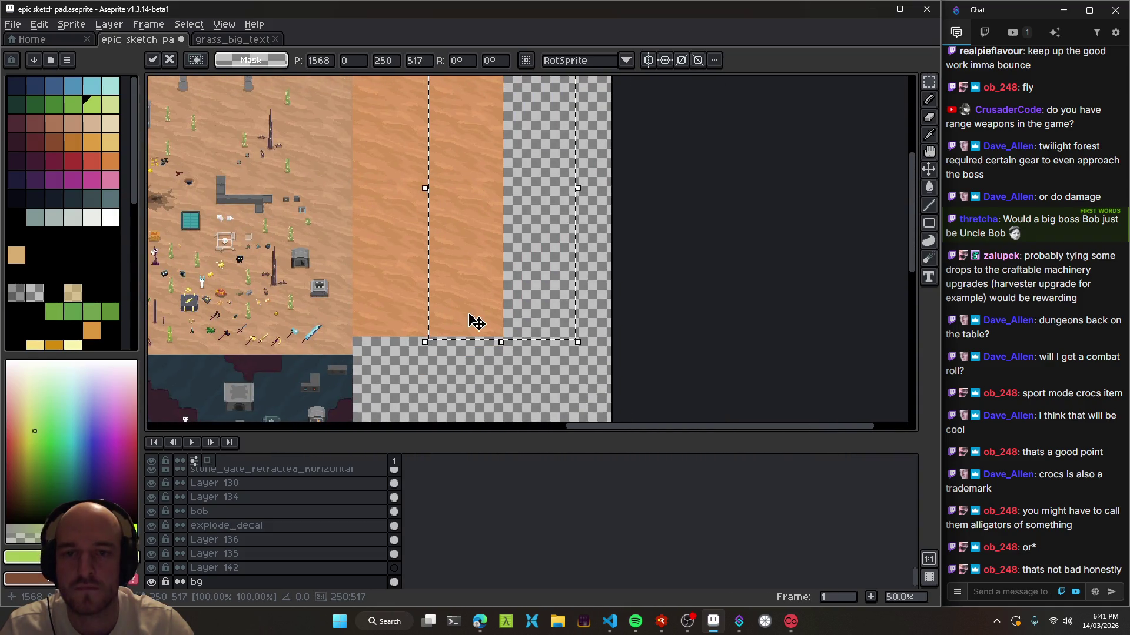
pyautogui.scroll(1, 505, 306)
pyautogui.hotkey('ctrl', 'd')
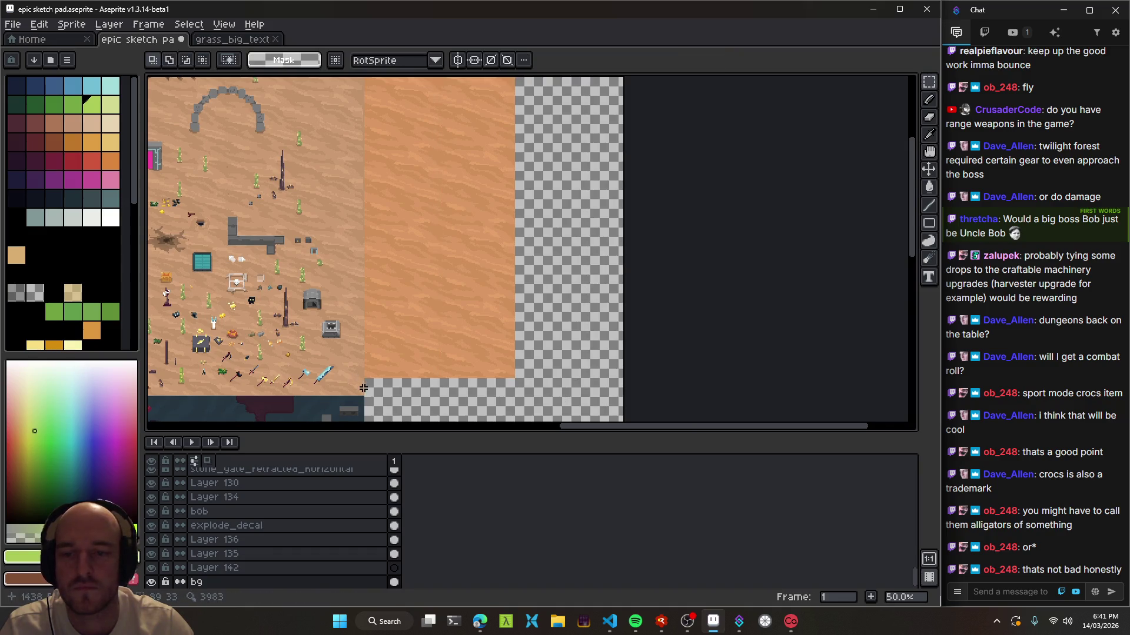
# - Paste a copy of the sand block and drag it over the empty area
pyautogui.scroll(1, 364, 386)
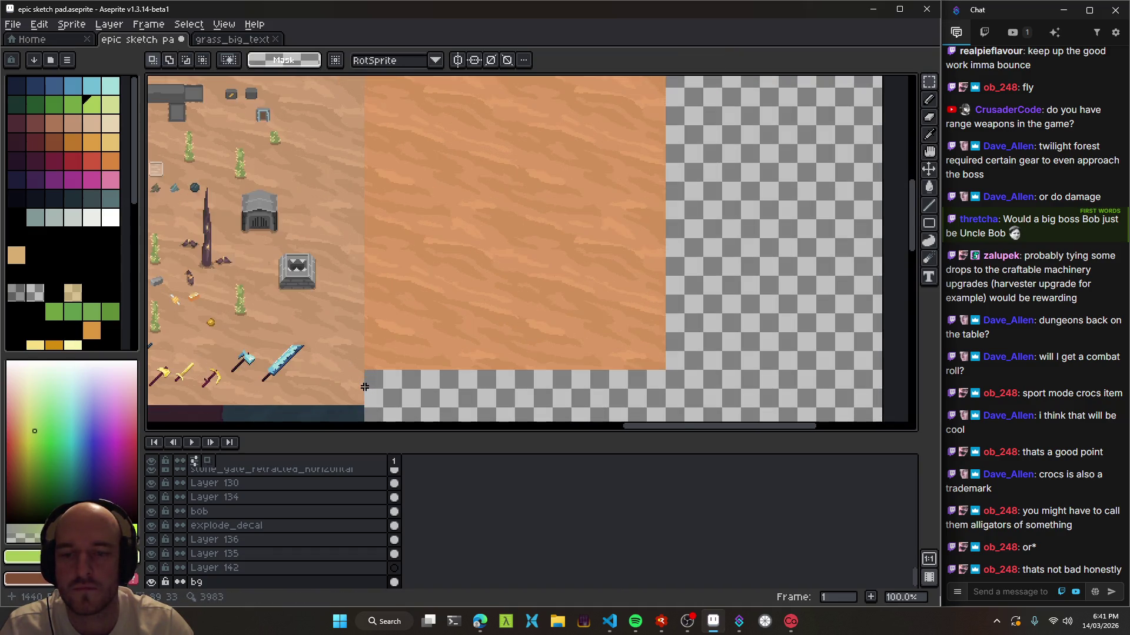
pyautogui.scroll(1, 364, 386)
pyautogui.scroll(2, 364, 386)
pyautogui.scroll(-4, 359, 382)
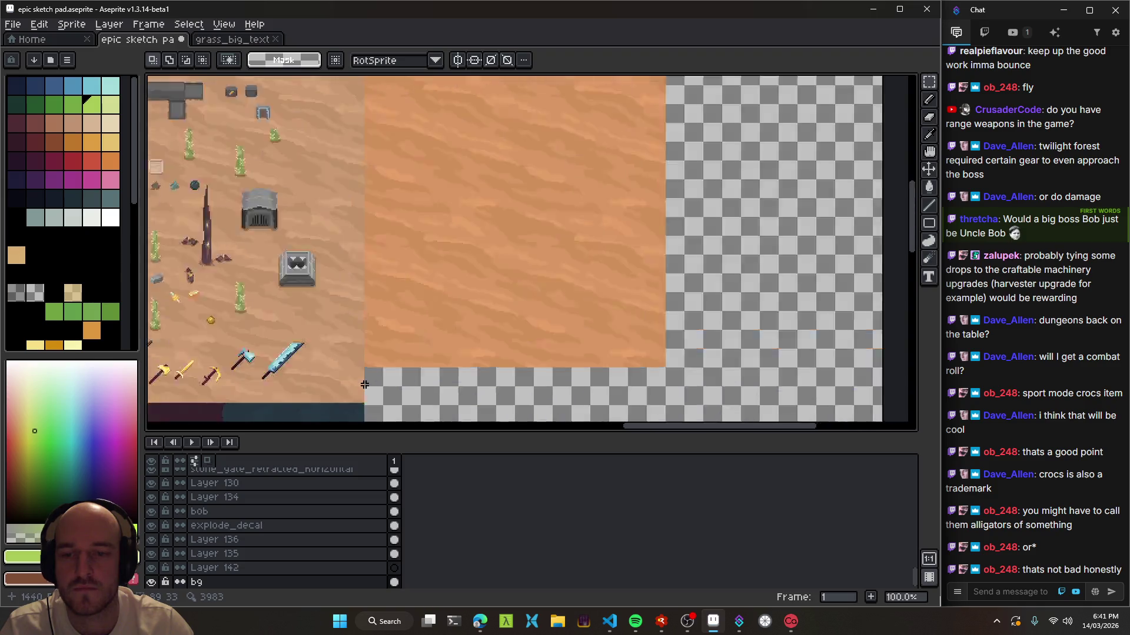
pyautogui.scroll(-2, 388, 336)
pyautogui.scroll(-1, 421, 292)
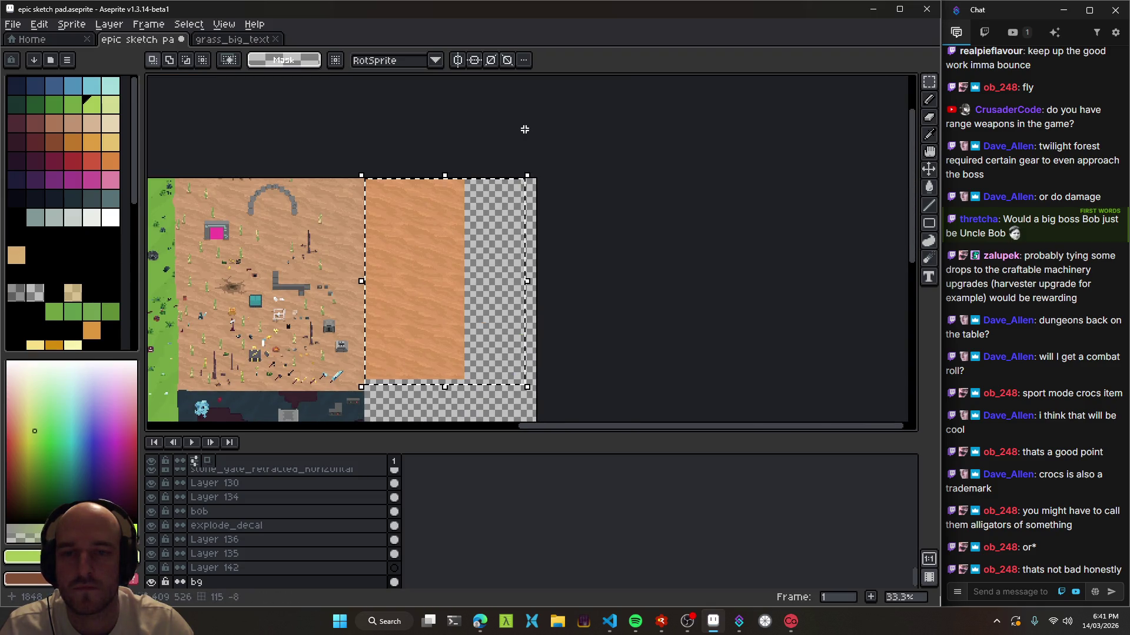
pyautogui.hotkey('ctrl', 'v')
pyautogui.moveTo(429, 270); pyautogui.dragTo(533, 271)
# - Nudge the pasted 409×526 sand left and up to x 1696, y 0, closing the seam
pyautogui.scroll(2, 530, 271)
pyautogui.scroll(1, 514, 284)
pyautogui.press('Left')
pyautogui.press('Left')
pyautogui.press('Up')
pyautogui.press('Up')
pyautogui.press('Up')
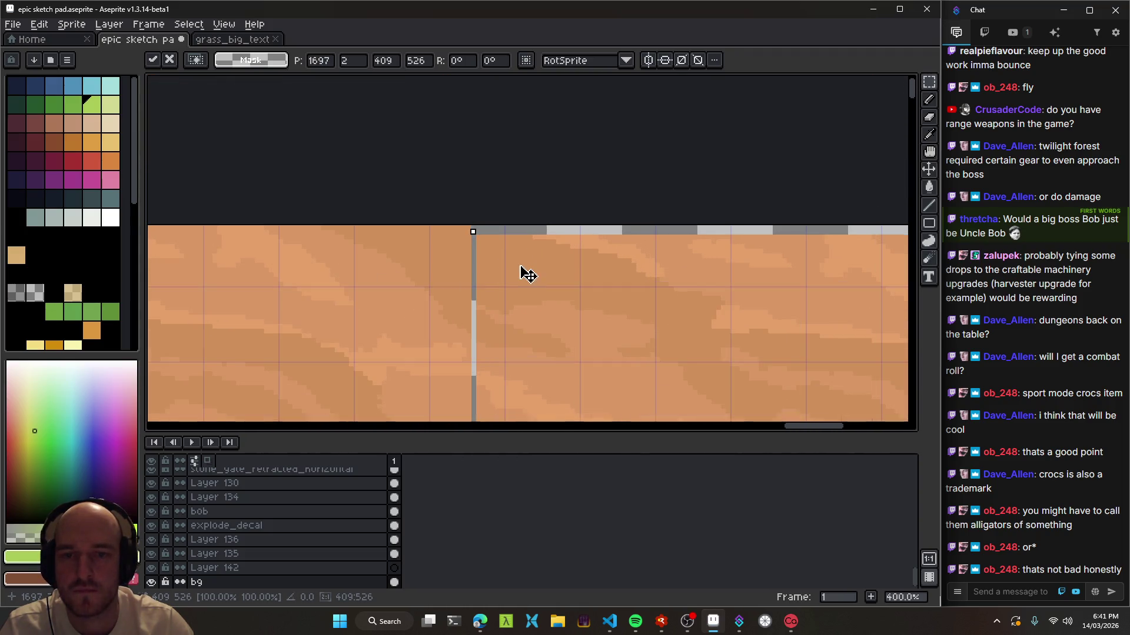
pyautogui.scroll(2, 517, 258)
pyautogui.scroll(-1, 524, 263)
pyautogui.scroll(-1, 521, 265)
pyautogui.press('Return')
# - Hide the interface to view the canvas alone
pyautogui.scroll(-2, 521, 259)
pyautogui.scroll(-1, 525, 211)
pyautogui.scroll(1, 418, 169)
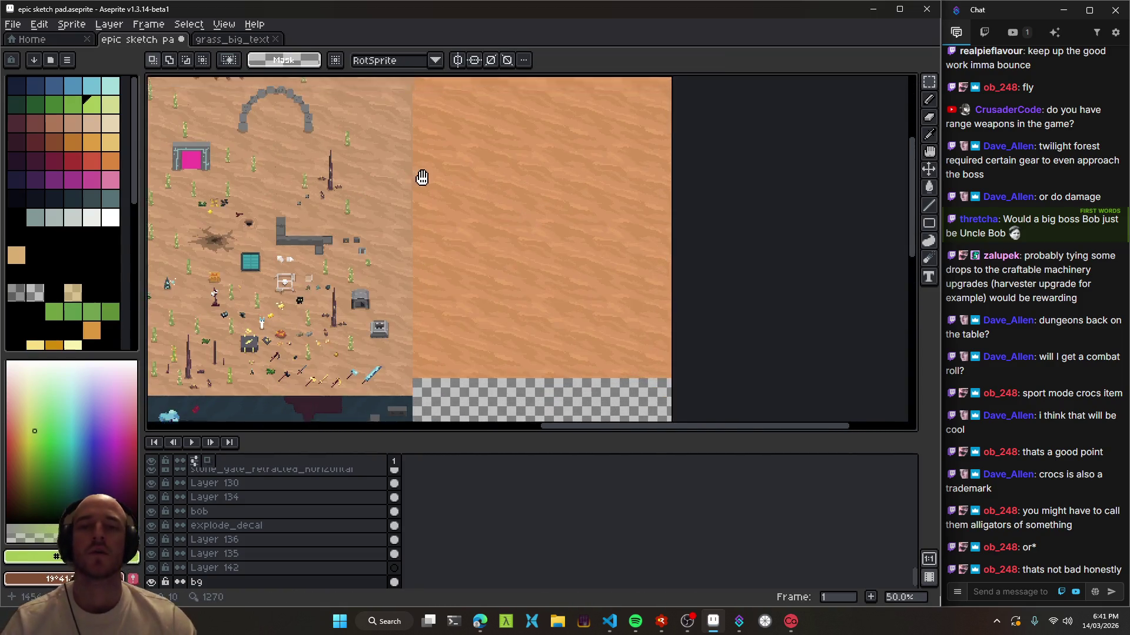
pyautogui.scroll(1, 382, 188)
pyautogui.scroll(1, 315, 214)
pyautogui.scroll(-1, 502, 155)
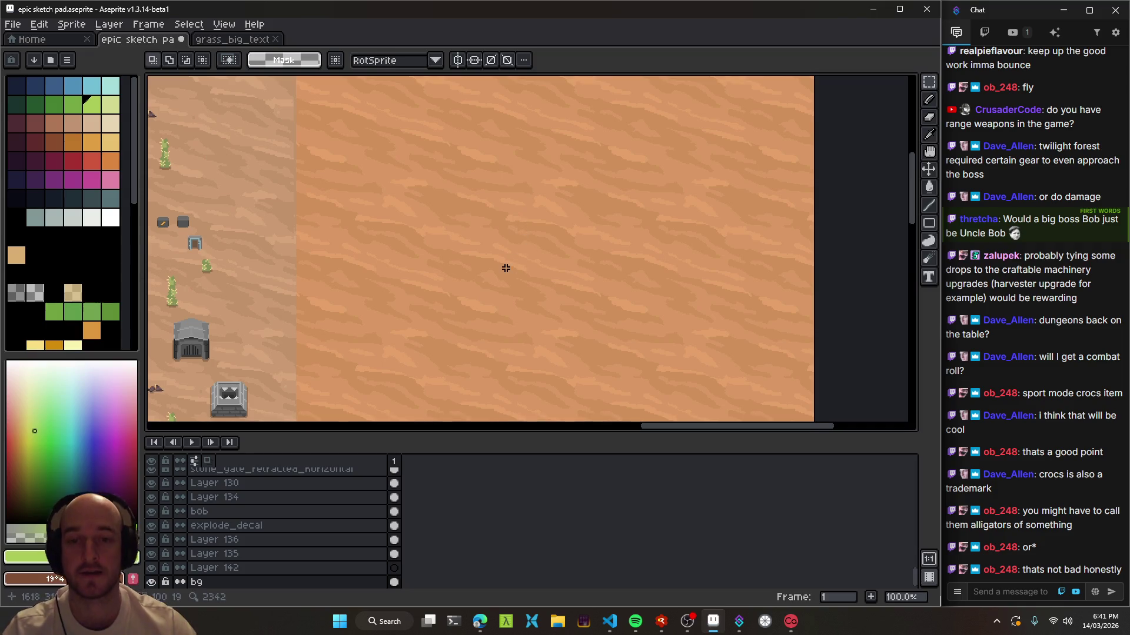
pyautogui.press('Tab')
pyautogui.scroll(-1, 399, 262)
pyautogui.scroll(-1, 546, 286)
pyautogui.scroll(1, 611, 272)
pyautogui.scroll(1, 592, 296)
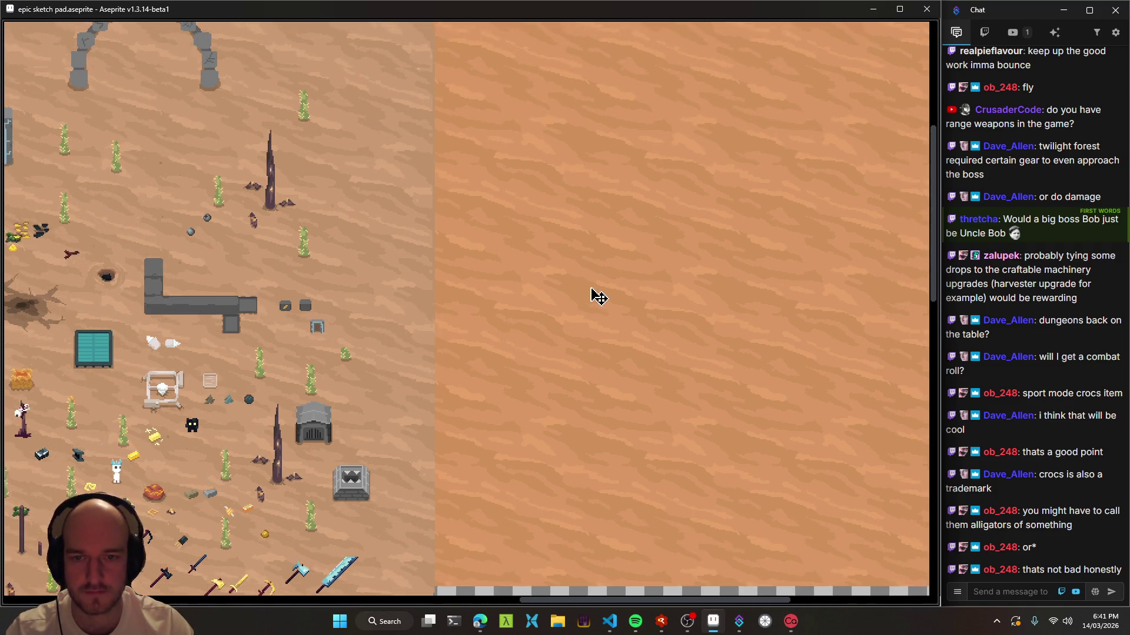
# - Restore the interface and shrink the timeline to enlarge the canvas area
pyautogui.scroll(-1, 591, 295)
pyautogui.scroll(1, 597, 277)
pyautogui.moveTo(585, 294); pyautogui.dragTo(457, 336)
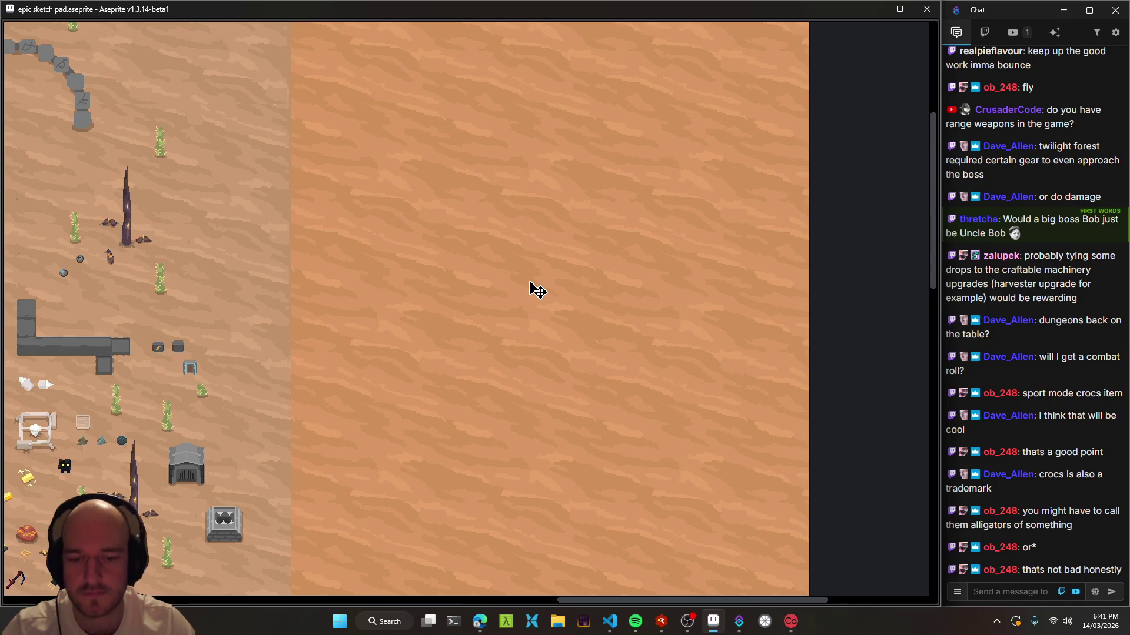
pyautogui.press('Tab')
pyautogui.scroll(1, 535, 277)
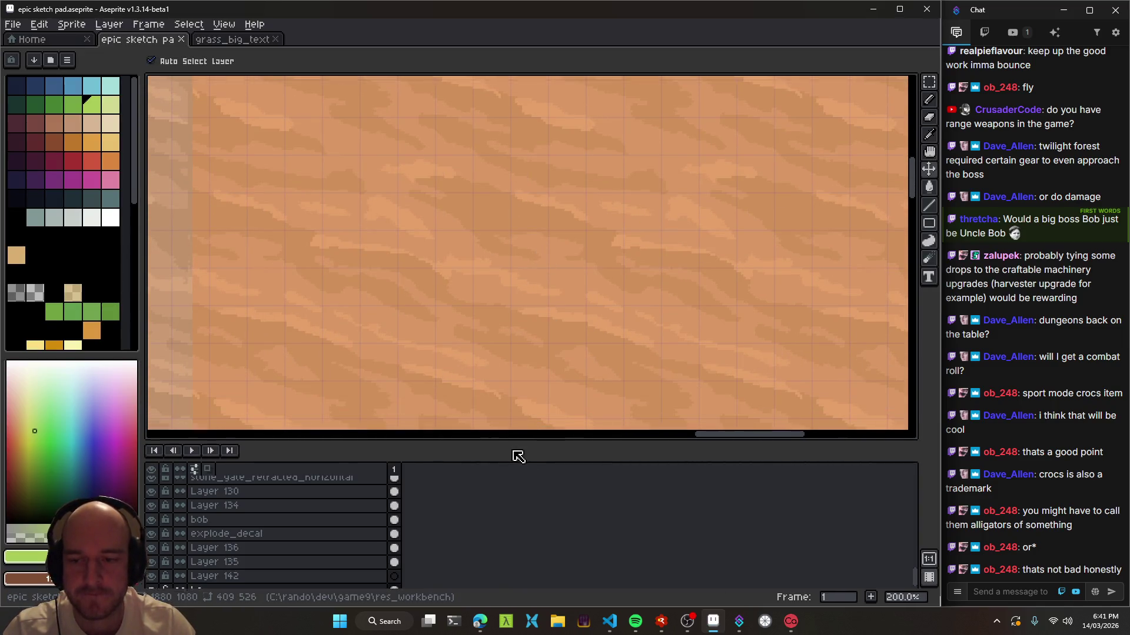
pyautogui.moveTo(517, 452); pyautogui.dragTo(517, 507)
# - Save the sketch pad and pan across the map to centre on the new sand area
pyautogui.scroll(-2, 585, 351)
pyautogui.scroll(1, 429, 252)
pyautogui.hotkey('ctrl', 's')
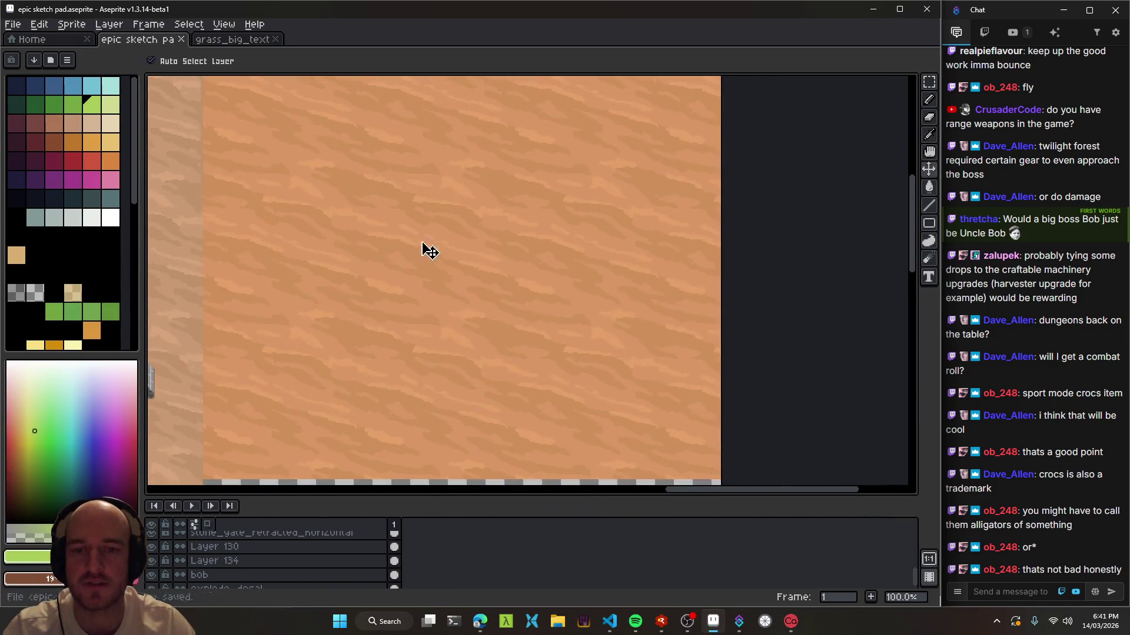
pyautogui.moveTo(429, 251); pyautogui.dragTo(593, 379)
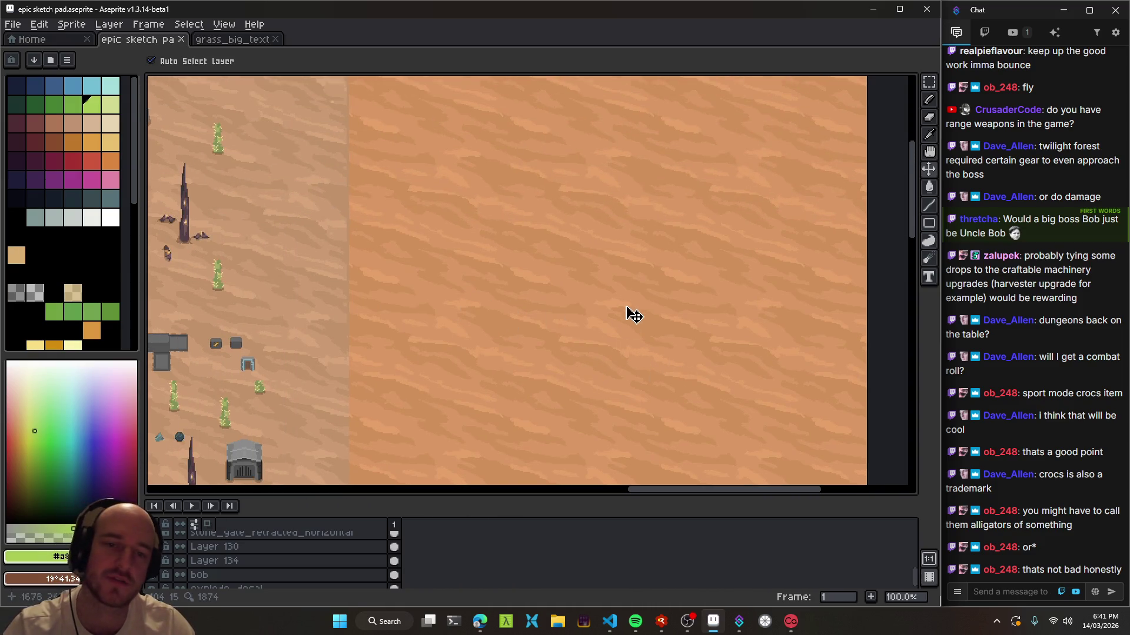
pyautogui.scroll(-1, 633, 315)
pyautogui.moveTo(570, 313); pyautogui.dragTo(645, 300)
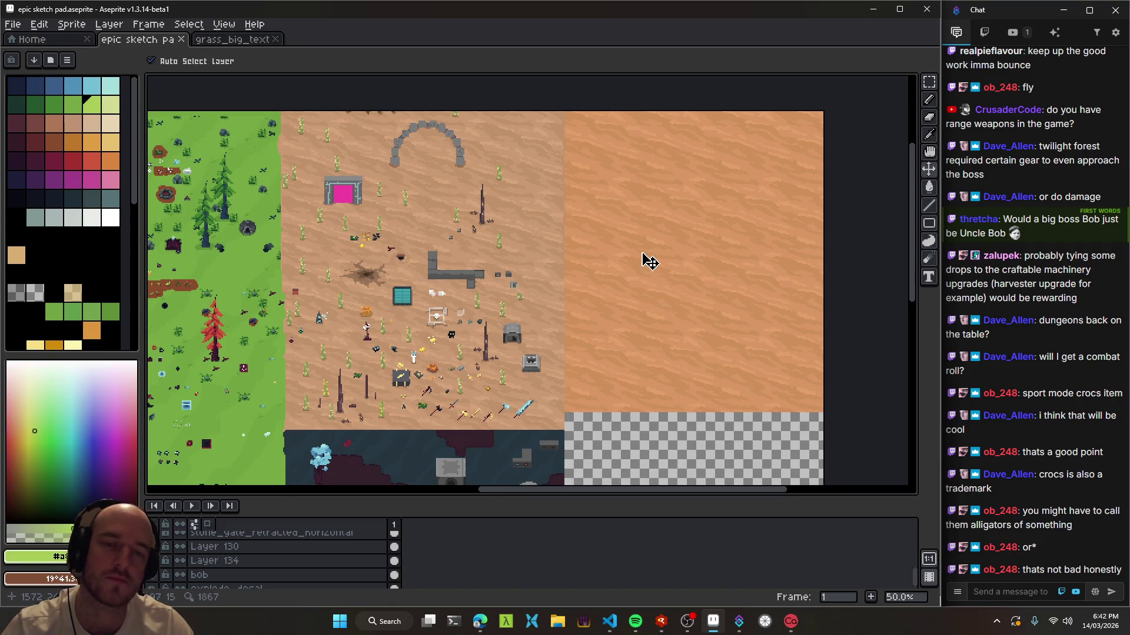
pyautogui.moveTo(668, 290); pyautogui.dragTo(540, 257)
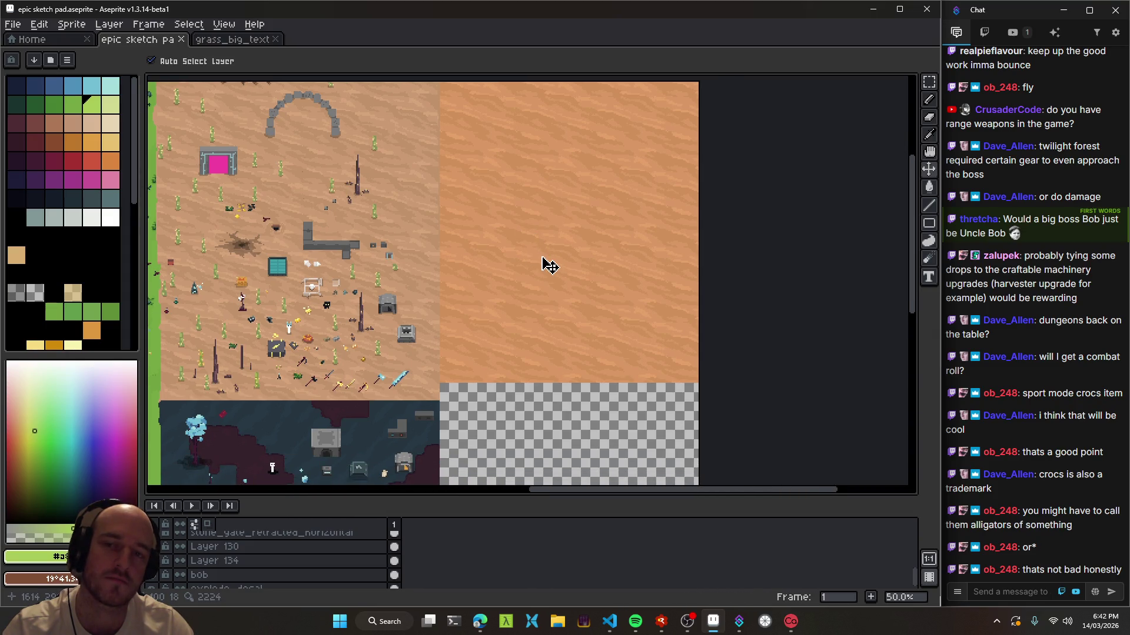
pyautogui.moveTo(541, 263); pyautogui.dragTo(509, 278)
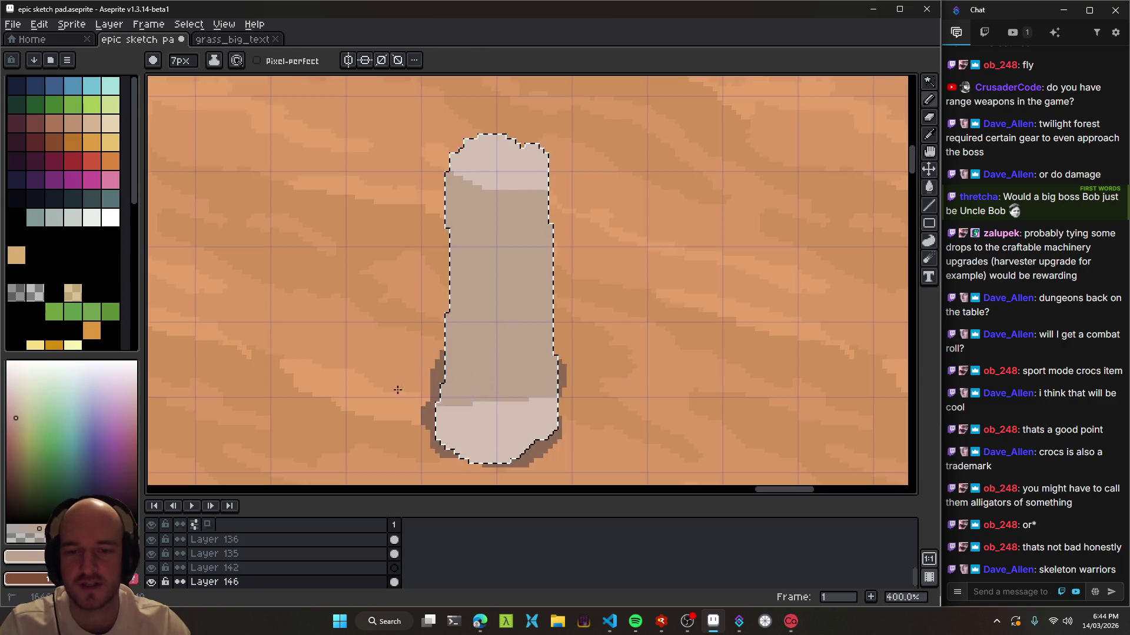
# - Sample a shade colour from the worm, undo the last stroke, and switch to the Pencil
pyautogui.press('alt')
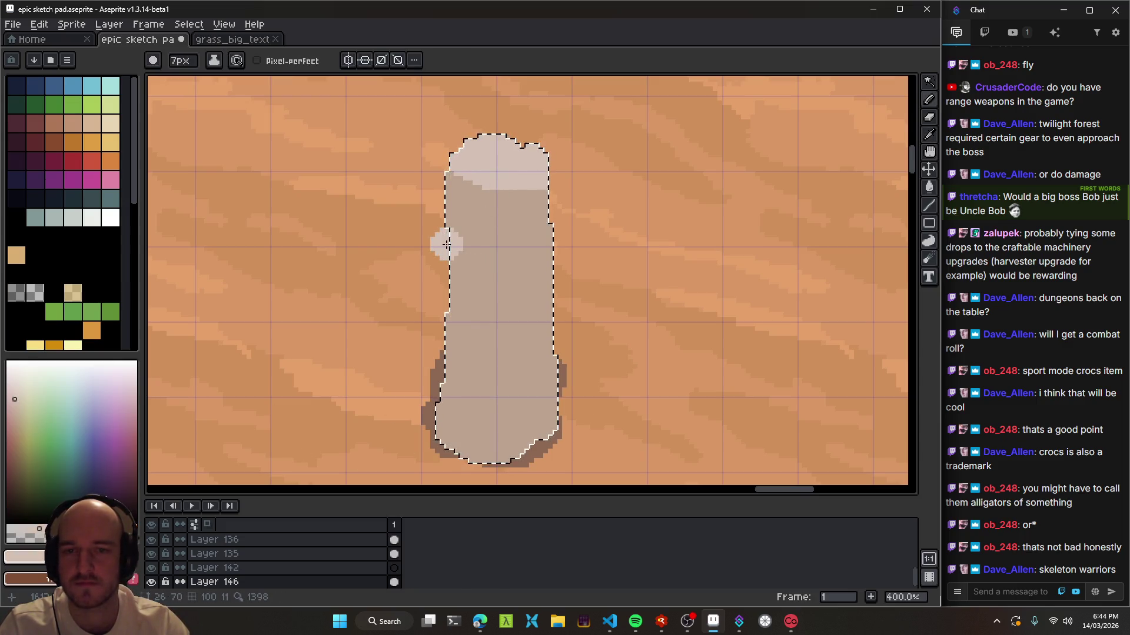
pyautogui.keyDown('alt'); pyautogui.click(488, 221); pyautogui.keyUp('alt')
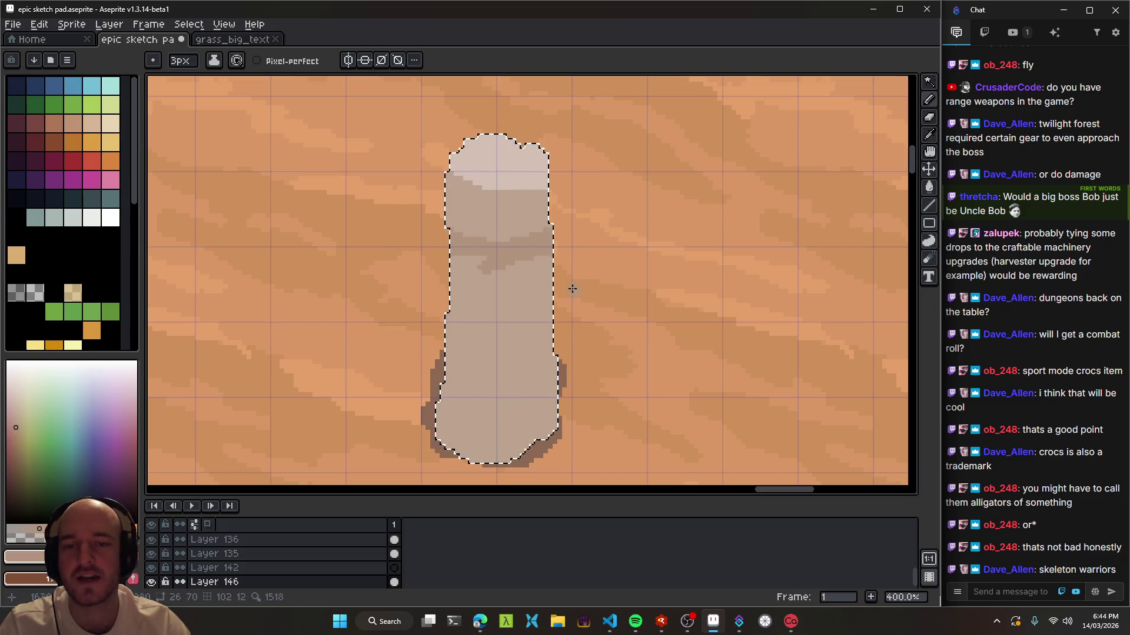
pyautogui.scroll(-1, 573, 287)
pyautogui.scroll(1, 550, 260)
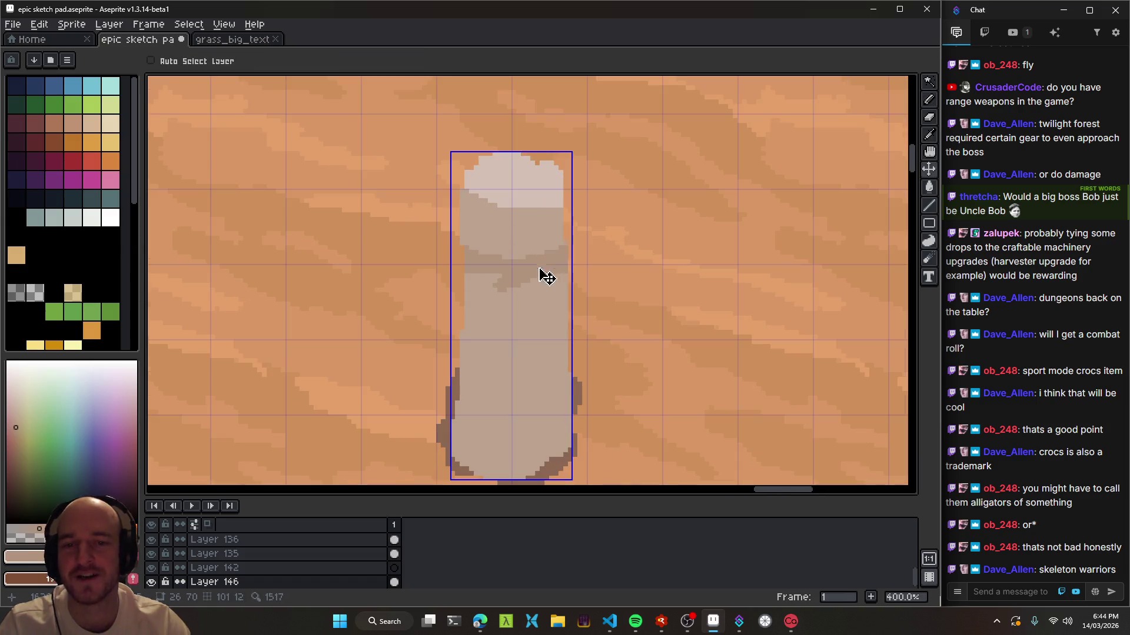
pyautogui.hotkey('ctrl', 'z')
pyautogui.press('b')
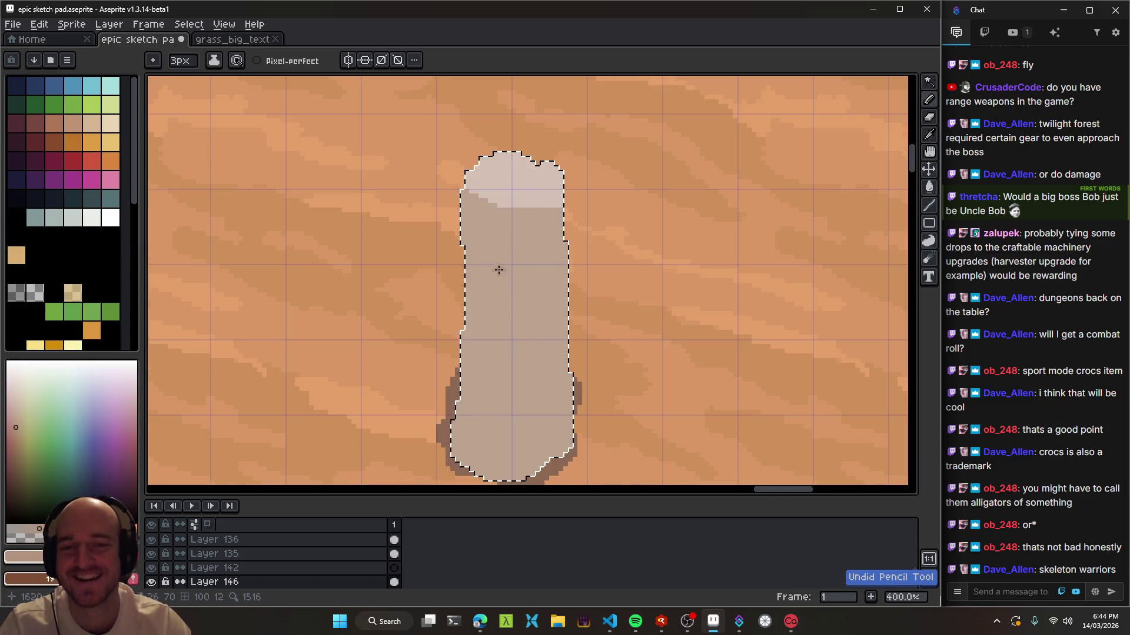
# - Select the worm's pixels and shade its bottom and left edges darker, then deselect
pyautogui.scroll(1, 488, 238)
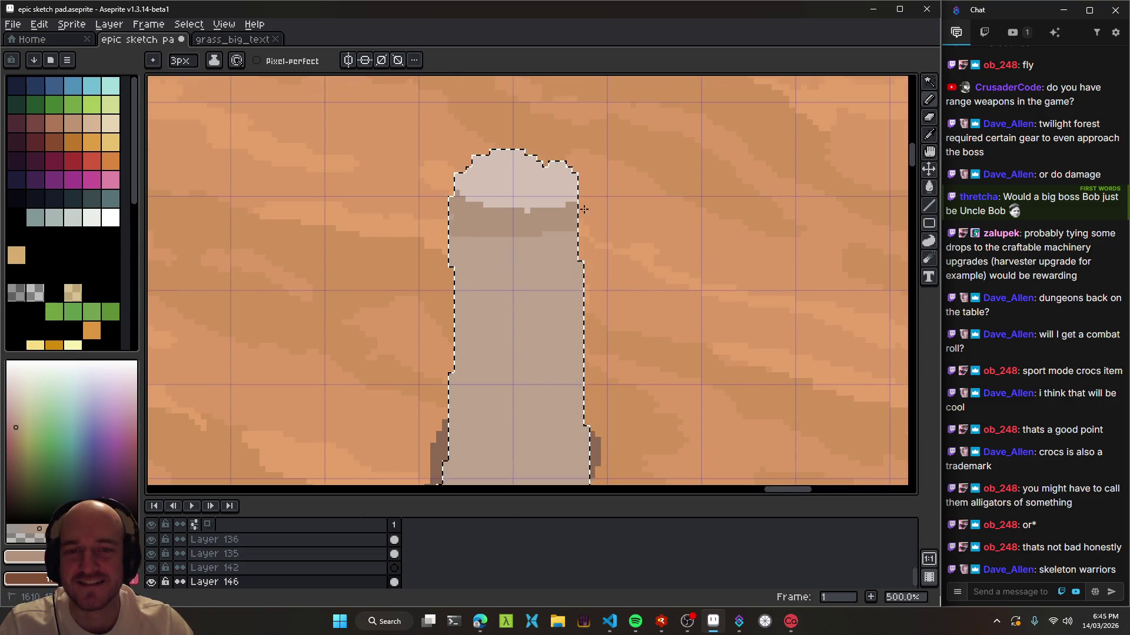
pyautogui.scroll(-1, 506, 241)
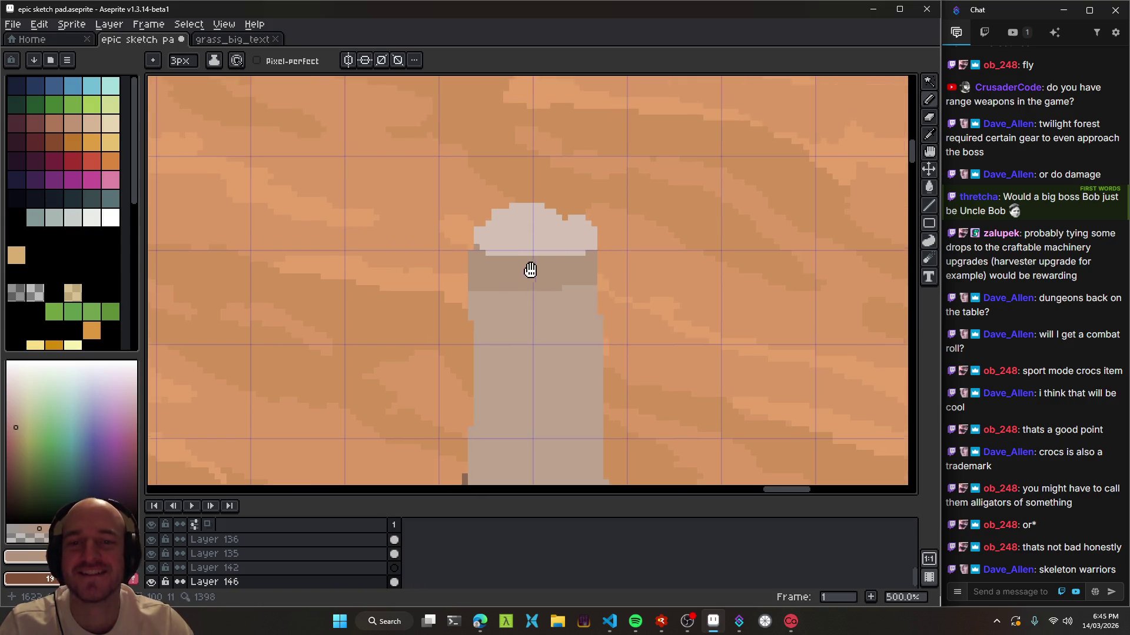
pyautogui.scroll(-1, 447, 221)
pyautogui.scroll(1, 521, 290)
pyautogui.scroll(1, 480, 204)
pyautogui.moveTo(479, 204); pyautogui.dragTo(509, 176)
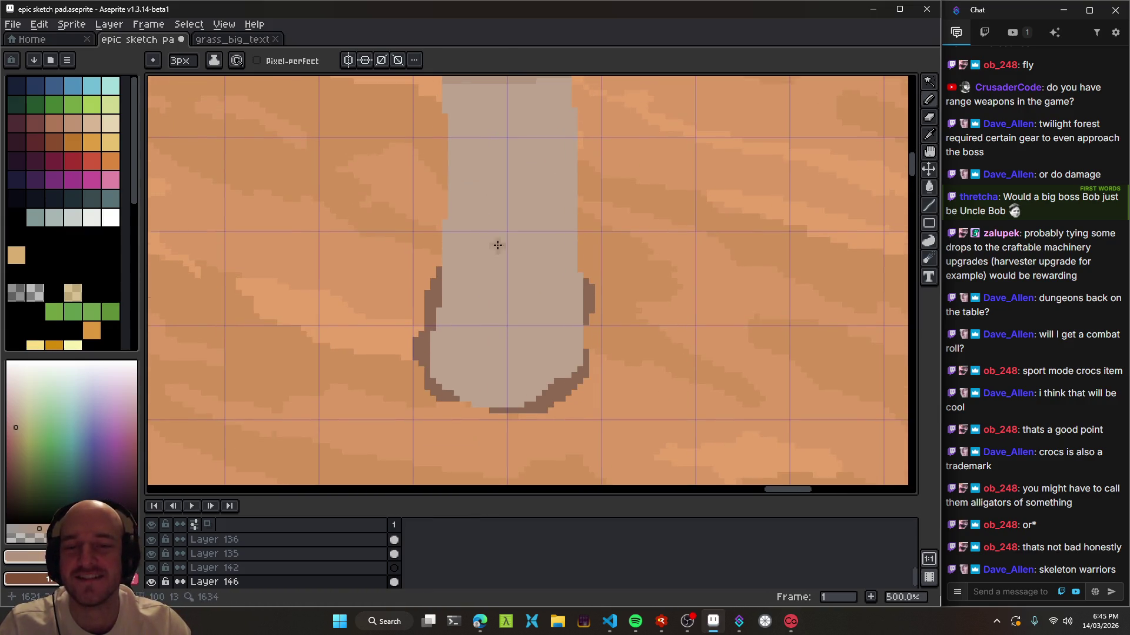
pyautogui.keyDown('ctrl'); pyautogui.click(441, 347); pyautogui.keyUp('ctrl')
pyautogui.moveTo(453, 386)
pyautogui.mouseDown()
pyautogui.moveTo(422, 403)
pyautogui.moveTo(577, 373)
pyautogui.mouseUp()
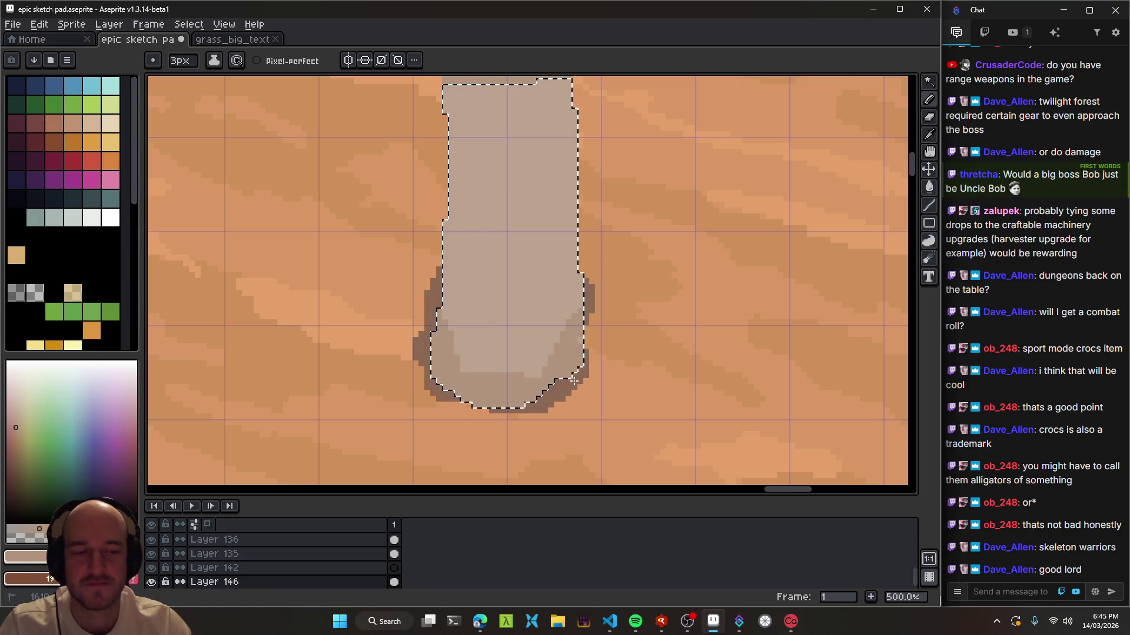
pyautogui.moveTo(593, 321); pyautogui.dragTo(553, 375)
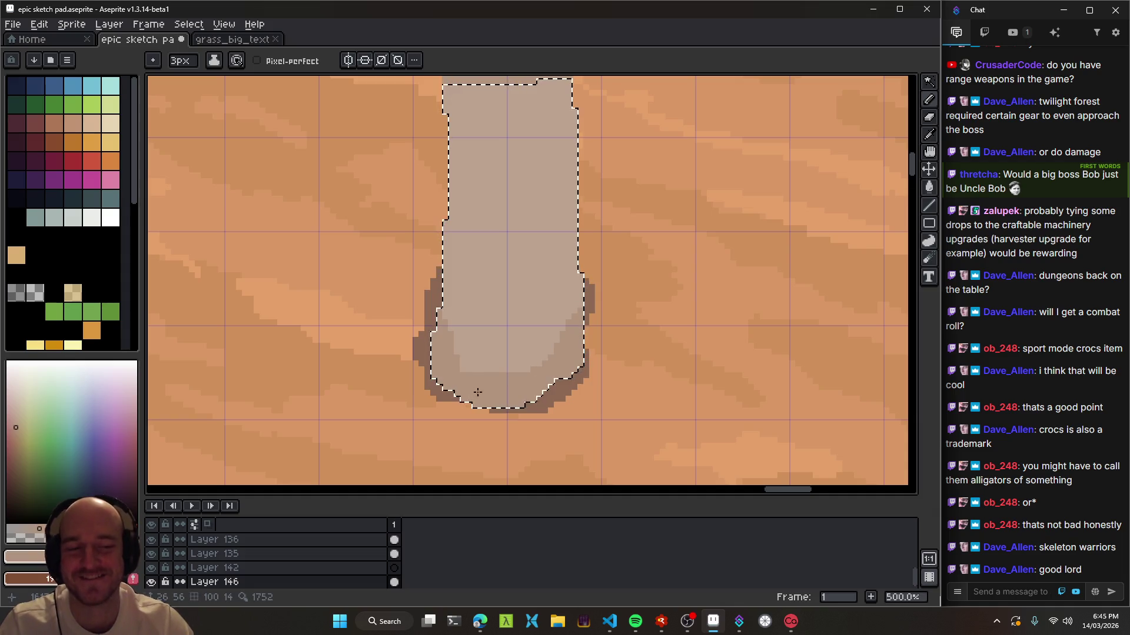
pyautogui.scroll(1, 457, 393)
pyautogui.scroll(-2, 566, 328)
pyautogui.hotkey('ctrl', 'd')
pyautogui.scroll(-3, 511, 251)
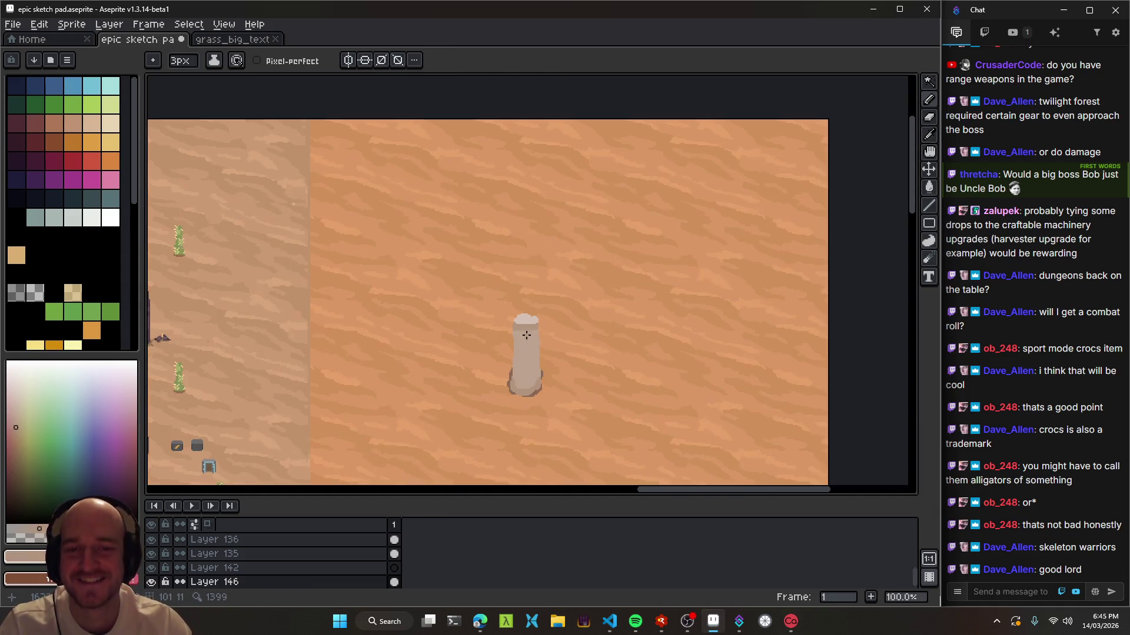
# - Widen the pale cap up-left, erase its upper-left corner, and add a pale stroke below it
pyautogui.scroll(4, 518, 317)
pyautogui.keyDown('alt'); pyautogui.click(537, 323); pyautogui.keyUp('alt')
pyautogui.moveTo(537, 323); pyautogui.dragTo(451, 322)
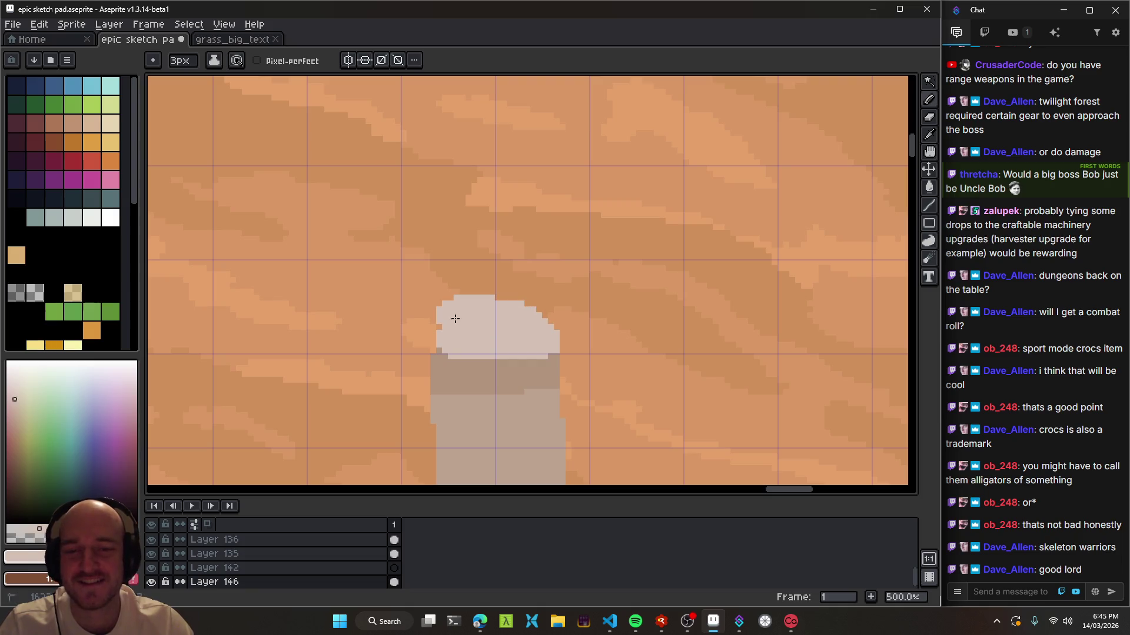
pyautogui.press('e')
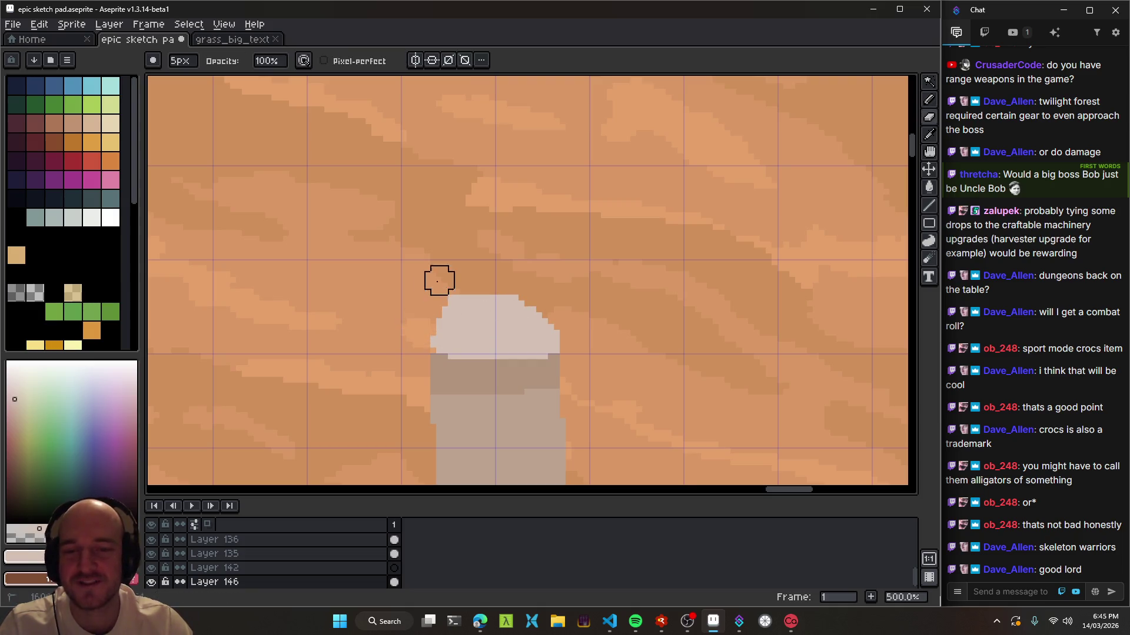
pyautogui.moveTo(457, 272); pyautogui.dragTo(422, 338)
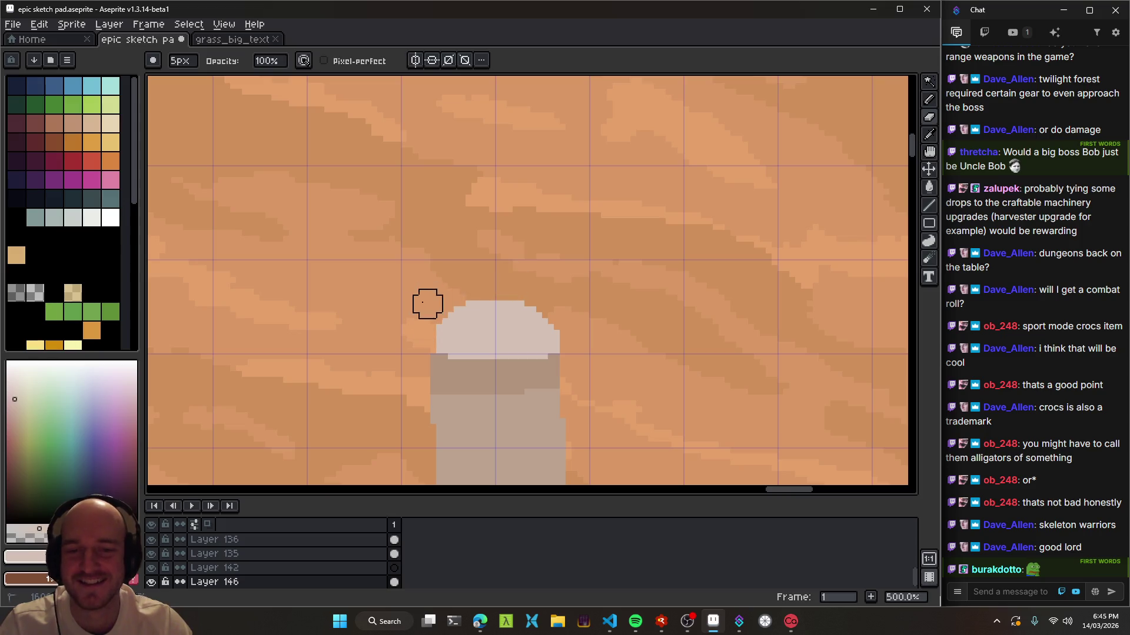
pyautogui.scroll(-1, 467, 325)
pyautogui.scroll(-1, 526, 313)
pyautogui.moveTo(526, 313); pyautogui.dragTo(543, 230)
pyautogui.scroll(2, 553, 239)
# - Paint a darker taupe band across the worm's column with the 3px pencil
pyautogui.press('b')
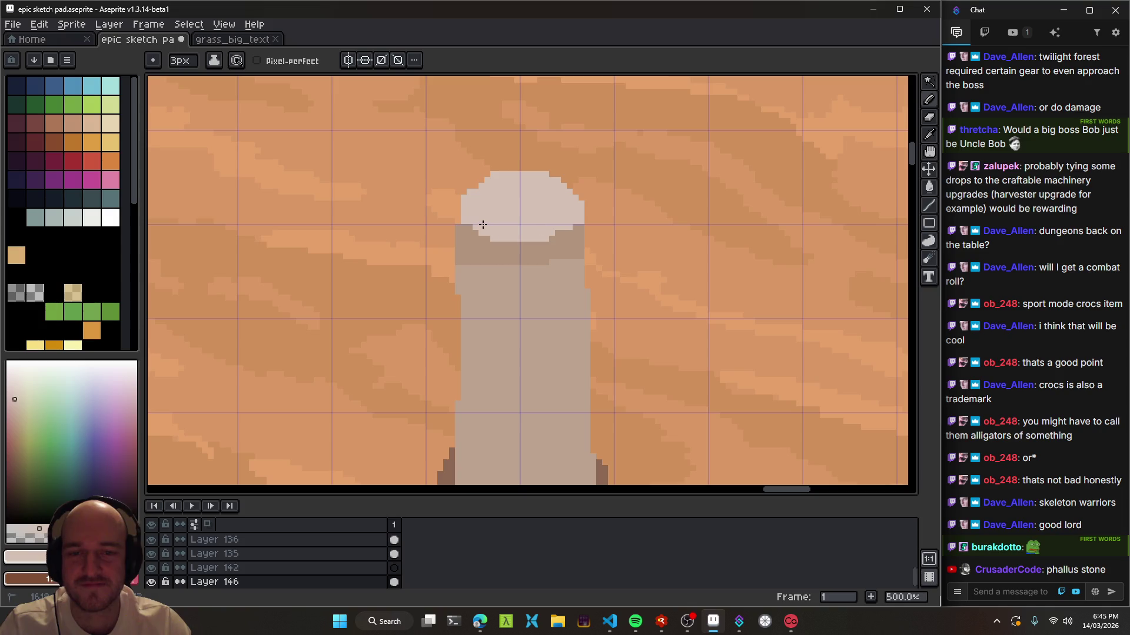
pyautogui.keyDown('alt'); pyautogui.click(512, 250); pyautogui.keyUp('alt')
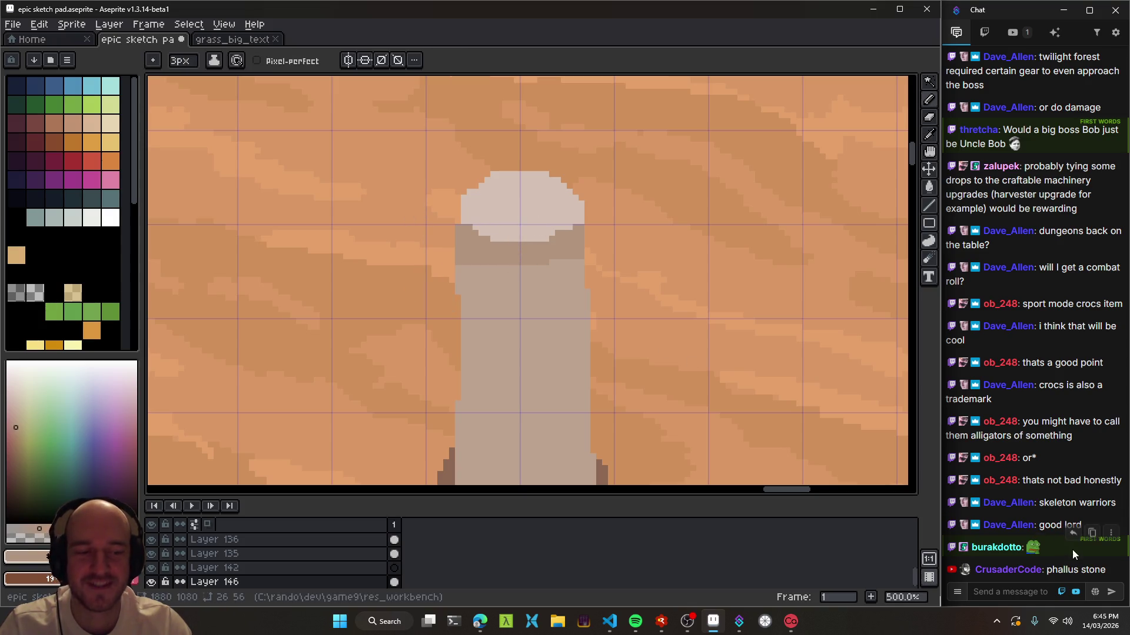
pyautogui.click(1034, 549)
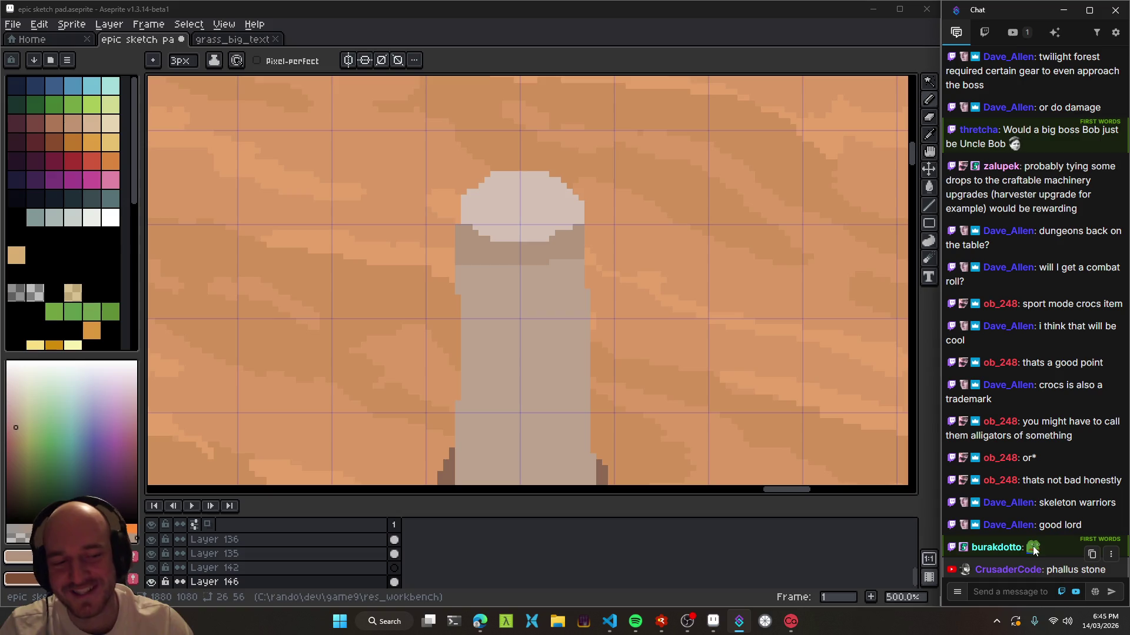
pyautogui.moveTo(592, 396); pyautogui.dragTo(502, 347)
pyautogui.press('alt')
pyautogui.moveTo(468, 227); pyautogui.dragTo(392, 223)
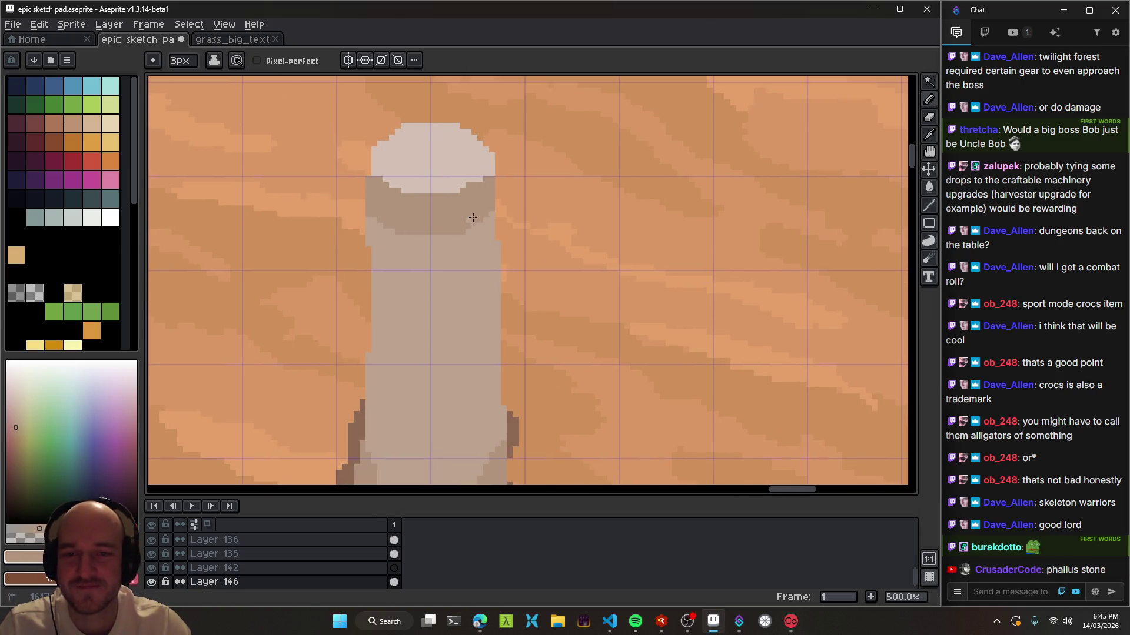
# - Outline the top of the worm with a dark taupe rim along its upper edges
pyautogui.scroll(-2, 384, 213)
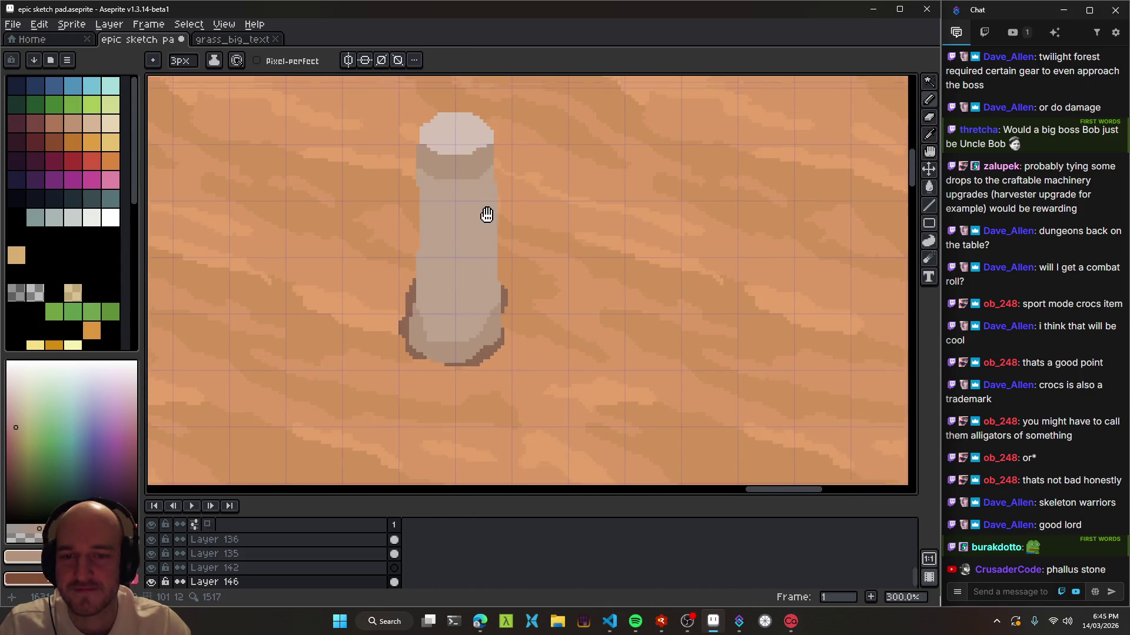
pyautogui.scroll(3, 510, 248)
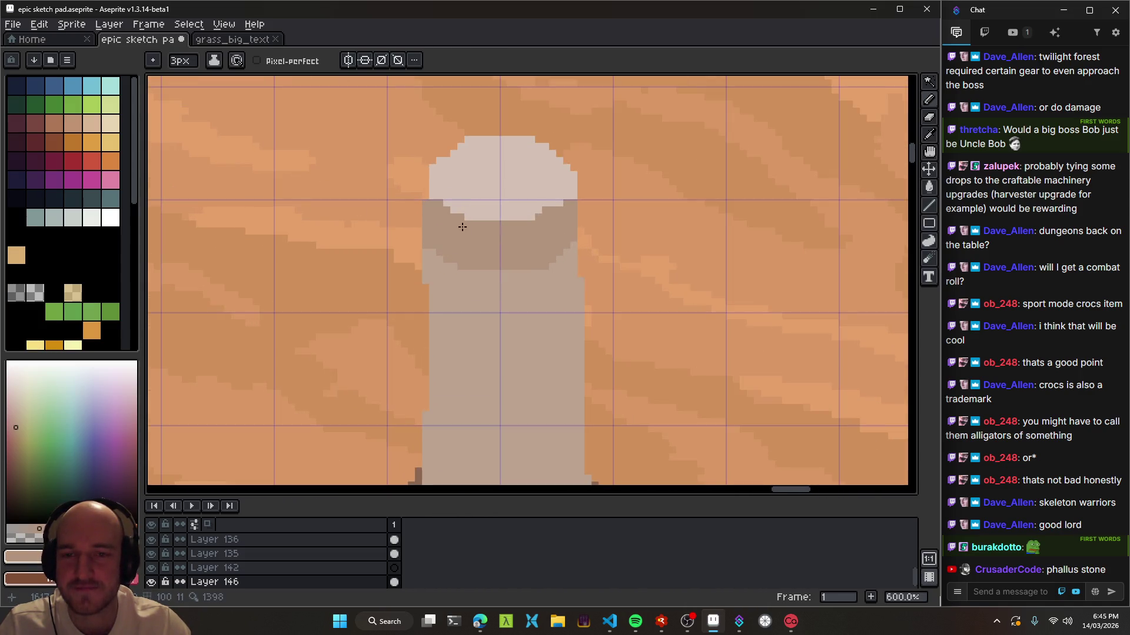
pyautogui.click(485, 209)
pyautogui.moveTo(415, 185)
pyautogui.mouseDown()
pyautogui.moveTo(429, 194)
pyautogui.moveTo(422, 154)
pyautogui.moveTo(471, 141)
pyautogui.mouseUp()
pyautogui.moveTo(555, 150); pyautogui.dragTo(572, 188)
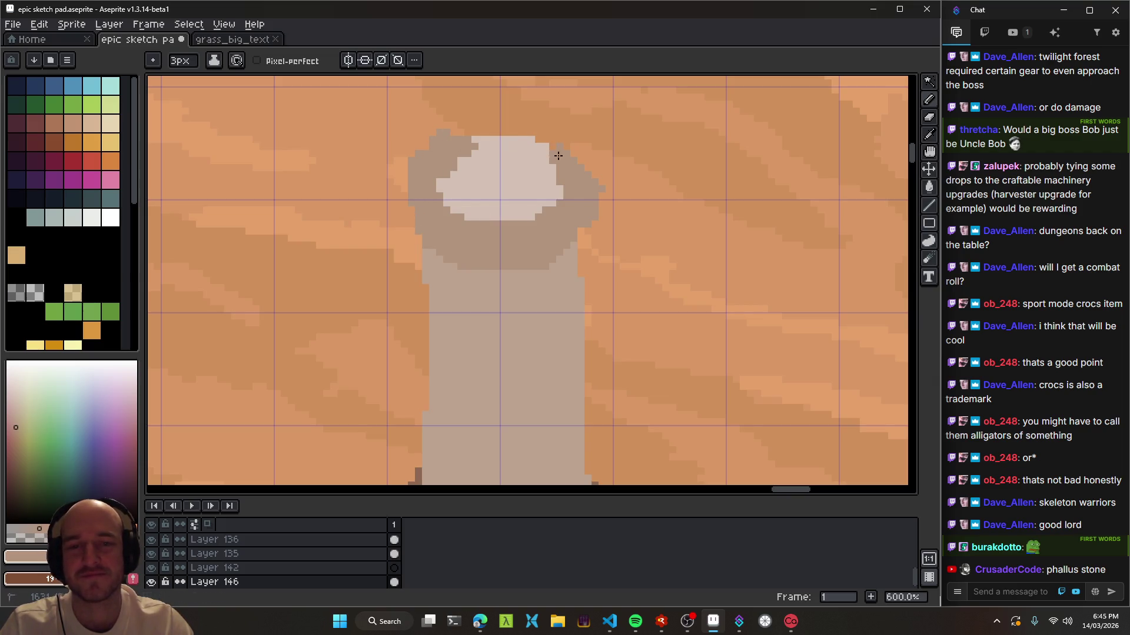
pyautogui.scroll(-5, 587, 226)
pyautogui.scroll(3, 577, 302)
# - Save the sketch pad file, then switch over to OBS Studio
pyautogui.hotkey('ctrl', 's')
pyautogui.scroll(-2, 568, 382)
pyautogui.scroll(-2, 565, 353)
pyautogui.scroll(2, 565, 329)
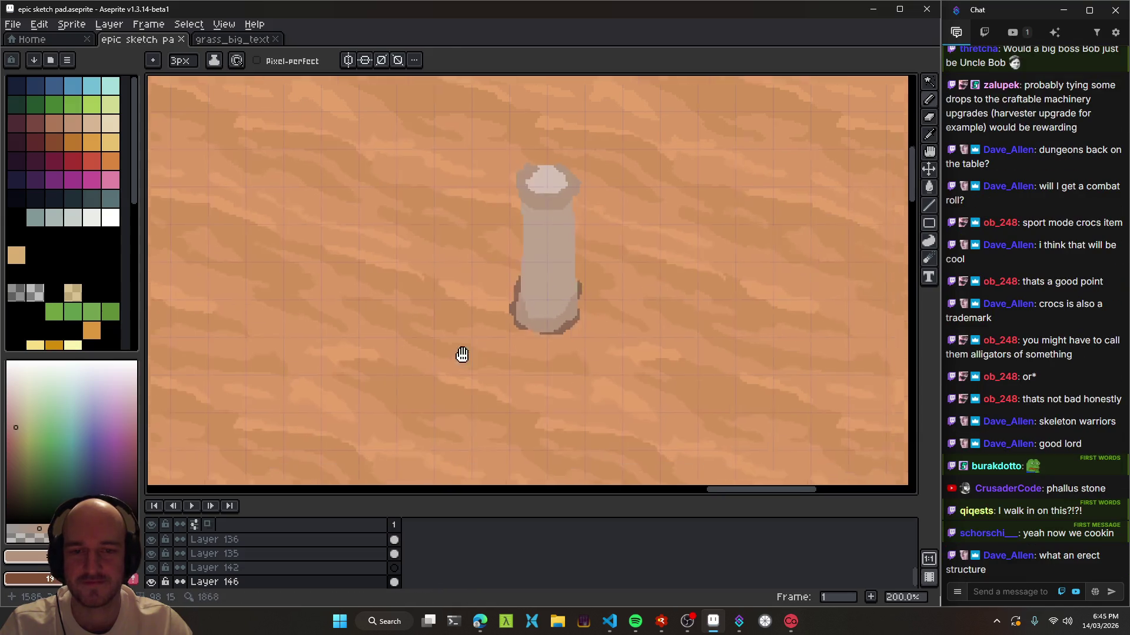
pyautogui.scroll(-2, 598, 290)
pyautogui.hscroll(-10, 597, 290)
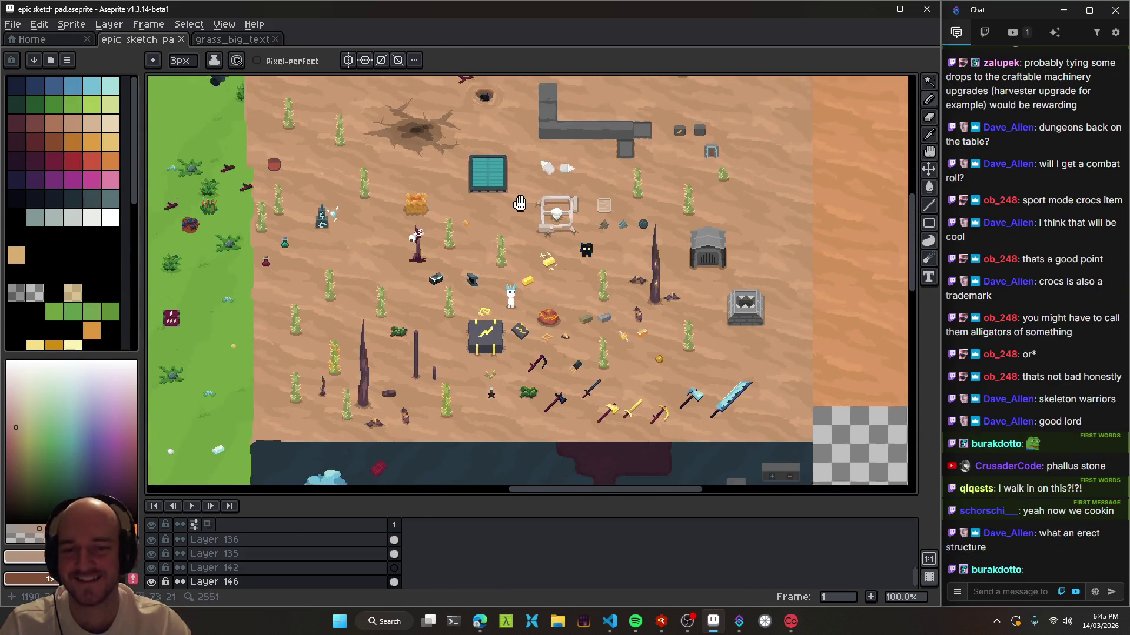
pyautogui.scroll(2, 550, 251)
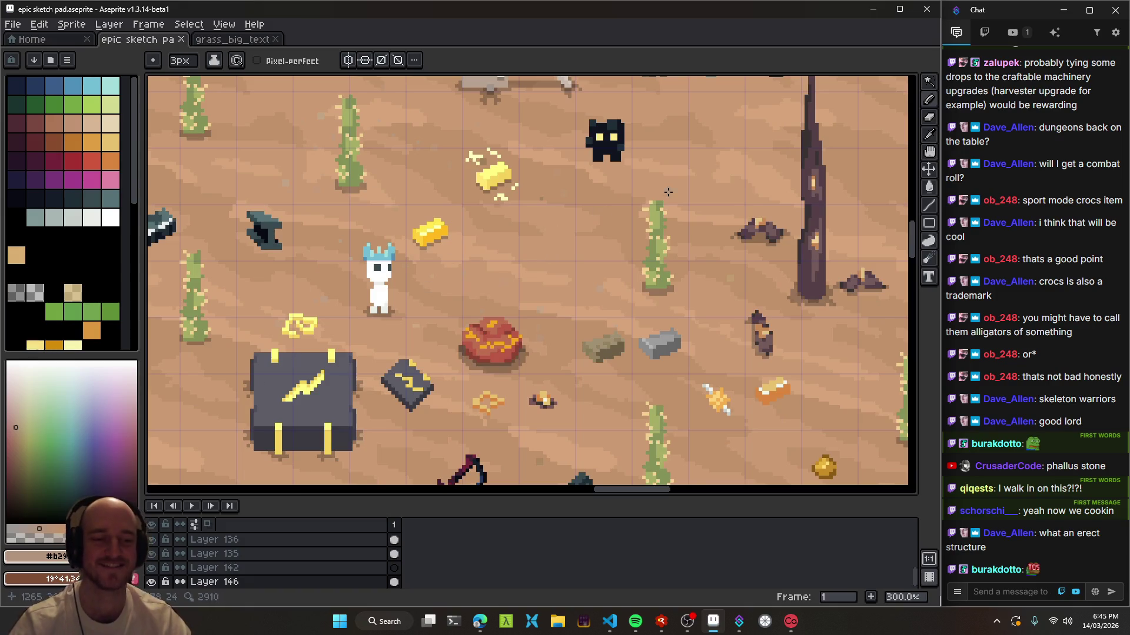
pyautogui.click(687, 628)
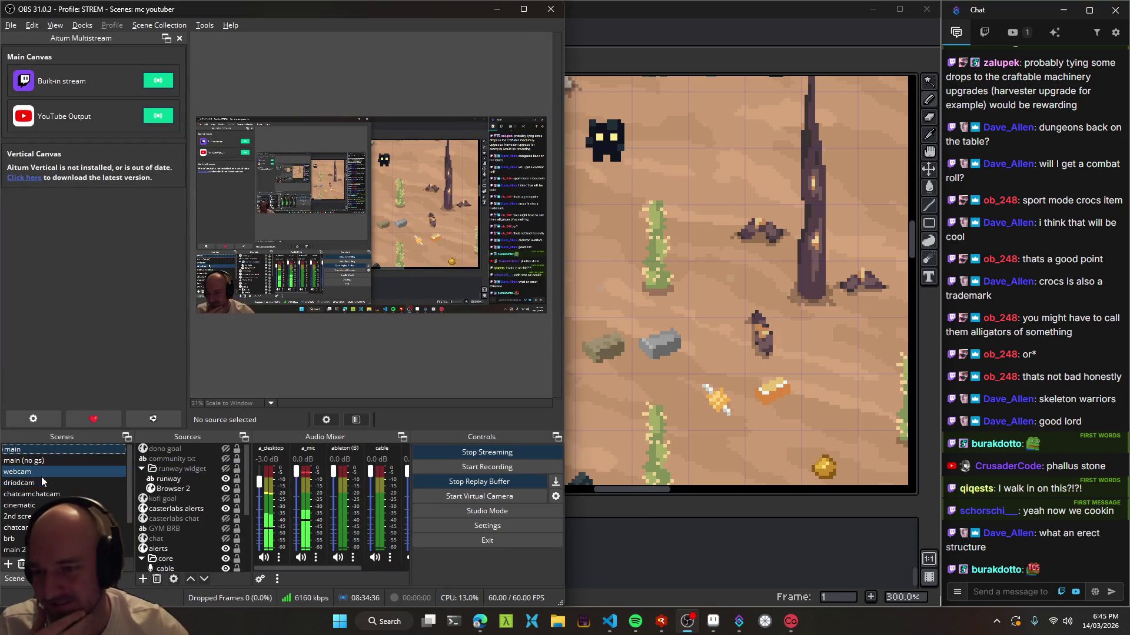
# - Switch the OBS stream to the full-screen webcam scene
pyautogui.click(41, 474)
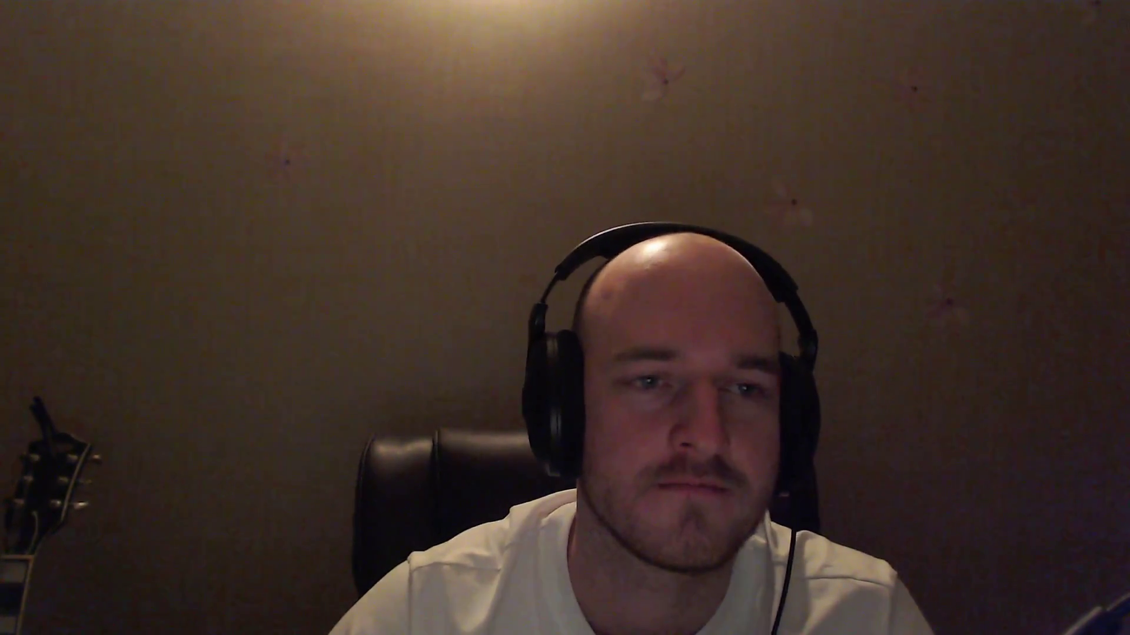
# - Type 'sand worm' into the Pinterest search box
pyautogui.write('s')
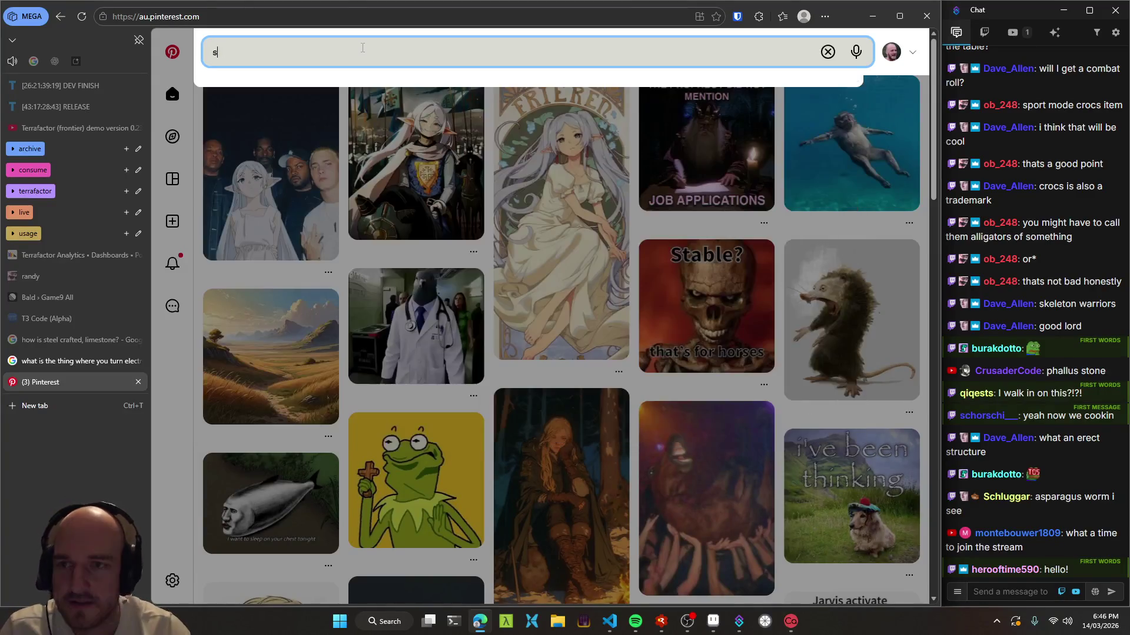
pyautogui.write('and worm')
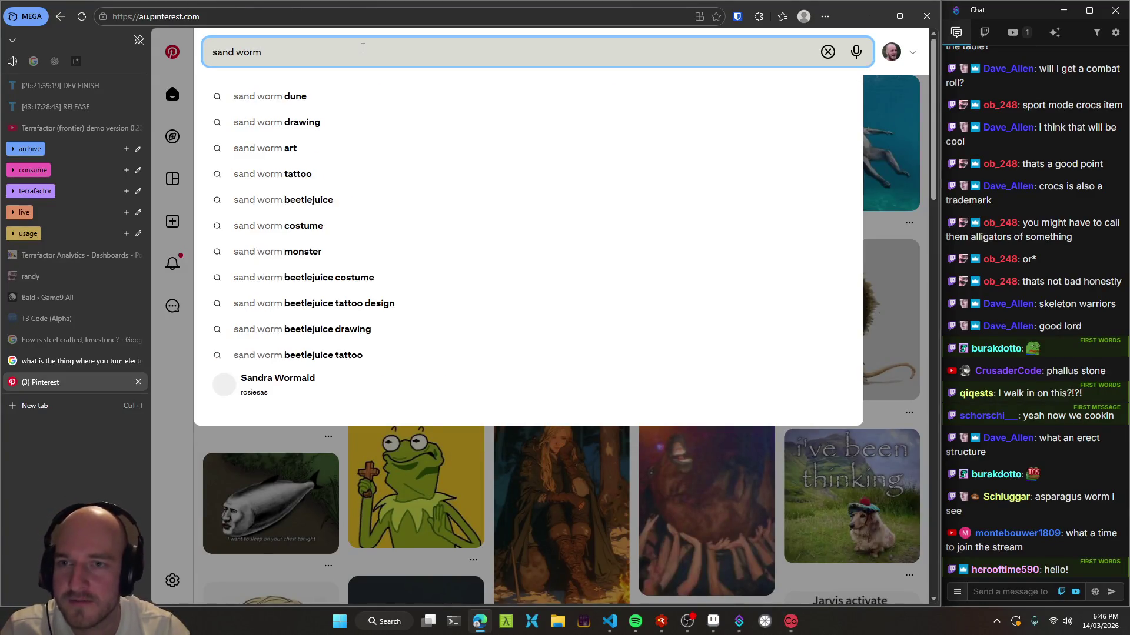
# - Run the 'sand worm' search and scroll through the results
pyautogui.press('Return')
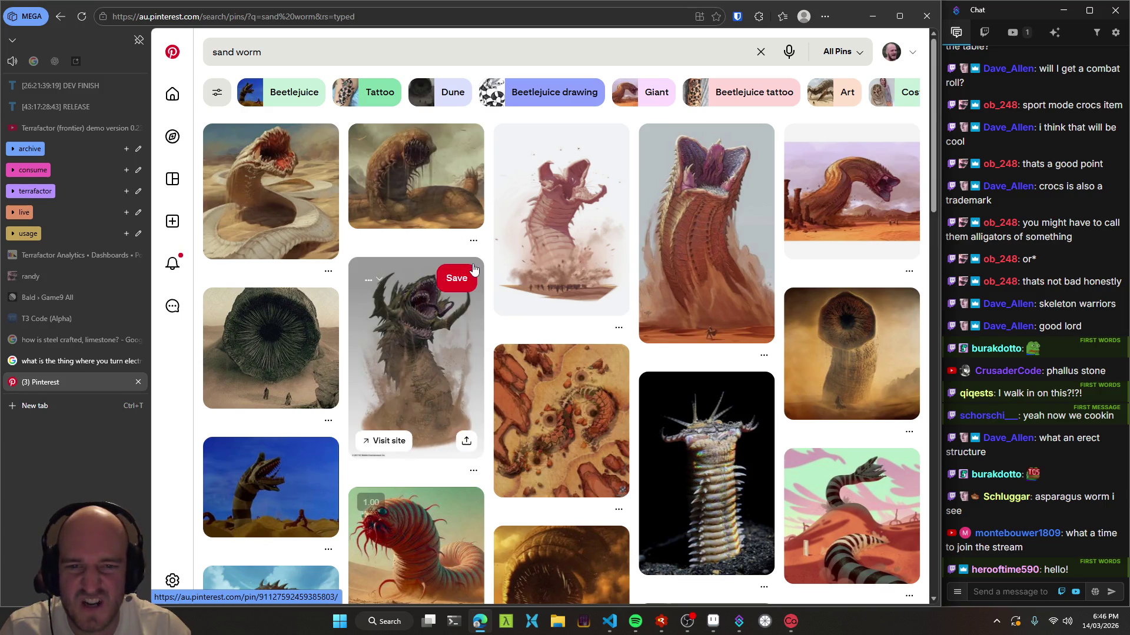
pyautogui.scroll(-1, 509, 251)
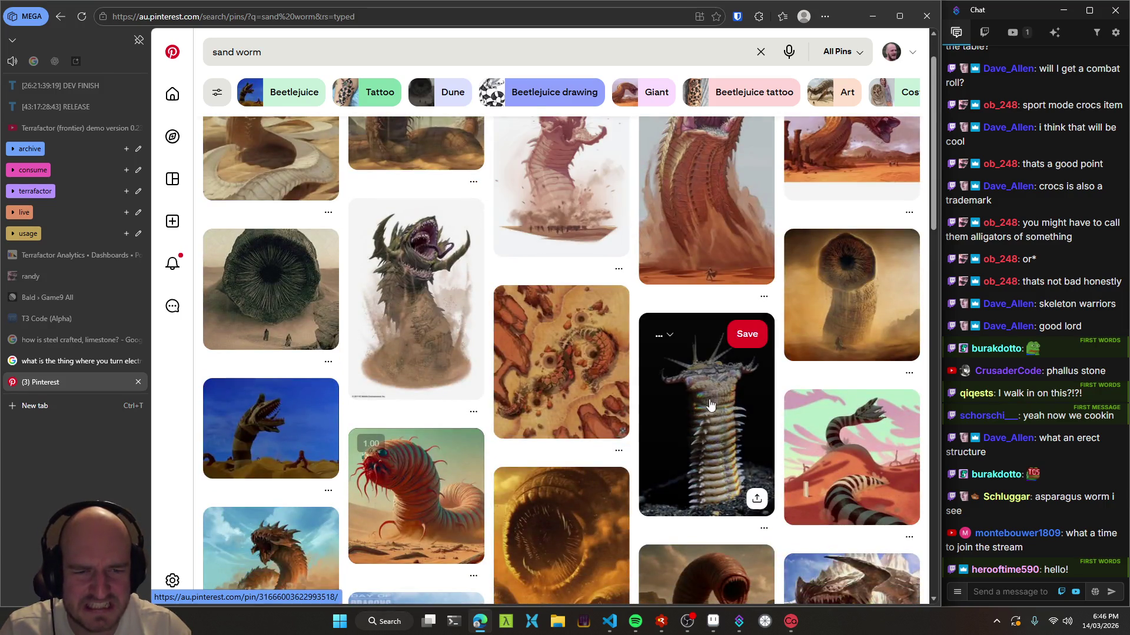
pyautogui.moveTo(456, 220)
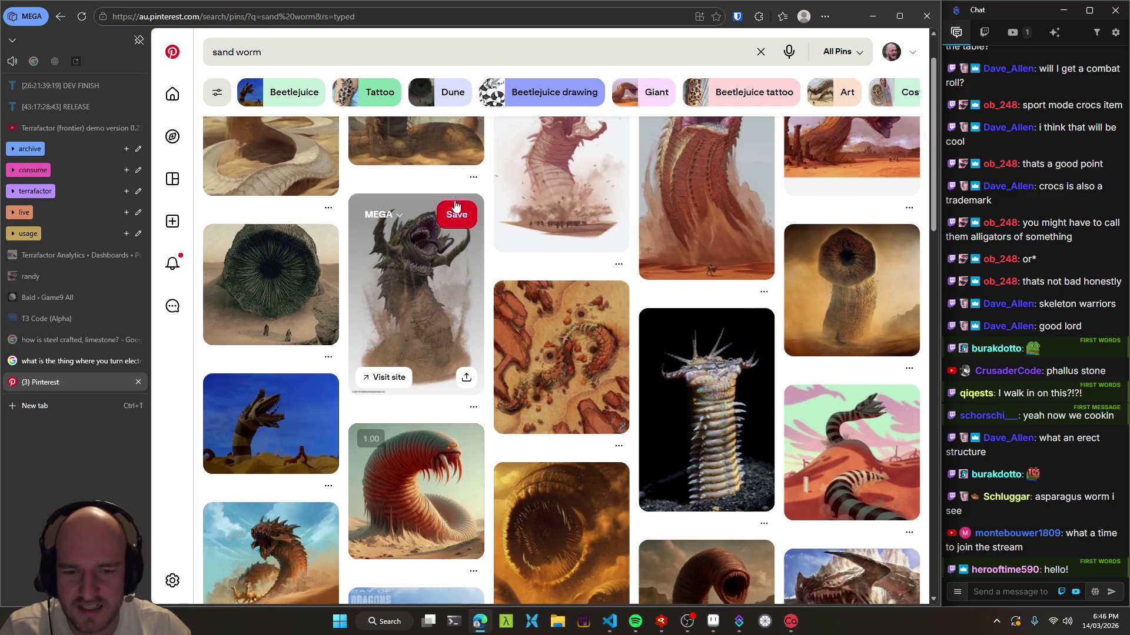
pyautogui.scroll(-3, 452, 209)
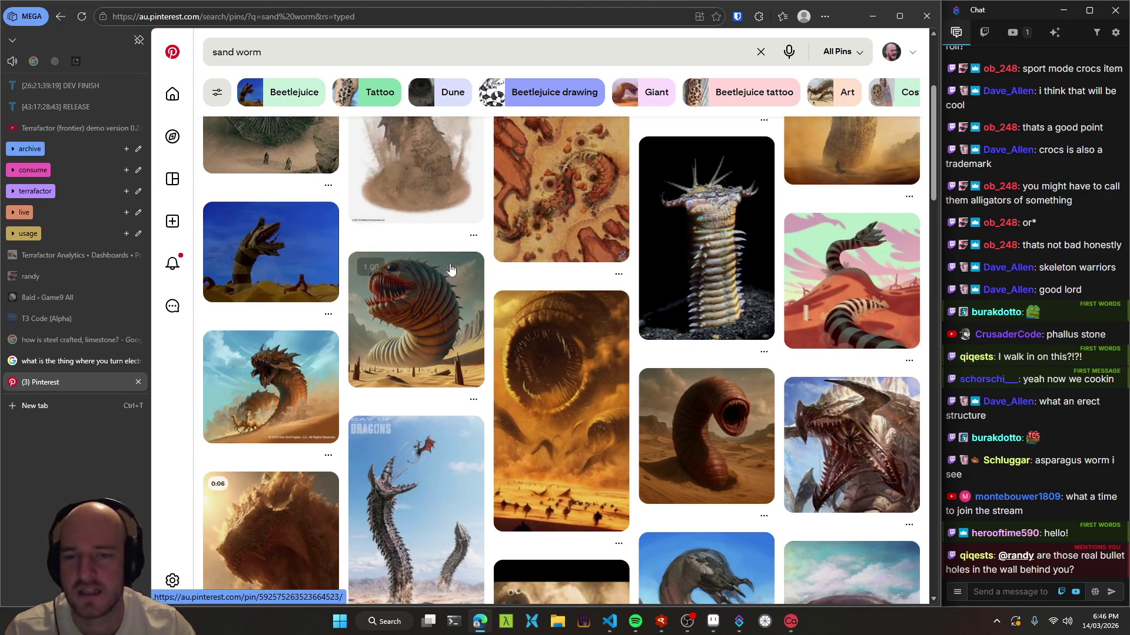
pyautogui.scroll(-2, 488, 300)
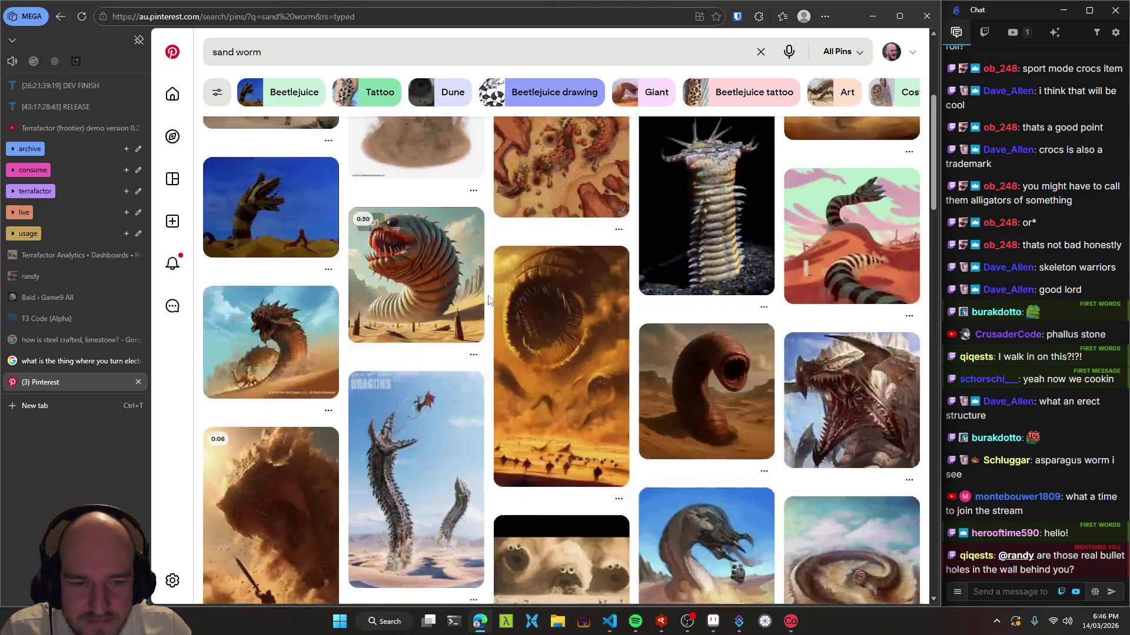
pyautogui.scroll(-2, 488, 300)
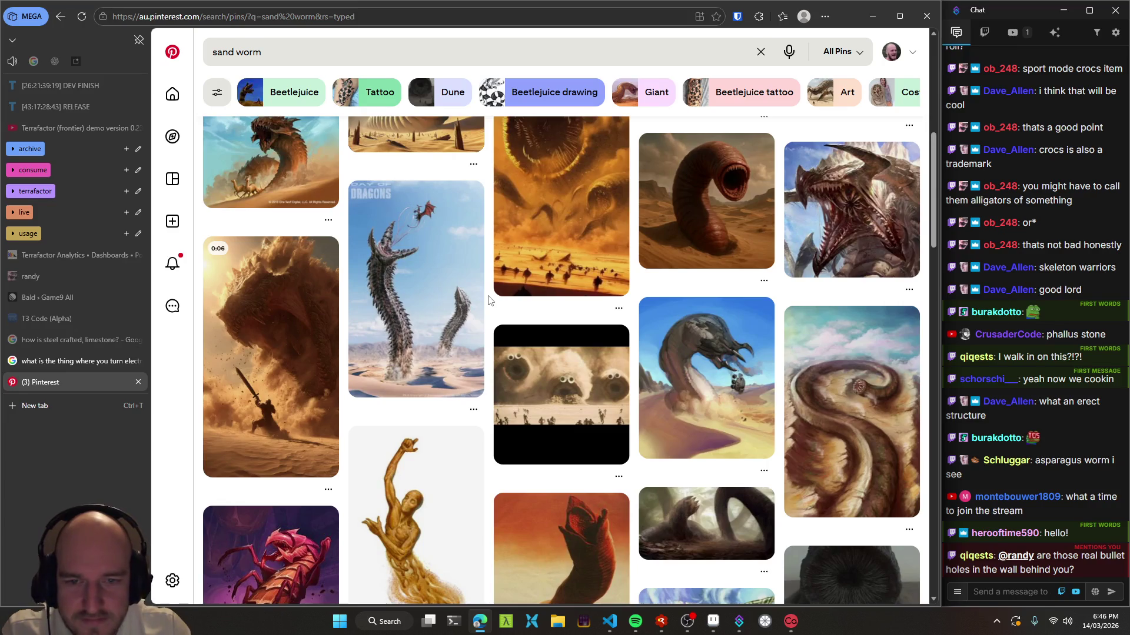
# - View the cookie-monster sand worm pin and a related pin, then return to the results
pyautogui.click(559, 395)
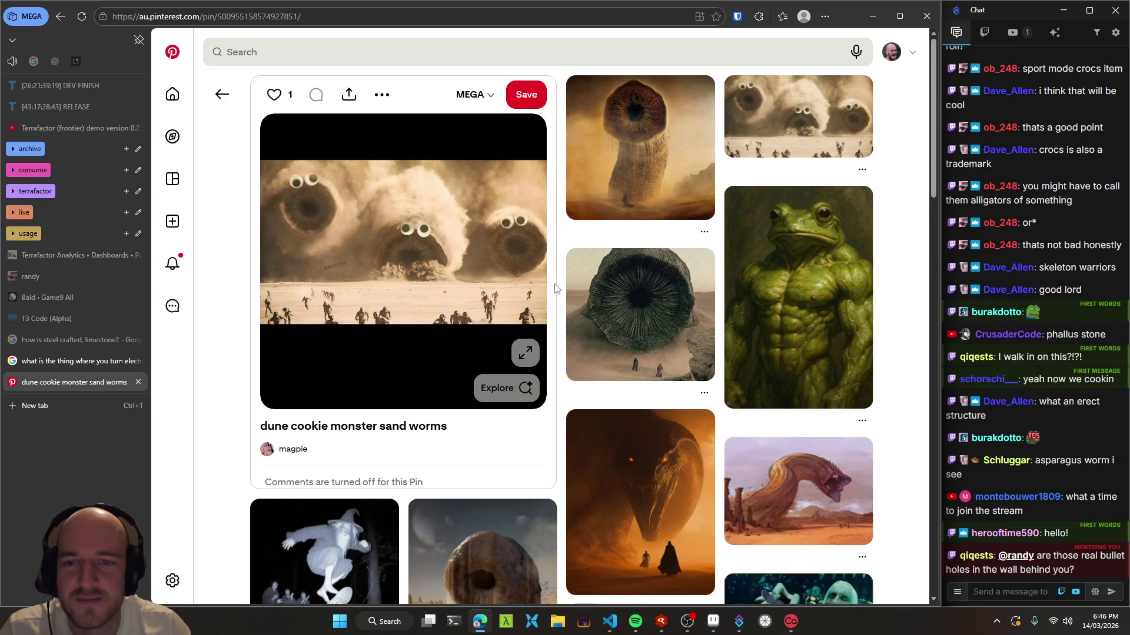
pyautogui.click(782, 132)
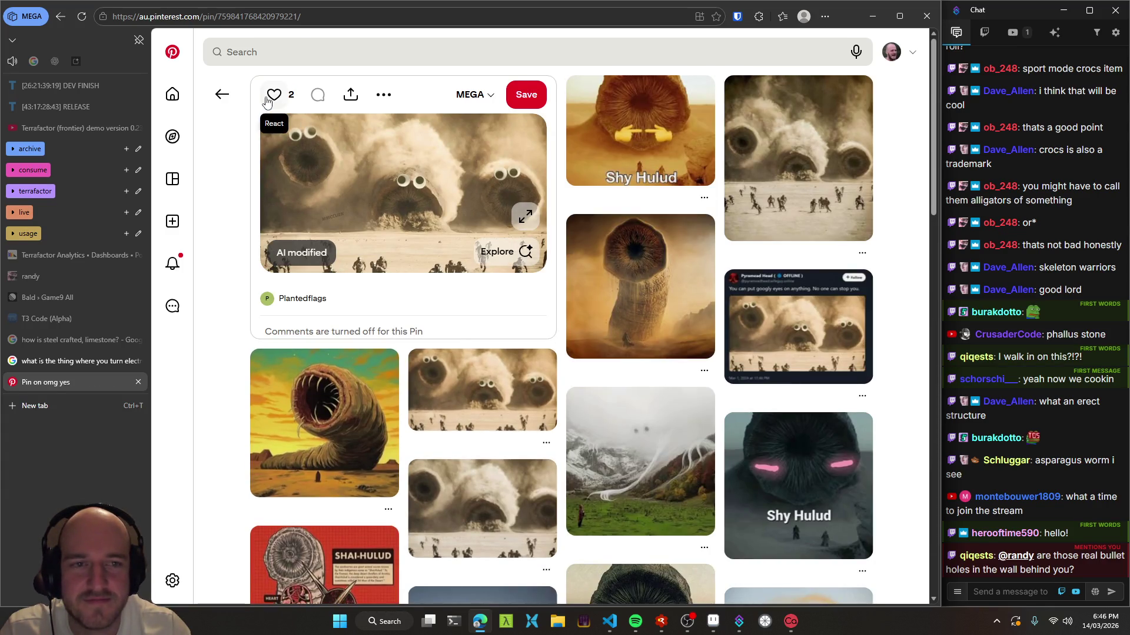
pyautogui.click(221, 100)
pyautogui.click(221, 97)
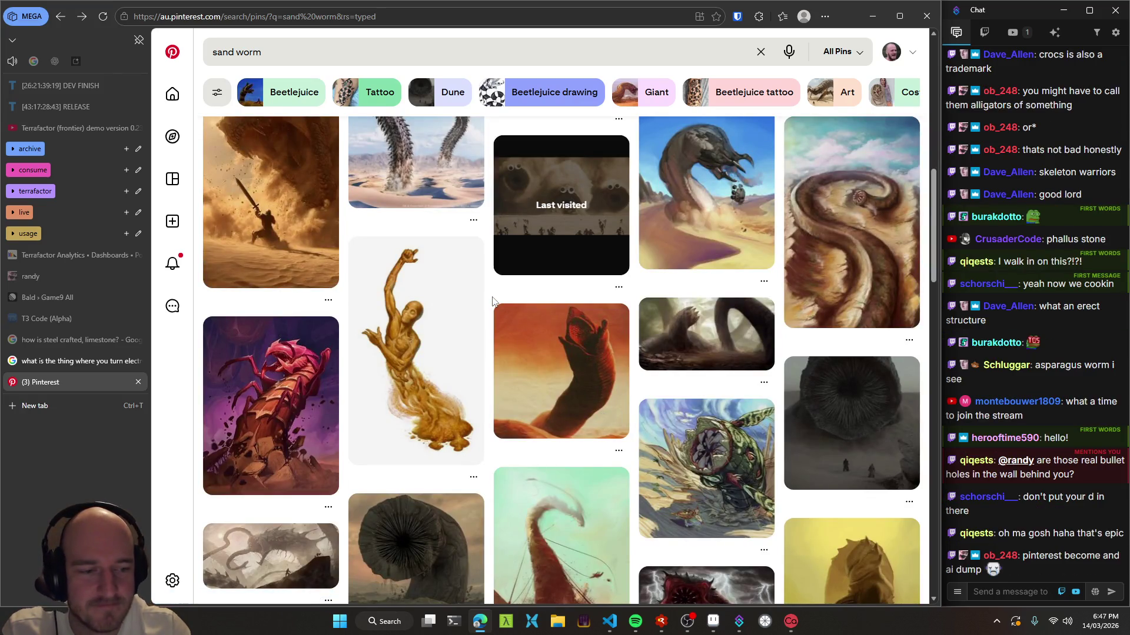
pyautogui.scroll(-1, 493, 301)
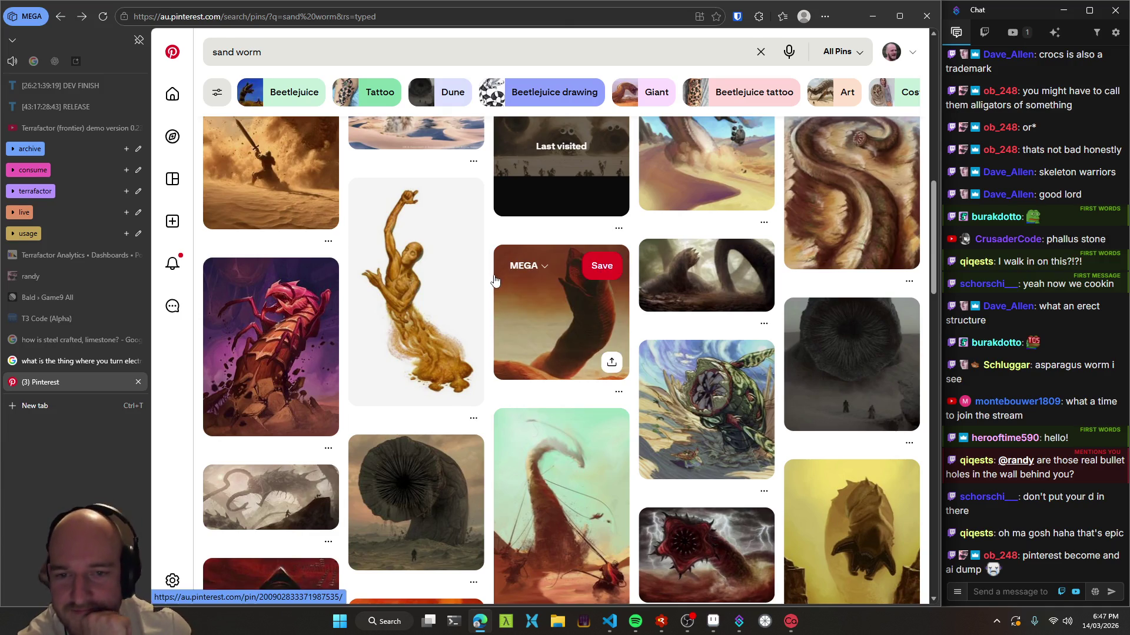
pyautogui.scroll(-1, 491, 276)
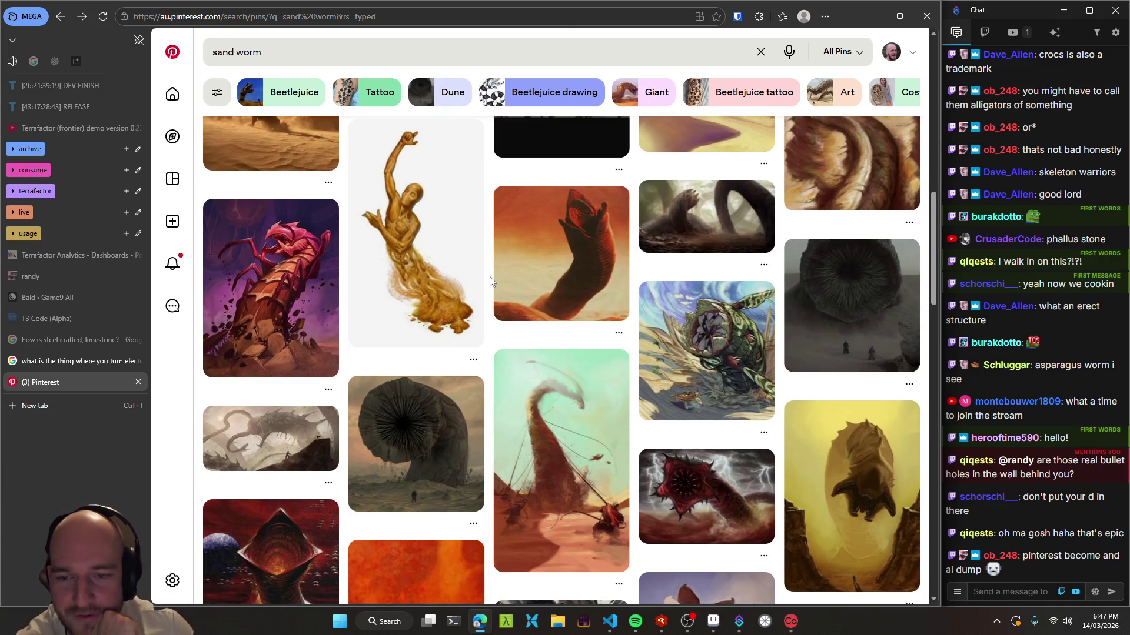
pyautogui.scroll(-1, 491, 281)
pyautogui.scroll(-2, 490, 281)
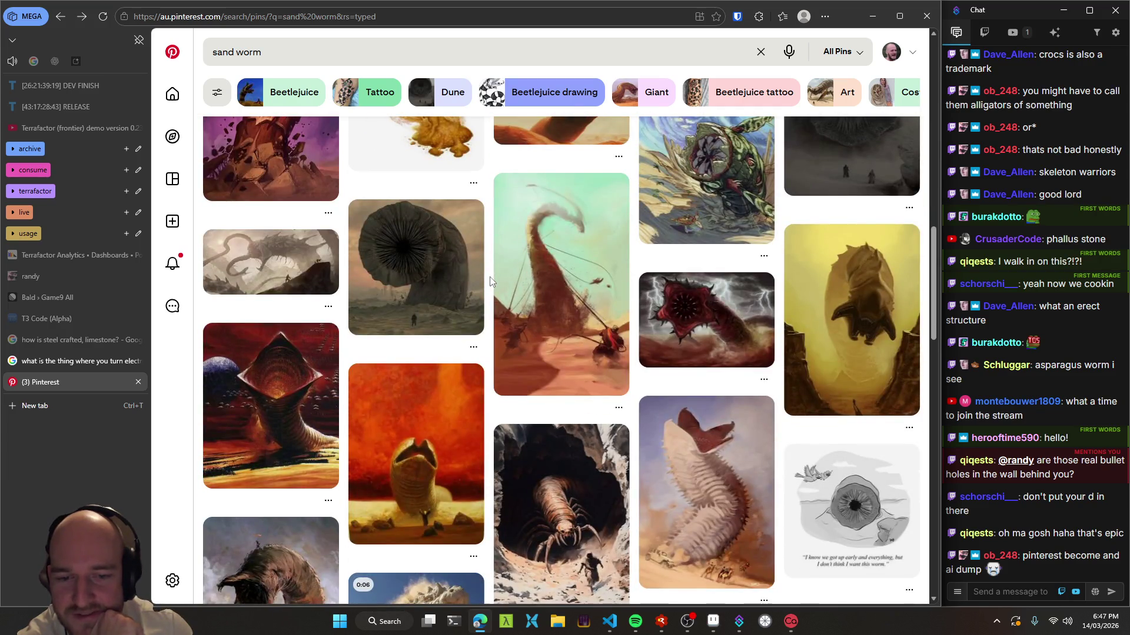
pyautogui.scroll(-2, 491, 281)
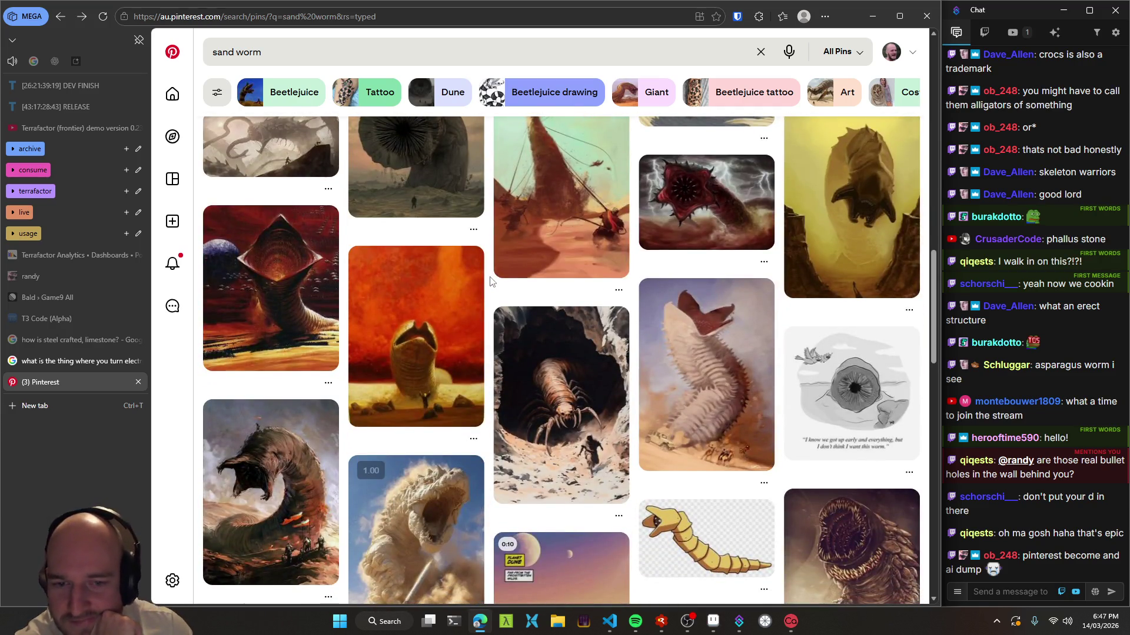
pyautogui.scroll(-1, 489, 337)
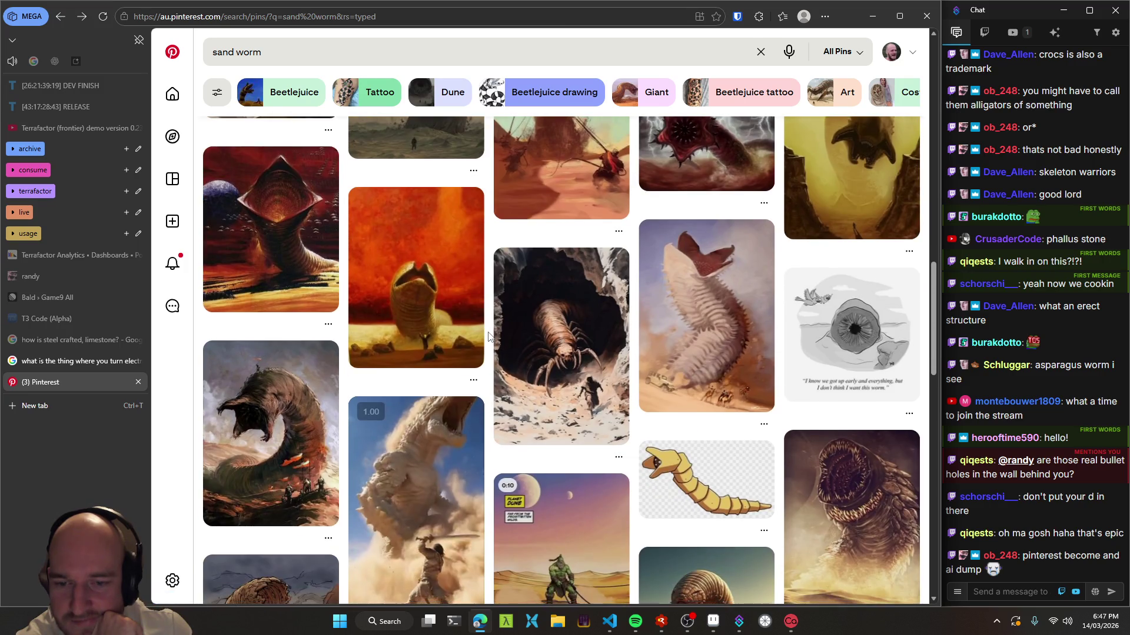
pyautogui.scroll(-1, 489, 339)
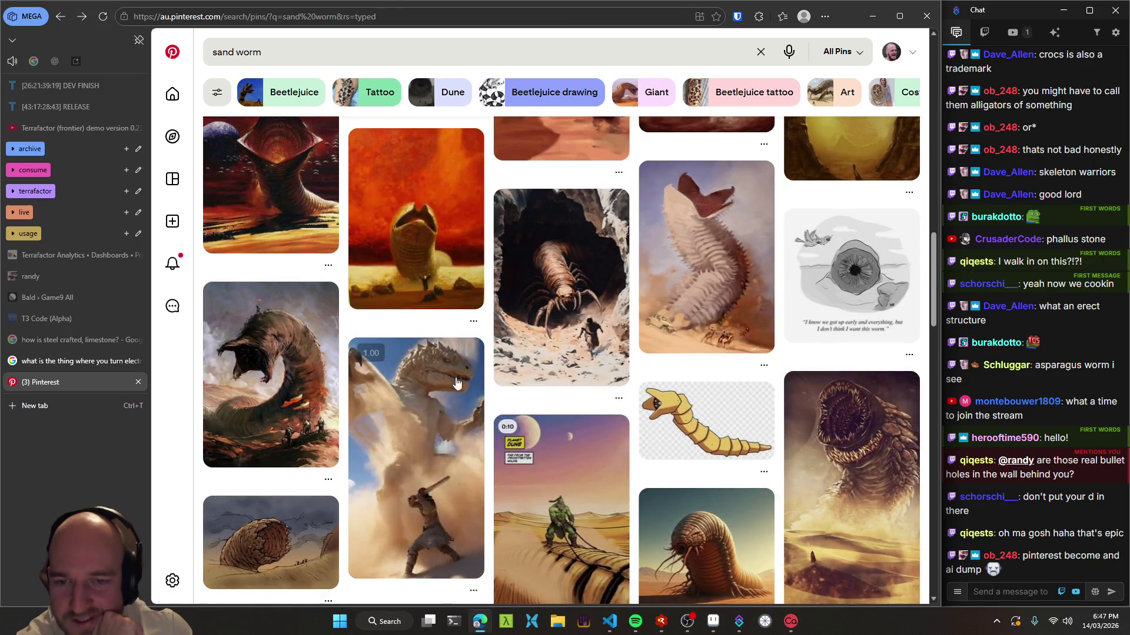
pyautogui.scroll(-1, 493, 377)
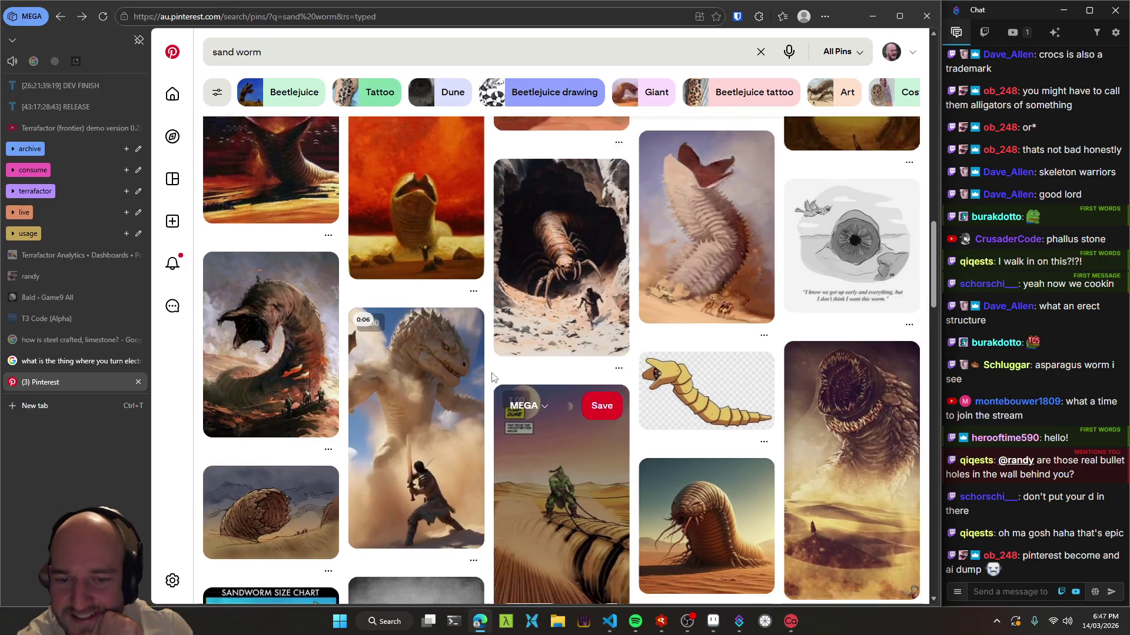
pyautogui.scroll(-2, 493, 377)
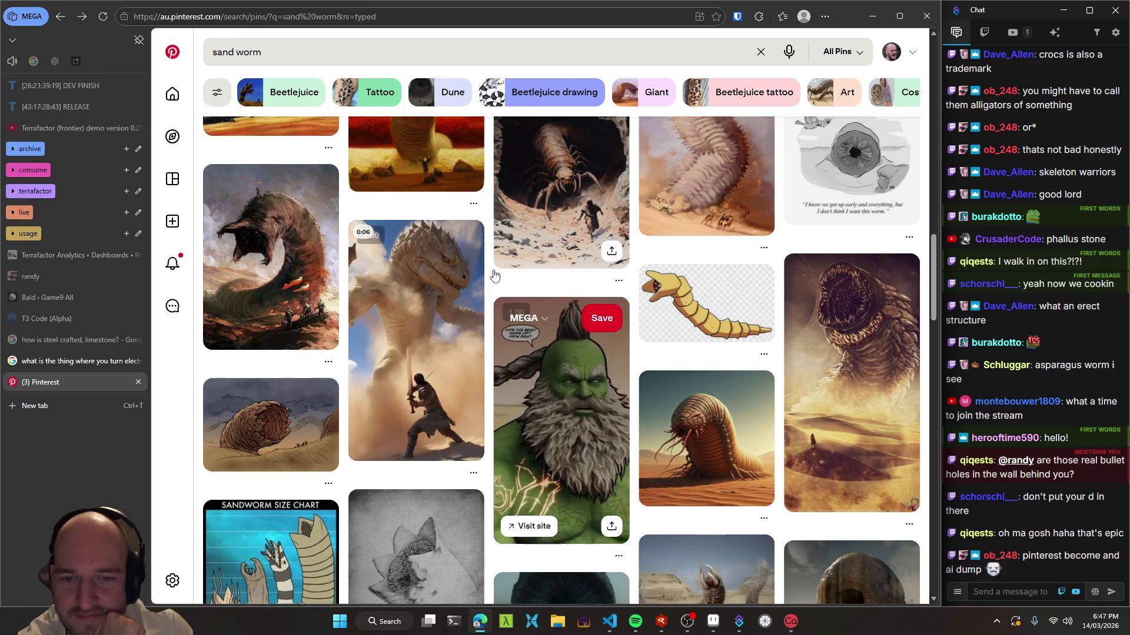
pyautogui.scroll(-2, 494, 275)
pyautogui.scroll(-2, 495, 274)
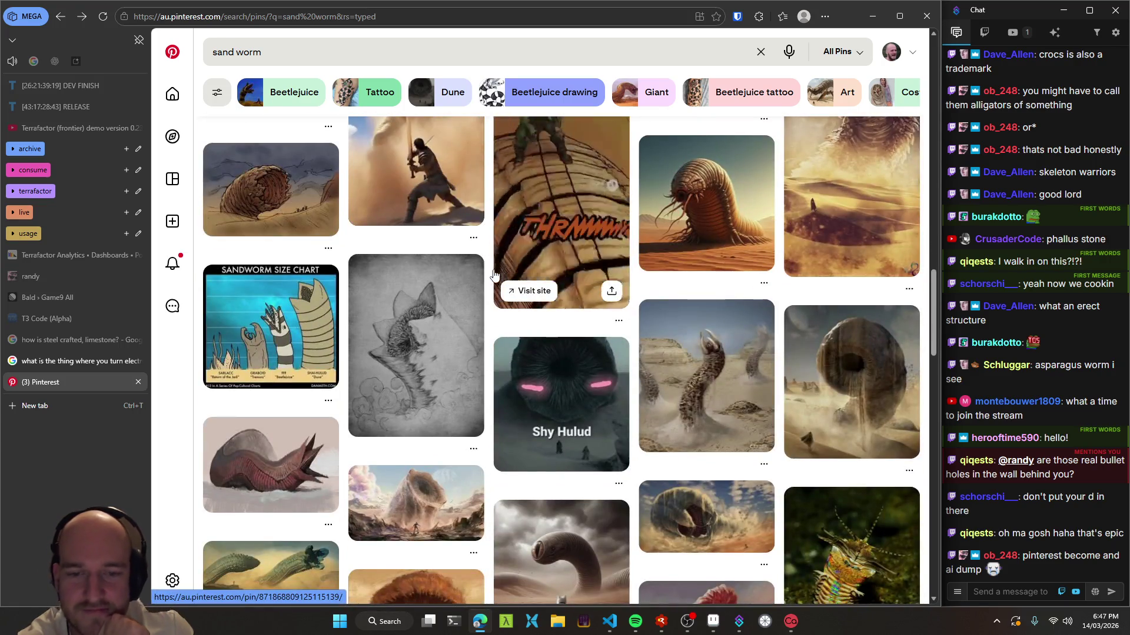
pyautogui.scroll(-3, 494, 275)
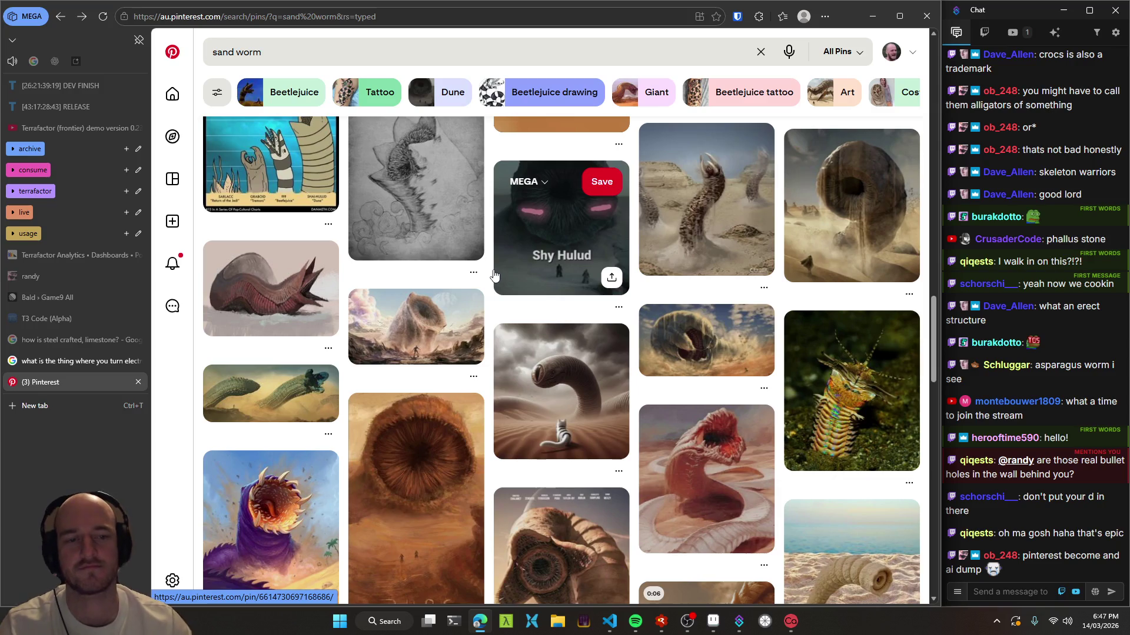
pyautogui.scroll(-4, 494, 275)
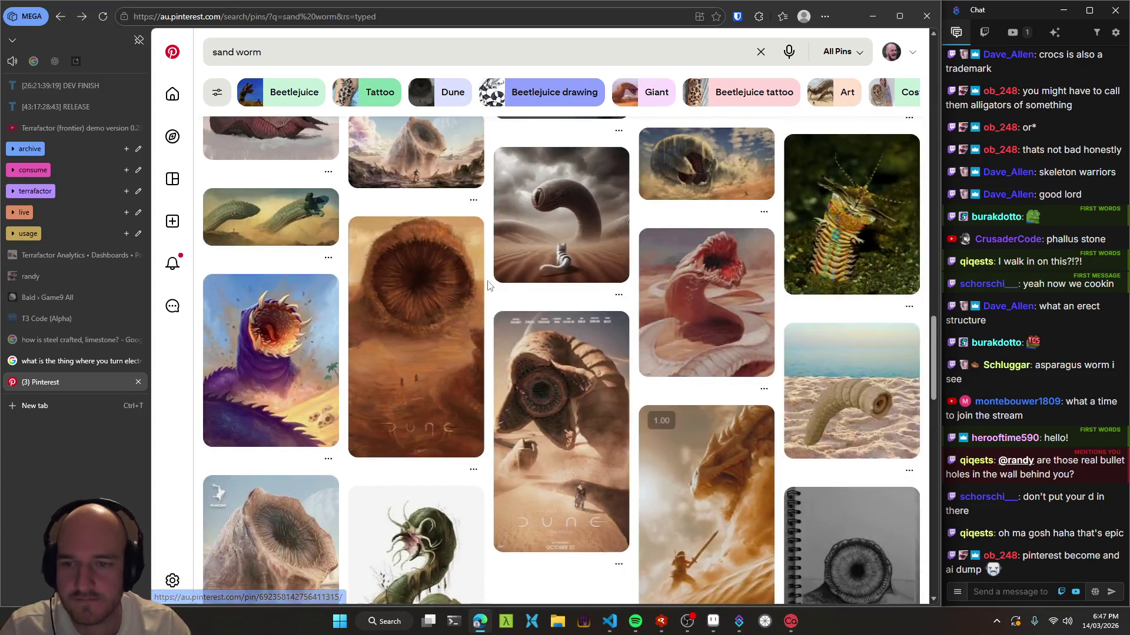
pyautogui.scroll(-1, 491, 278)
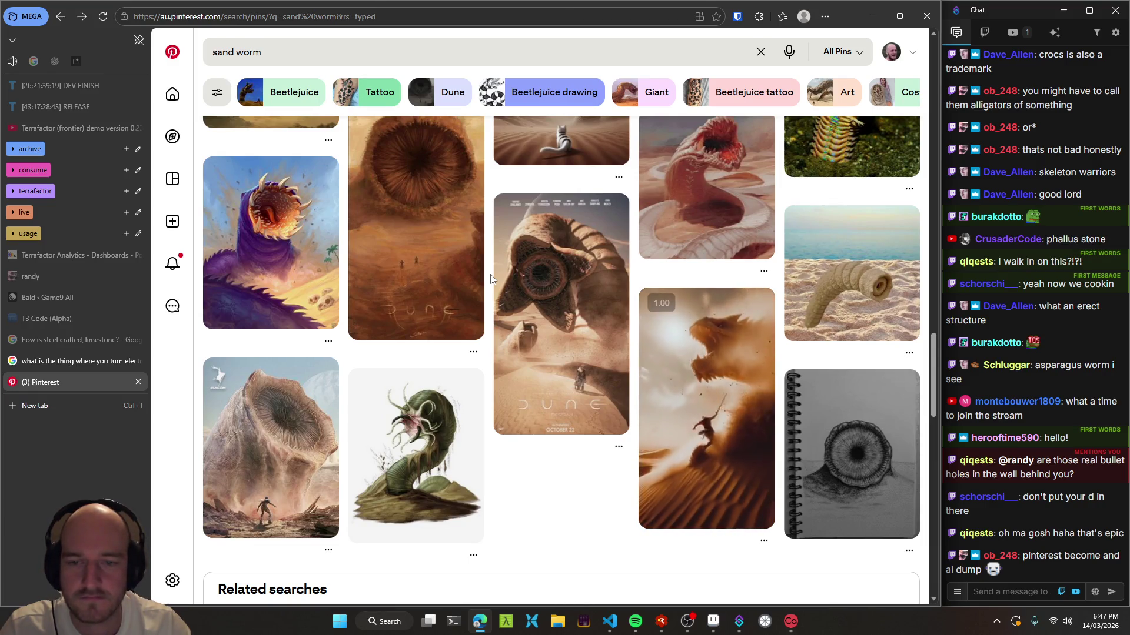
pyautogui.scroll(-4, 491, 279)
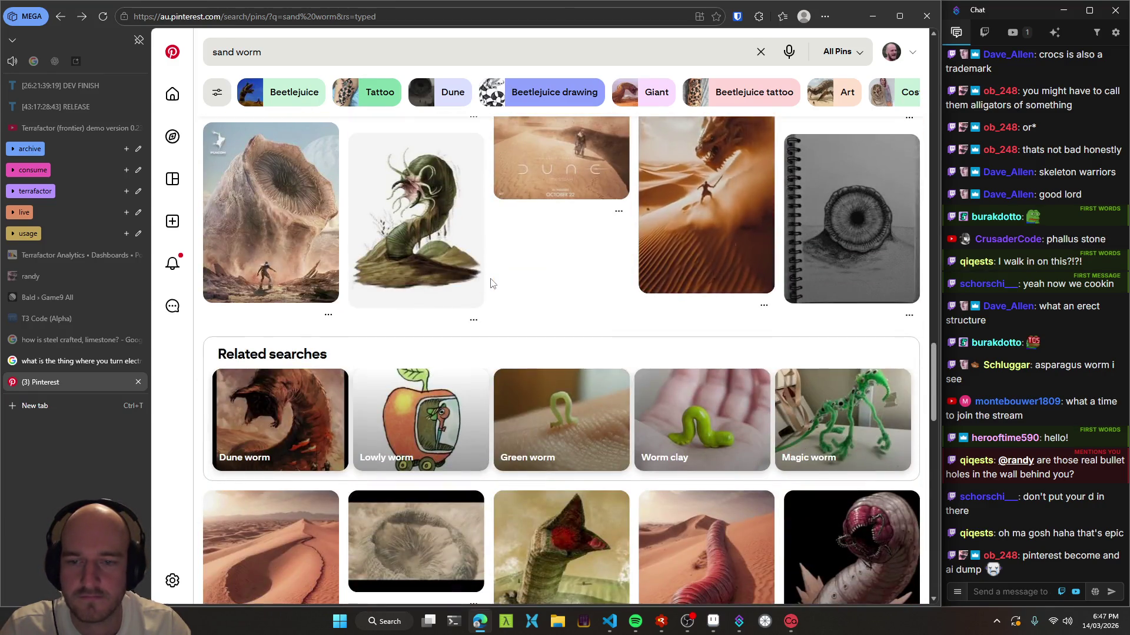
pyautogui.scroll(-3, 491, 281)
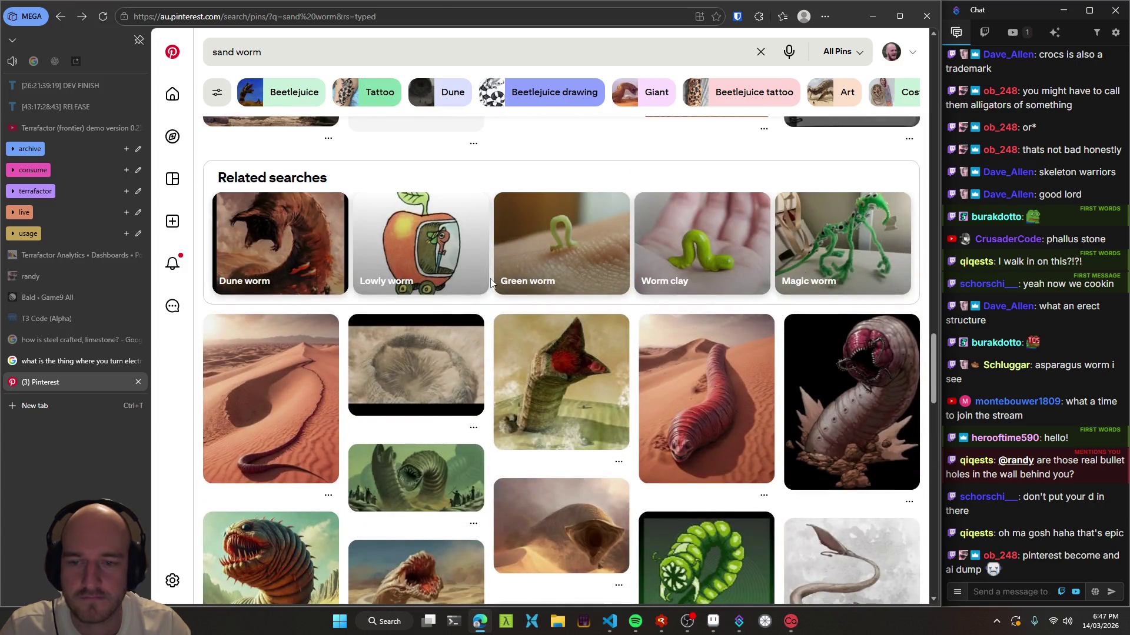
pyautogui.scroll(-3, 491, 282)
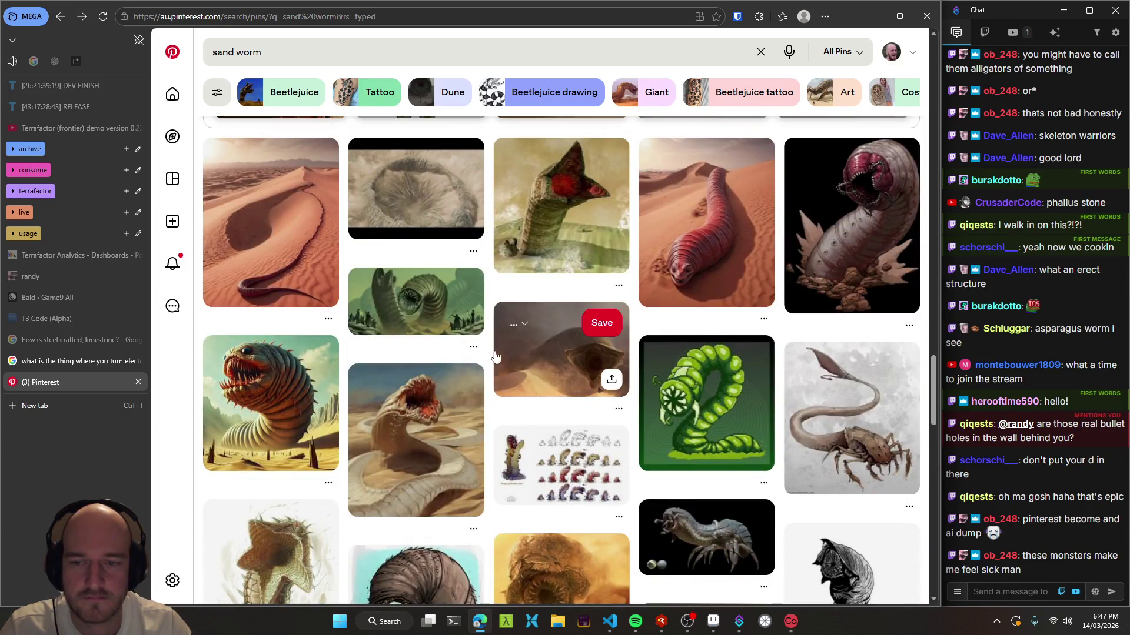
pyautogui.scroll(15, 486, 194)
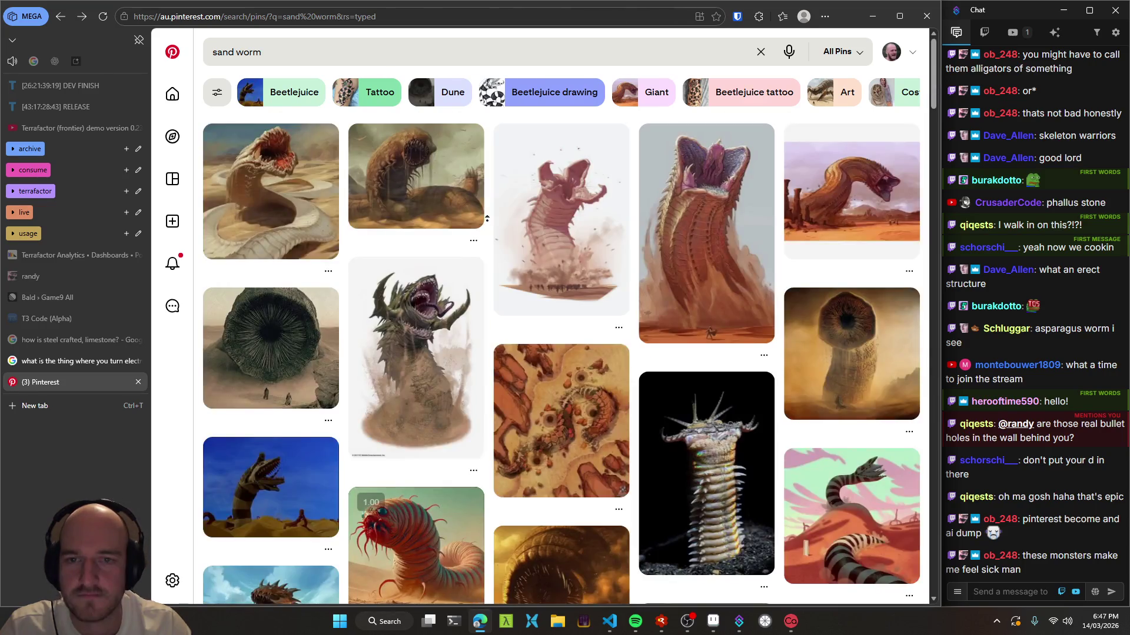
pyautogui.click(218, 91)
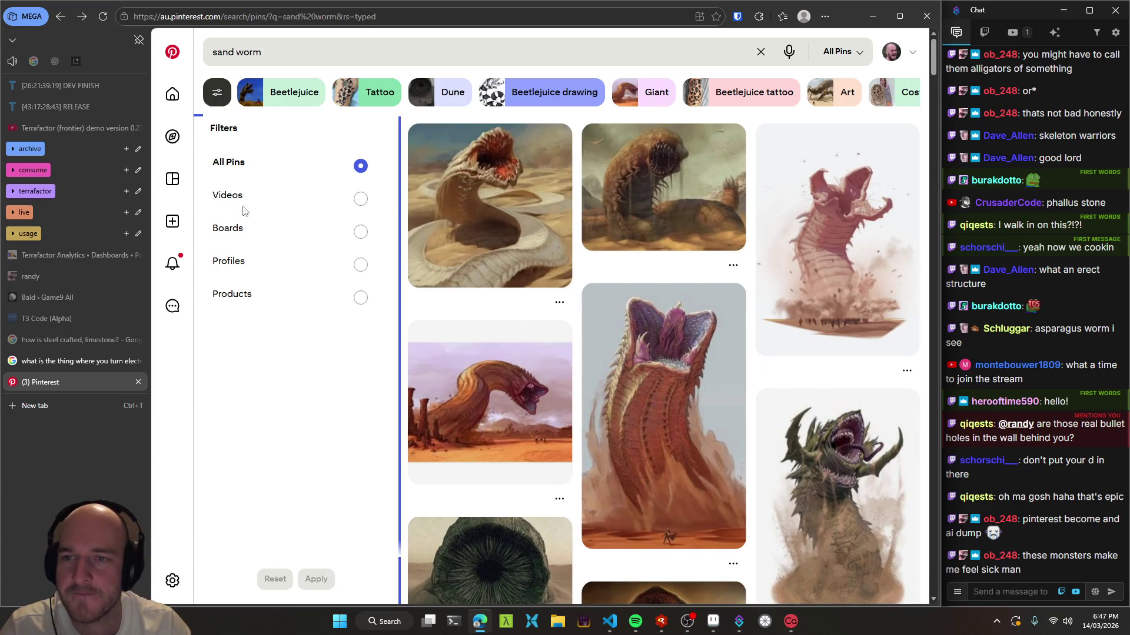
# - Close the Filters panel and the Pinterest tab, leaving the Google Damascus steel answer showing
pyautogui.click(217, 93)
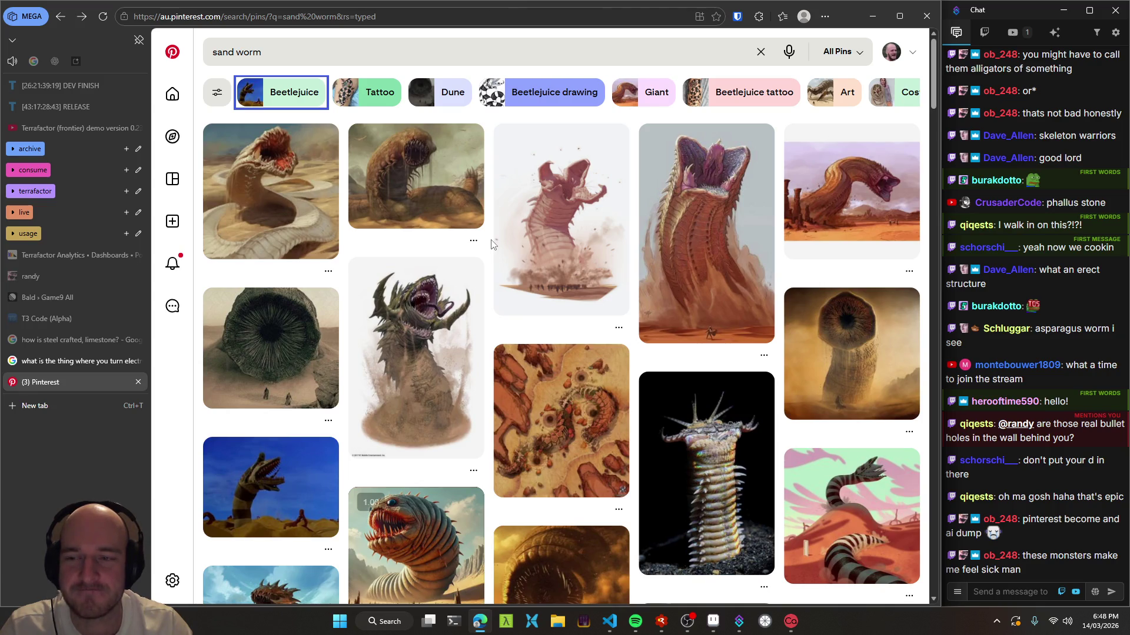
pyautogui.click(342, 57)
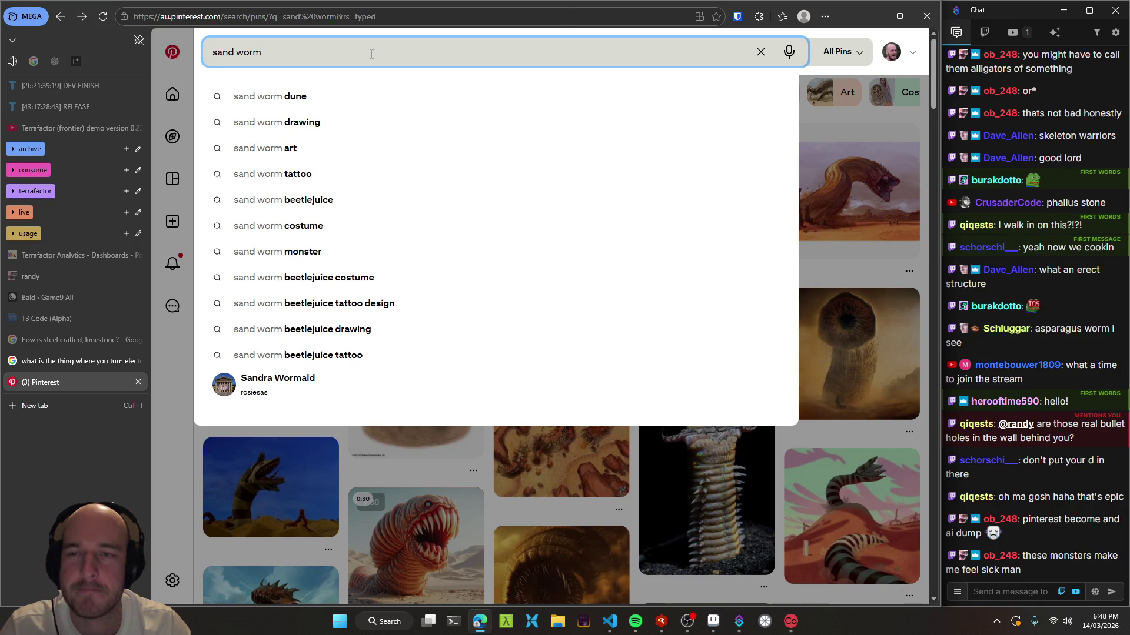
pyautogui.middleClick(65, 383)
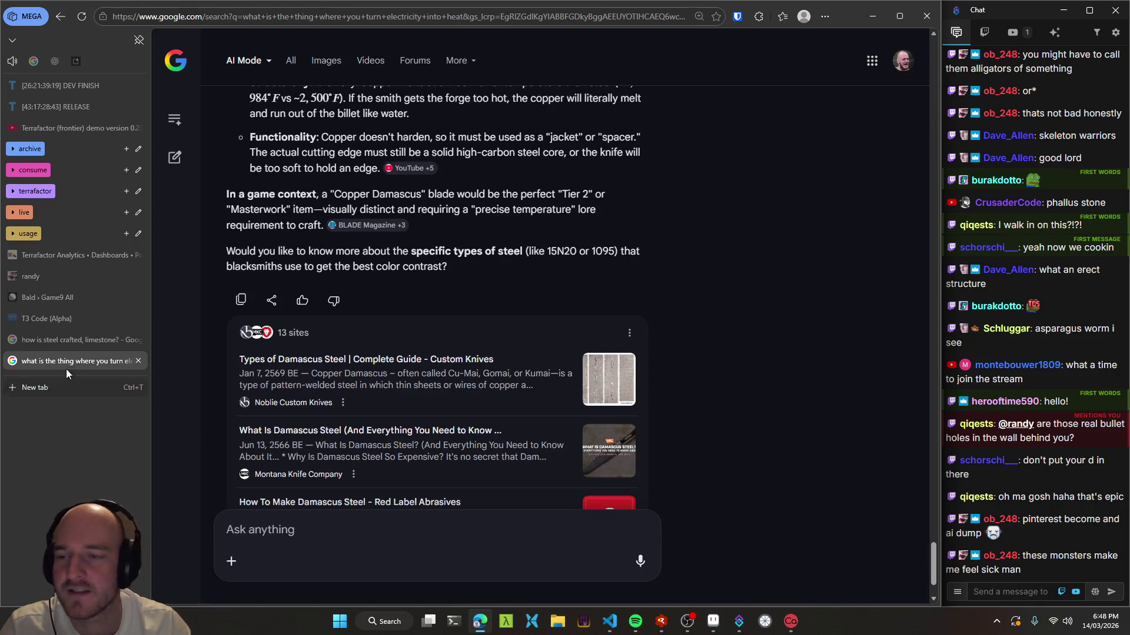
# - Open issue BAL-195 from the Game9 All board's Backlog and start a screen snip
pyautogui.click(47, 298)
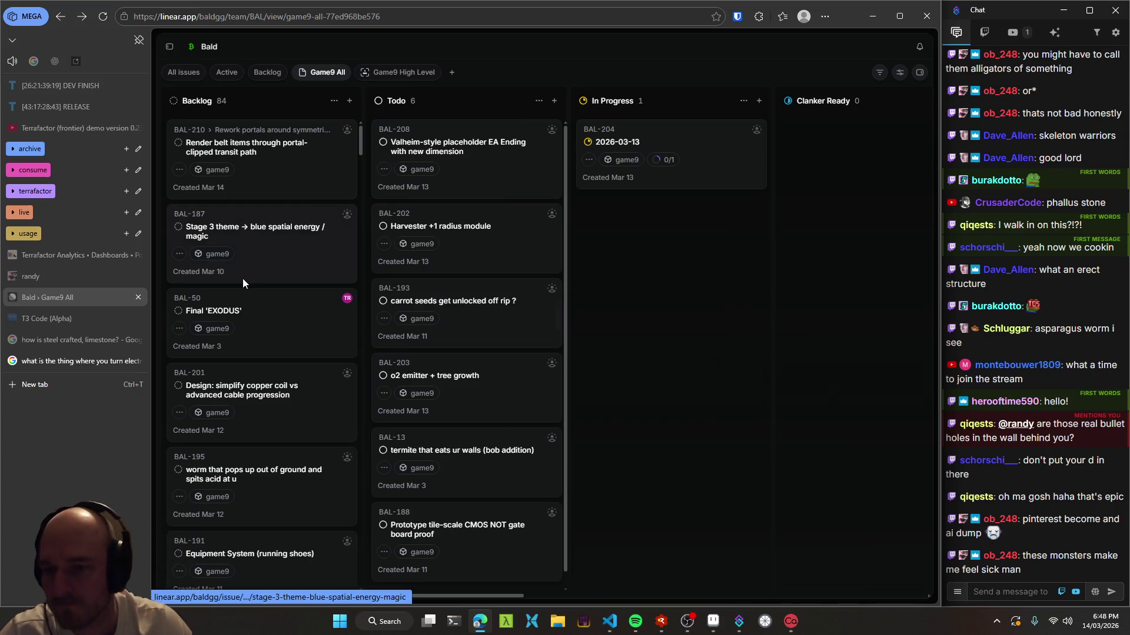
pyautogui.scroll(-2, 288, 306)
pyautogui.click(269, 356)
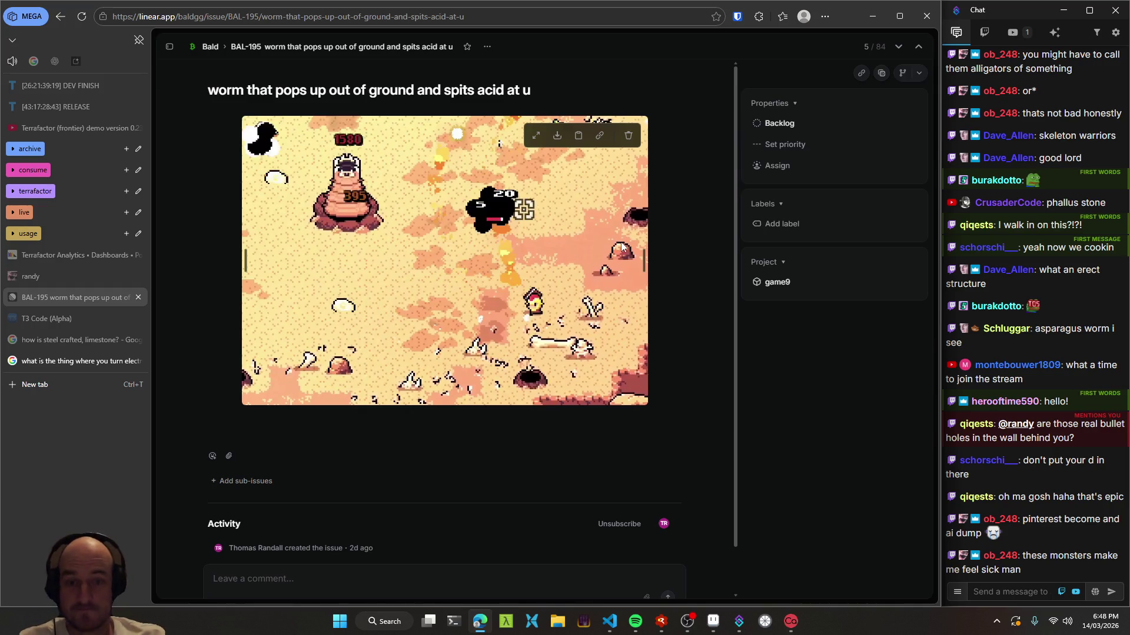
pyautogui.press('super+shift+s')
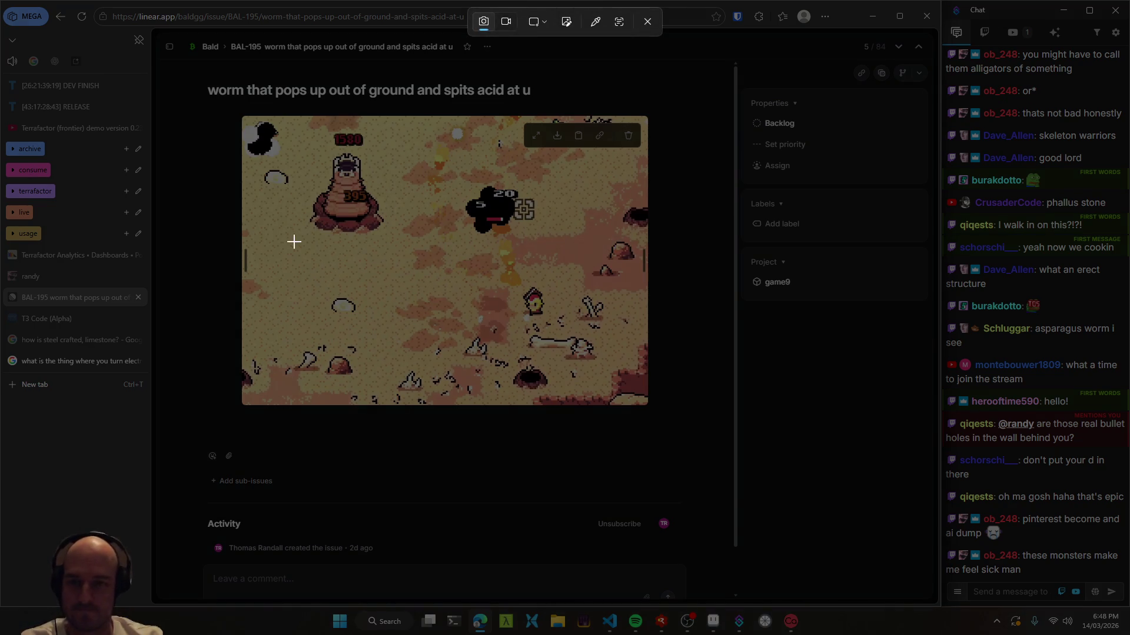
# - Capture the worm sprite from the issue screenshot and paste it into PureRef
pyautogui.moveTo(298, 252); pyautogui.dragTo(394, 124)
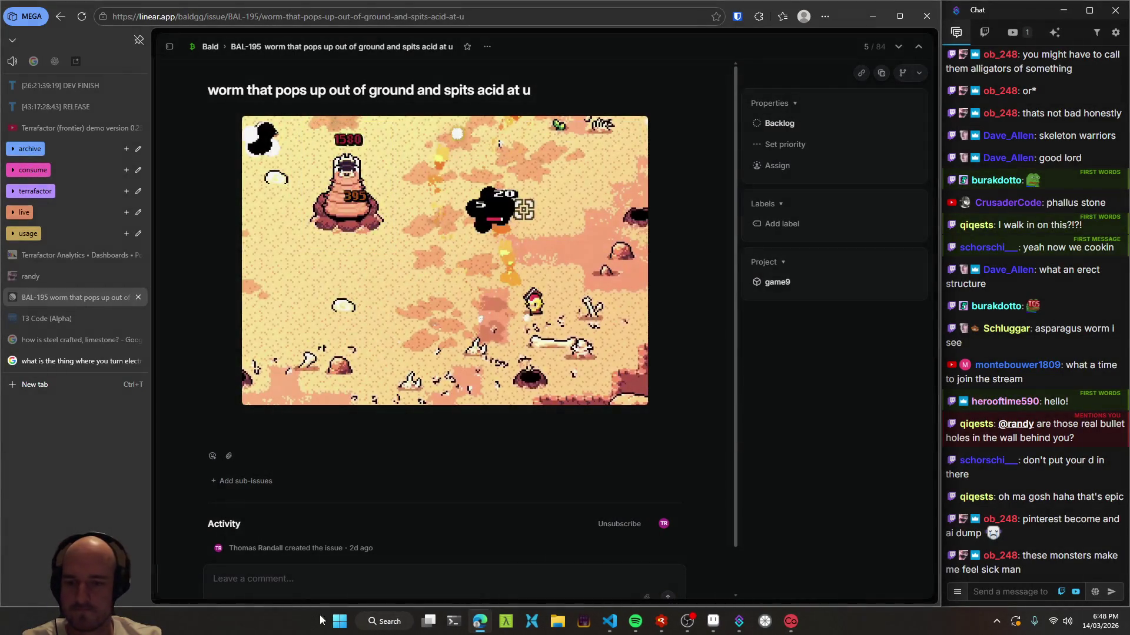
pyautogui.click(379, 623)
pyautogui.write('ref')
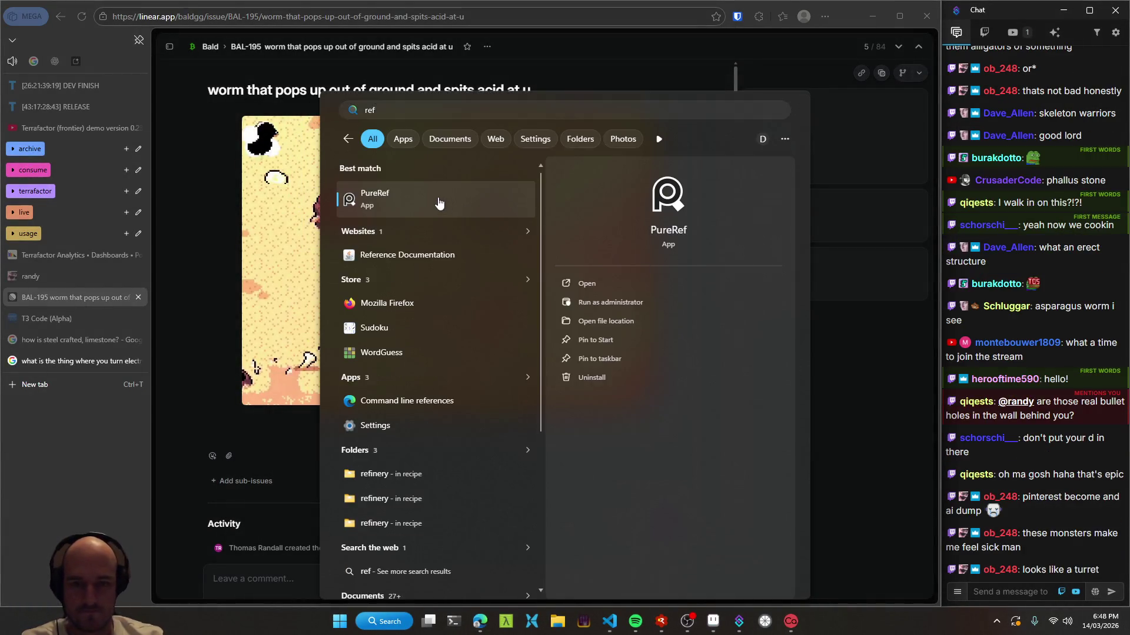
pyautogui.click(450, 207)
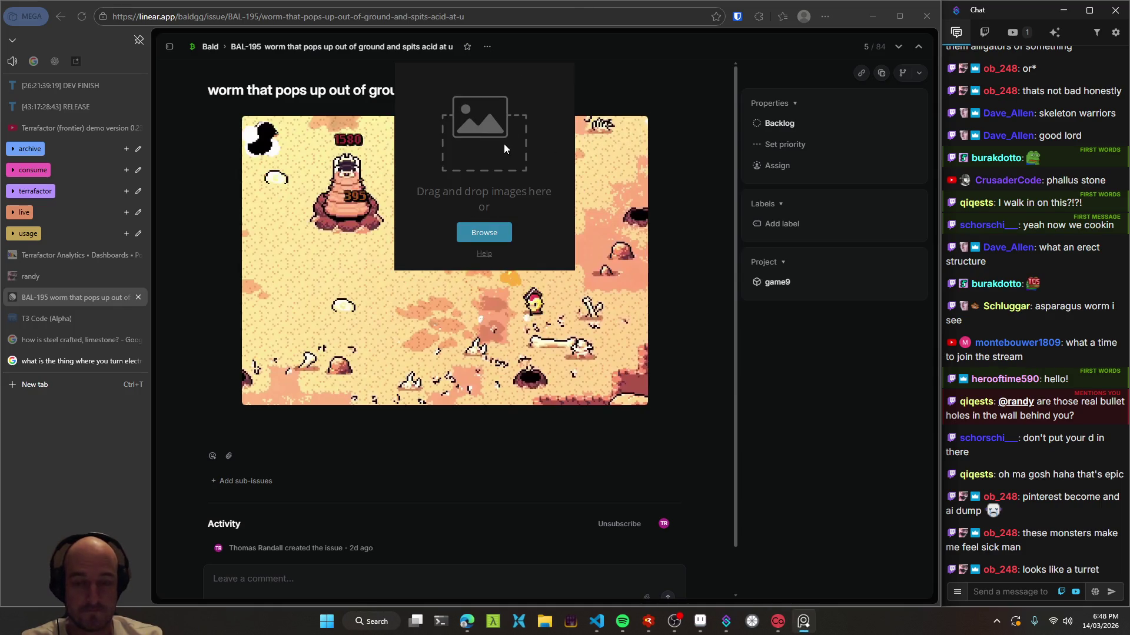
pyautogui.hotkey('ctrl', 'v')
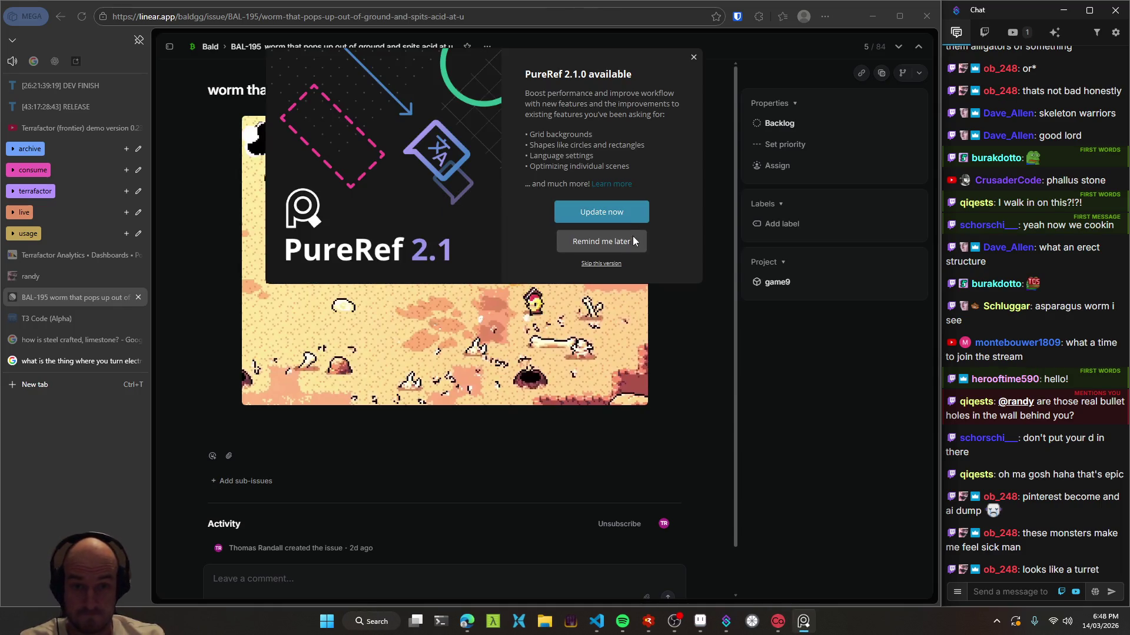
pyautogui.click(601, 263)
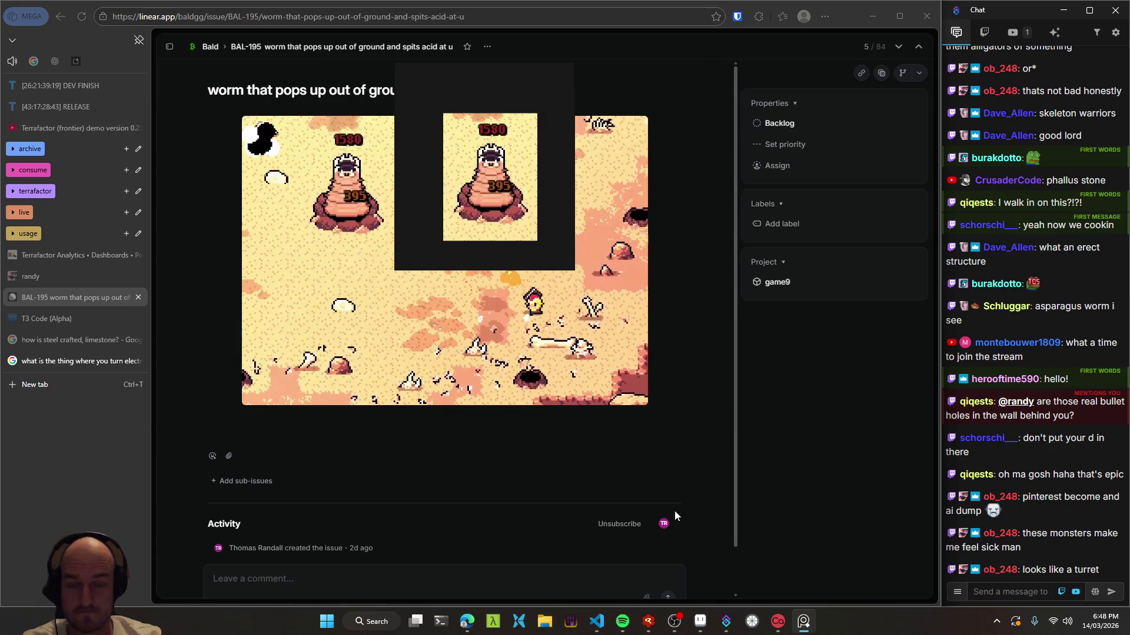
# - Place the PureRef worm reference in the top-right corner beside the desert sketch pad
pyautogui.click(596, 625)
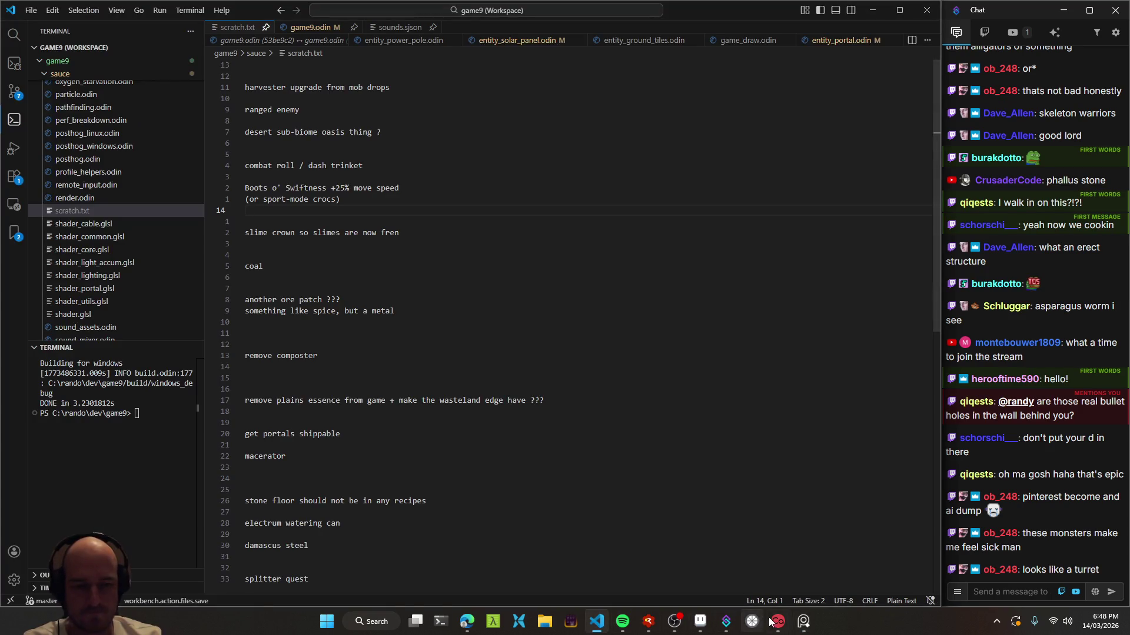
pyautogui.click(699, 624)
pyautogui.moveTo(585, 247); pyautogui.dragTo(530, 303)
pyautogui.hotkey('alt', 'Tab')
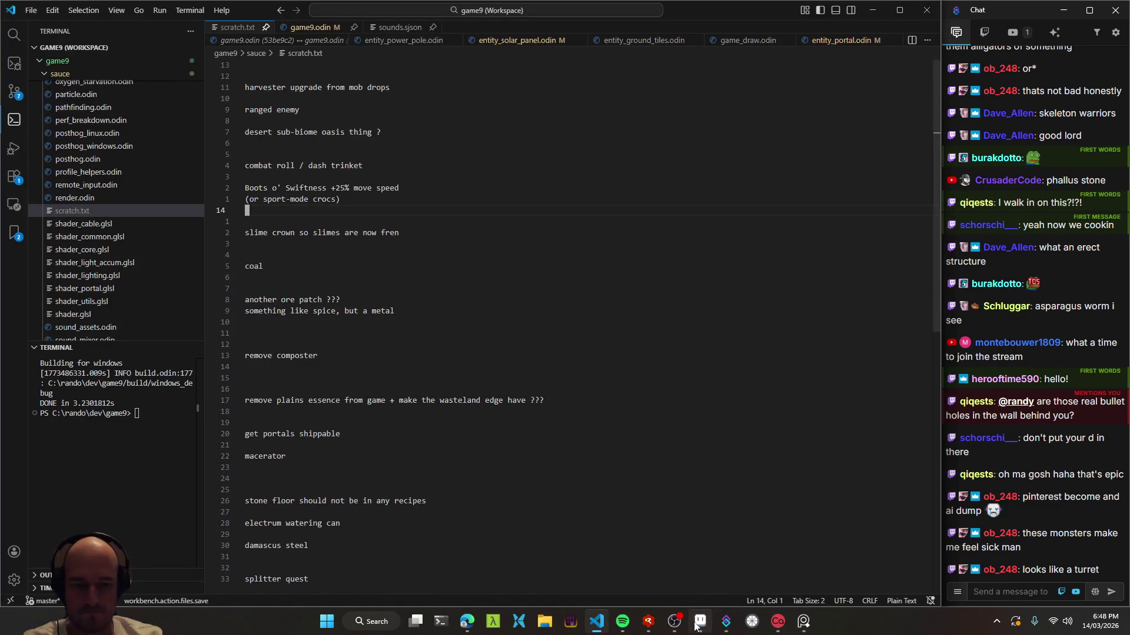
pyautogui.click(803, 621)
pyautogui.moveTo(496, 186); pyautogui.dragTo(1036, 147)
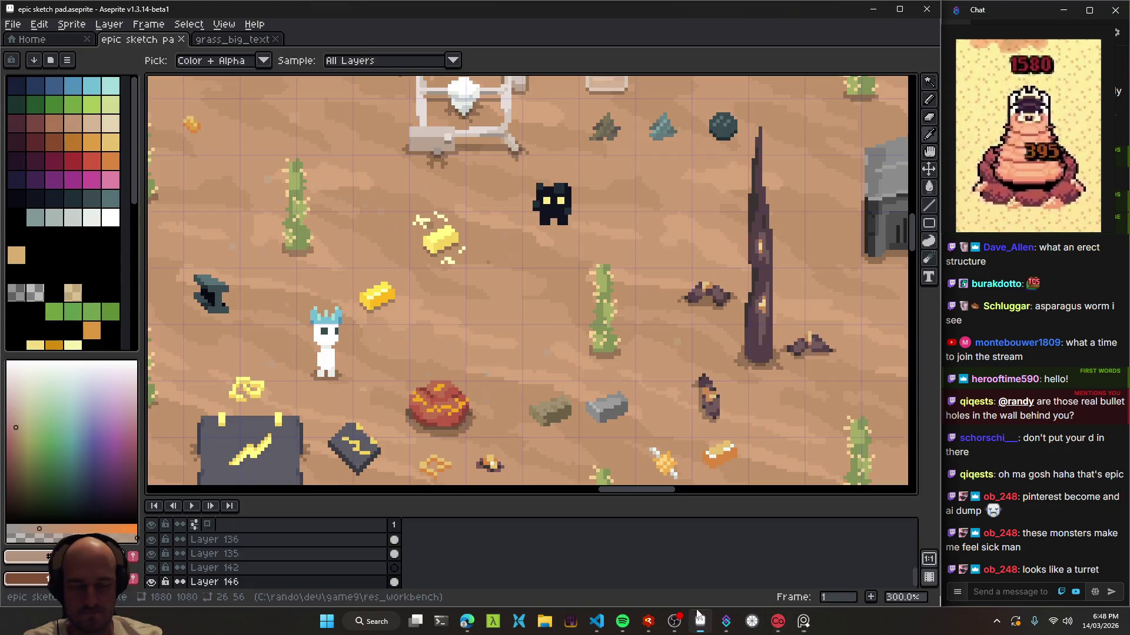
pyautogui.click(699, 621)
pyautogui.moveTo(800, 256); pyautogui.dragTo(730, 307)
# - Erase the old stone pillar's cap and upper section from the sand
pyautogui.scroll(-2, 729, 307)
pyautogui.scroll(2, 730, 306)
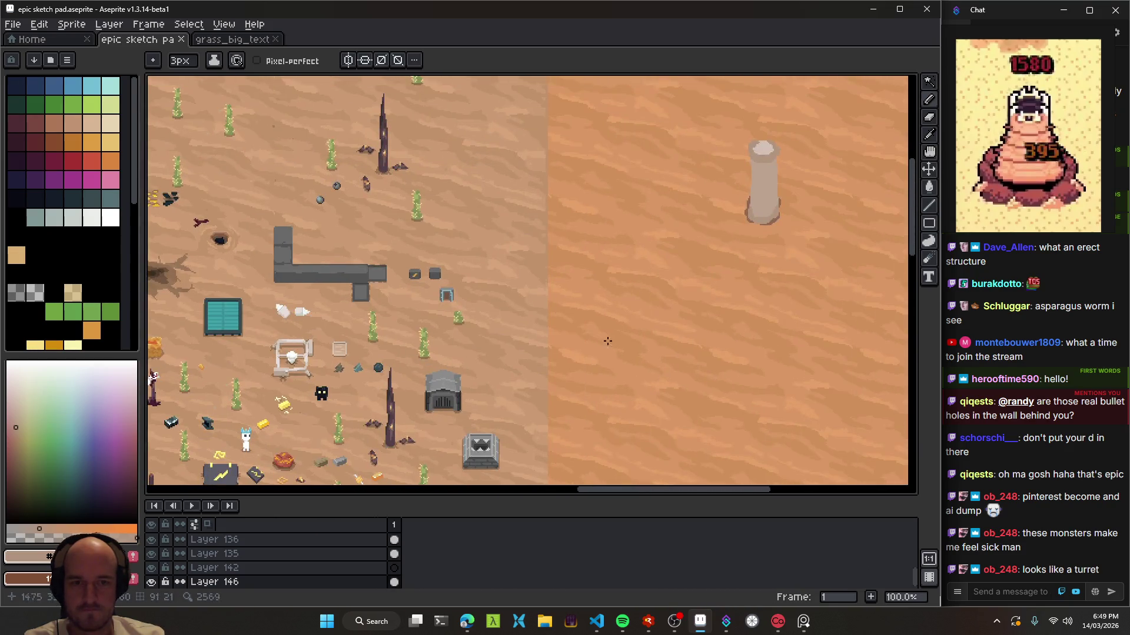
pyautogui.scroll(2, 547, 328)
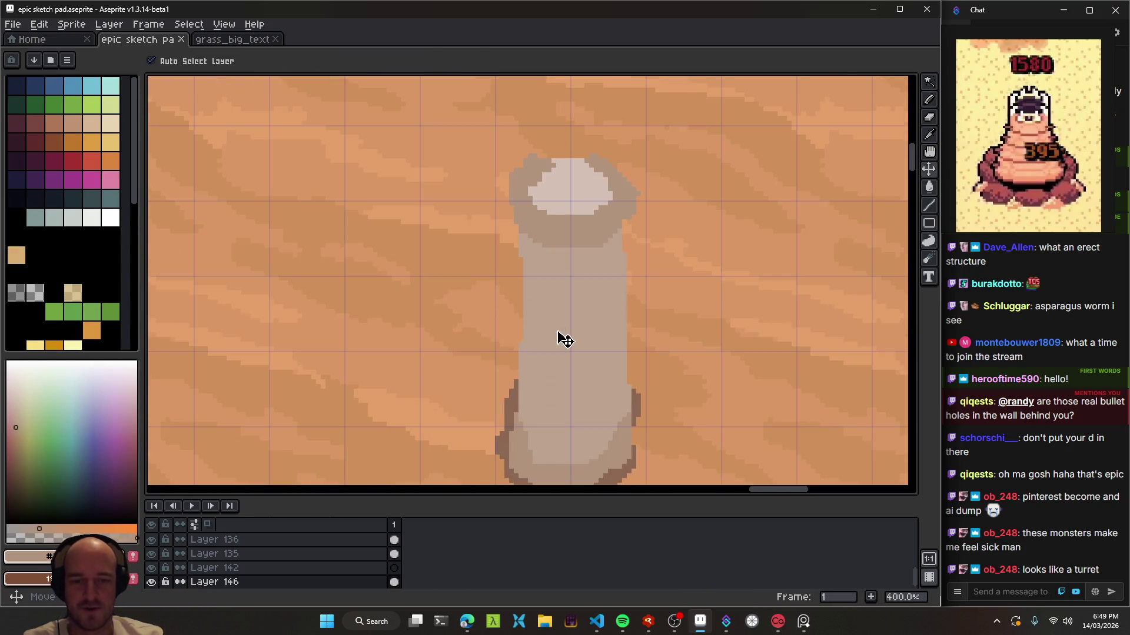
pyautogui.hotkey('alt', 'Tab')
pyautogui.hotkey('alt', 'Tab')
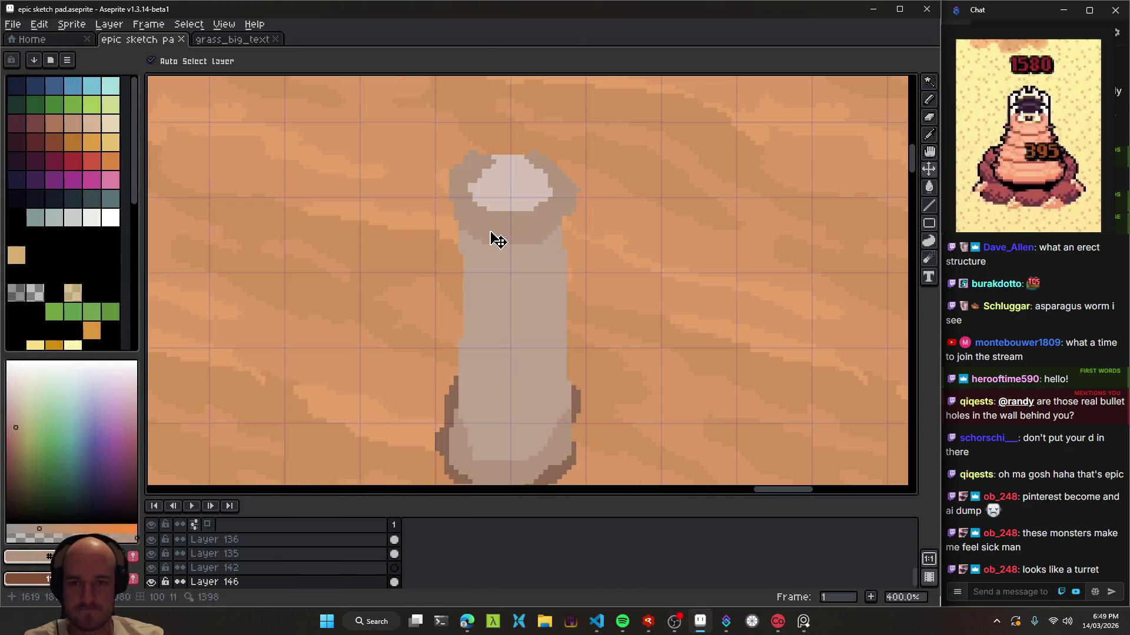
pyautogui.moveTo(512, 196)
pyautogui.mouseDown()
pyautogui.moveTo(564, 161)
pyautogui.moveTo(588, 202)
pyautogui.moveTo(531, 259)
pyautogui.moveTo(437, 242)
pyautogui.mouseUp()
pyautogui.scroll(-5, 437, 242)
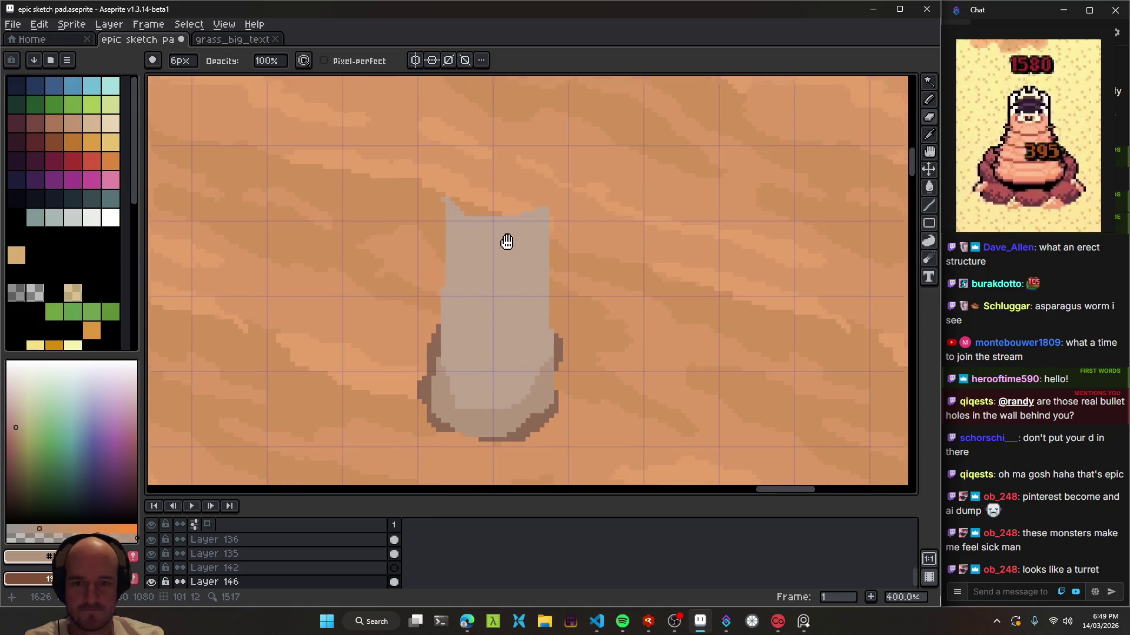
pyautogui.hscroll(-3, 504, 247)
pyautogui.press('v')
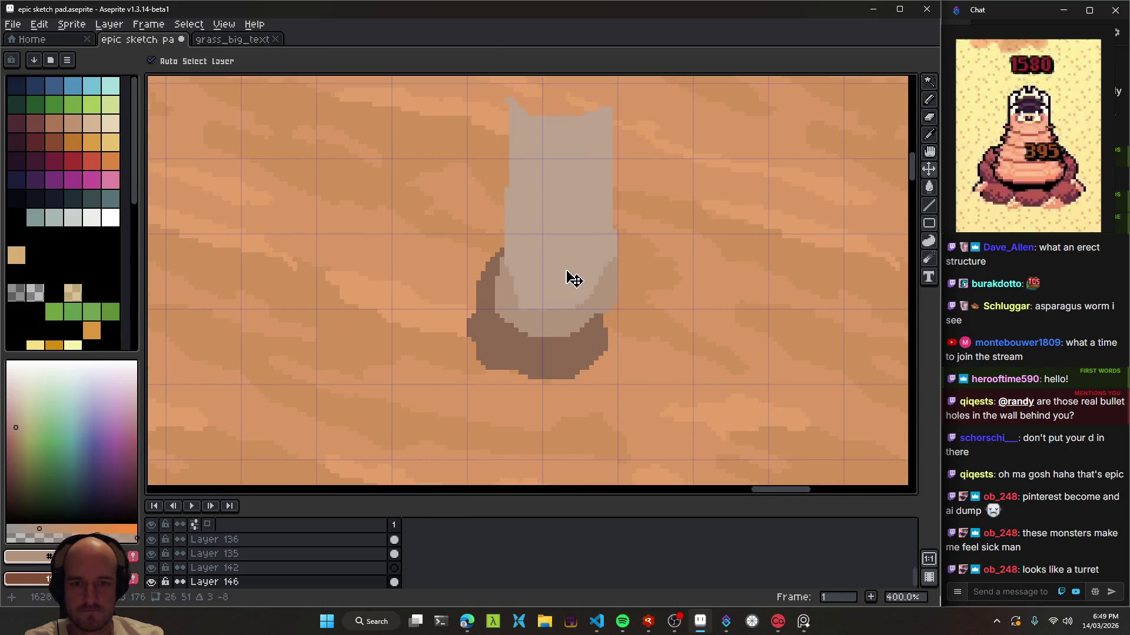
pyautogui.scroll(1, 580, 283)
pyautogui.press('b')
pyautogui.moveTo(641, 182)
pyautogui.mouseDown()
pyautogui.moveTo(436, 217)
pyautogui.moveTo(396, 211)
pyautogui.mouseUp()
# - Paint a dark brown hole where the pillar stood, widening it with a 5px pencil
pyautogui.moveTo(506, 282); pyautogui.dragTo(633, 224)
pyautogui.moveTo(500, 306)
pyautogui.mouseDown()
pyautogui.moveTo(567, 323)
pyautogui.moveTo(522, 403)
pyautogui.mouseUp()
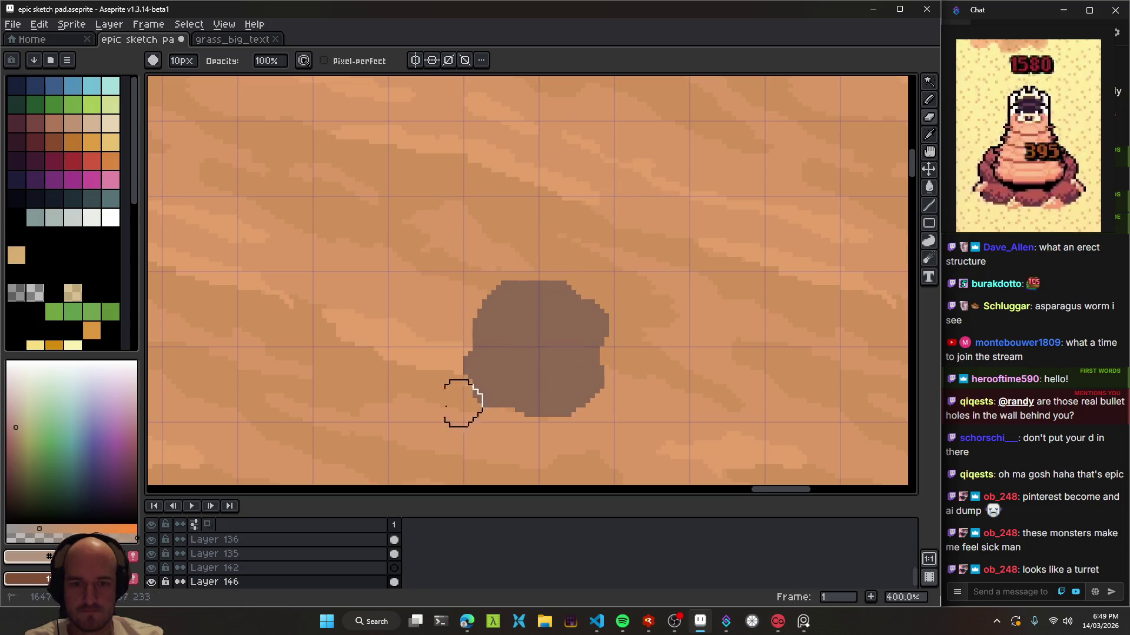
pyautogui.keyDown('ctrl'); pyautogui.click(522, 370); pyautogui.keyUp('ctrl')
pyautogui.moveTo(563, 332); pyautogui.dragTo(600, 277)
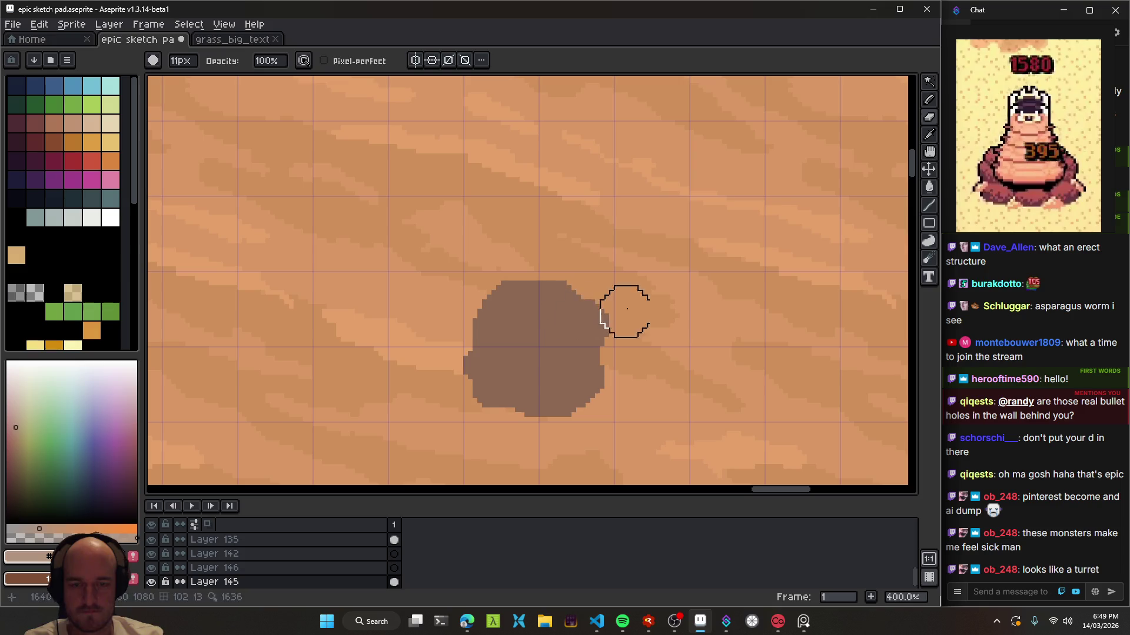
pyautogui.press('b')
pyautogui.keyDown('alt'); pyautogui.click(504, 369); pyautogui.keyUp('alt')
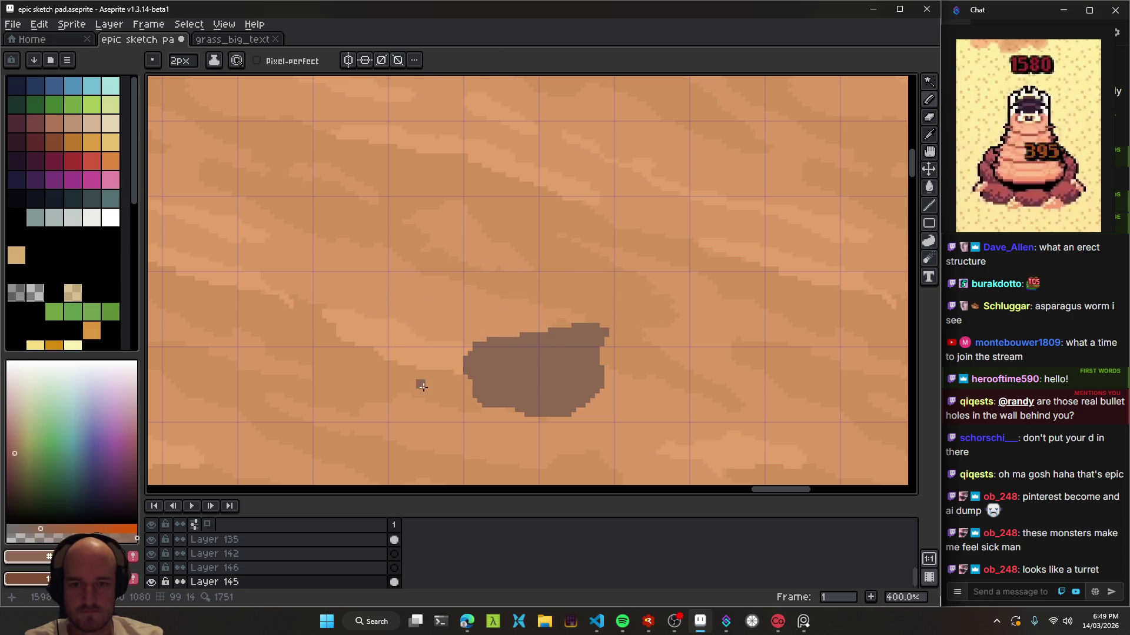
pyautogui.press('+')
pyautogui.press('+')
pyautogui.moveTo(469, 392)
pyautogui.mouseDown()
pyautogui.moveTo(519, 321)
pyautogui.moveTo(557, 306)
pyautogui.moveTo(626, 403)
pyautogui.mouseUp()
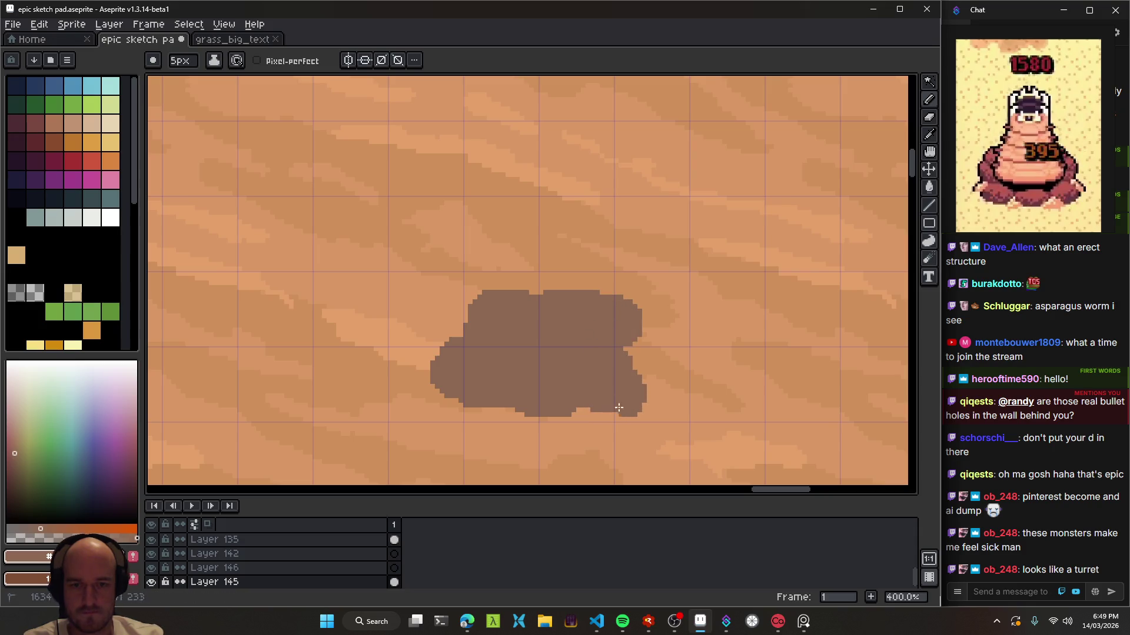
# - Pick a light beige and draw a pale worm stroke rising from the hole
pyautogui.scroll(1, 555, 357)
pyautogui.click(19, 414)
pyautogui.moveTo(18, 414); pyautogui.dragTo(17, 399)
pyautogui.scroll(1, 520, 368)
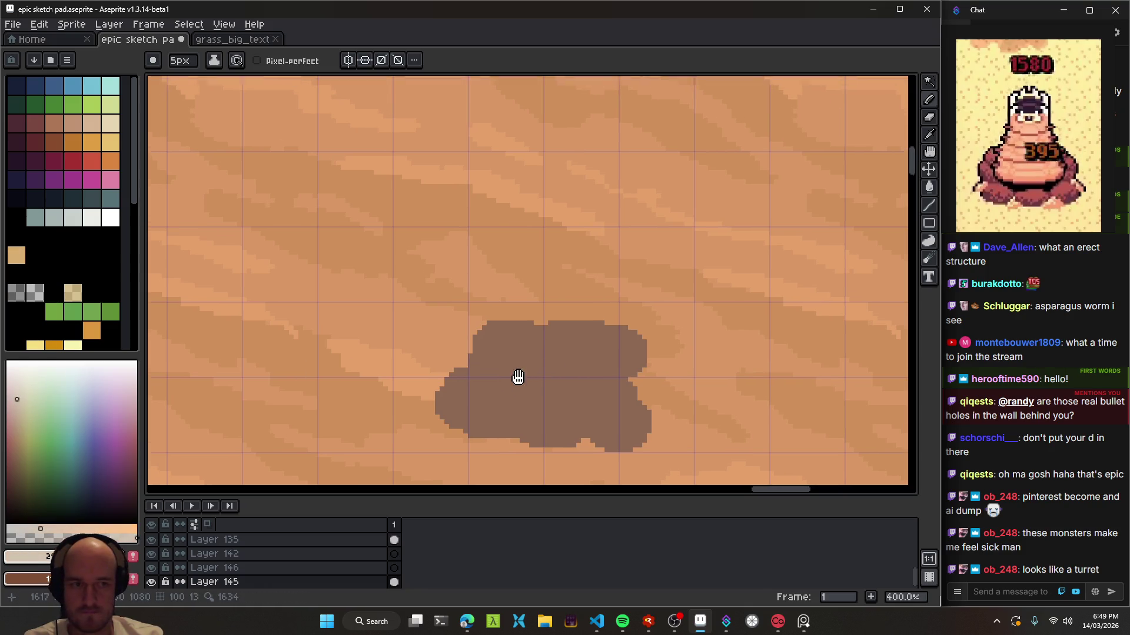
pyautogui.moveTo(479, 386); pyautogui.dragTo(497, 121)
# - Add a second pale stroke and join both into an arch with a U base and cap
pyautogui.moveTo(601, 129)
pyautogui.mouseDown()
pyautogui.moveTo(590, 160)
pyautogui.moveTo(600, 368)
pyautogui.mouseUp()
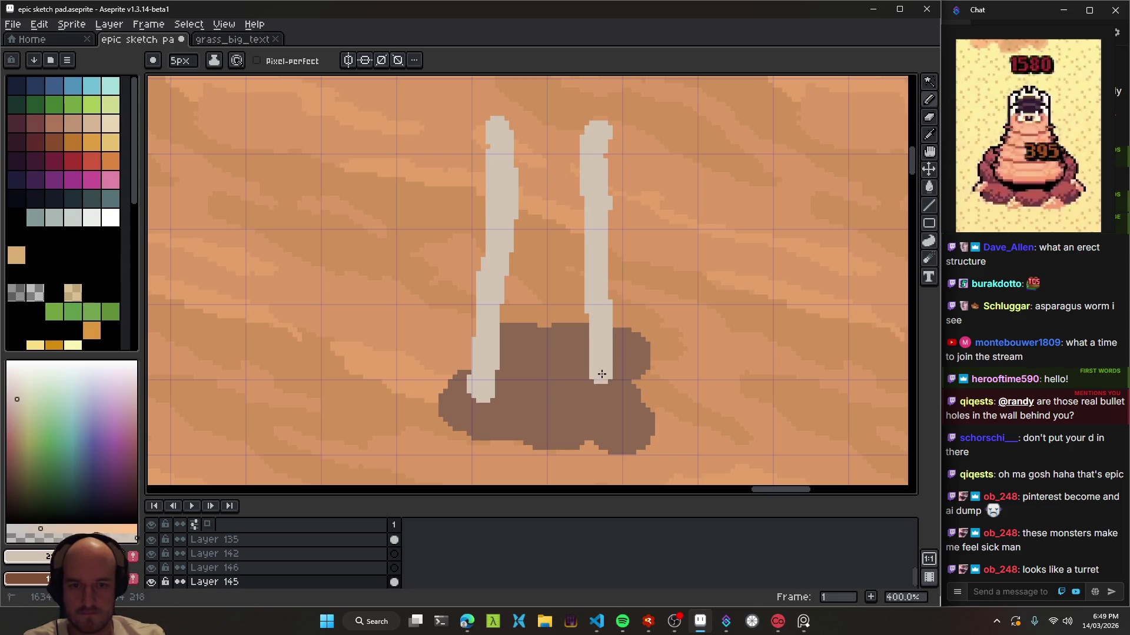
pyautogui.moveTo(486, 419)
pyautogui.mouseDown()
pyautogui.moveTo(569, 410)
pyautogui.moveTo(500, 377)
pyautogui.mouseUp()
pyautogui.scroll(2, 567, 230)
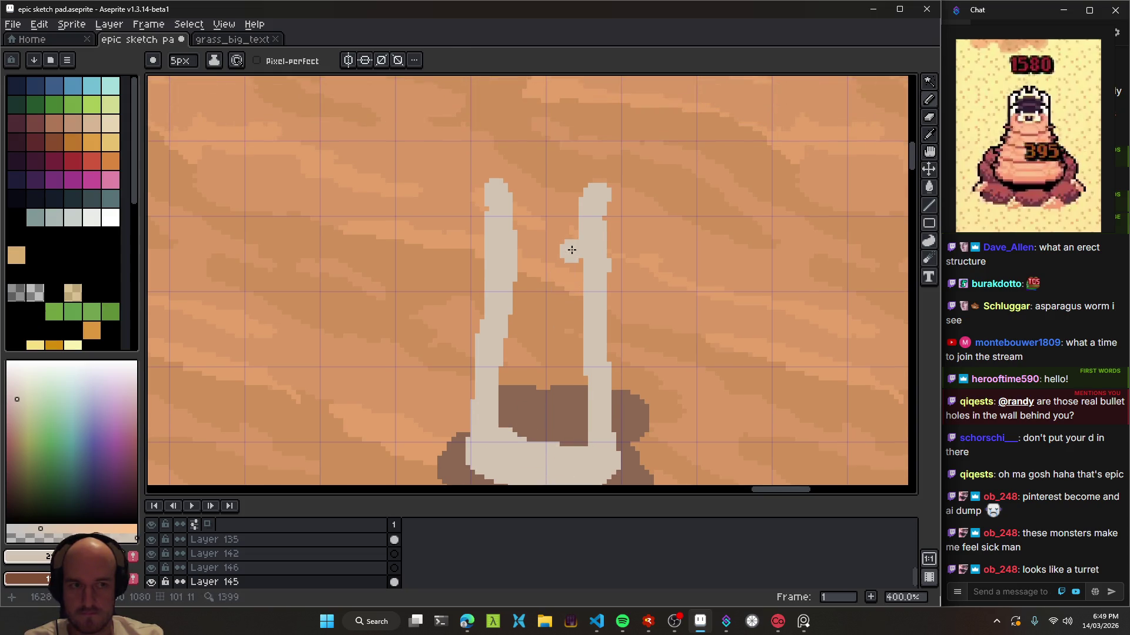
pyautogui.moveTo(513, 202); pyautogui.dragTo(510, 198)
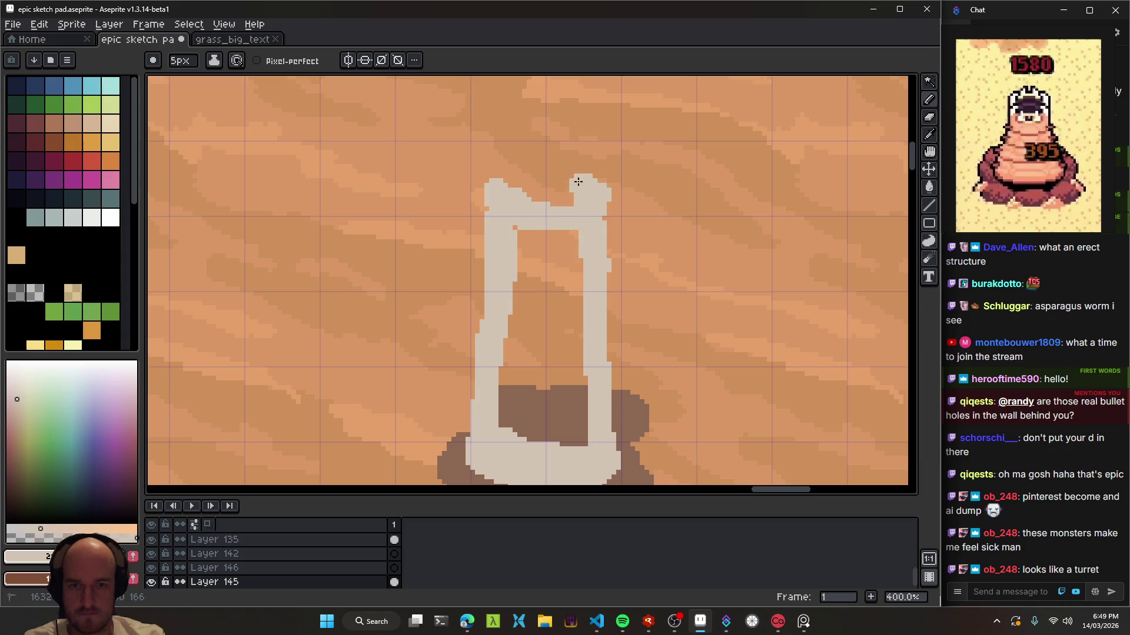
pyautogui.moveTo(580, 183); pyautogui.dragTo(540, 209)
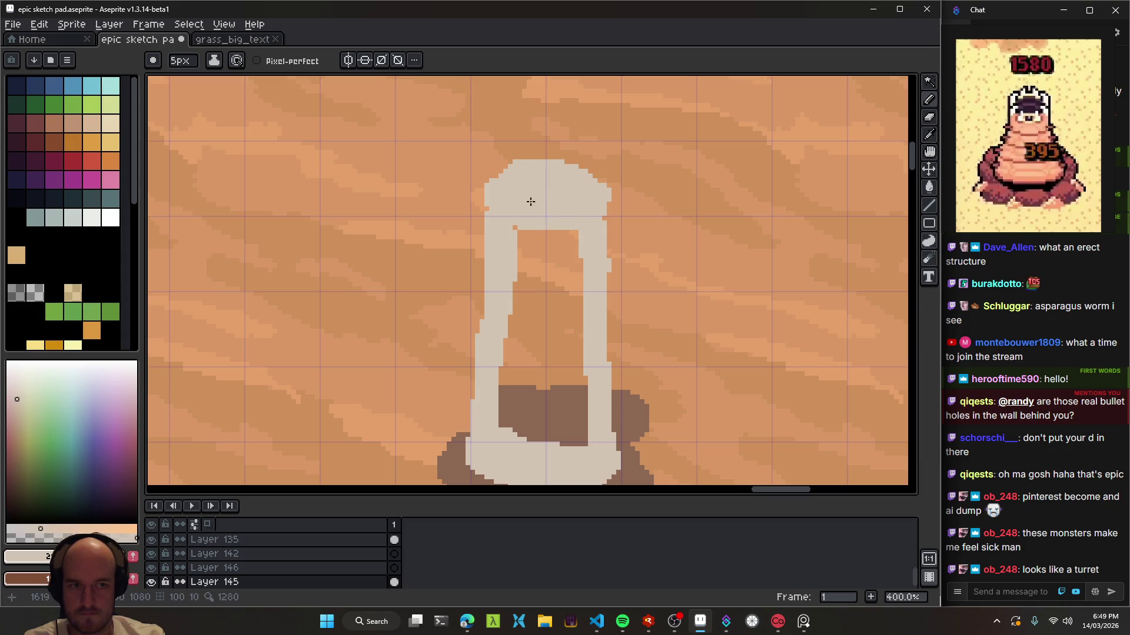
# - Paint a pinkish-brown mouth on top and fill the arch's inside with pale colour
pyautogui.scroll(2, 510, 275)
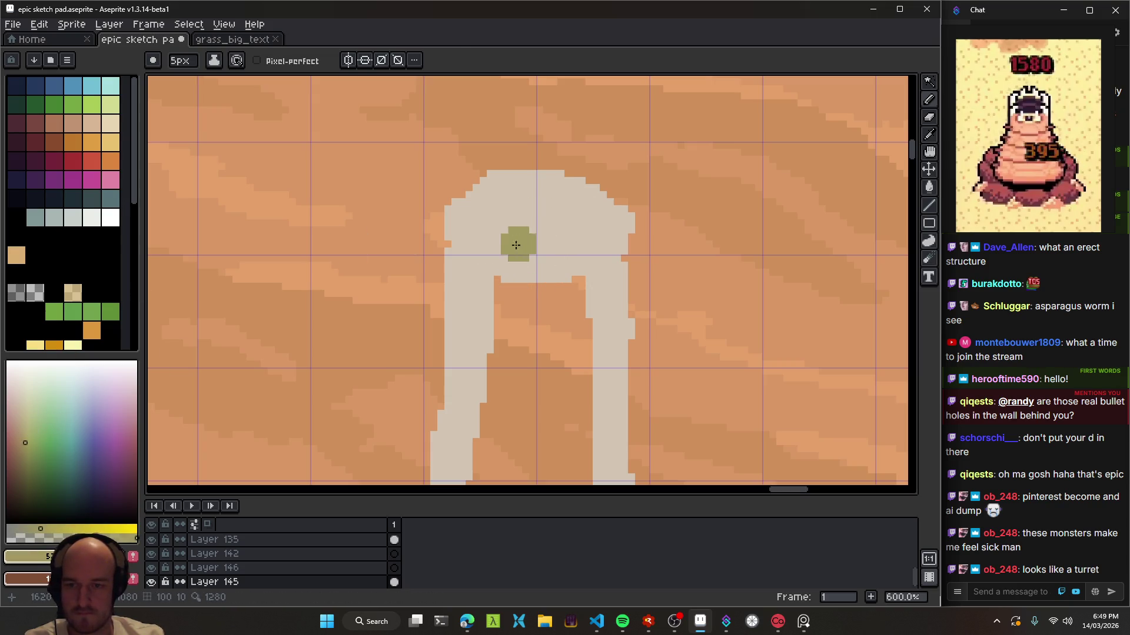
pyautogui.moveTo(15, 396); pyautogui.dragTo(17, 419)
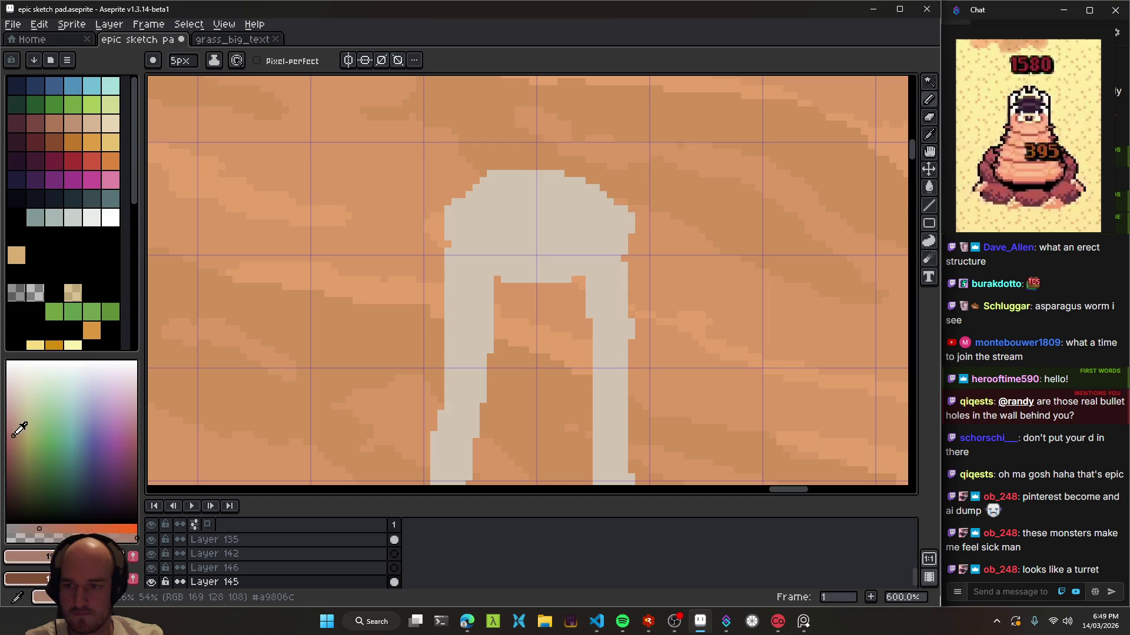
pyautogui.moveTo(521, 222)
pyautogui.mouseDown()
pyautogui.moveTo(492, 220)
pyautogui.moveTo(575, 234)
pyautogui.mouseUp()
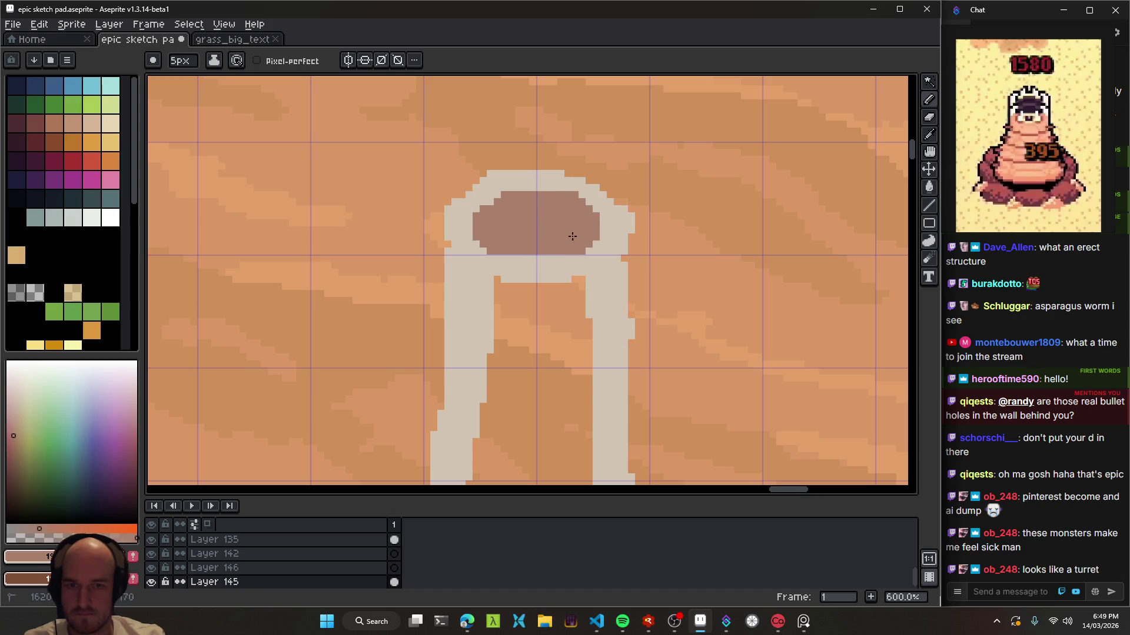
pyautogui.scroll(-2, 538, 260)
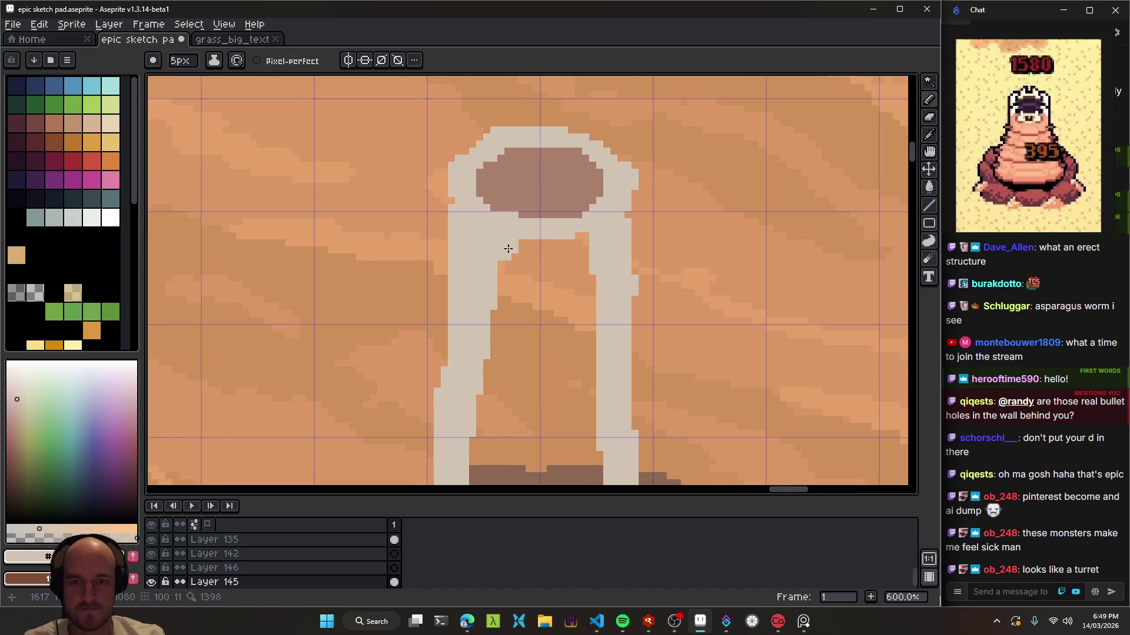
pyautogui.keyDown('alt'); pyautogui.click(483, 222); pyautogui.keyUp('alt')
pyautogui.moveTo(483, 222)
pyautogui.mouseDown()
pyautogui.moveTo(556, 331)
pyautogui.moveTo(517, 303)
pyautogui.mouseUp()
pyautogui.scroll(-2, 557, 331)
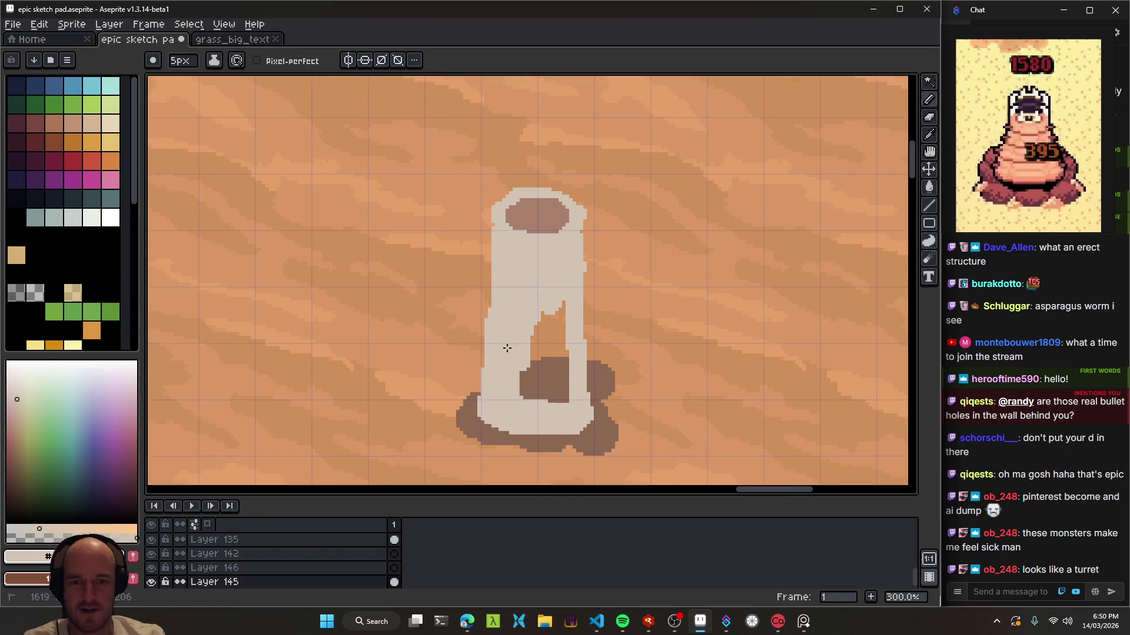
pyautogui.moveTo(531, 344); pyautogui.dragTo(552, 349)
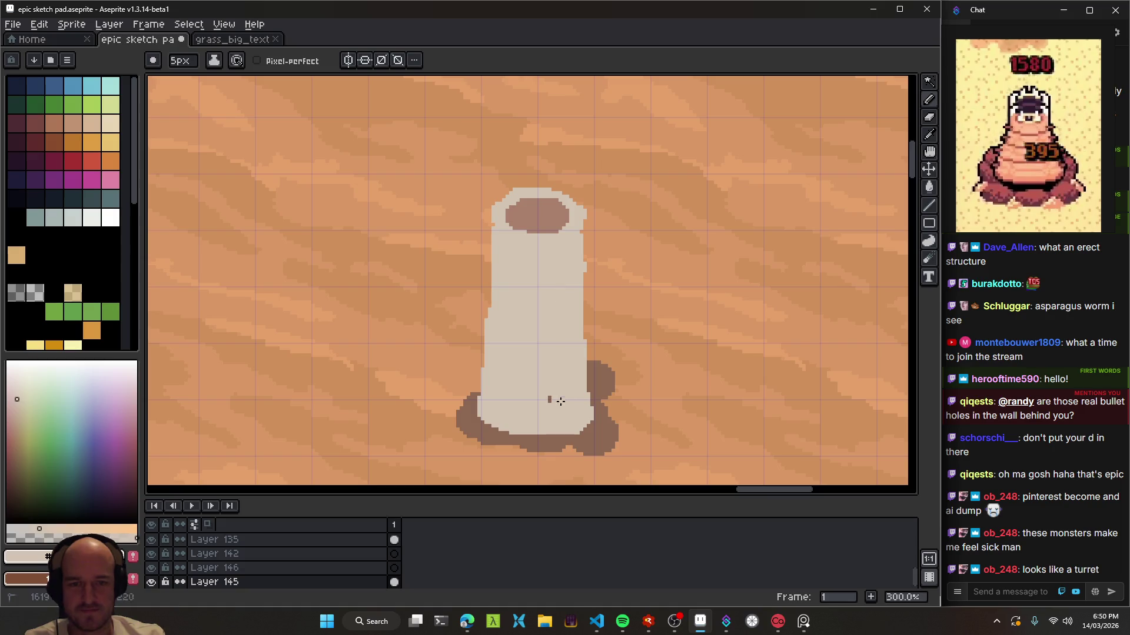
# - Widen the worm's brown mouth opening
pyautogui.scroll(1, 542, 297)
pyautogui.scroll(2, 516, 240)
pyautogui.keyDown('alt'); pyautogui.click(516, 239); pyautogui.keyUp('alt')
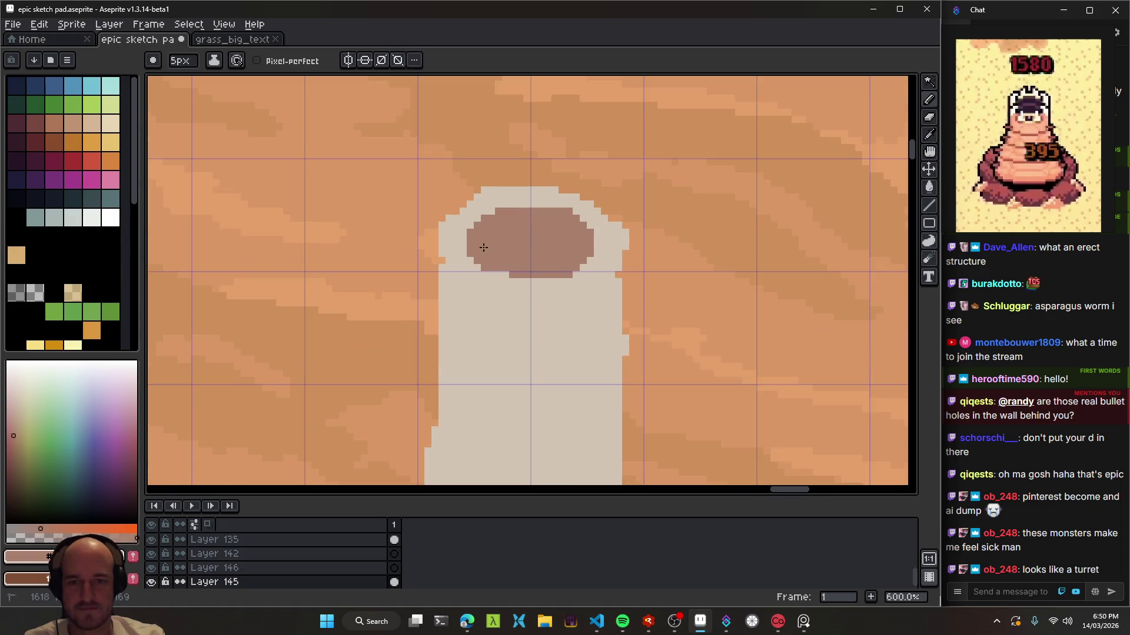
pyautogui.moveTo(479, 244); pyautogui.dragTo(539, 276)
pyautogui.keyDown('alt'); pyautogui.click(476, 309); pyautogui.keyUp('alt')
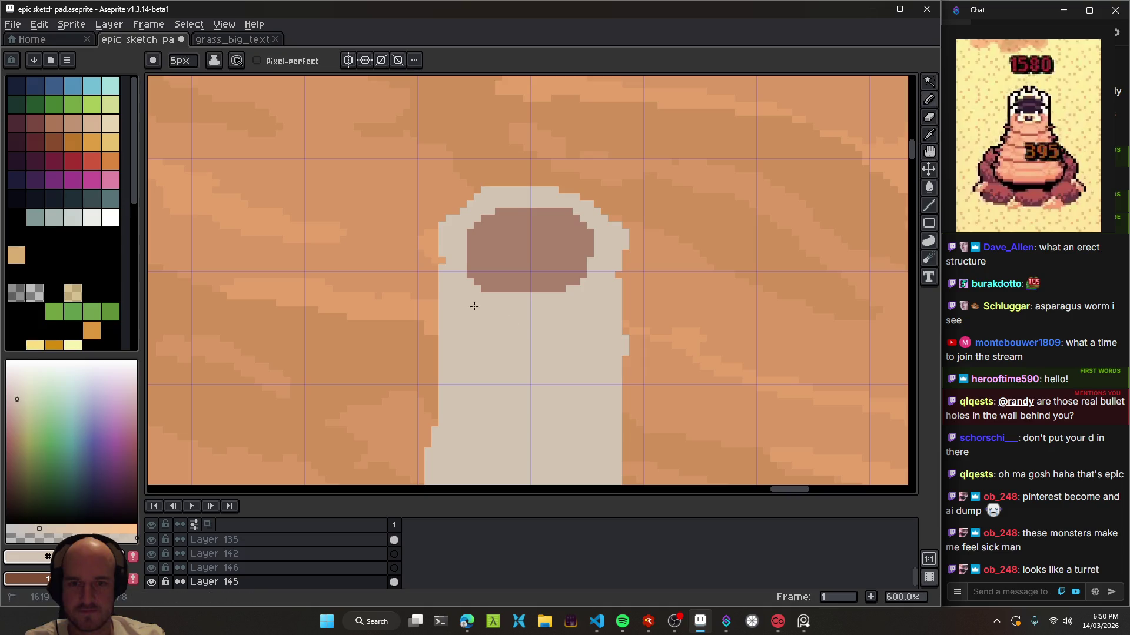
pyautogui.scroll(-3, 526, 306)
pyautogui.scroll(-2, 554, 353)
pyautogui.scroll(4, 554, 386)
pyautogui.scroll(-1, 515, 350)
# - Undo a stray brown blob and set up a 3px light-grey pencil for the teeth
pyautogui.press('b')
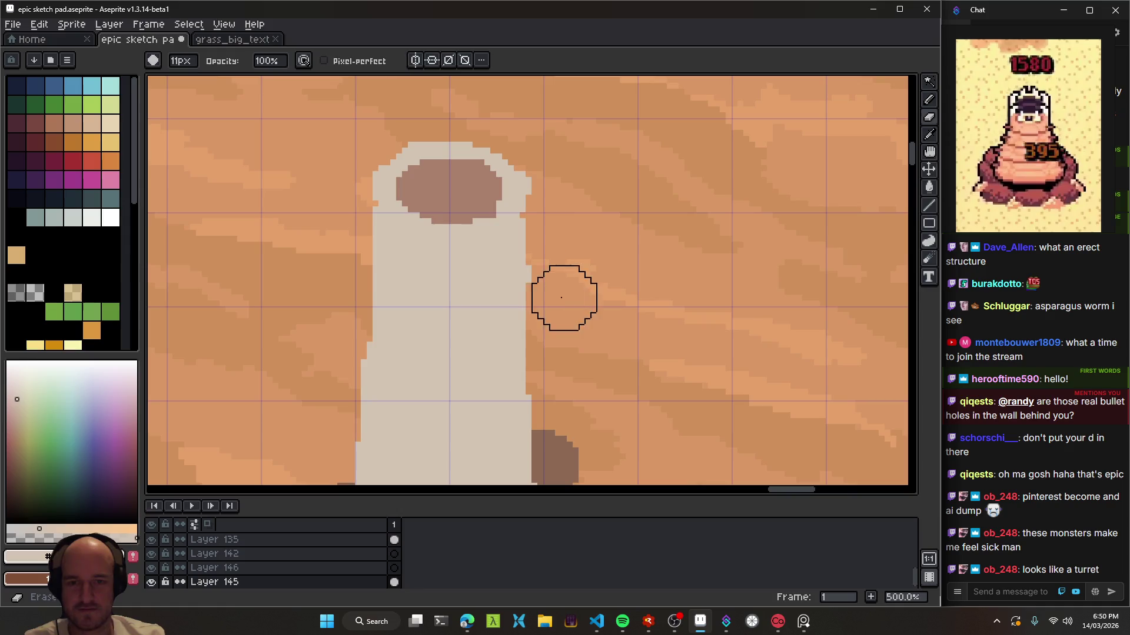
pyautogui.scroll(-2, 573, 328)
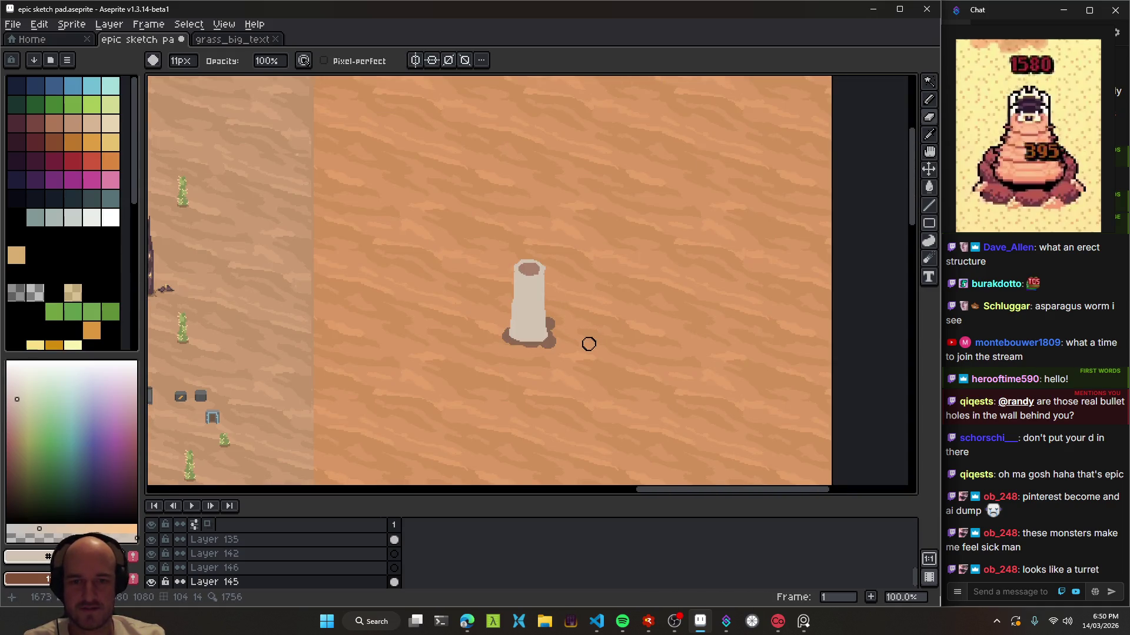
pyautogui.scroll(5, 588, 343)
pyautogui.keyDown('alt'); pyautogui.click(519, 209); pyautogui.keyUp('alt')
pyautogui.press('b')
pyautogui.hotkey('ctrl', 'z')
pyautogui.keyDown('alt'); pyautogui.click(457, 253); pyautogui.keyUp('alt')
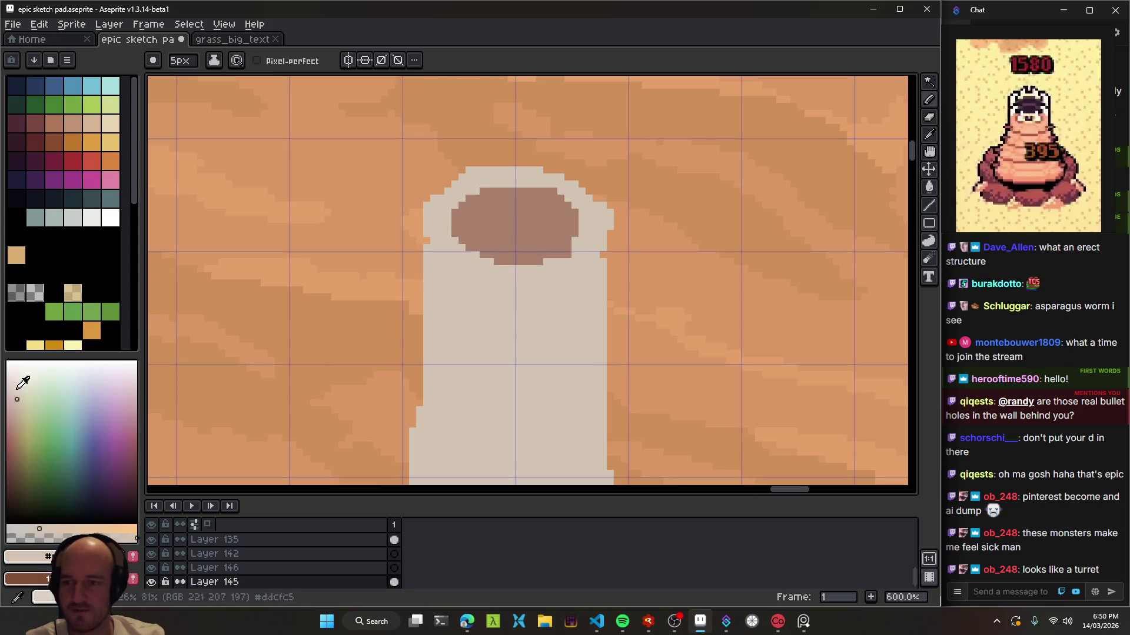
pyautogui.press('-')
pyautogui.press('-')
pyautogui.scroll(-2, 439, 221)
pyautogui.scroll(2, 540, 265)
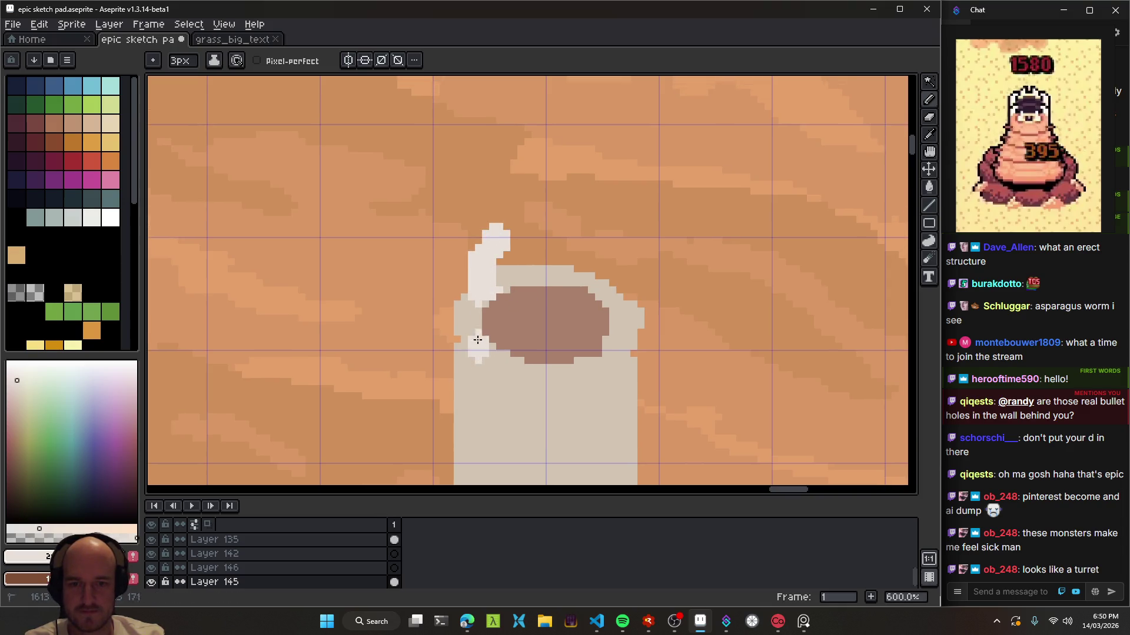
# - Draw a light-grey tooth on the mouth's left rim and tidy it
pyautogui.moveTo(487, 312)
pyautogui.mouseDown()
pyautogui.moveTo(494, 347)
pyautogui.moveTo(475, 325)
pyautogui.moveTo(497, 321)
pyautogui.moveTo(483, 341)
pyautogui.moveTo(589, 367)
pyautogui.mouseUp()
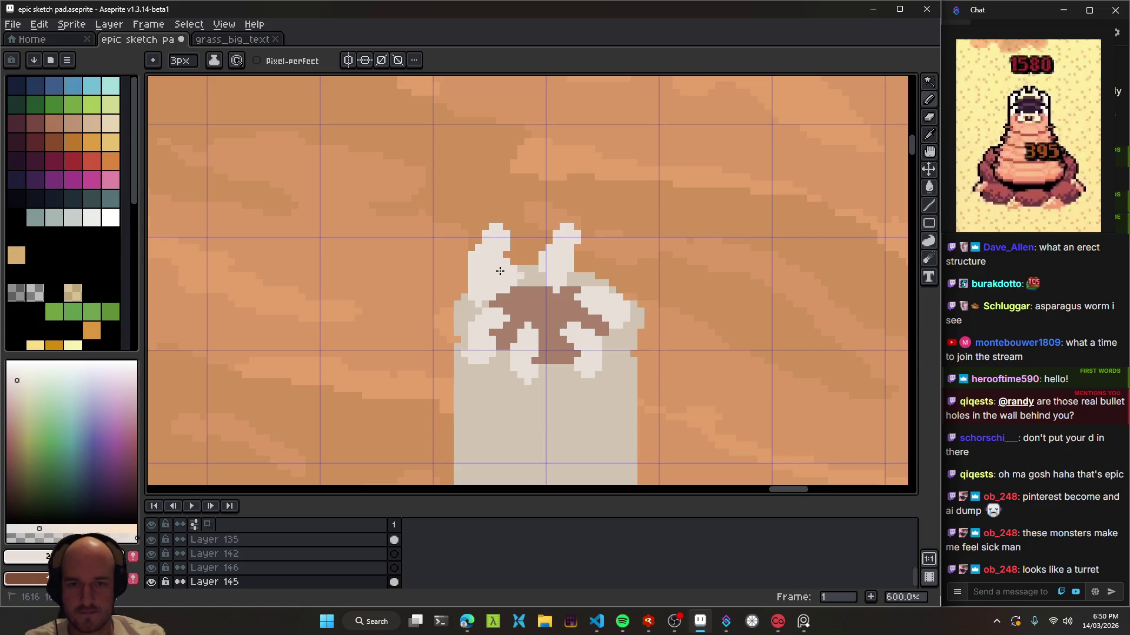
pyautogui.press('e')
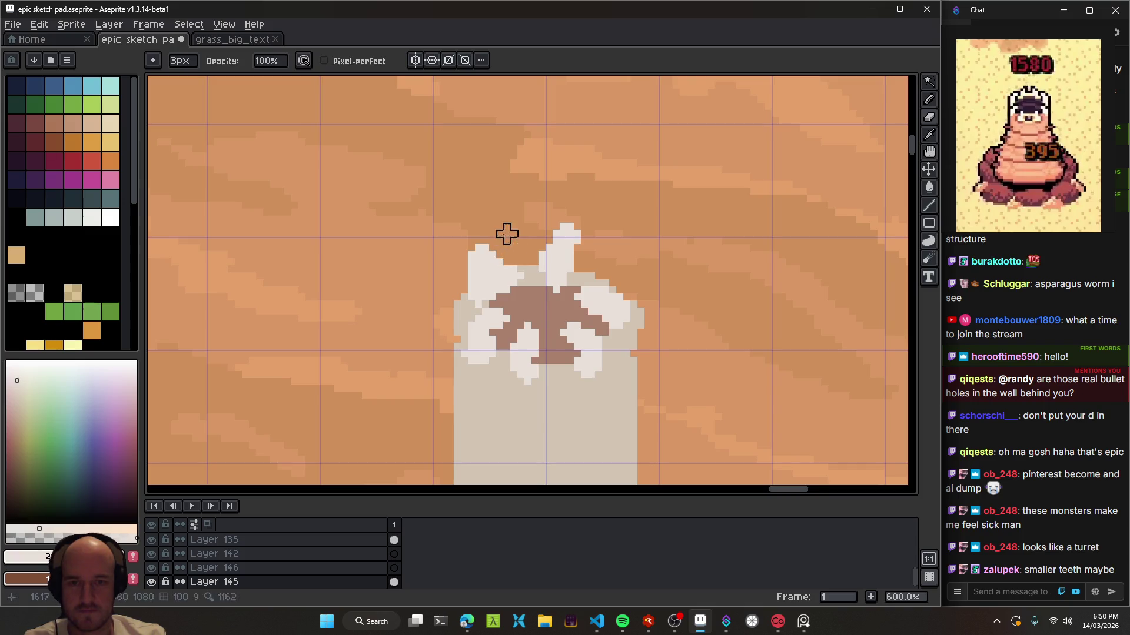
pyautogui.press('b')
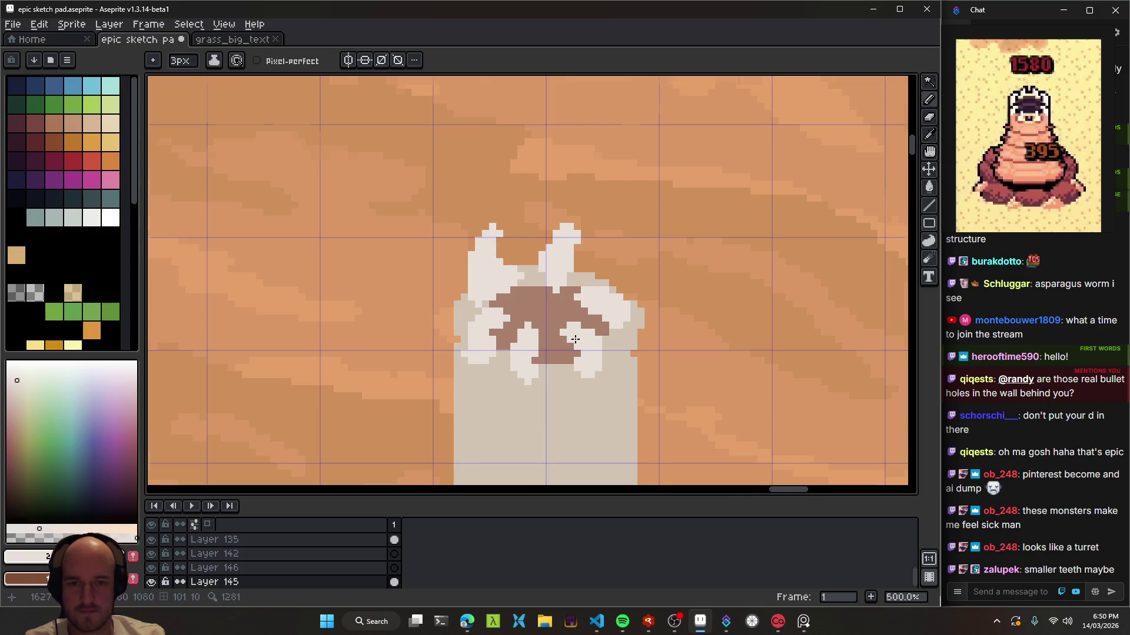
pyautogui.scroll(-5, 573, 339)
pyautogui.scroll(4, 534, 303)
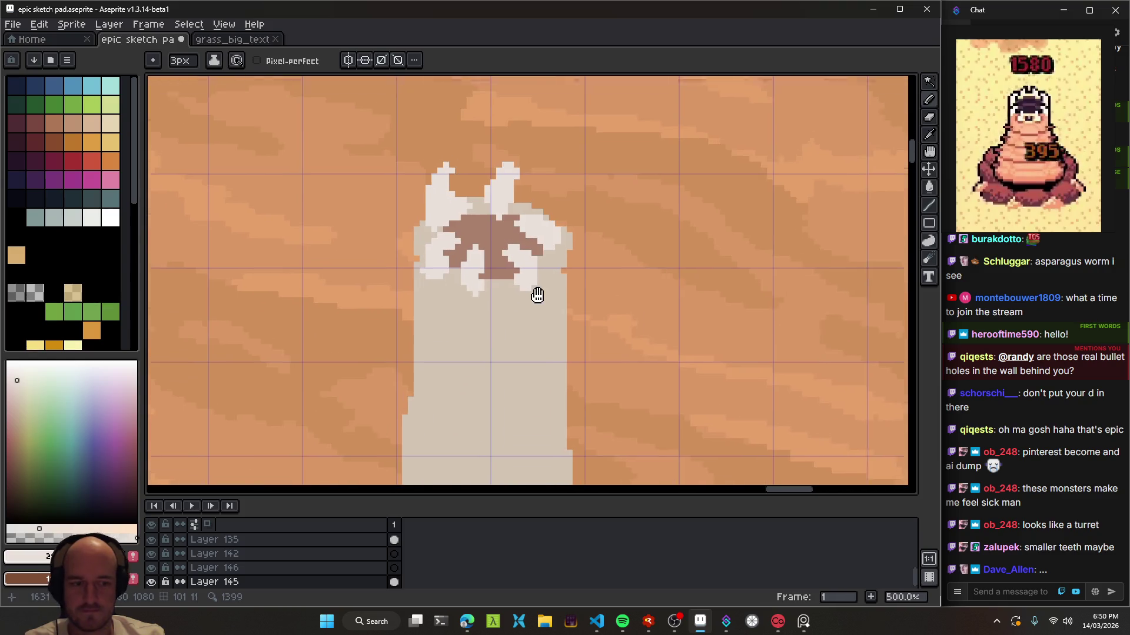
pyautogui.scroll(-2, 534, 303)
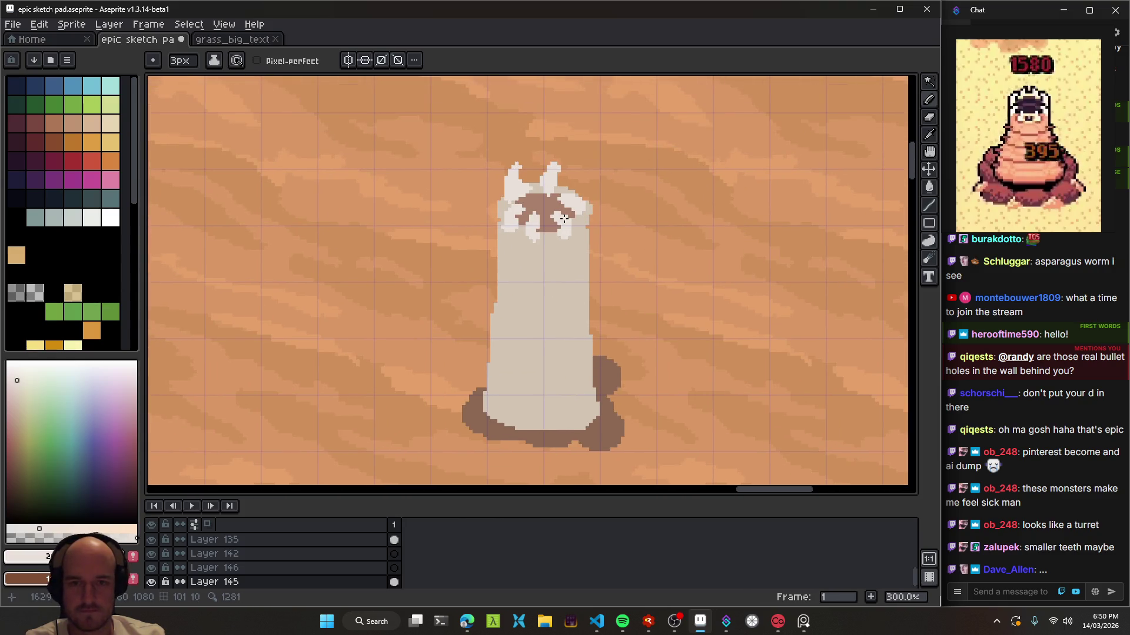
pyautogui.scroll(3, 564, 218)
# - Refine the jagged pale spikes above the worm's head, alternating eraser and pencil
pyautogui.press('e')
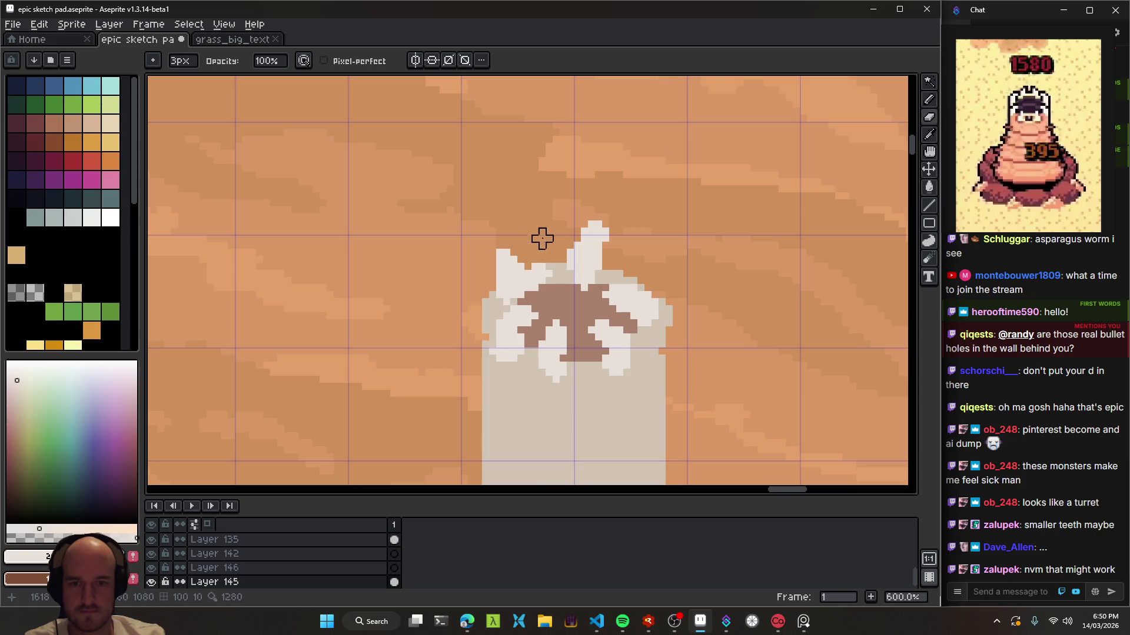
pyautogui.press('b')
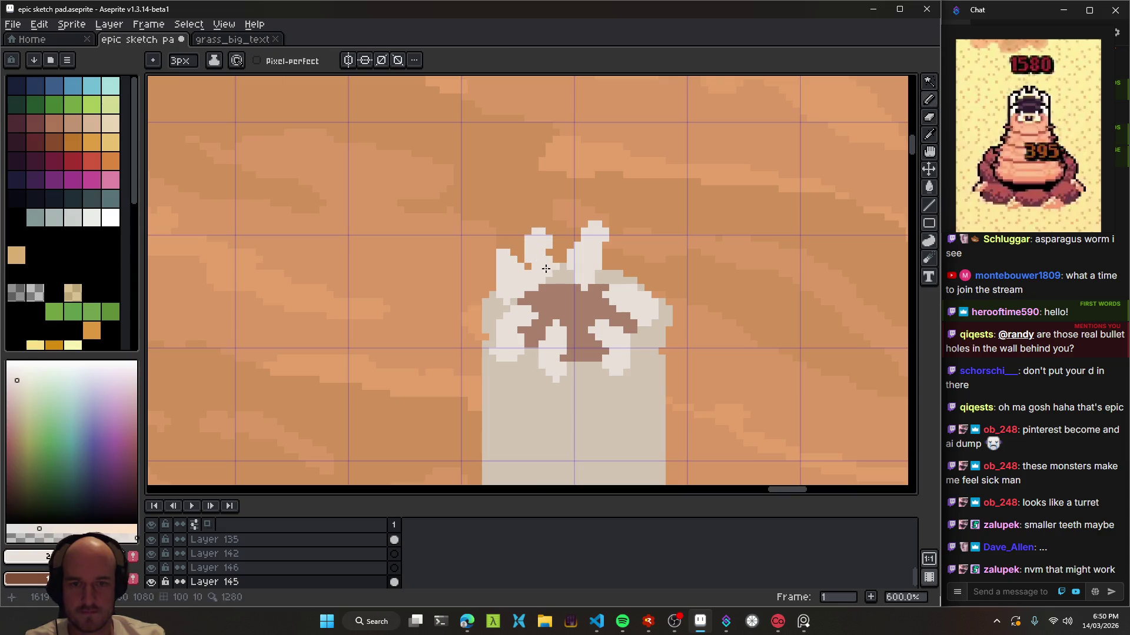
pyautogui.press('e')
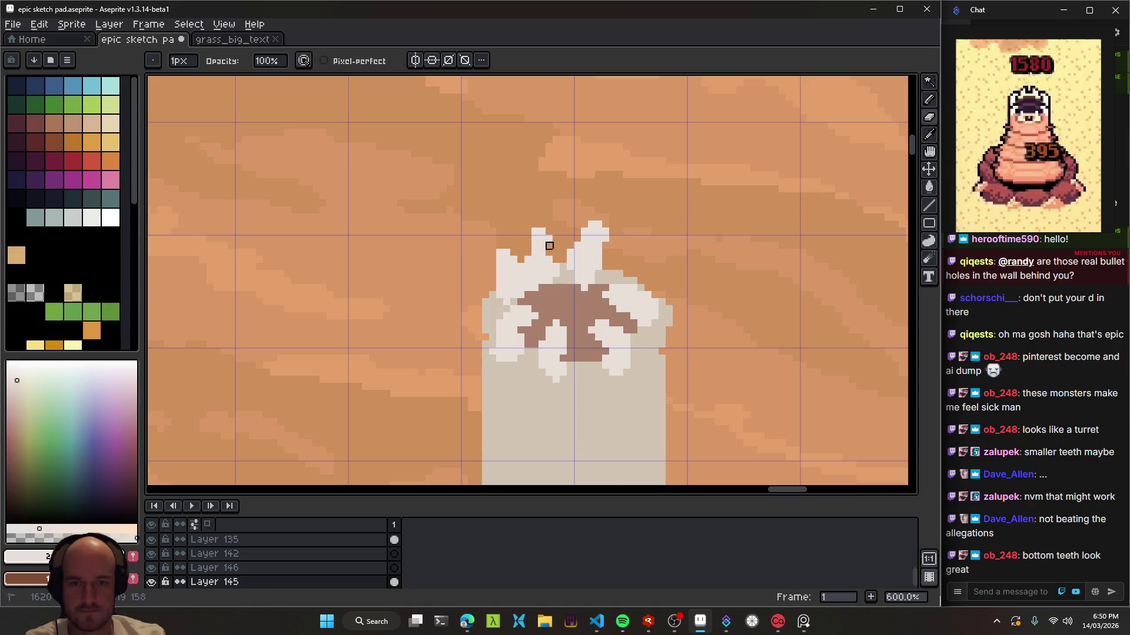
pyautogui.scroll(-2, 542, 238)
pyautogui.scroll(-1, 620, 245)
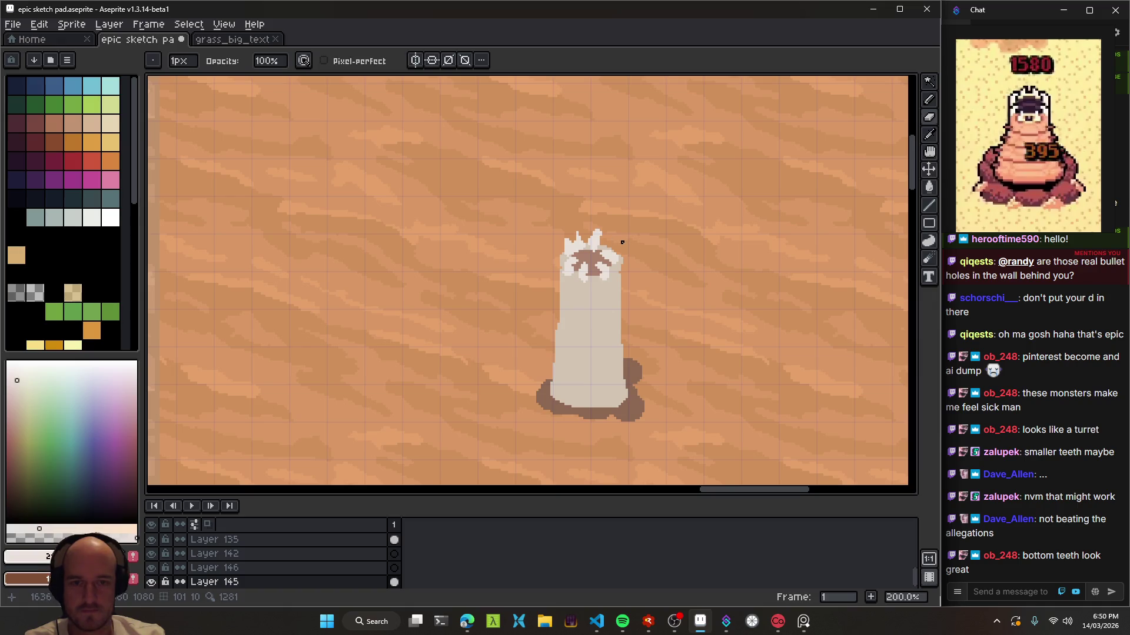
pyautogui.scroll(-1, 507, 320)
pyautogui.scroll(-2, 533, 338)
pyautogui.scroll(1, 533, 338)
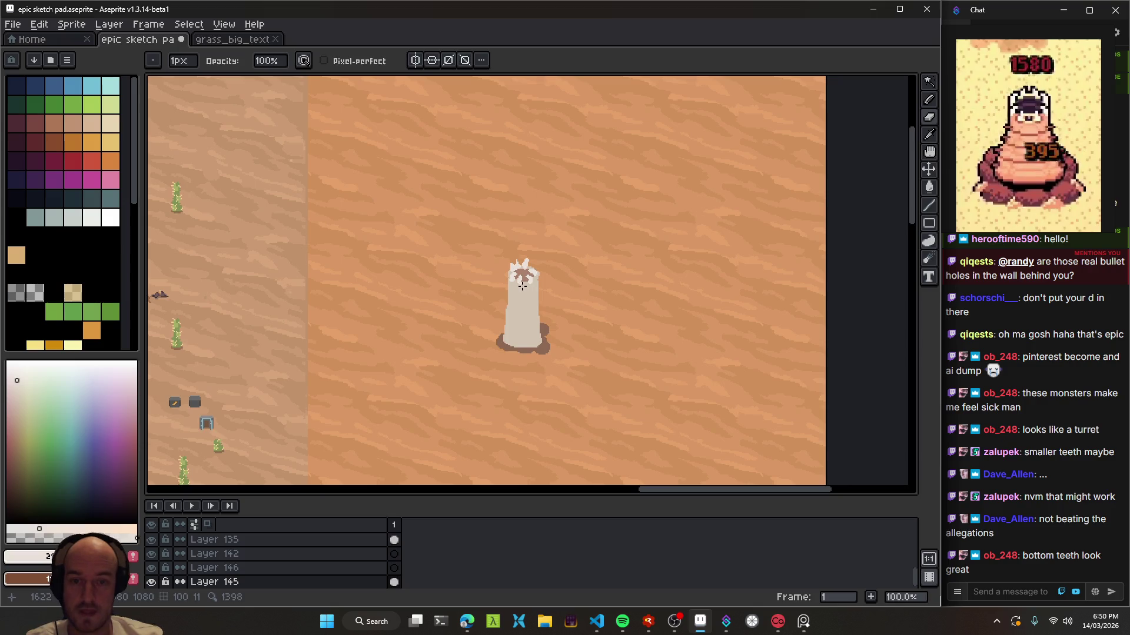
pyautogui.scroll(1, 522, 286)
pyautogui.scroll(1, 474, 255)
pyautogui.scroll(1, 557, 318)
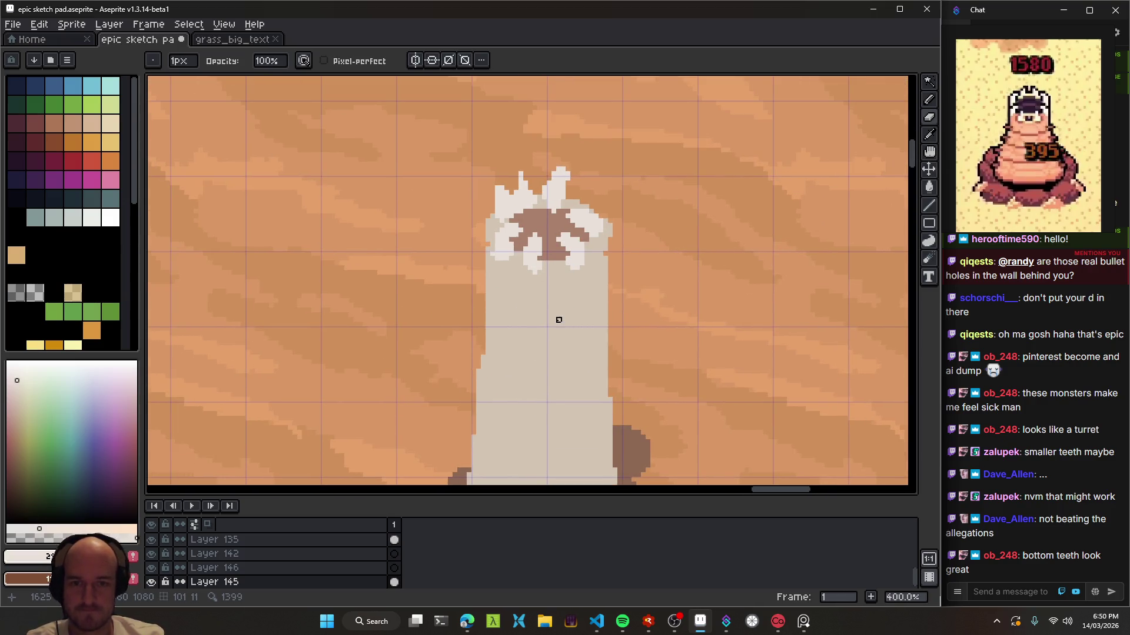
pyautogui.scroll(-1, 558, 319)
pyautogui.scroll(1, 500, 245)
pyautogui.moveTo(565, 342)
pyautogui.mouseDown()
pyautogui.moveTo(535, 215)
pyautogui.moveTo(516, 293)
pyautogui.mouseUp()
# - Widen the worm's left side with a 2px brush and repaint sand along its edge
pyautogui.press('e')
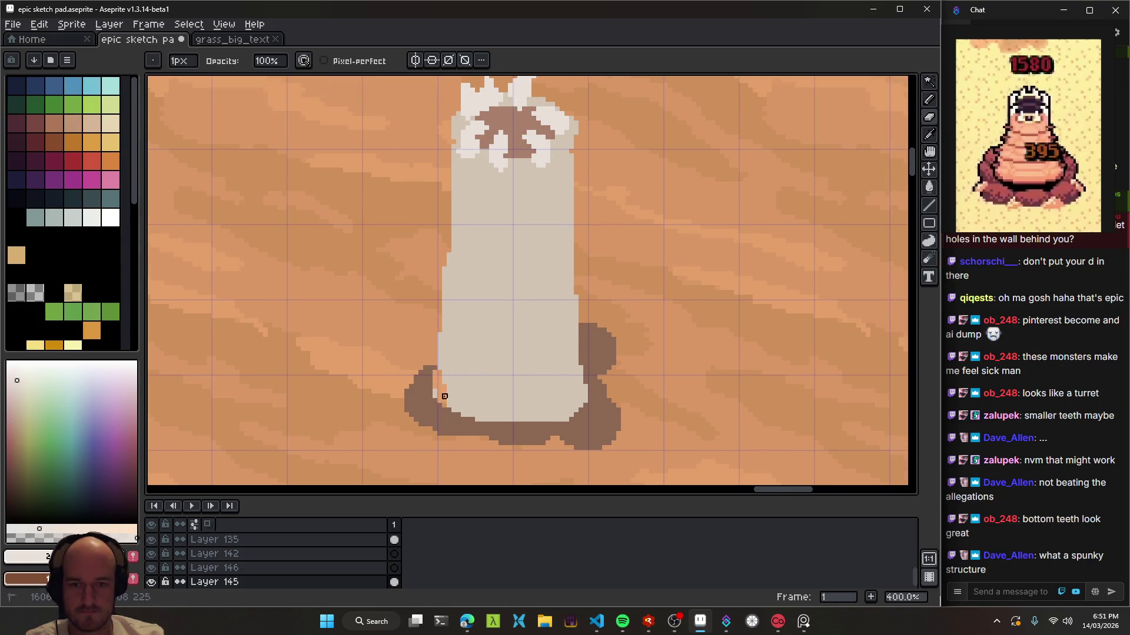
pyautogui.press('+')
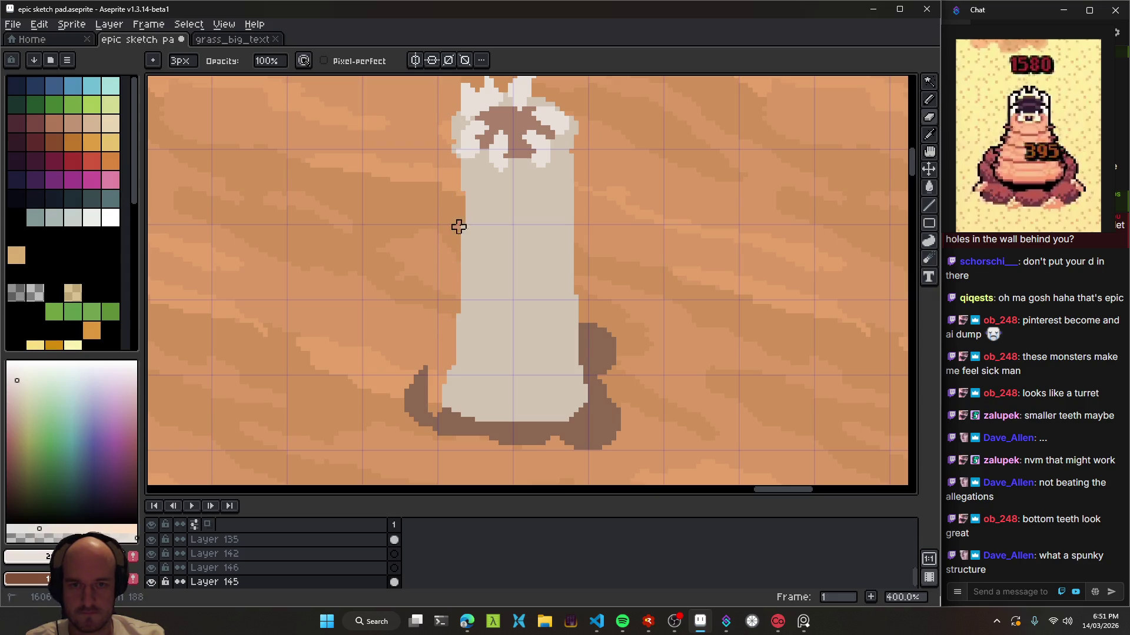
pyautogui.moveTo(454, 185); pyautogui.dragTo(459, 344)
pyautogui.moveTo(450, 179)
pyautogui.mouseDown()
pyautogui.moveTo(463, 227)
pyautogui.moveTo(449, 306)
pyautogui.mouseUp()
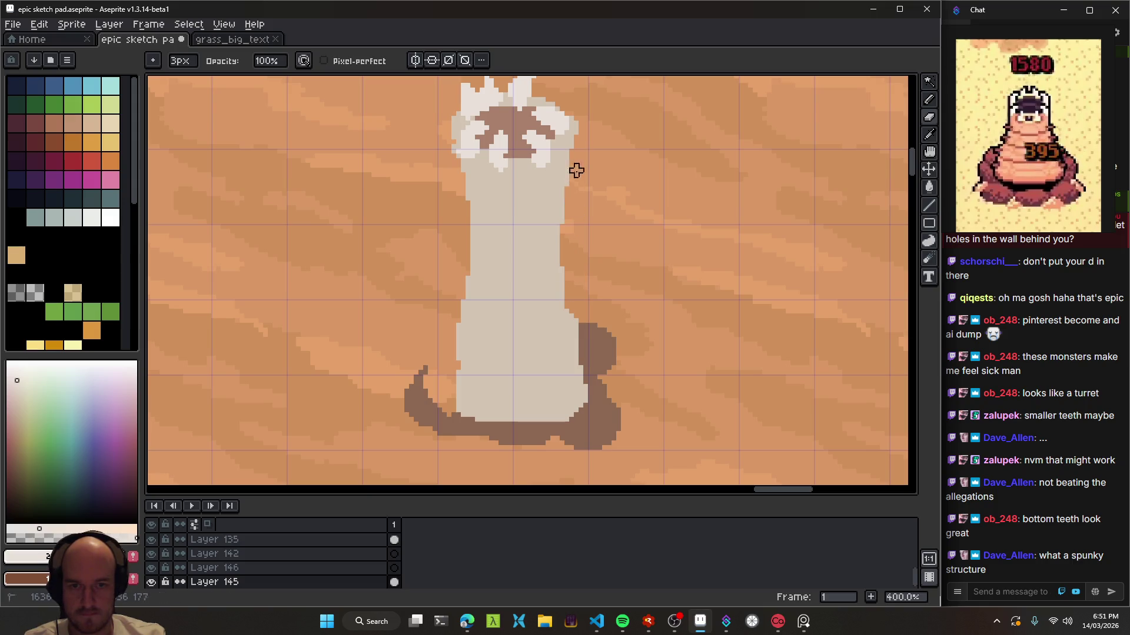
# - Fill out the dark brown hole around the worm's base on both lobes
pyautogui.keyDown('alt'); pyautogui.click(404, 398); pyautogui.keyUp('alt')
pyautogui.moveTo(423, 392)
pyautogui.mouseDown()
pyautogui.moveTo(434, 378)
pyautogui.moveTo(444, 406)
pyautogui.mouseUp()
pyautogui.press('w')
pyautogui.click(453, 391)
pyautogui.press('b')
pyautogui.moveTo(611, 382); pyautogui.dragTo(613, 400)
pyautogui.moveTo(582, 359); pyautogui.dragTo(579, 338)
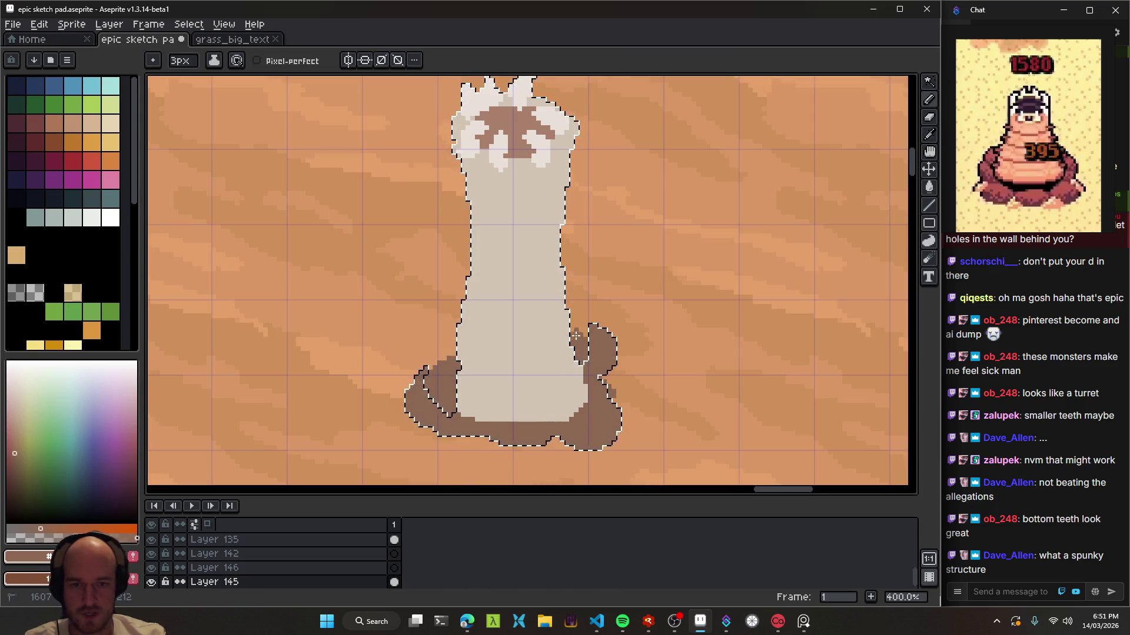
pyautogui.hotkey('ctrl', 'd')
# - Move the worm figure upward on the map
pyautogui.press('e')
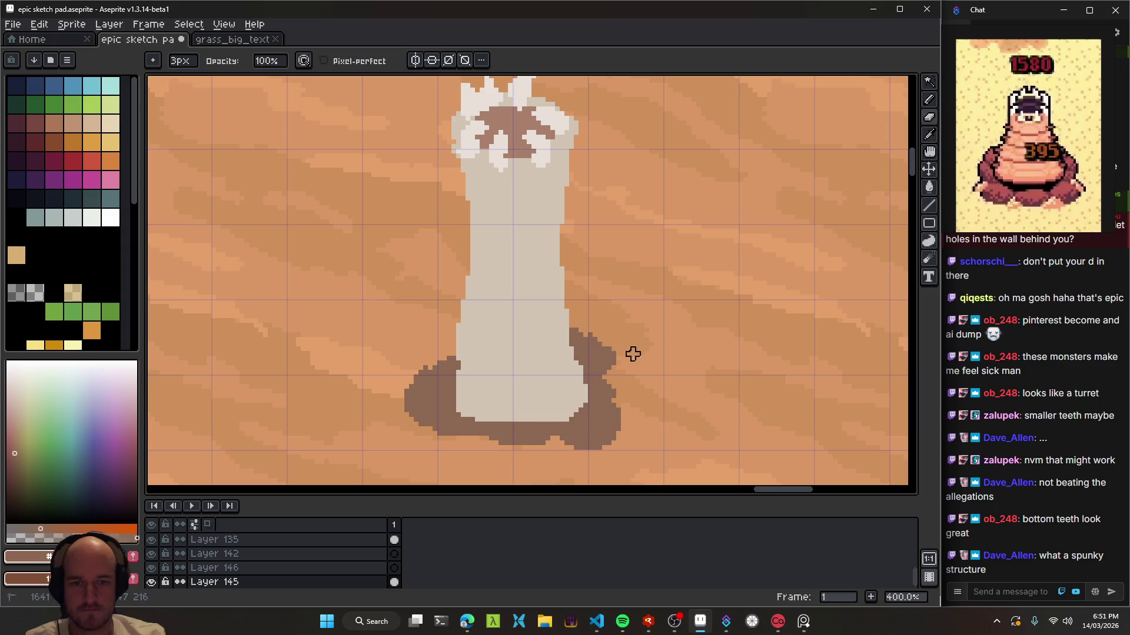
pyautogui.scroll(-3, 670, 331)
pyautogui.press('v')
pyautogui.moveTo(472, 321); pyautogui.dragTo(475, 228)
pyautogui.scroll(2, 464, 288)
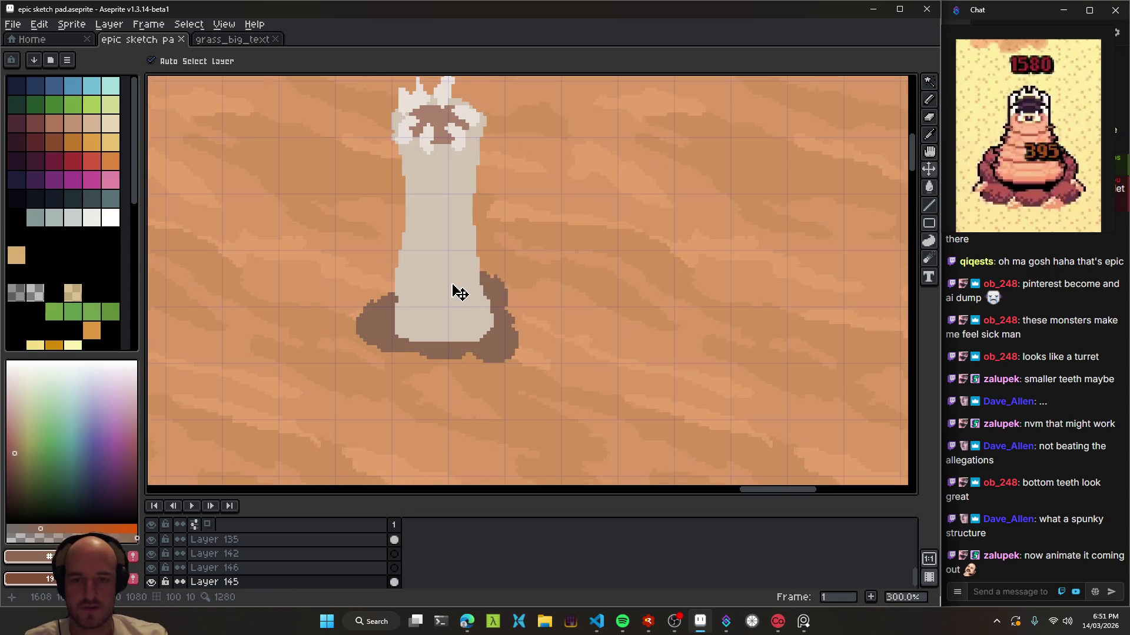
pyautogui.scroll(-3, 482, 295)
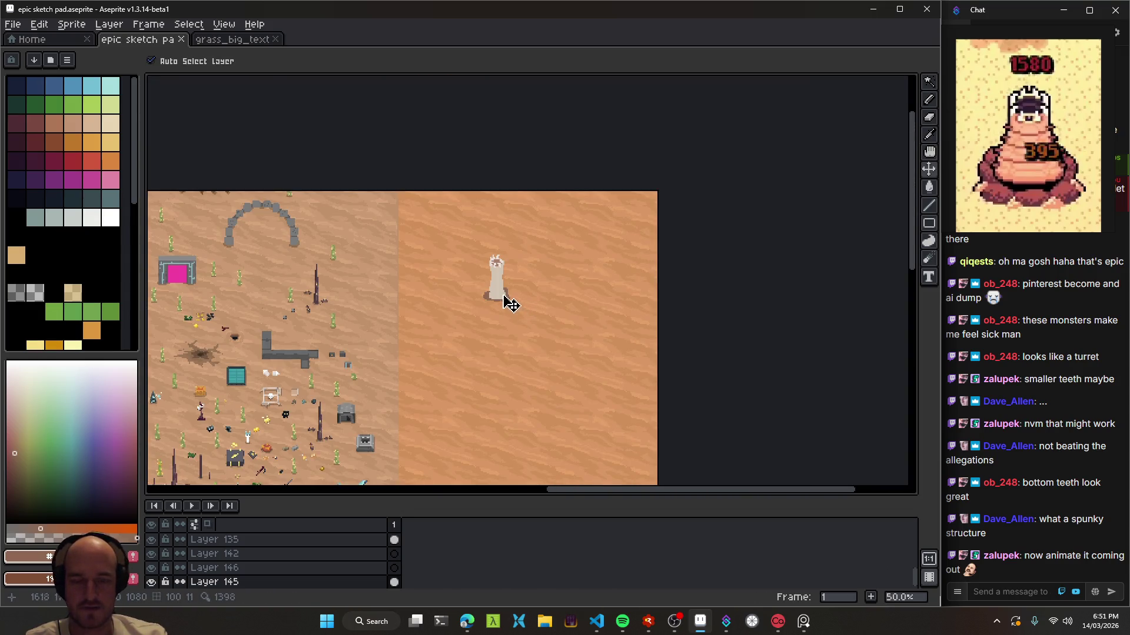
pyautogui.scroll(1, 511, 304)
# - Save the sketch pad file with Ctrl+S
pyautogui.press('b')
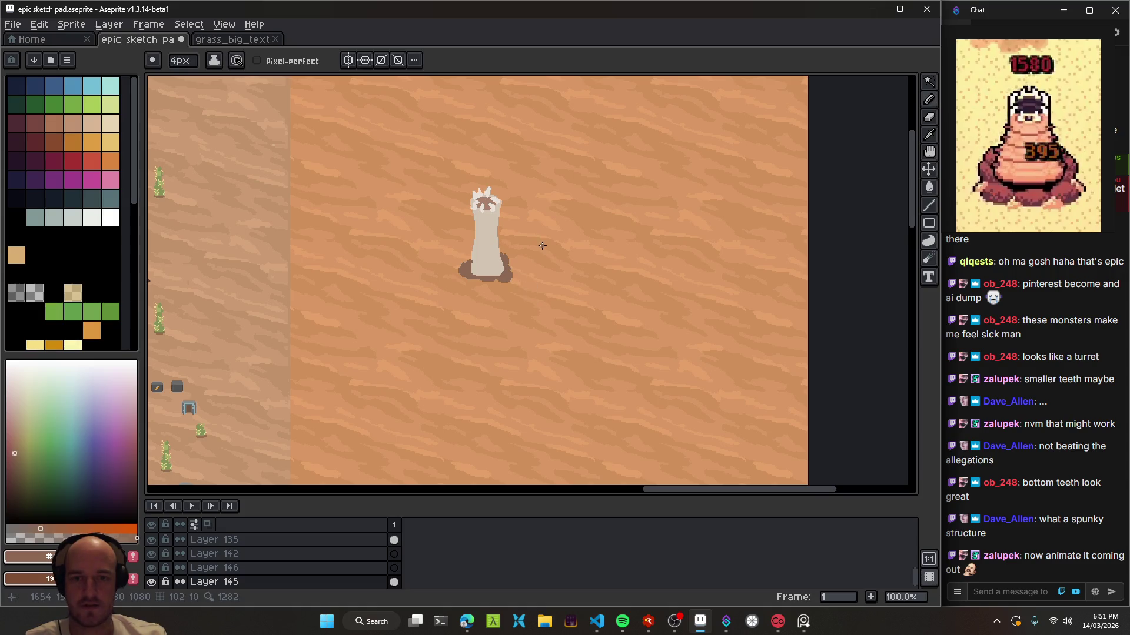
pyautogui.scroll(1, 539, 245)
pyautogui.scroll(-1, 521, 285)
pyautogui.scroll(-1, 526, 315)
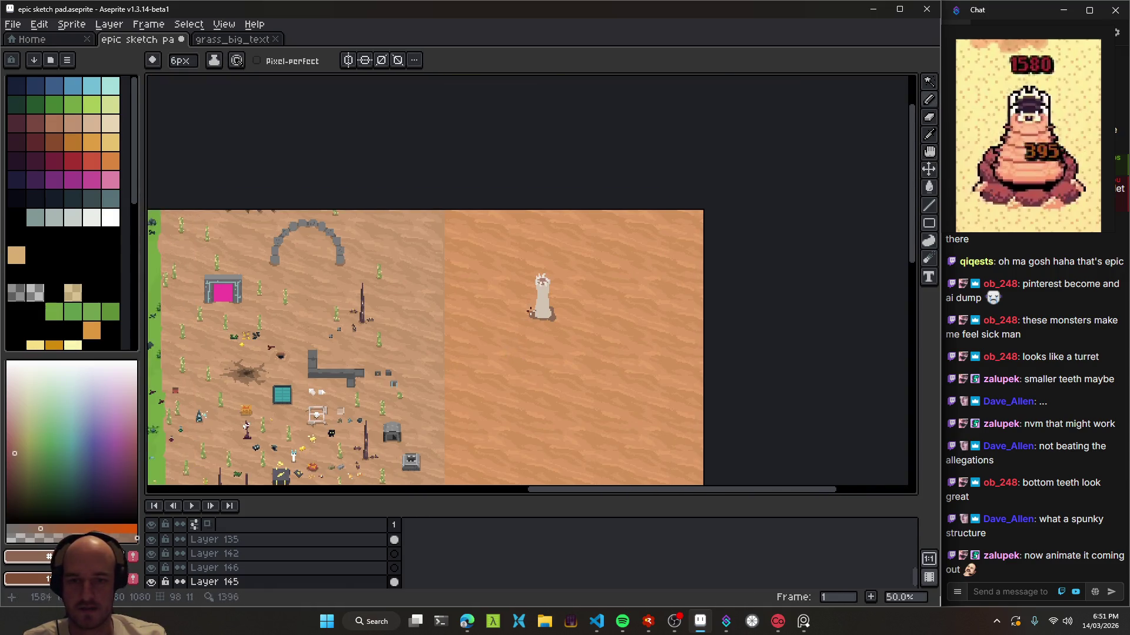
pyautogui.scroll(1, 527, 314)
pyautogui.scroll(1, 583, 334)
pyautogui.scroll(1, 522, 329)
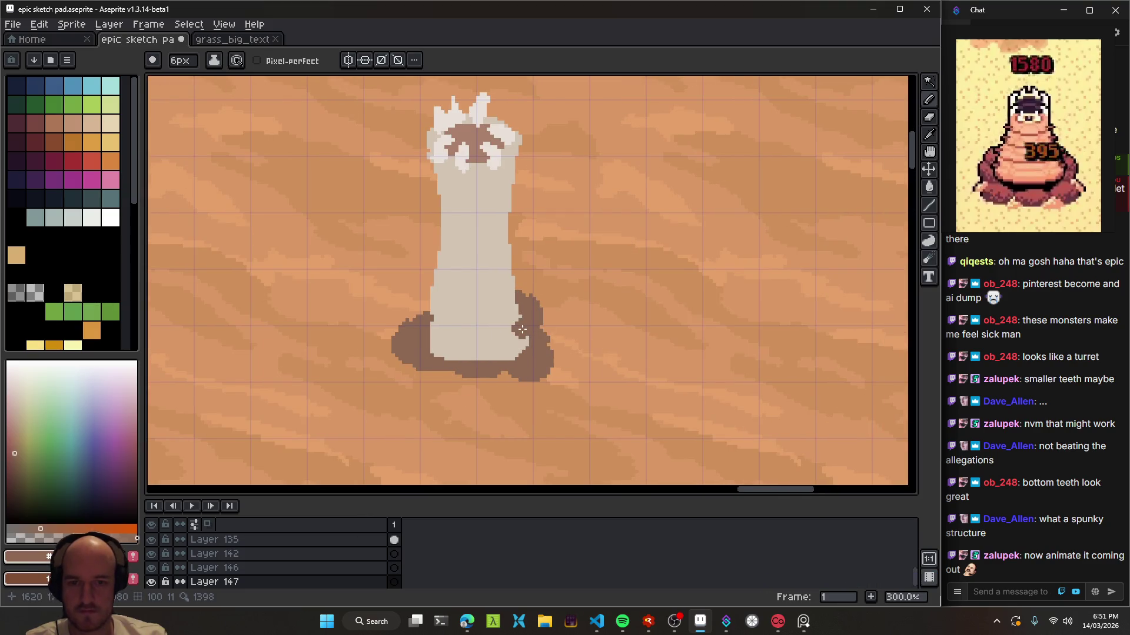
pyautogui.hotkey('ctrl', 's')
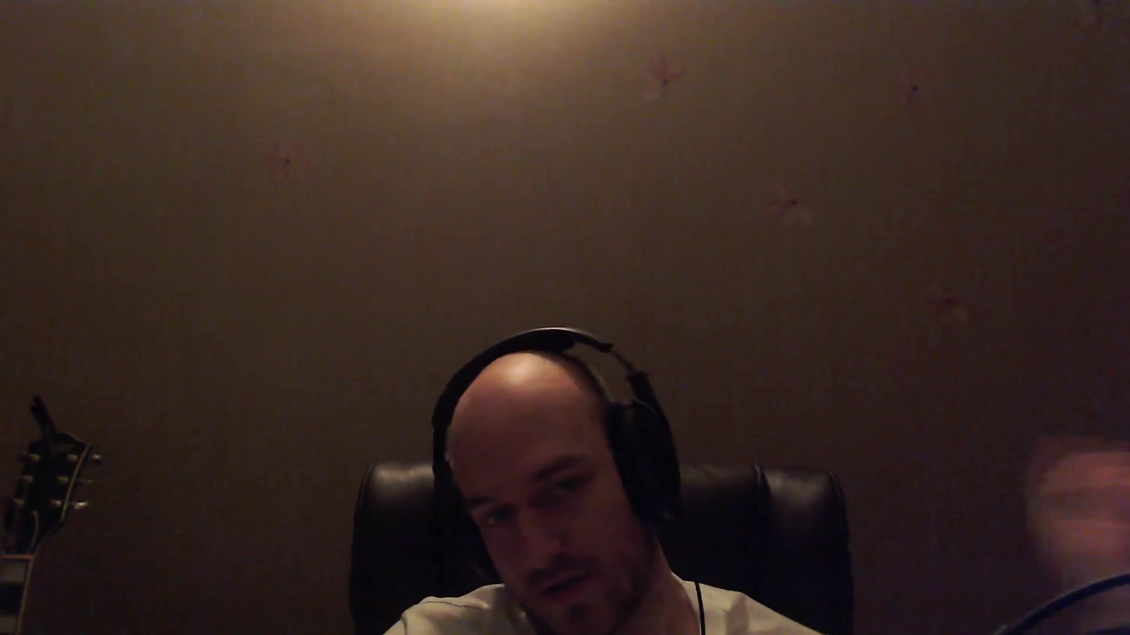
# - Run the Terrafactor build with F5, close the crafting menu, and walk to the base's large building
pyautogui.hotkey('alt', 'Tab')
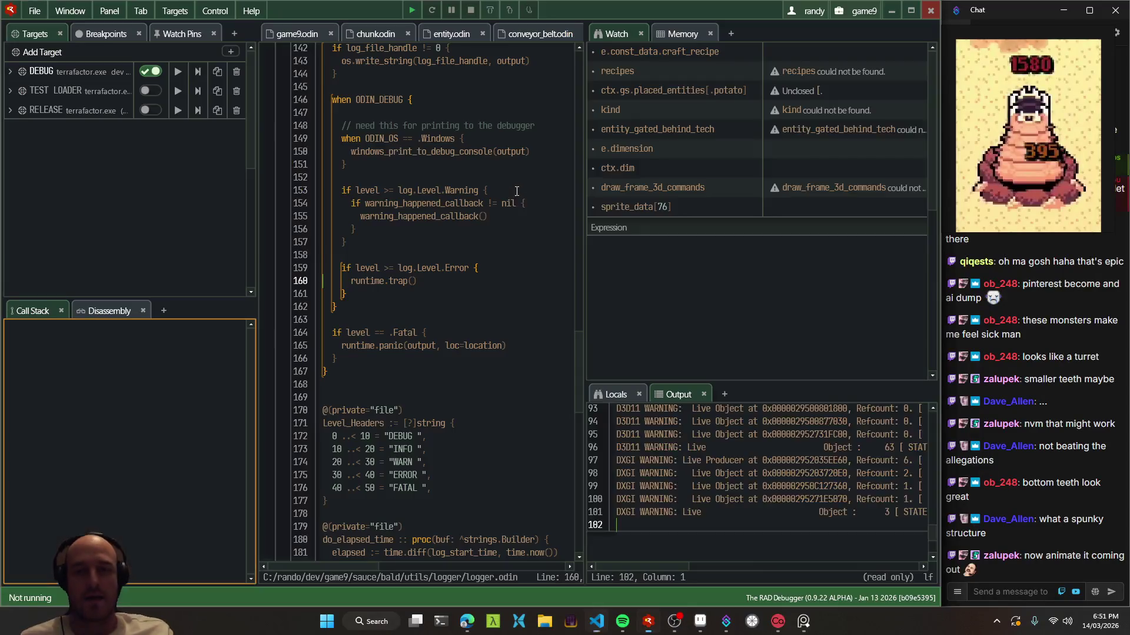
pyautogui.press('F5')
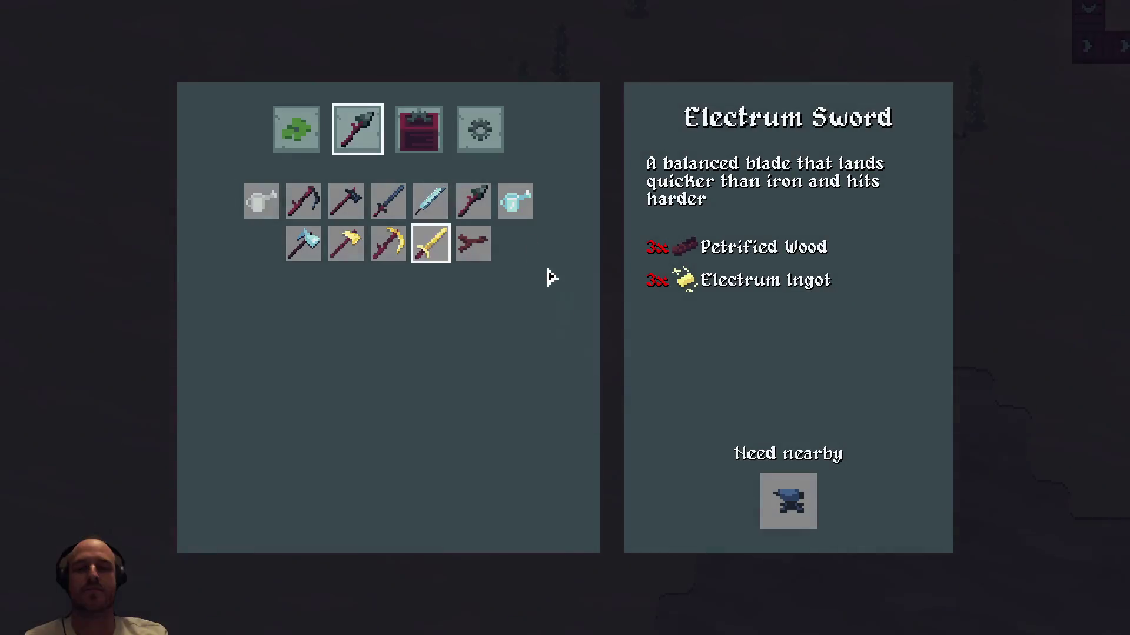
pyautogui.press('Escape')
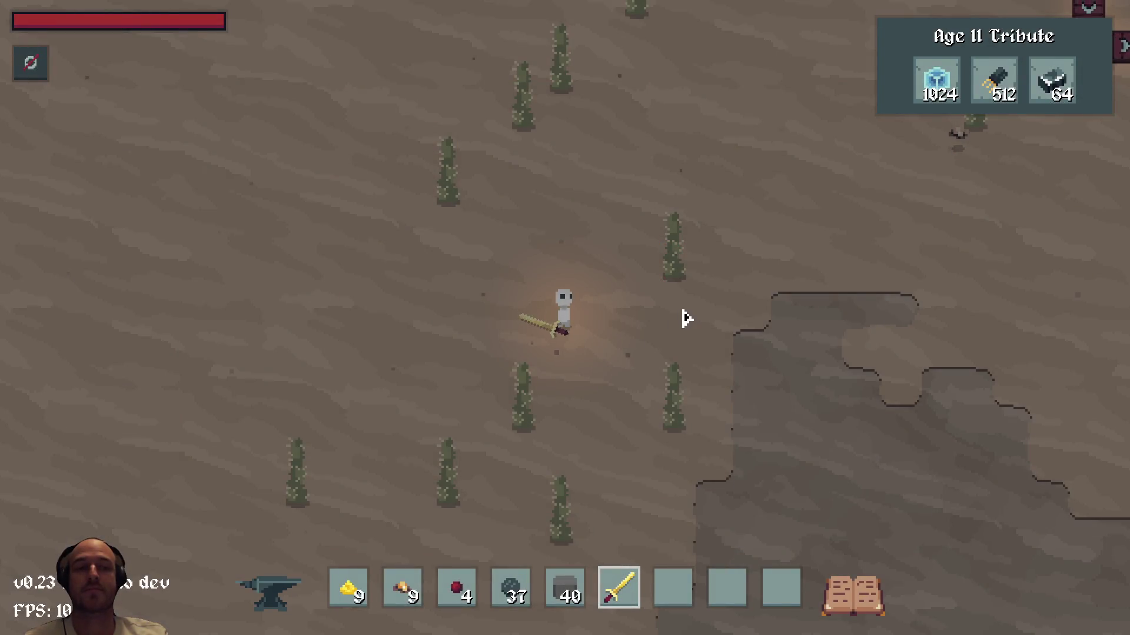
pyautogui.press('d')
pyautogui.press('w')
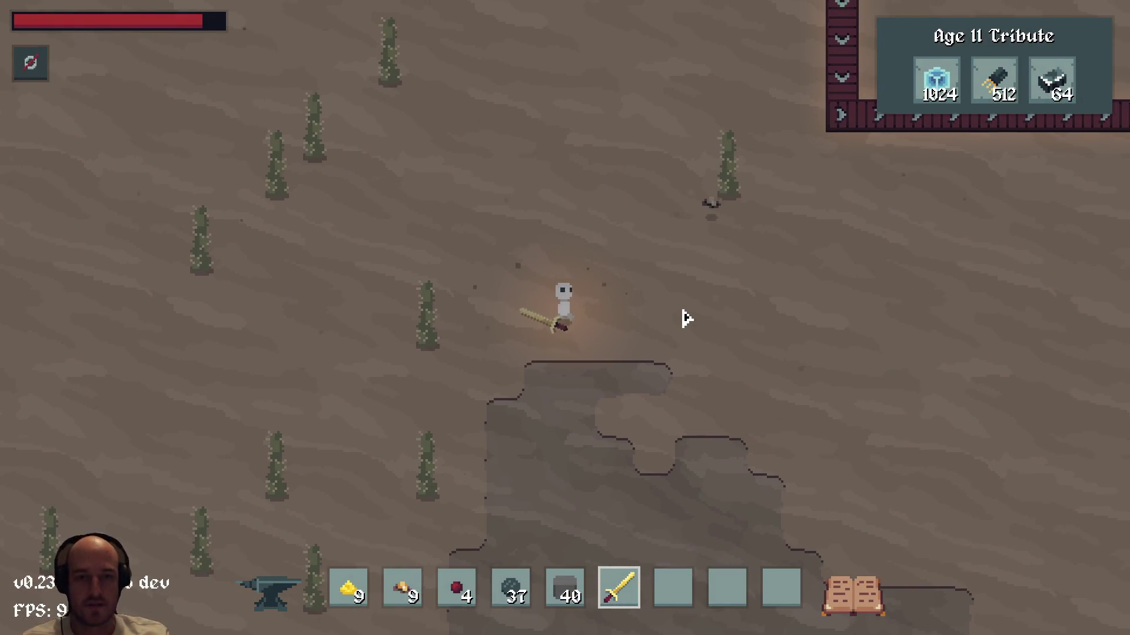
pyautogui.press('w')
pyautogui.press('d')
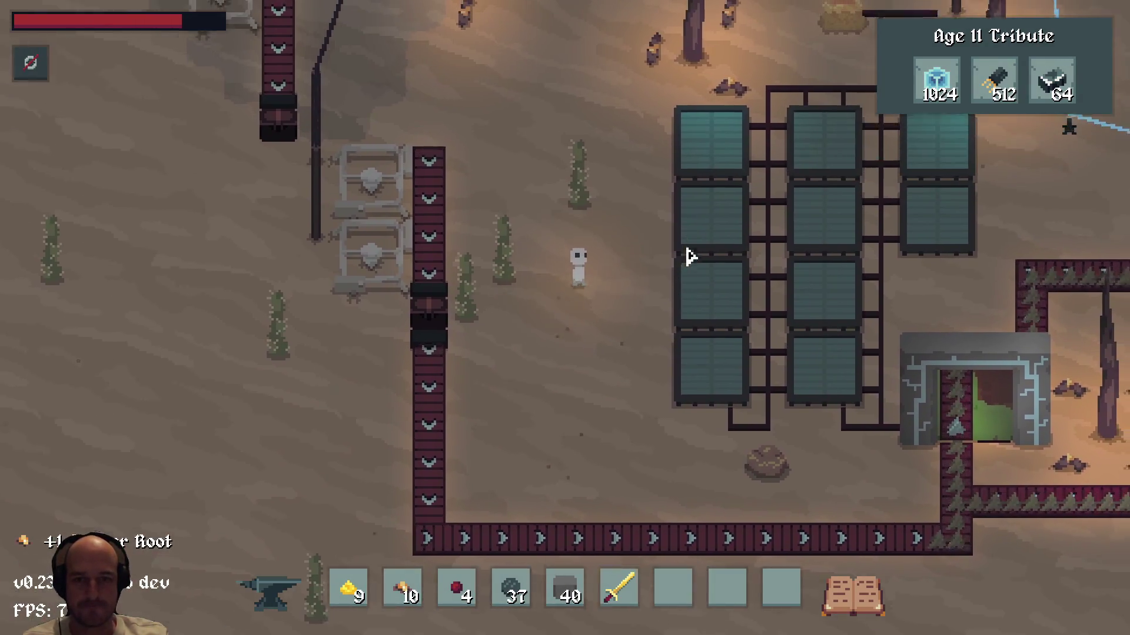
pyautogui.press('w')
pyautogui.press('d')
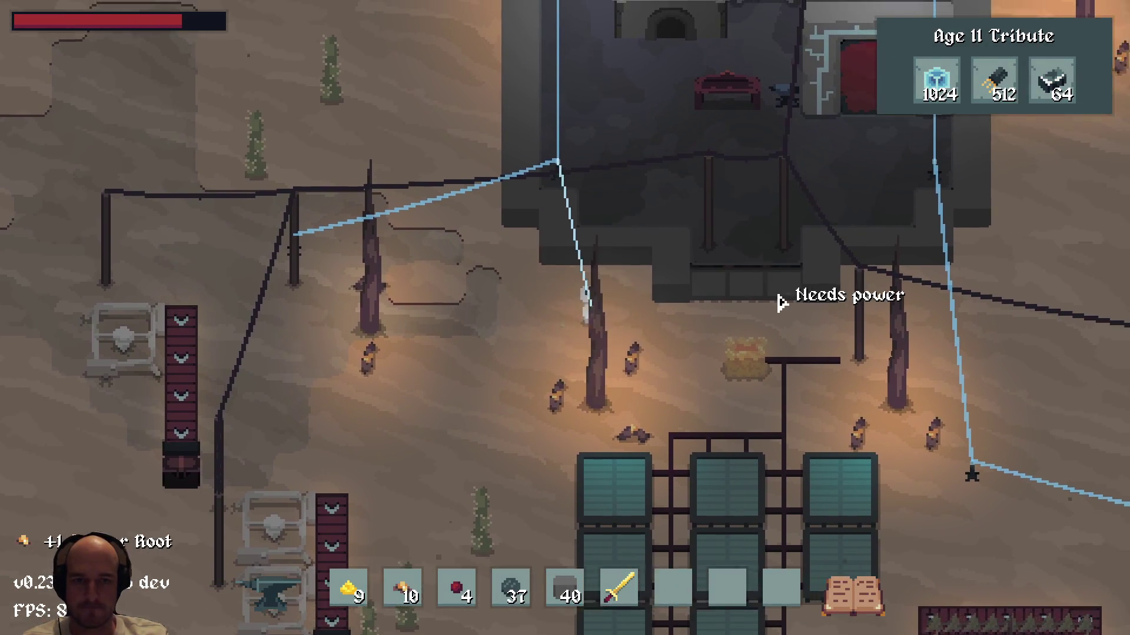
# - Show the F1 debug overlay's debug options list, then hide the overlay again
pyautogui.press('F1')
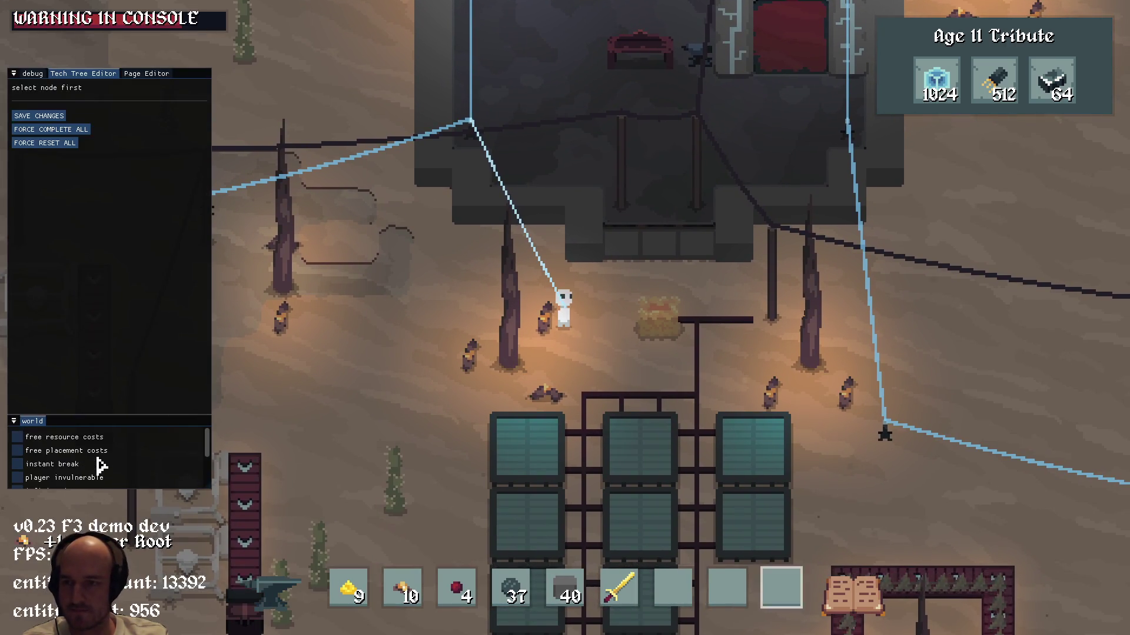
pyautogui.press('8')
pyautogui.click(32, 73)
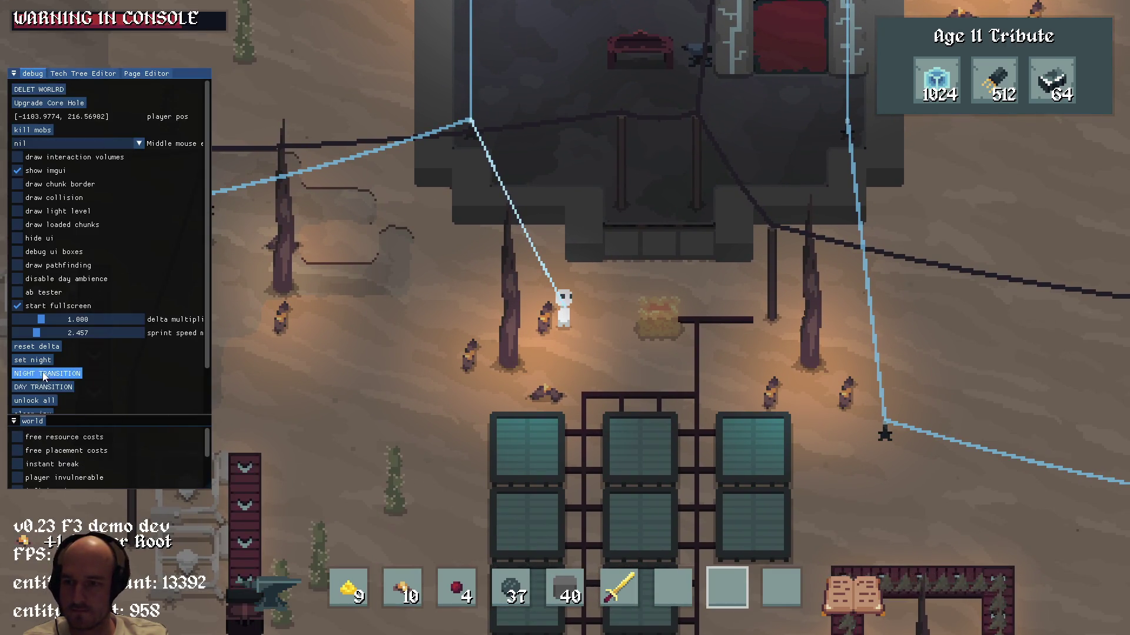
pyautogui.click(497, 302)
pyautogui.press('F1')
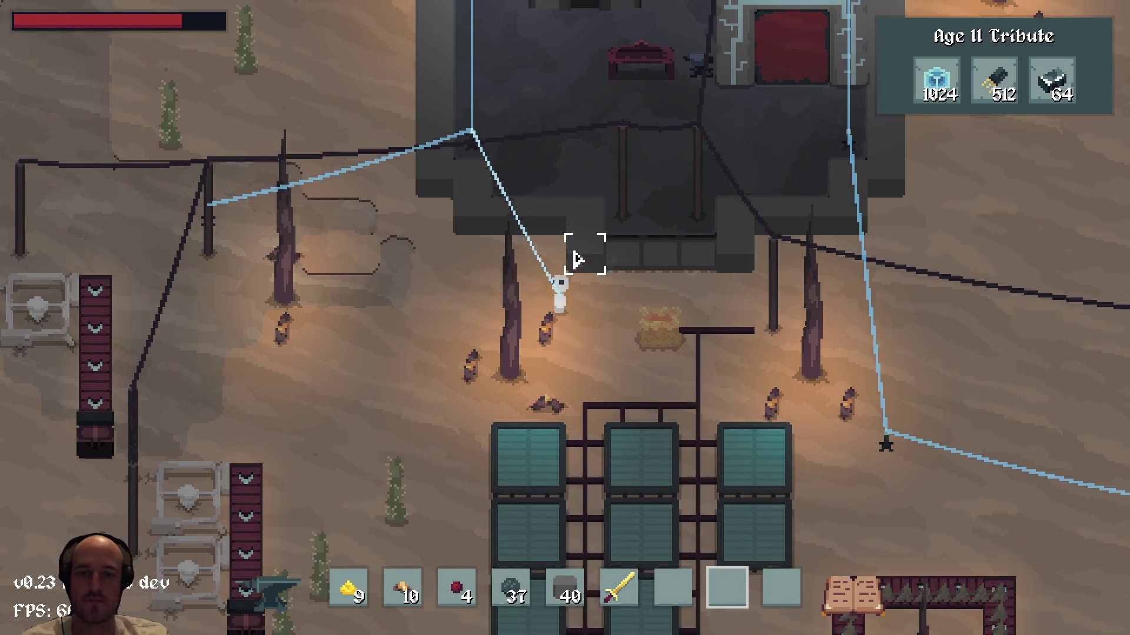
# - Browse the tech tree from its left part across to the right-hand diamond node
pyautogui.press('t')
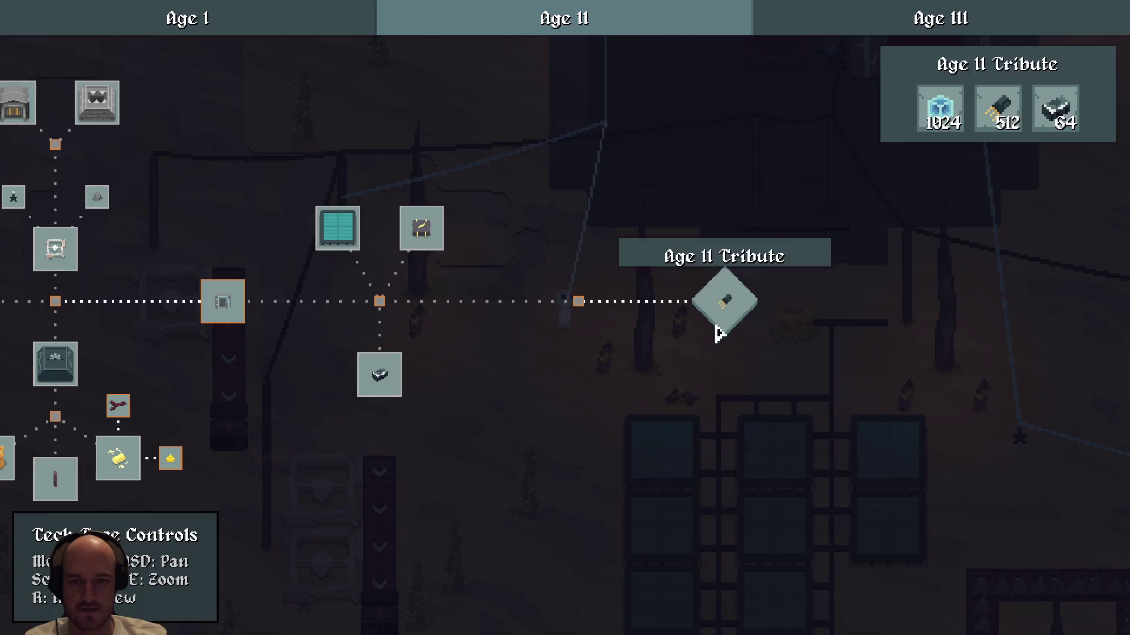
pyautogui.press('a')
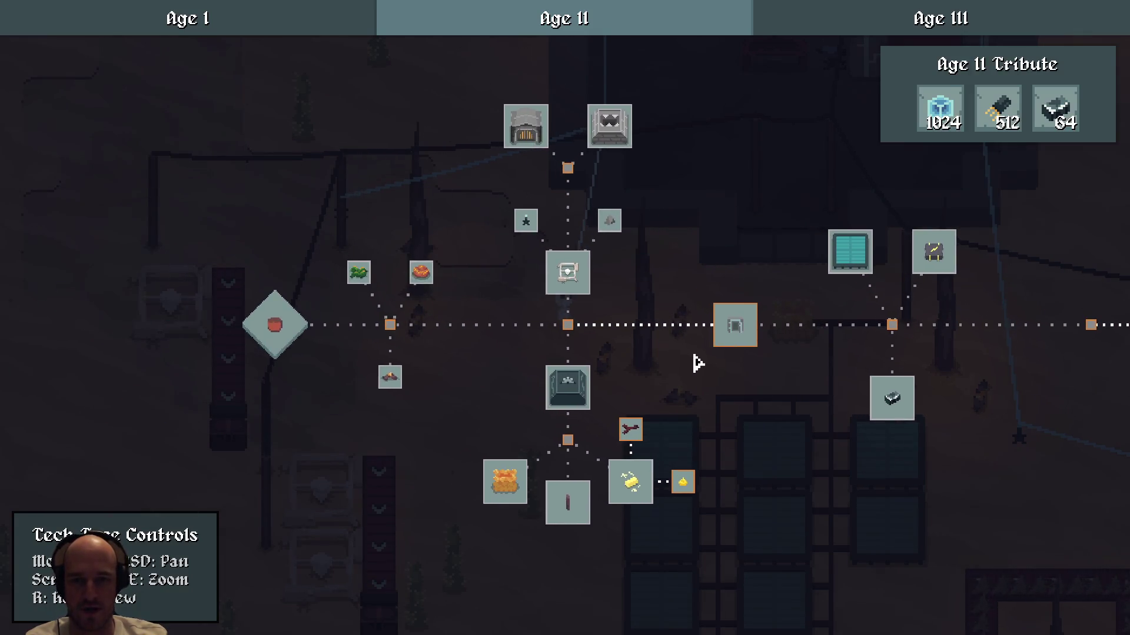
pyautogui.press('d')
pyautogui.press('d')
pyautogui.scroll(2, 459, 283)
pyautogui.moveTo(454, 290); pyautogui.dragTo(647, 429)
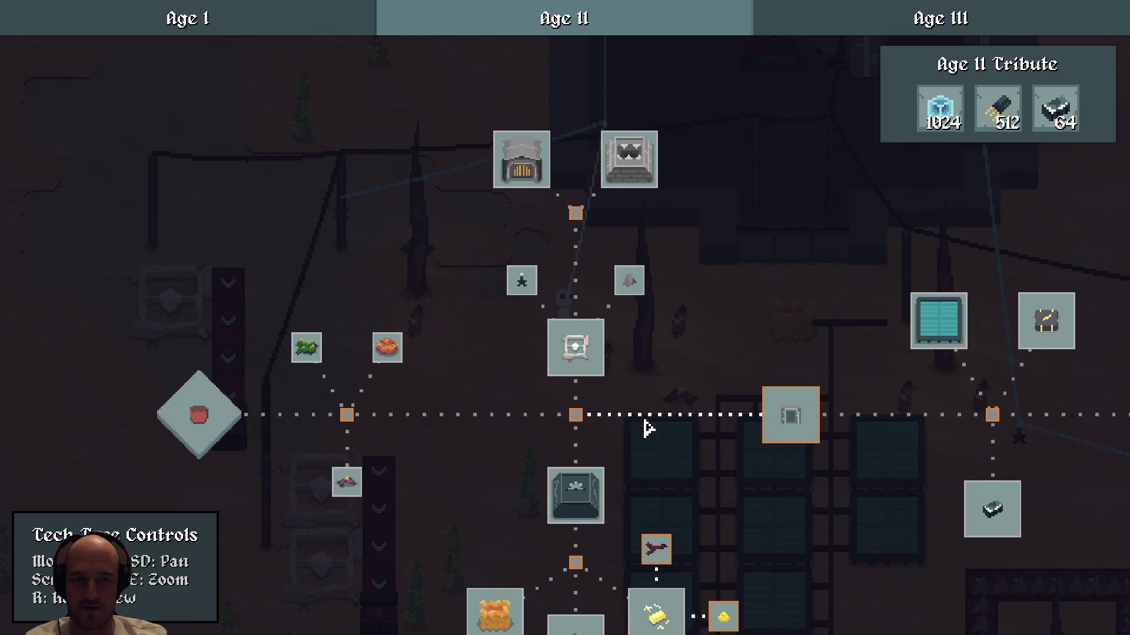
pyautogui.moveTo(656, 386); pyautogui.dragTo(394, 303)
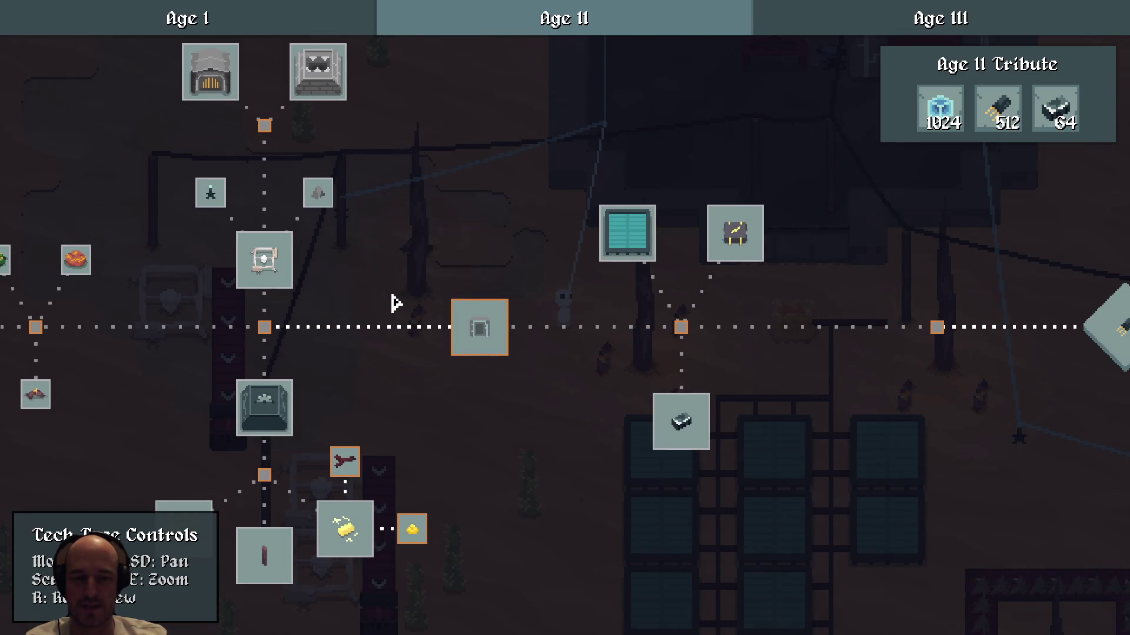
pyautogui.scroll(-2, 434, 347)
pyautogui.press('a')
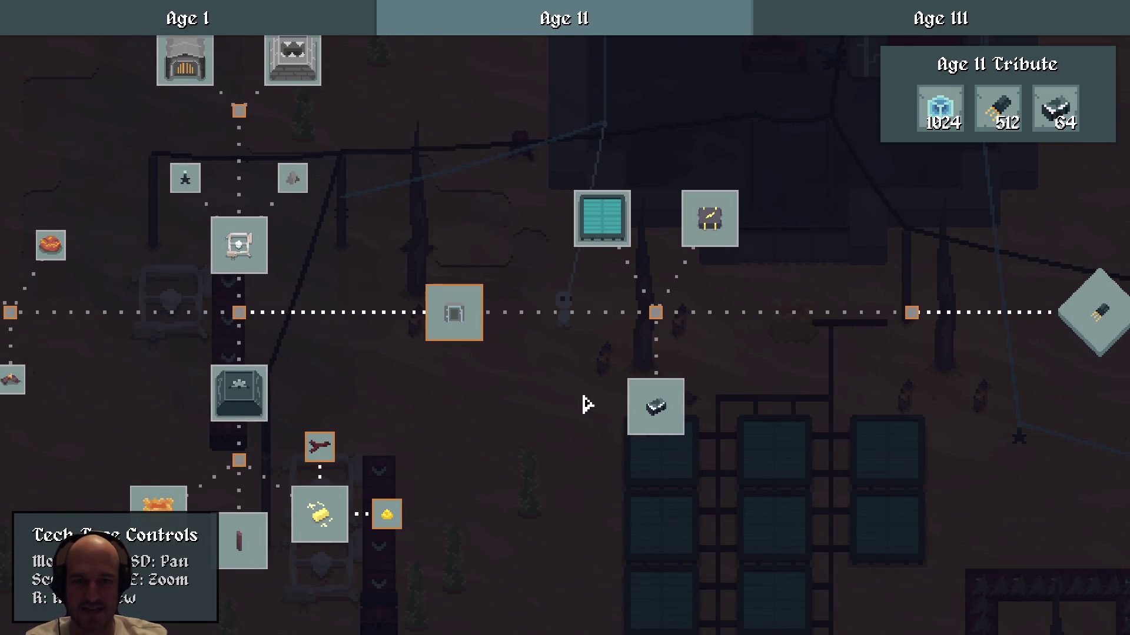
# - Walk into the stone building and cut down a root with the sword to collect it
pyautogui.press('Escape')
pyautogui.press('a')
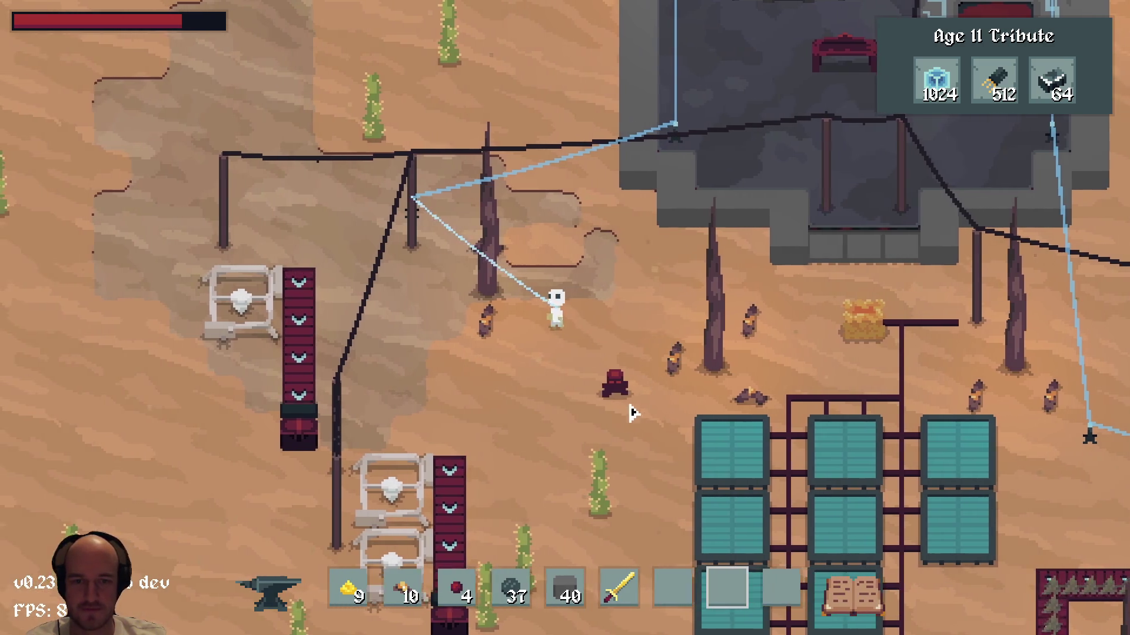
pyautogui.press('d')
pyautogui.press('w')
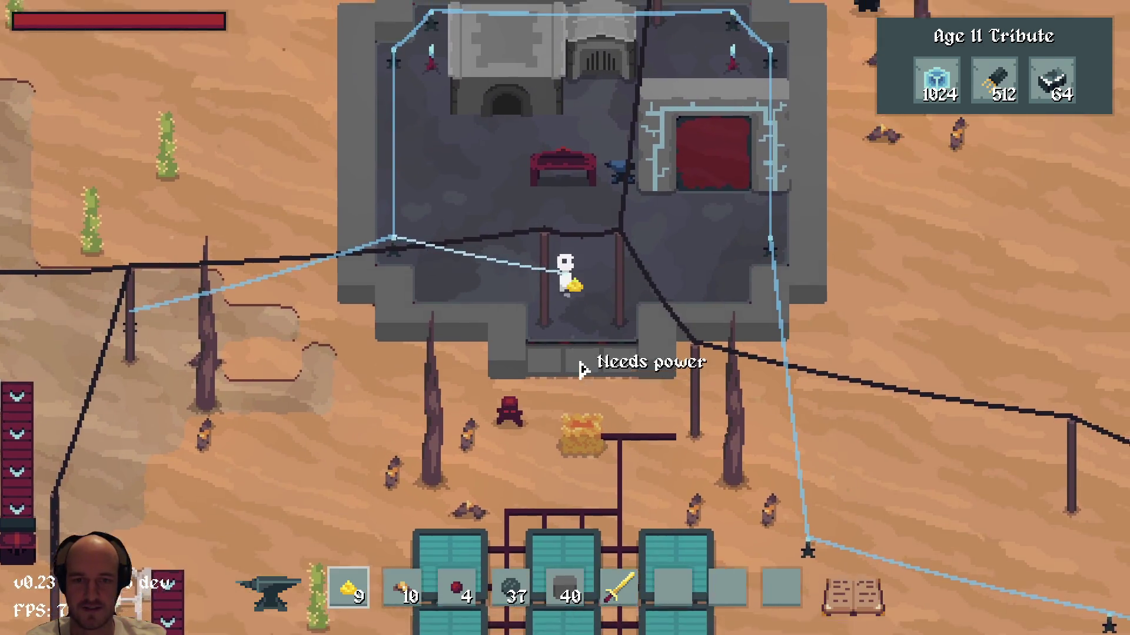
pyautogui.press('d')
pyautogui.press('s')
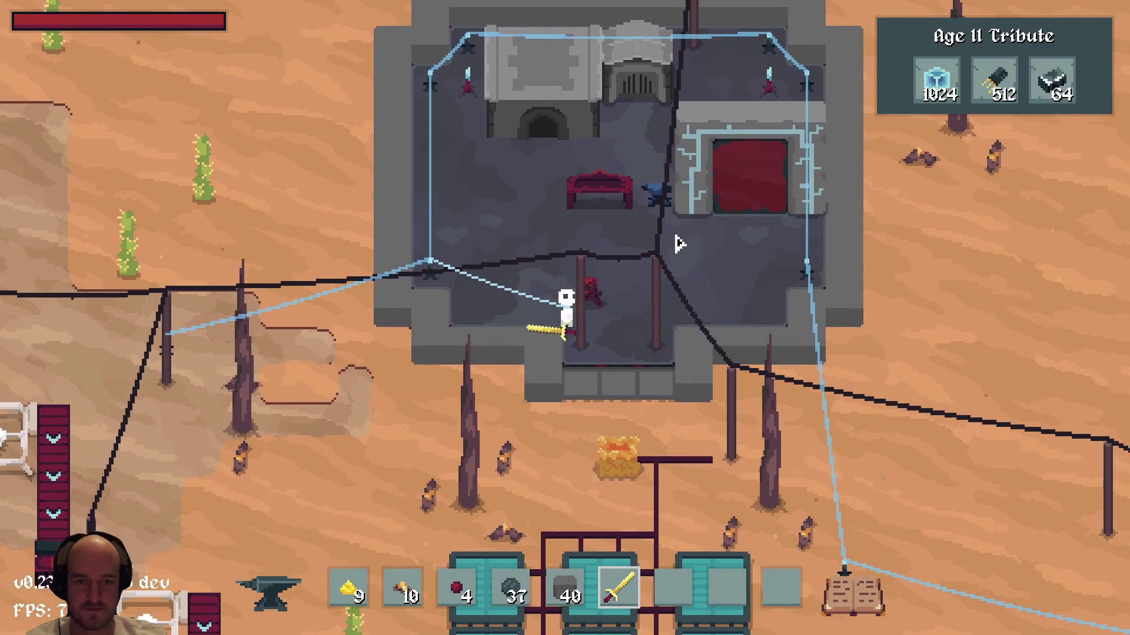
pyautogui.click(642, 196)
pyautogui.press('w')
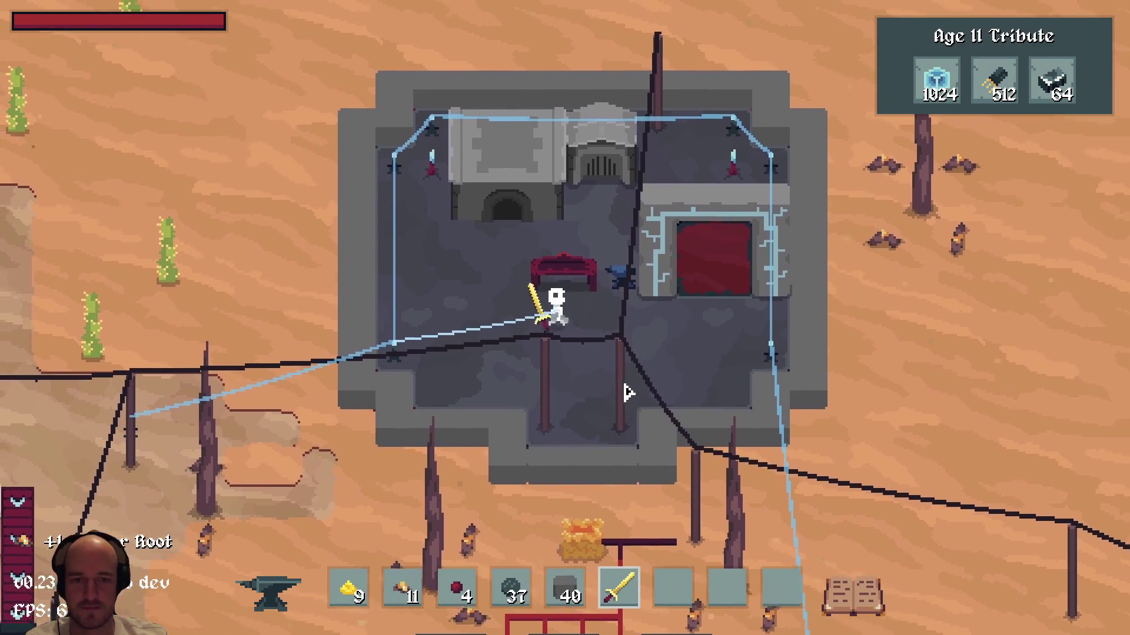
pyautogui.press('a')
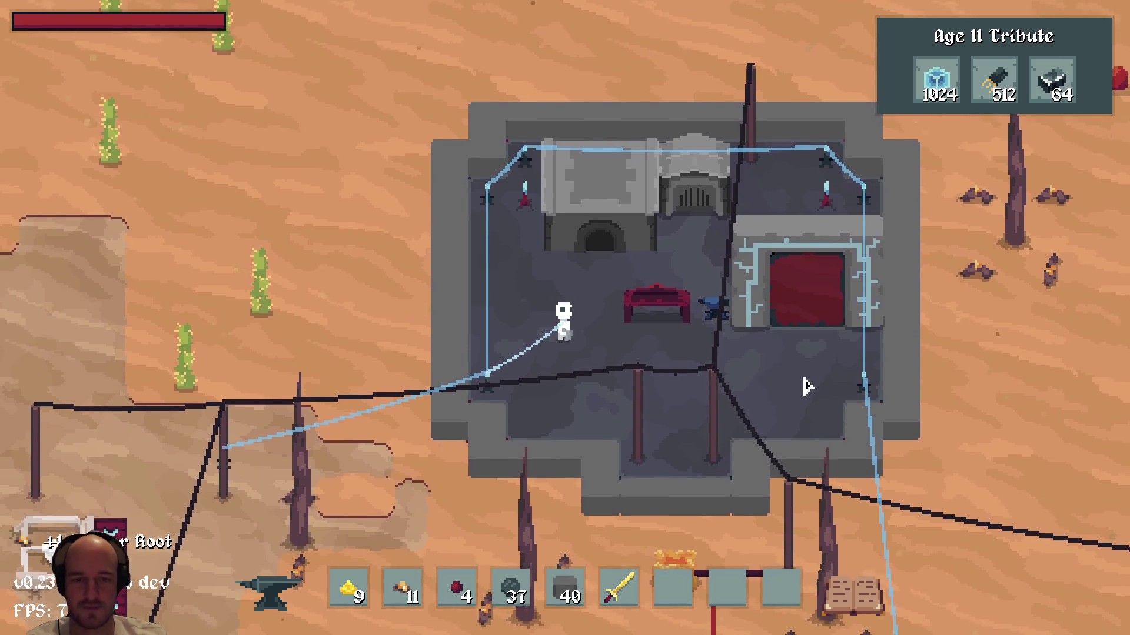
# - Reopen the tech tree and pan across the Age I and Age II research nodes
pyautogui.press('e')
pyautogui.press('d')
pyautogui.press('w')
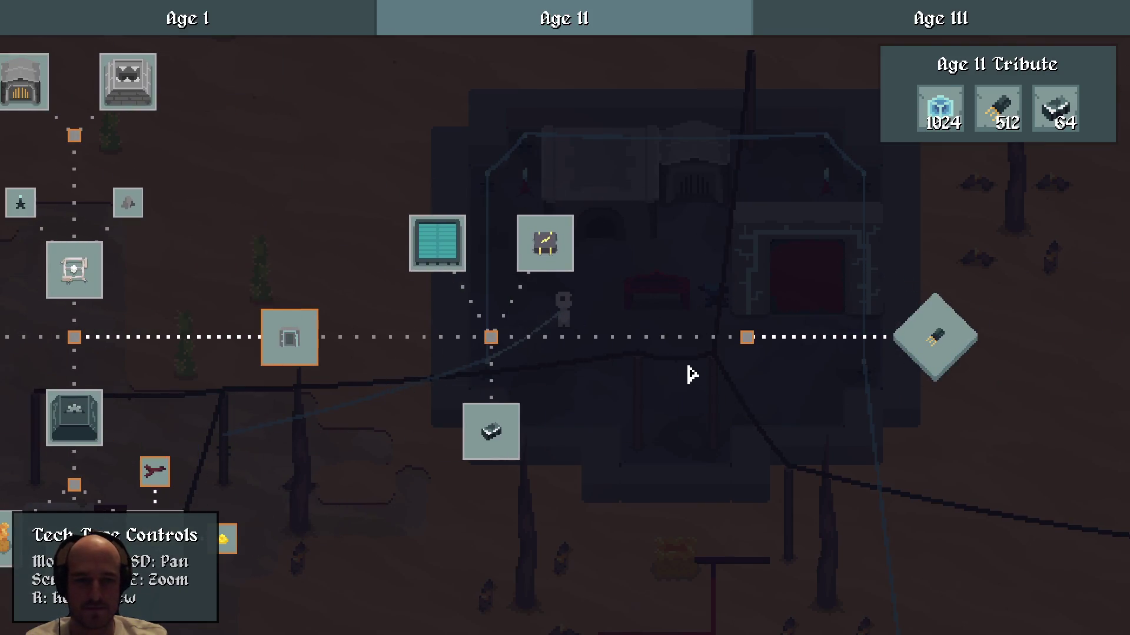
pyautogui.press('a')
pyautogui.press('a')
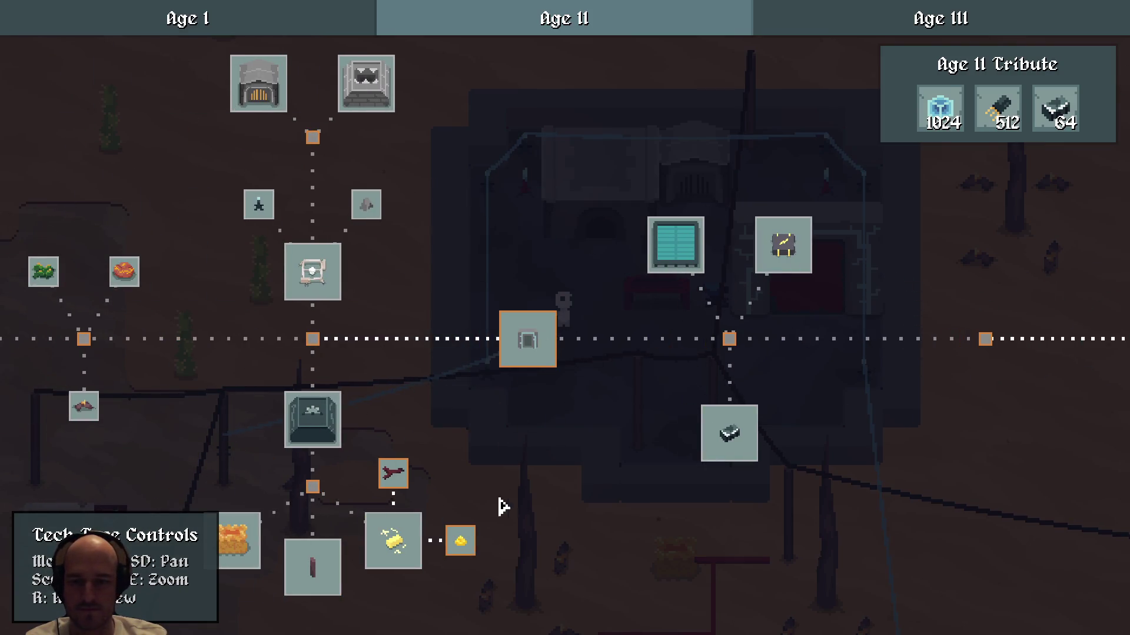
pyautogui.press('a')
pyautogui.press('s')
pyautogui.press('d')
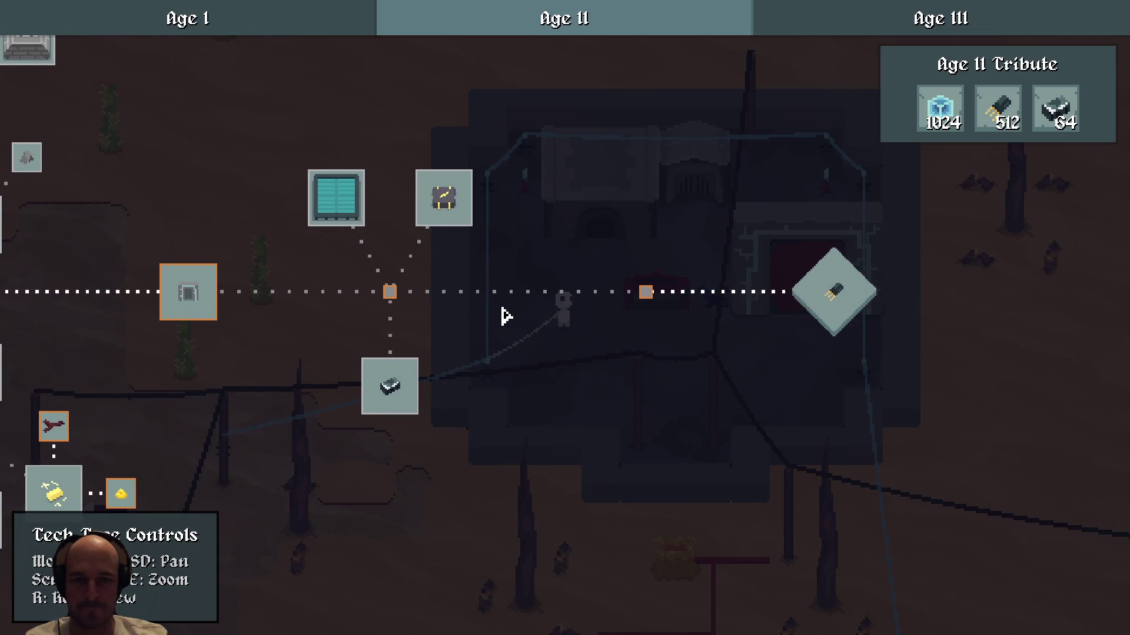
pyautogui.press('a')
pyautogui.press('w')
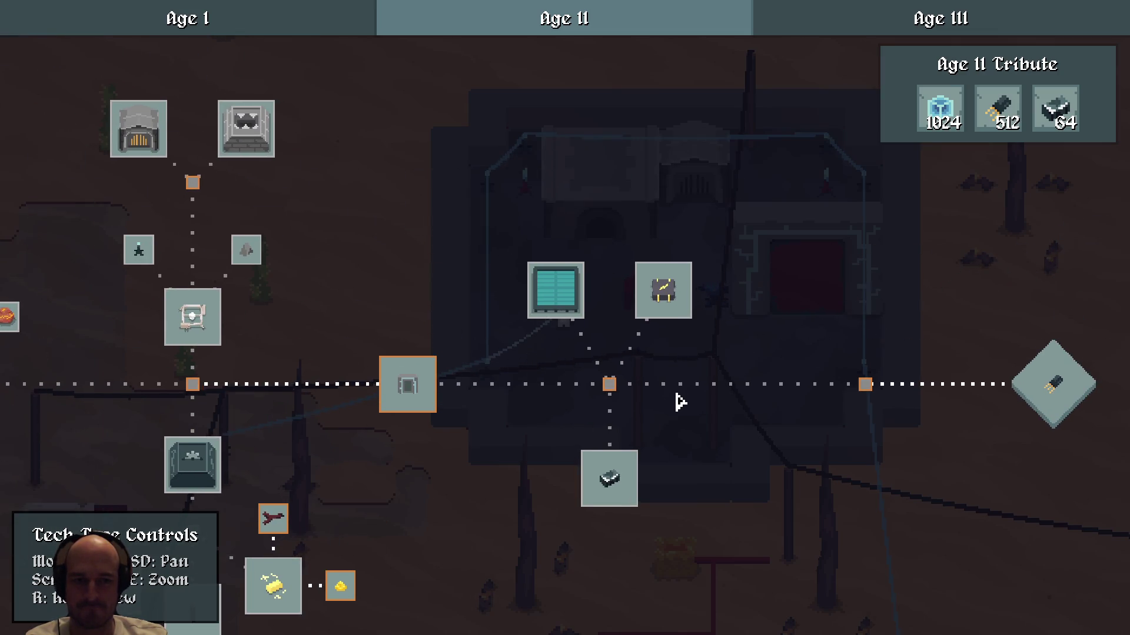
# - Re-centre the Age II nodes in the tech tree, then close it
pyautogui.moveTo(680, 402); pyautogui.dragTo(882, 333)
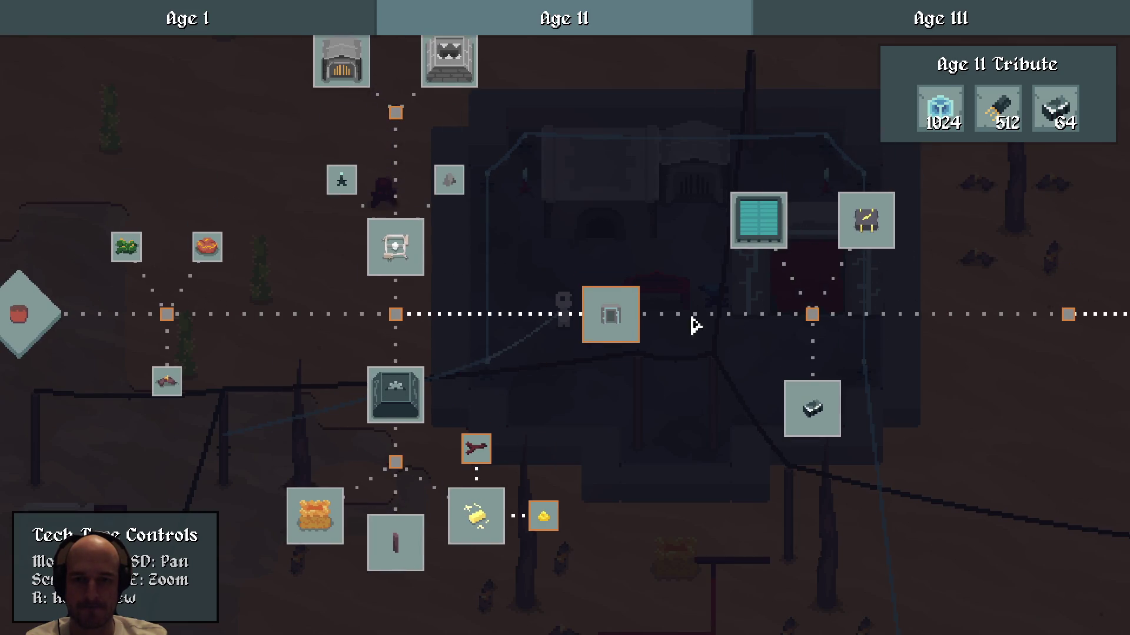
pyautogui.moveTo(494, 347); pyautogui.dragTo(608, 310)
pyautogui.press('d')
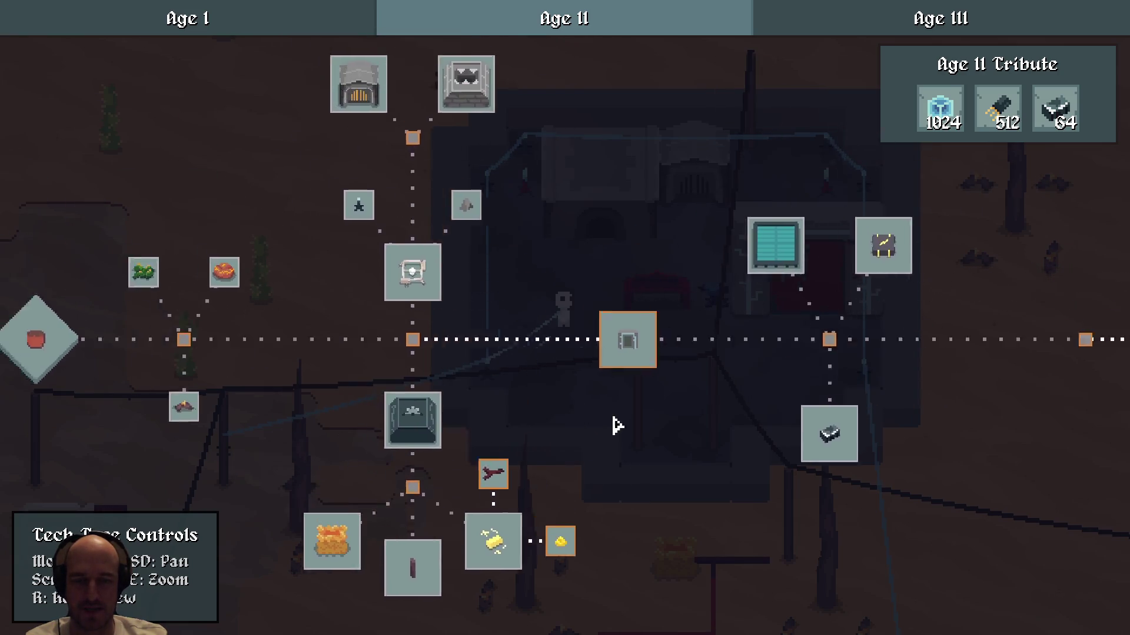
pyautogui.press('a')
pyautogui.moveTo(877, 520)
pyautogui.mouseDown()
pyautogui.moveTo(675, 447)
pyautogui.moveTo(721, 467)
pyautogui.mouseUp()
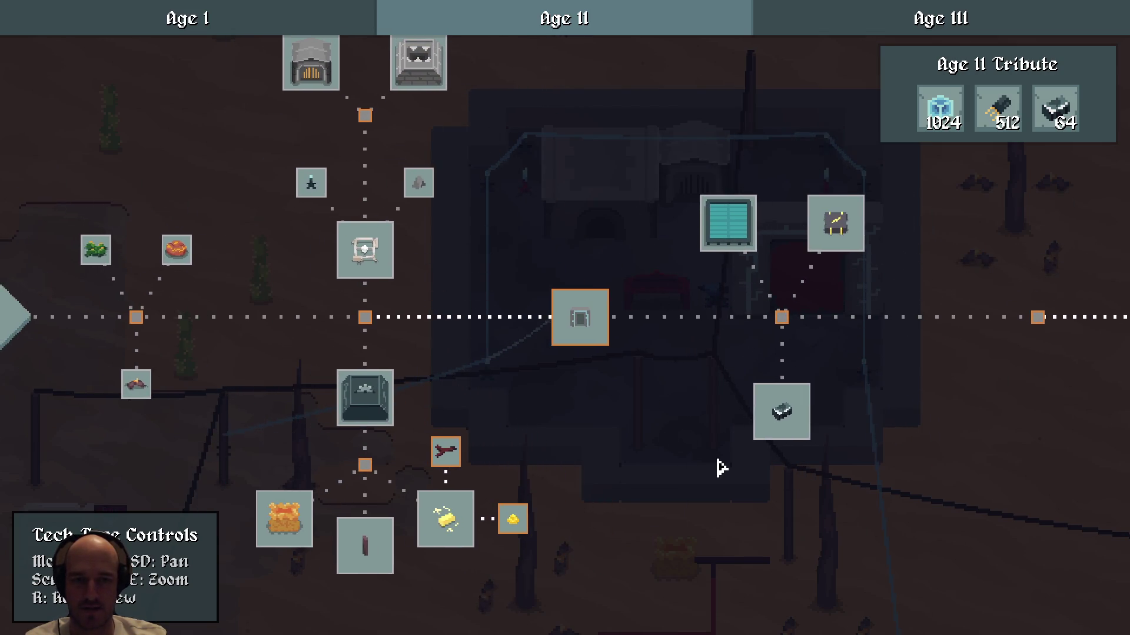
pyautogui.scroll(-3, 721, 467)
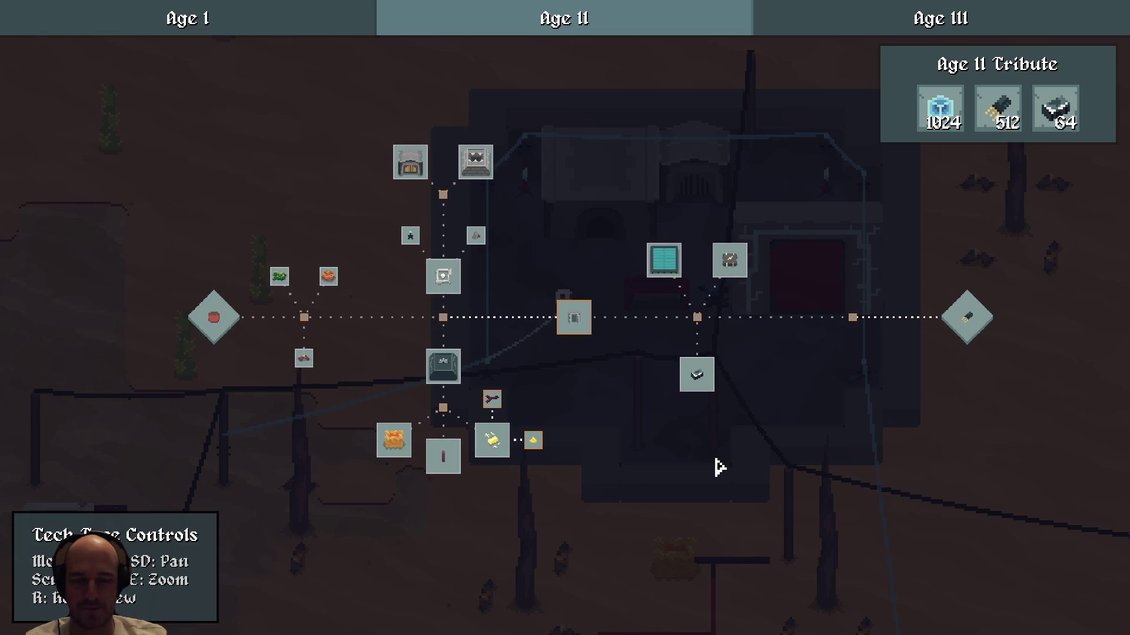
pyautogui.press('Escape')
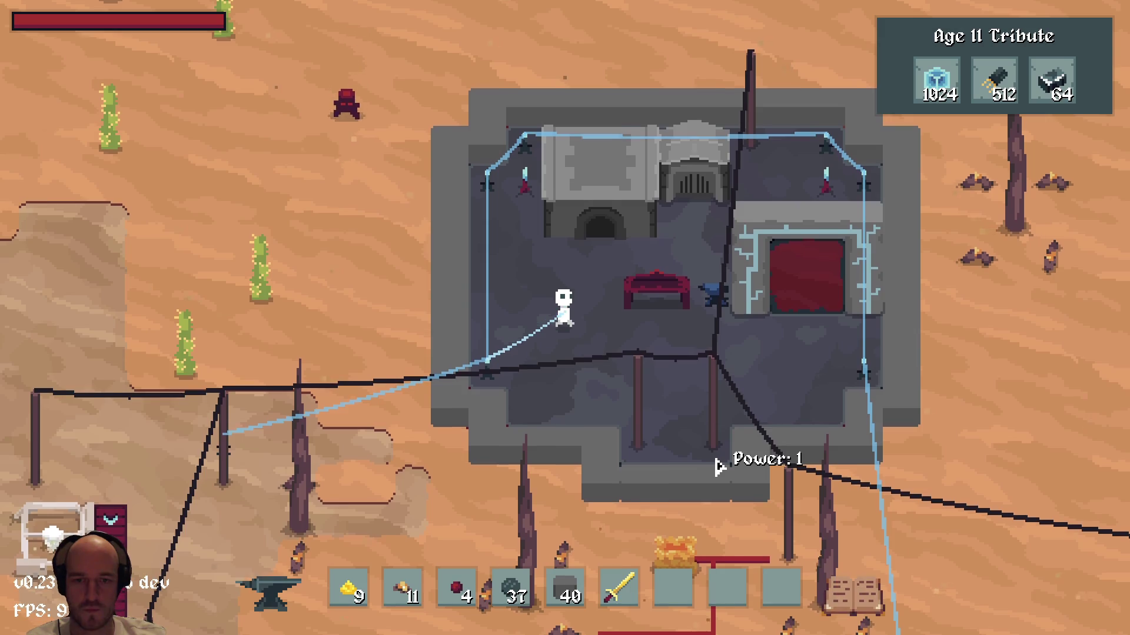
# - Walk south past the chest into the walled enclosure and take the portal to the forest
pyautogui.press('s')
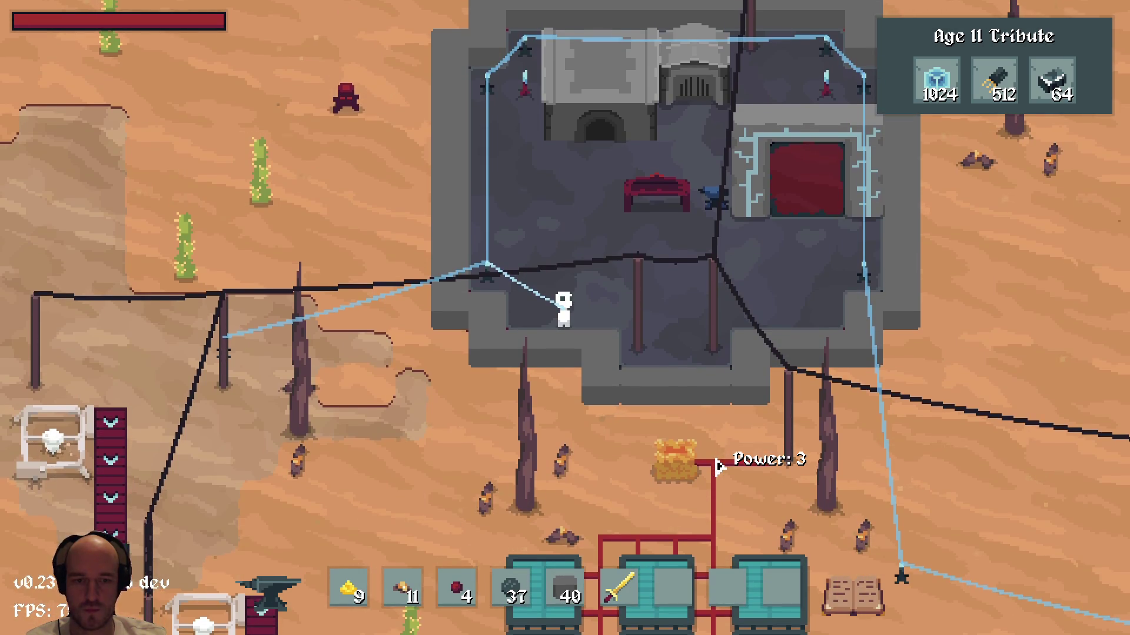
pyautogui.press('d')
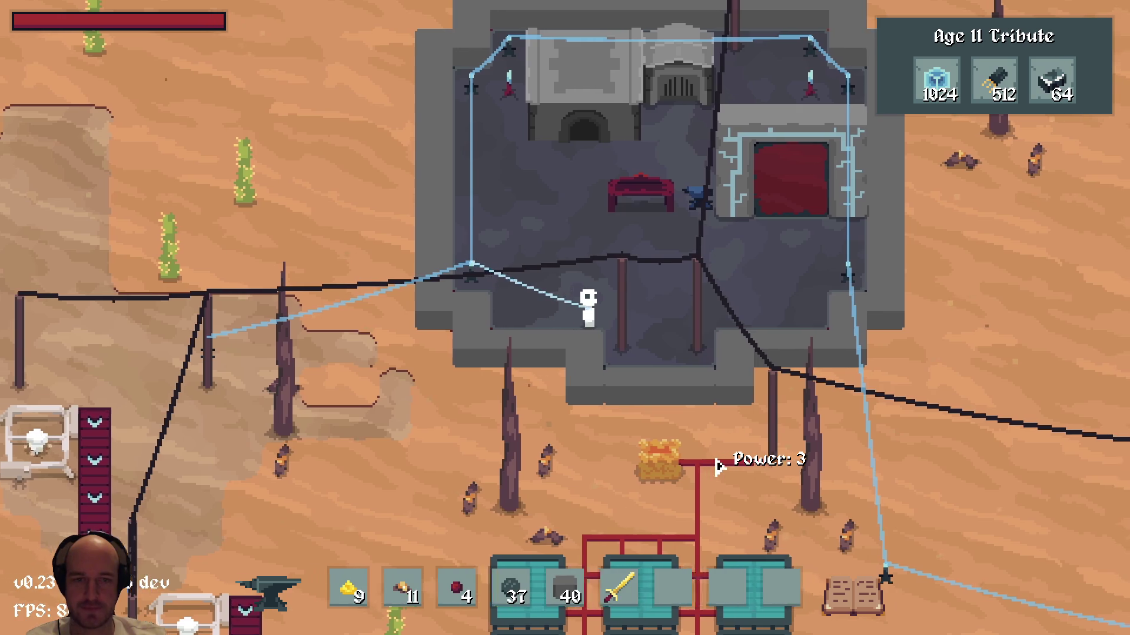
pyautogui.press('s')
pyautogui.press('s')
pyautogui.press('d')
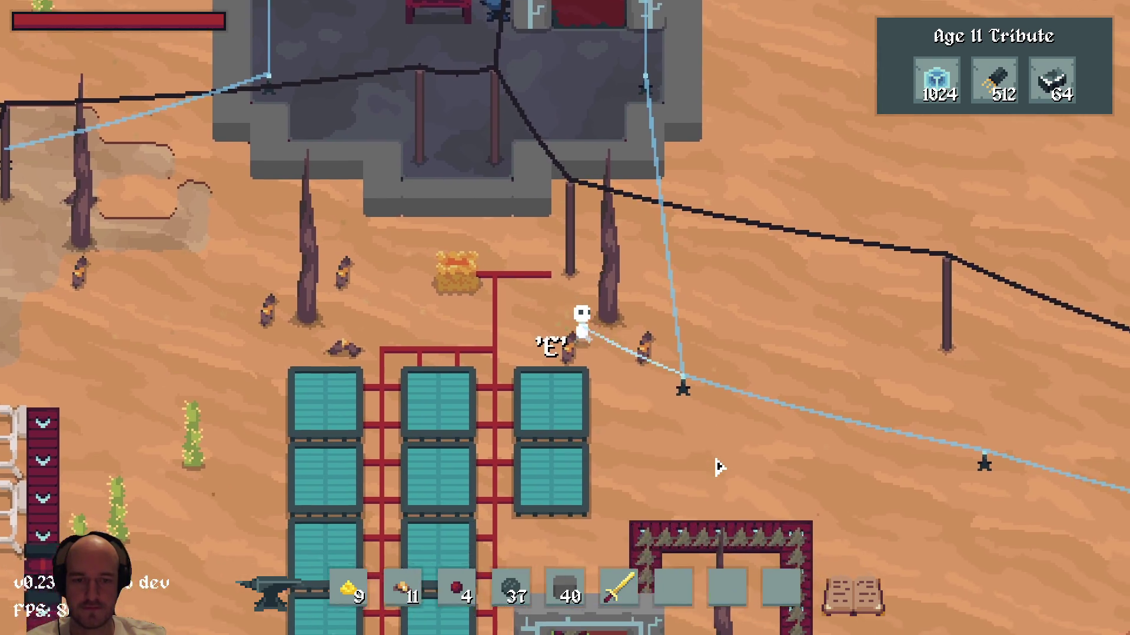
pyautogui.press('a')
pyautogui.press('s')
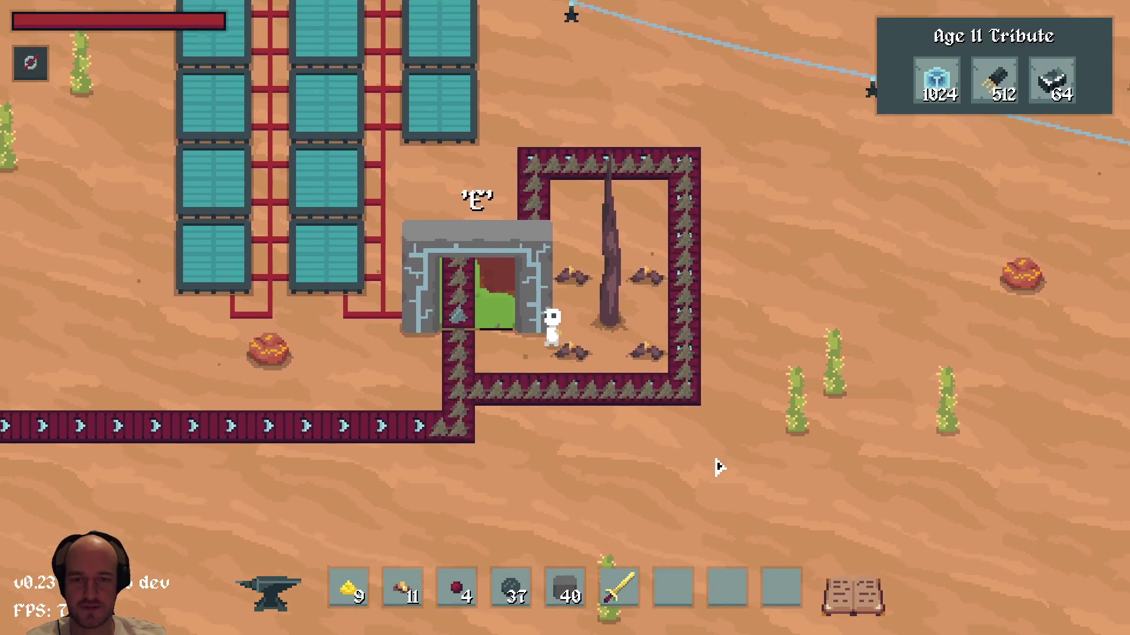
pyautogui.press('e')
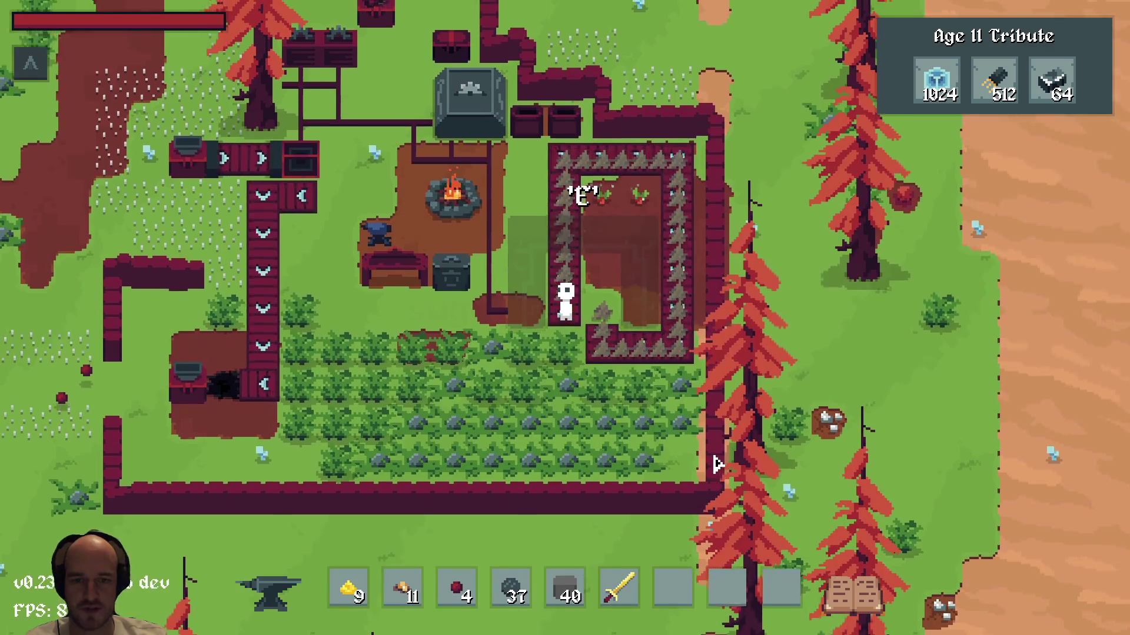
# - Cross the forest enclosure to its stone gate and portal back to the desert
pyautogui.press('w')
pyautogui.press('d')
pyautogui.press('s')
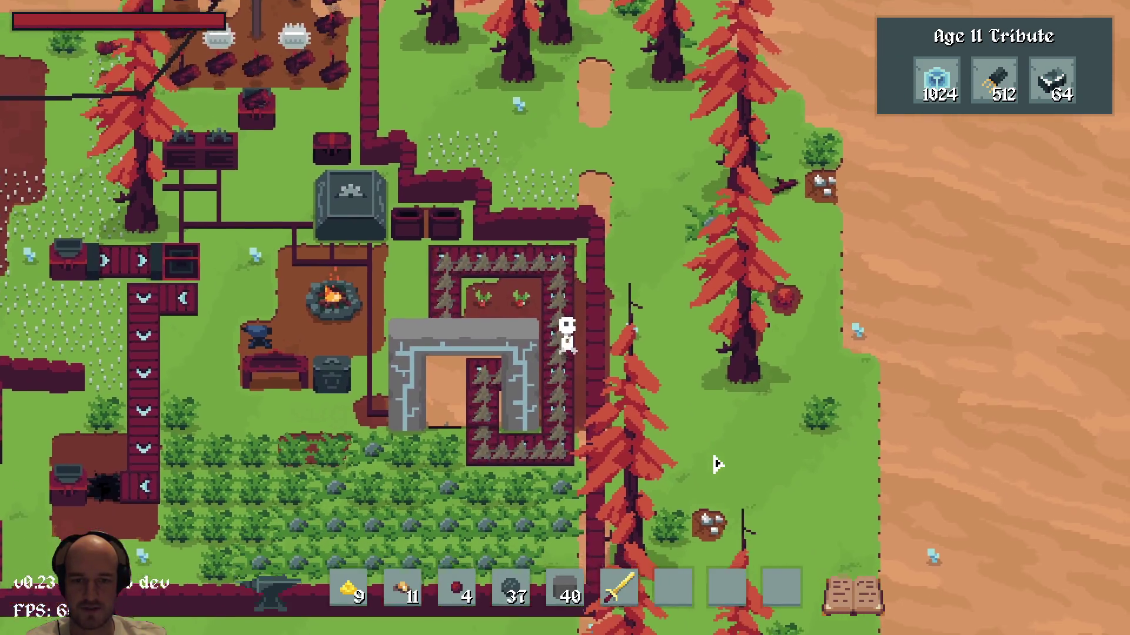
pyautogui.press('e')
# - Walk up into the stone building and bring up the tech tree
pyautogui.press('w')
pyautogui.press('d')
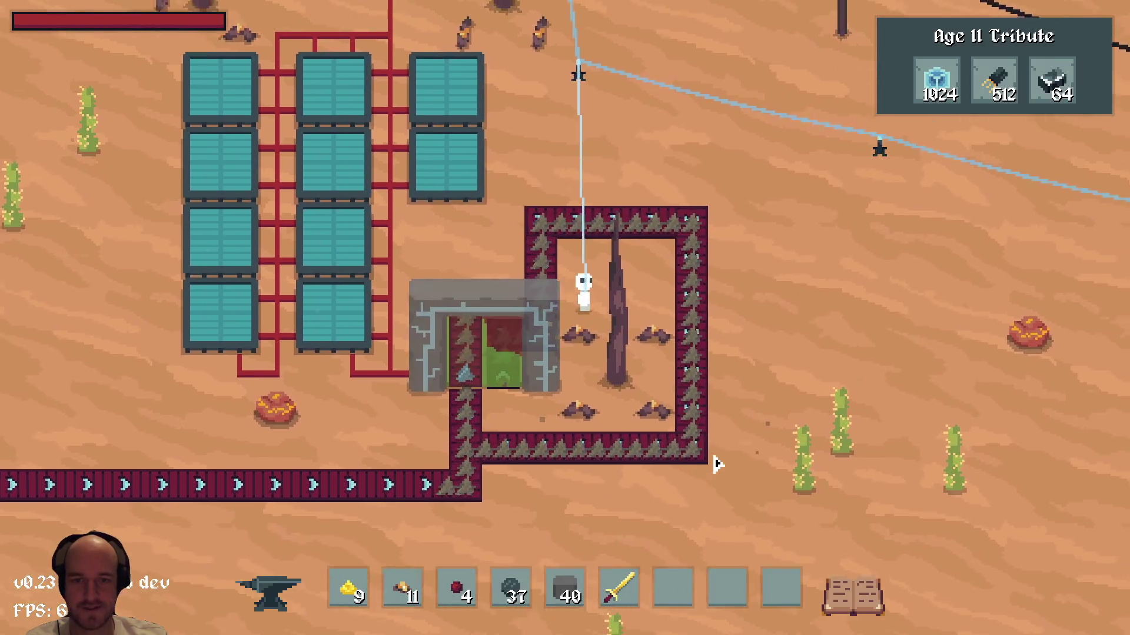
pyautogui.press('w')
pyautogui.press('a')
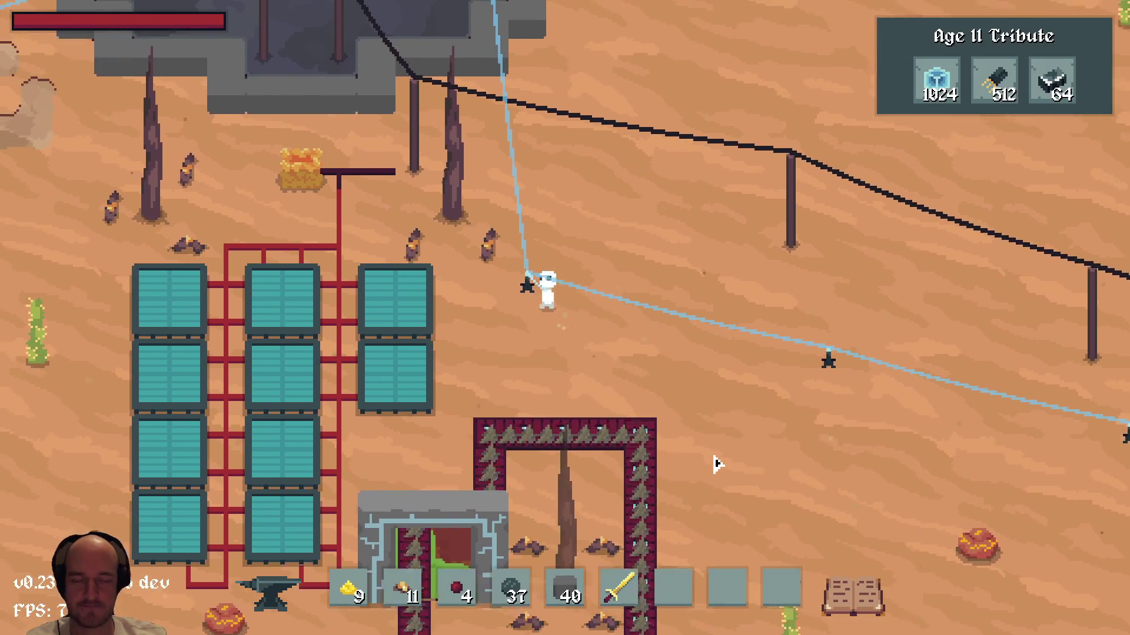
pyautogui.press('w')
pyautogui.press('a')
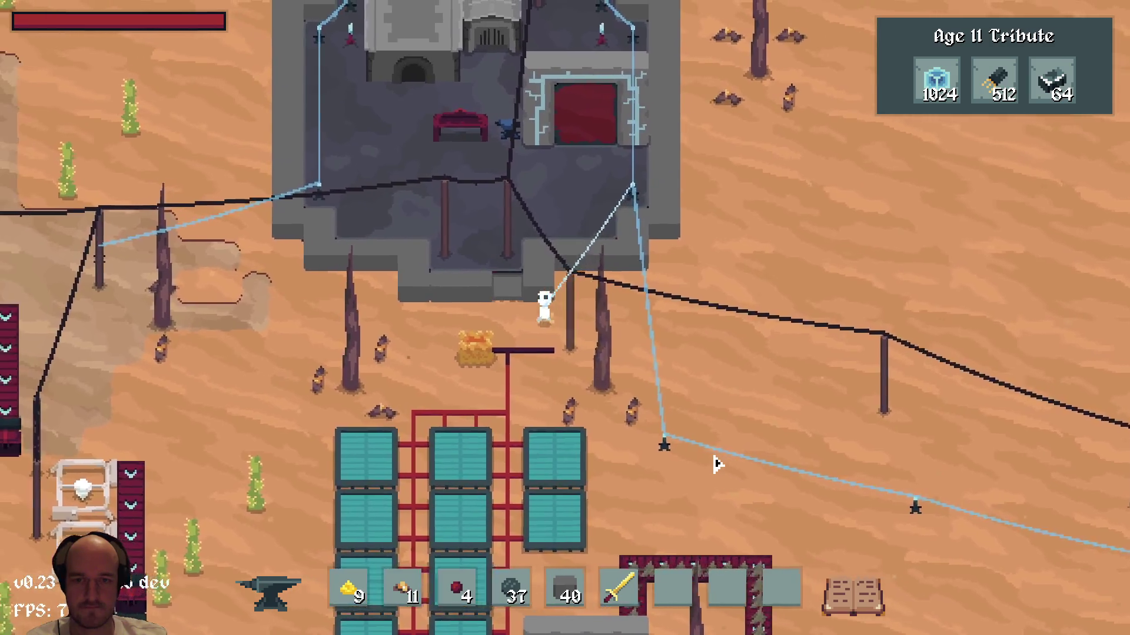
pyautogui.press('e')
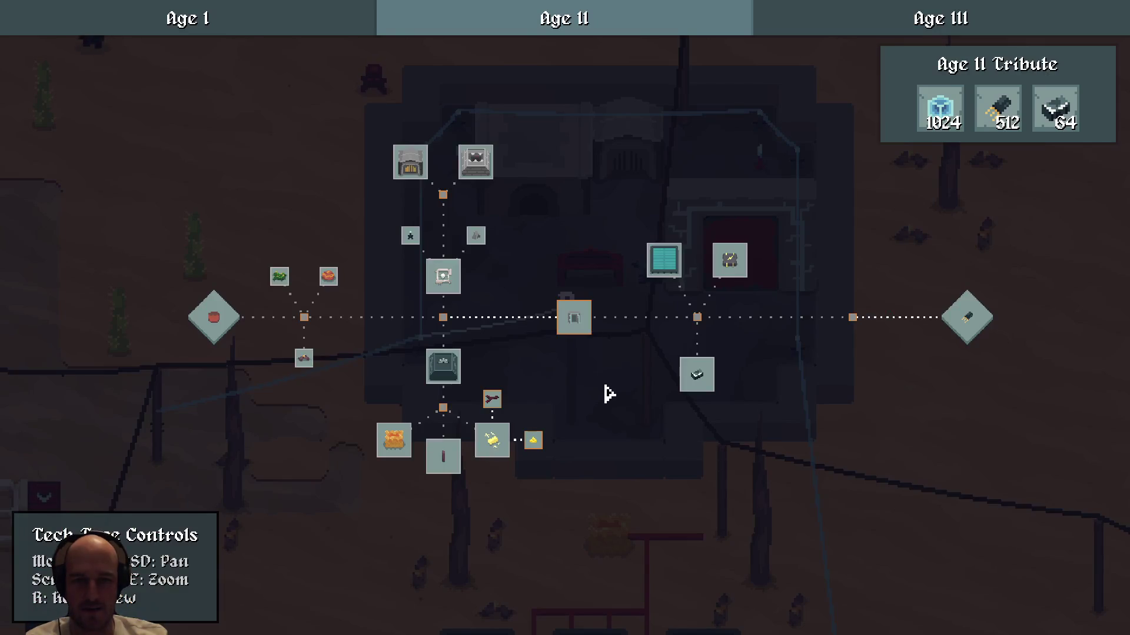
# - Pan the tech tree around the Age II nodes to the right-hand diamond node
pyautogui.moveTo(576, 440); pyautogui.dragTo(795, 361)
pyautogui.scroll(3, 547, 421)
pyautogui.moveTo(653, 446)
pyautogui.mouseDown()
pyautogui.moveTo(455, 347)
pyautogui.moveTo(782, 409)
pyautogui.moveTo(839, 383)
pyautogui.moveTo(486, 416)
pyautogui.mouseUp()
pyautogui.moveTo(636, 363)
pyautogui.mouseDown()
pyautogui.moveTo(459, 354)
pyautogui.moveTo(850, 361)
pyautogui.mouseUp()
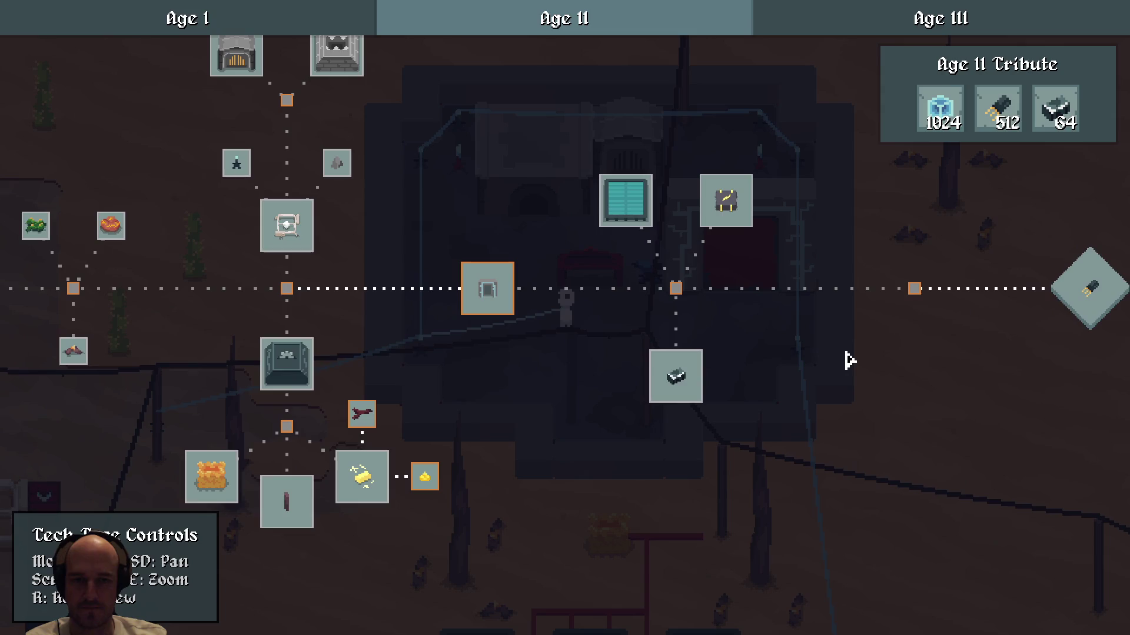
pyautogui.press('a')
pyautogui.press('w')
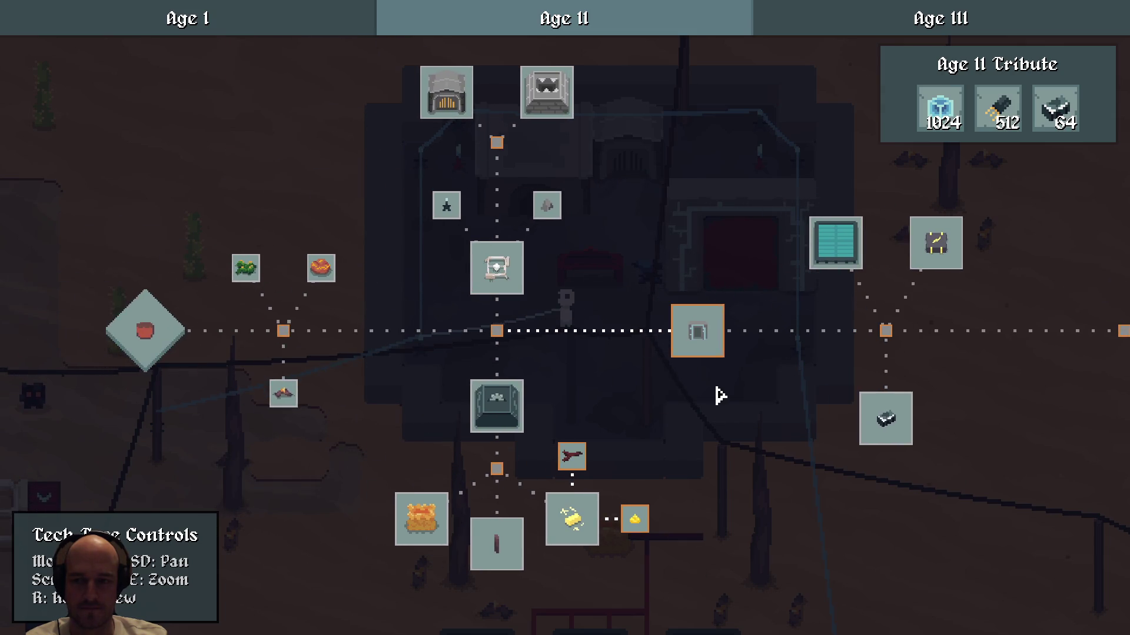
pyautogui.press('d')
pyautogui.press('e')
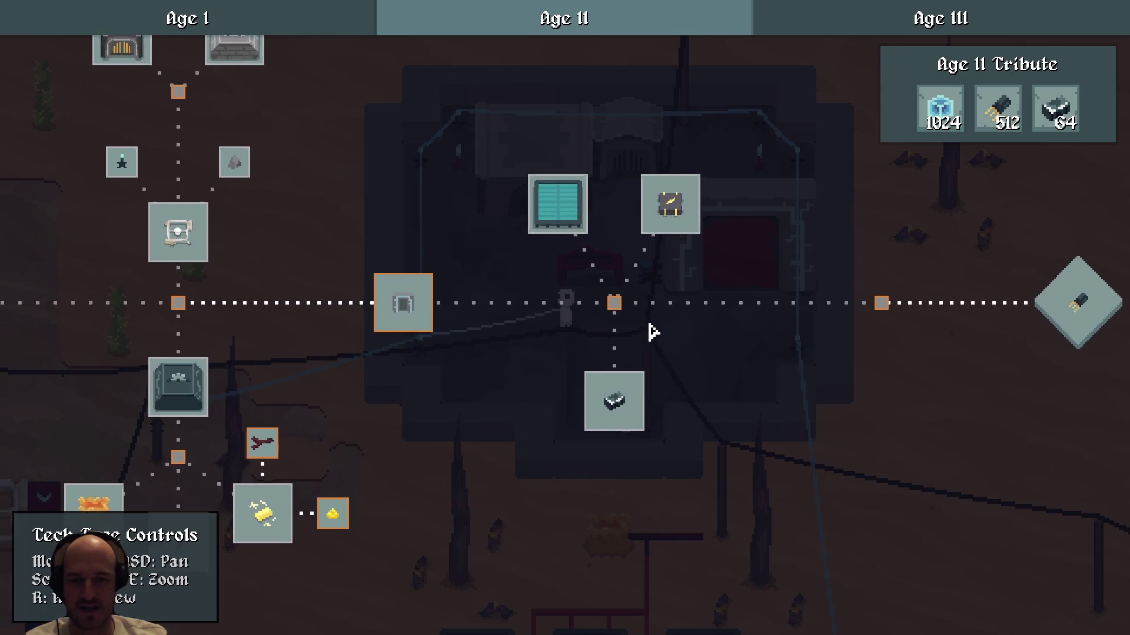
pyautogui.press('d')
pyautogui.press('d')
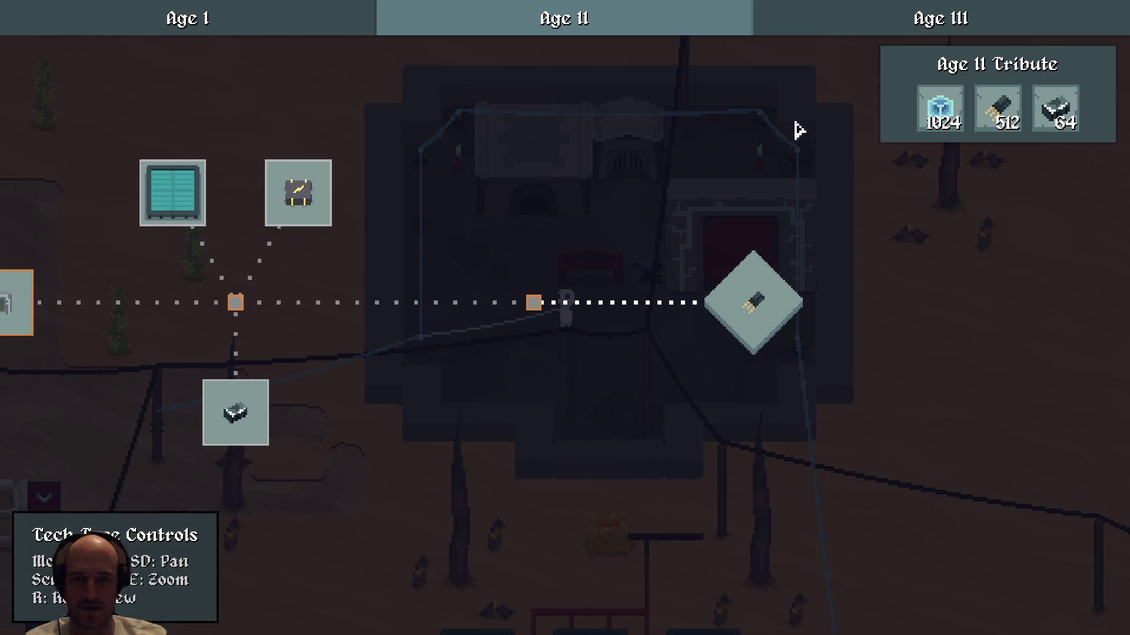
# - Keep panning the tech tree, bringing the Age III nodes toward the centre
pyautogui.moveTo(353, 395); pyautogui.dragTo(591, 385)
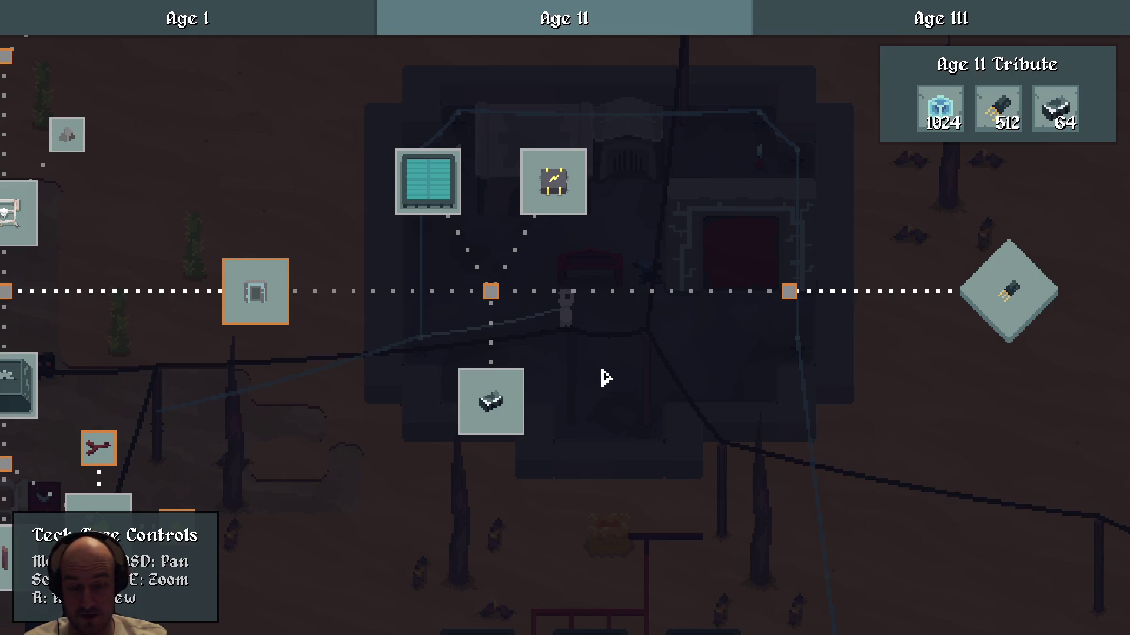
pyautogui.scroll(-3, 617, 373)
pyautogui.moveTo(523, 392)
pyautogui.mouseDown()
pyautogui.moveTo(867, 431)
pyautogui.moveTo(676, 398)
pyautogui.mouseUp()
pyautogui.scroll(1, 677, 398)
pyautogui.scroll(2, 677, 397)
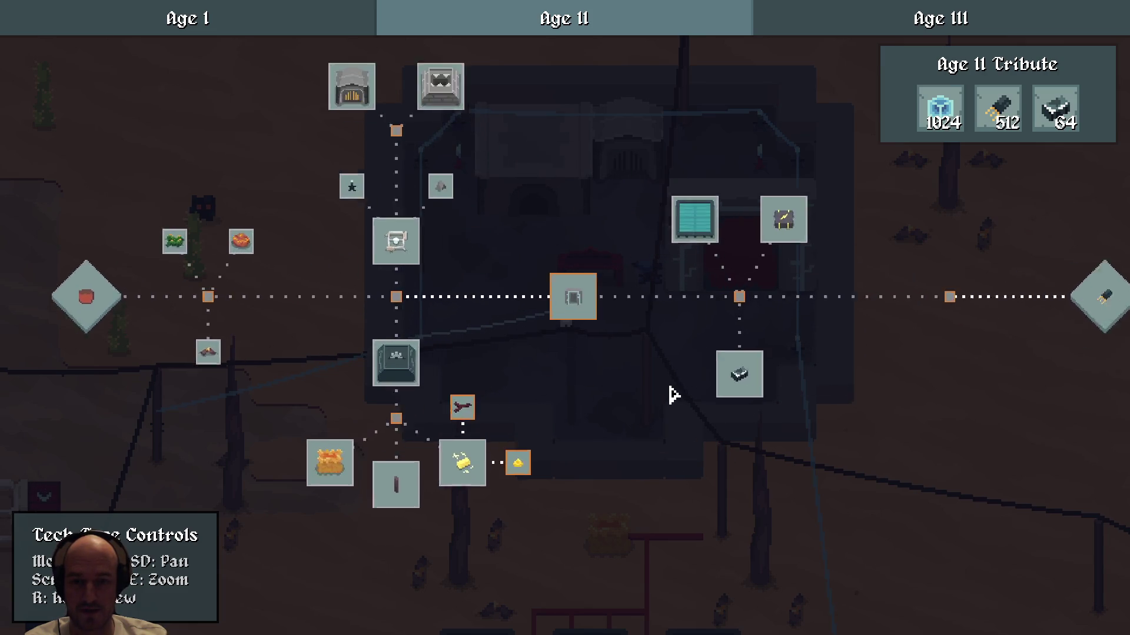
pyautogui.press('a')
pyautogui.moveTo(840, 335); pyautogui.dragTo(391, 369)
pyautogui.scroll(-1, 412, 369)
pyautogui.press('d')
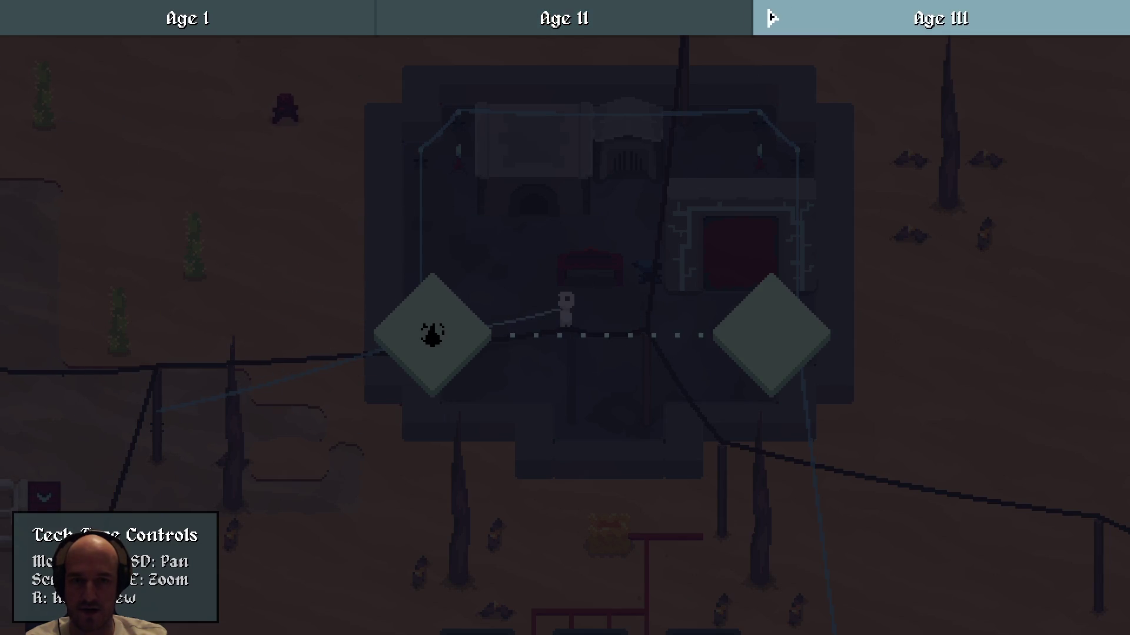
# - Quit the game and bring the Aseprite sketch pad back from the taskbar
pyautogui.press('Escape')
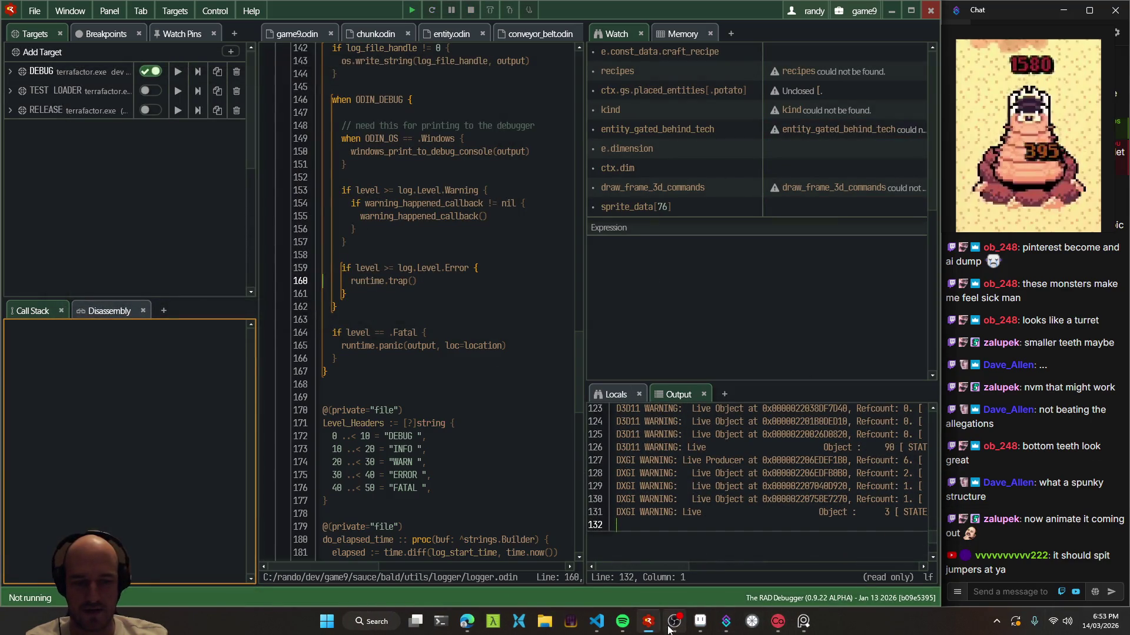
pyautogui.moveTo(675, 625)
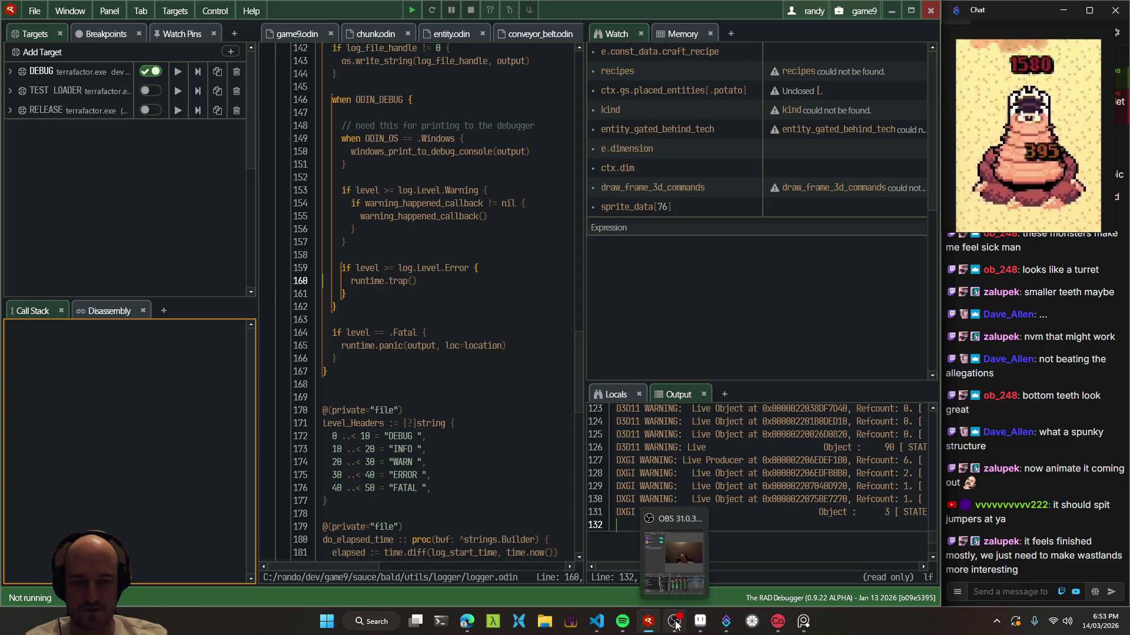
pyautogui.click(700, 621)
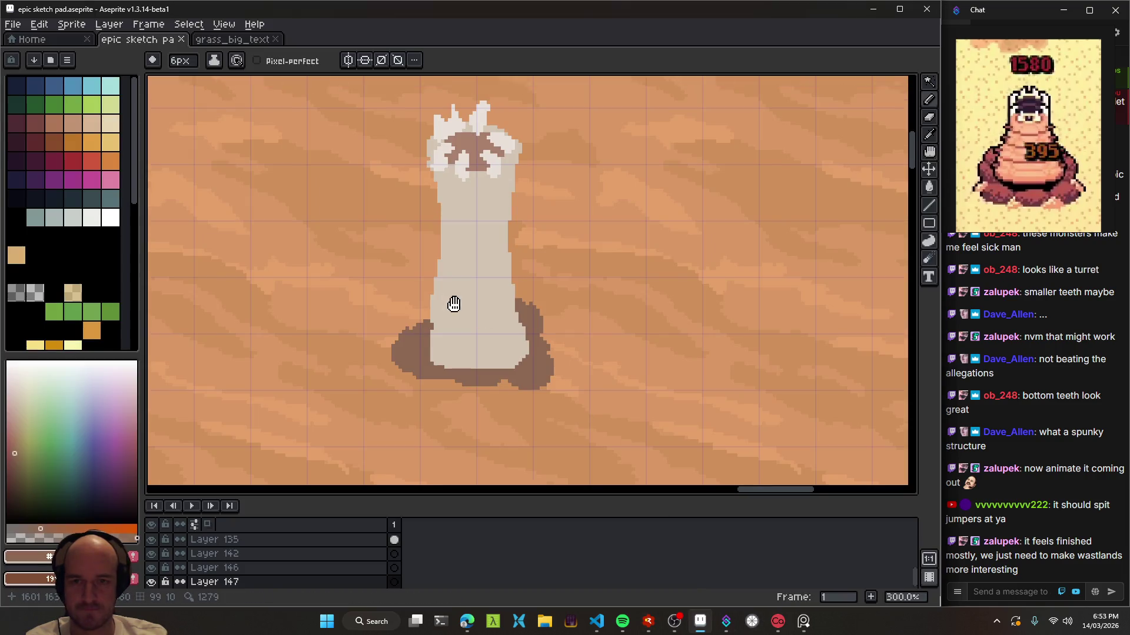
# - Pan to the worm and eyedrop its light beige as the drawing colour
pyautogui.moveTo(454, 298); pyautogui.dragTo(572, 308)
pyautogui.hscroll(3, 565, 312)
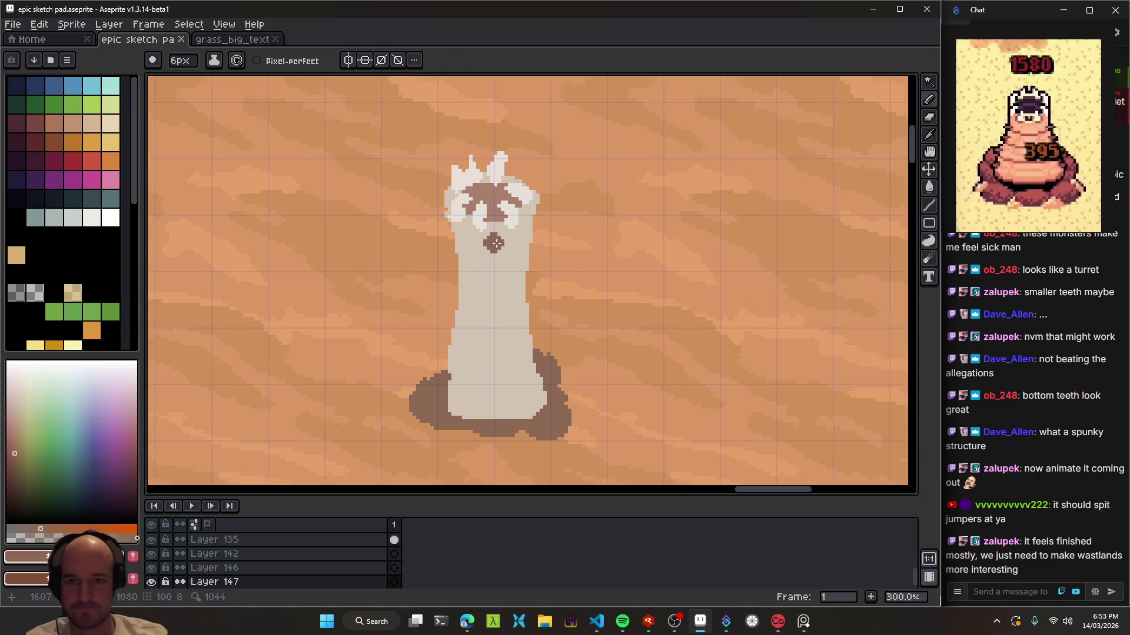
pyautogui.scroll(4, 492, 247)
pyautogui.press('i')
pyautogui.click(528, 225)
pyautogui.press('b')
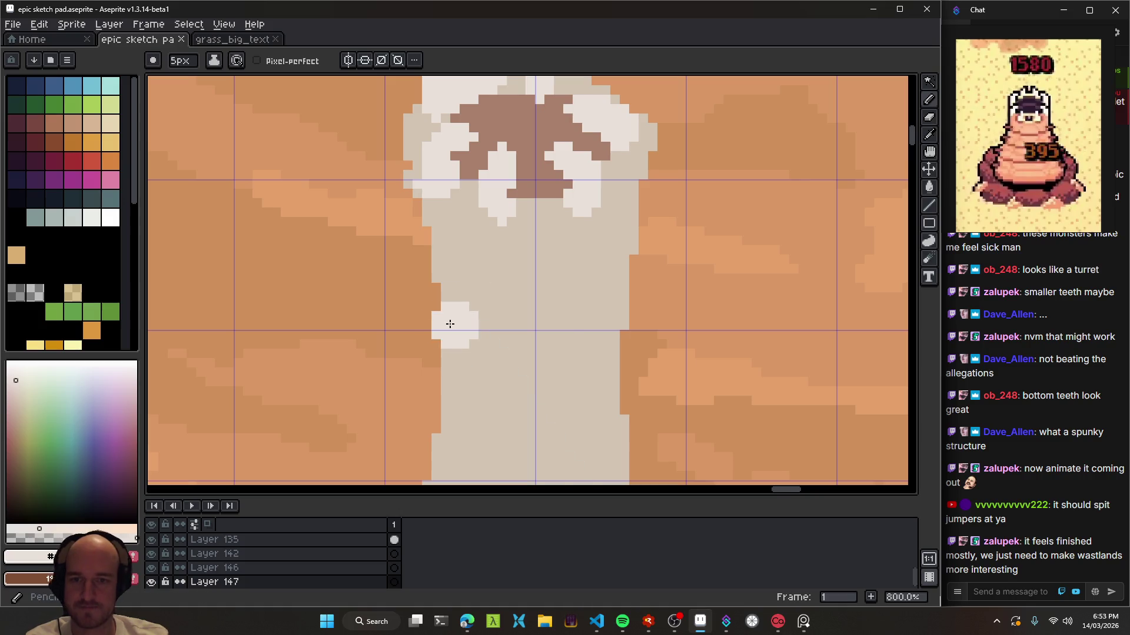
# - Make Layer 145 with the teeth active and enlarge the layers panel
pyautogui.scroll(-2, 438, 356)
pyautogui.press('v')
pyautogui.scroll(-3, 551, 323)
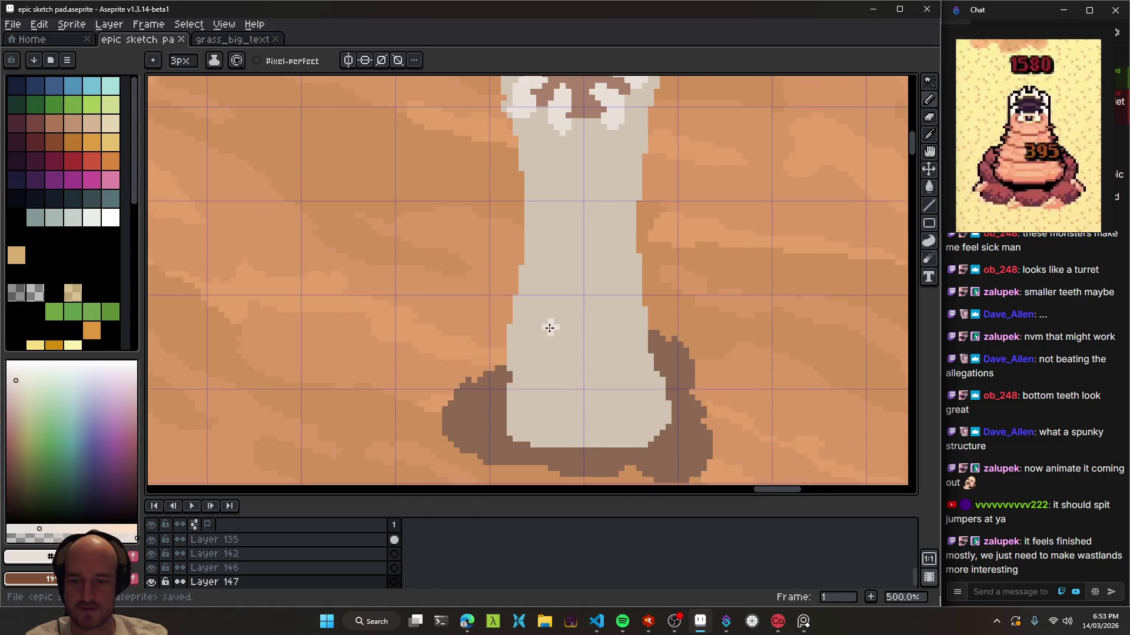
pyautogui.scroll(3, 487, 371)
pyautogui.click(490, 332)
pyautogui.moveTo(282, 498)
pyautogui.mouseDown()
pyautogui.moveTo(291, 462)
pyautogui.moveTo(295, 496)
pyautogui.mouseUp()
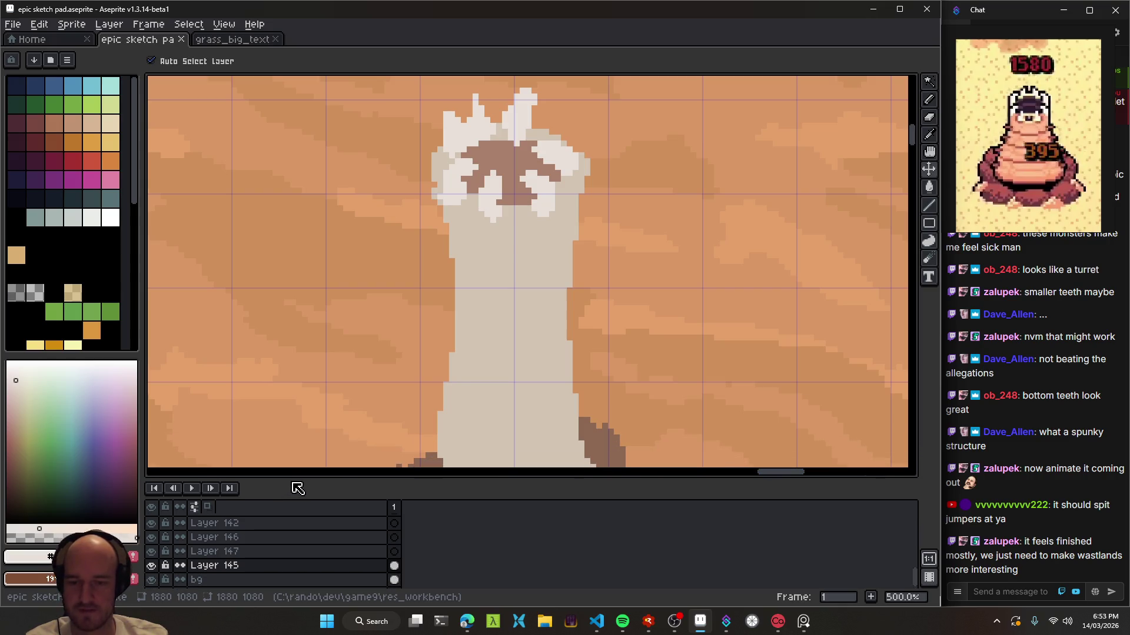
pyautogui.scroll(2, 494, 259)
# - Retouch the worm's teeth with a 1px pencil and eraser, trimming the central tooth's tip
pyautogui.press('b')
pyautogui.moveTo(478, 296); pyautogui.dragTo(482, 301)
pyautogui.press('-')
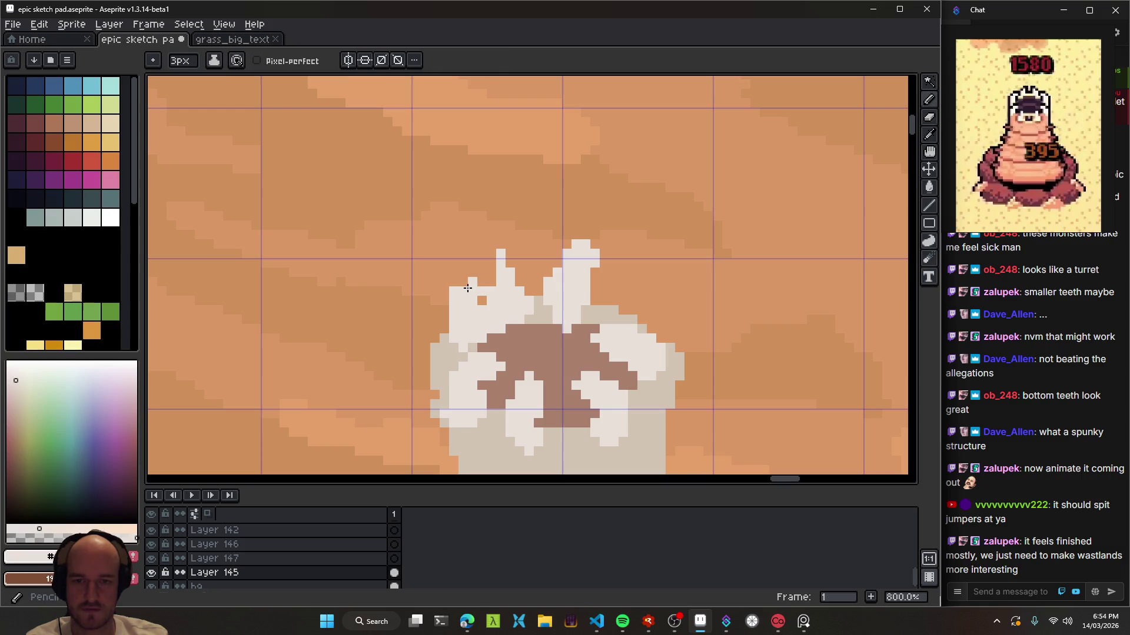
pyautogui.moveTo(467, 288); pyautogui.dragTo(465, 287)
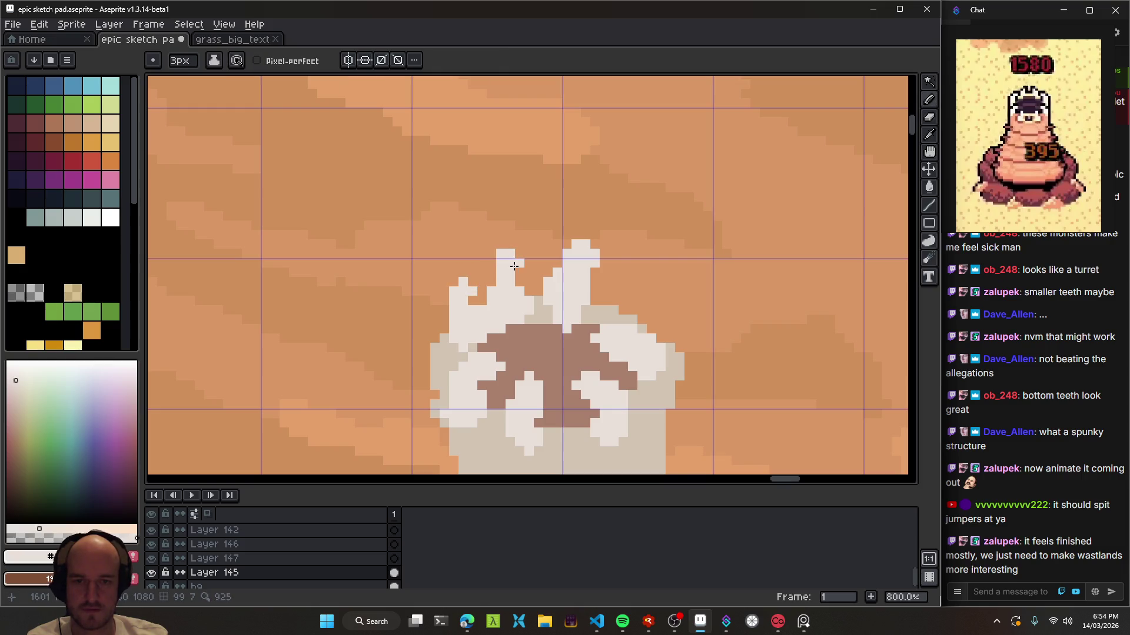
pyautogui.rightClick(500, 254)
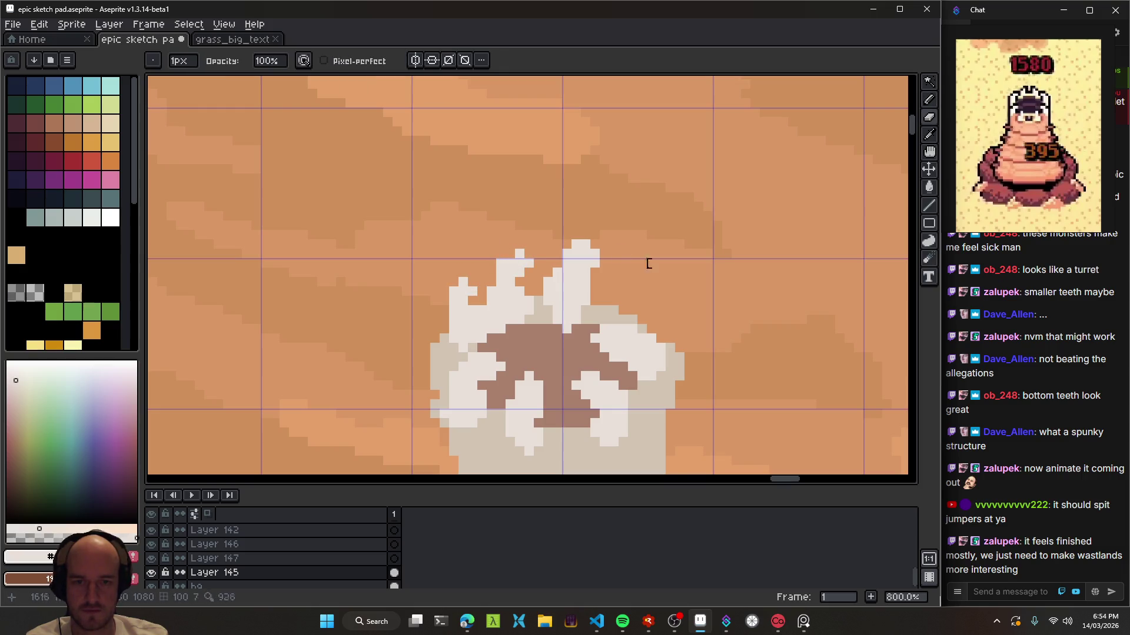
pyautogui.hotkey('ctrl', 'z')
pyautogui.press('e')
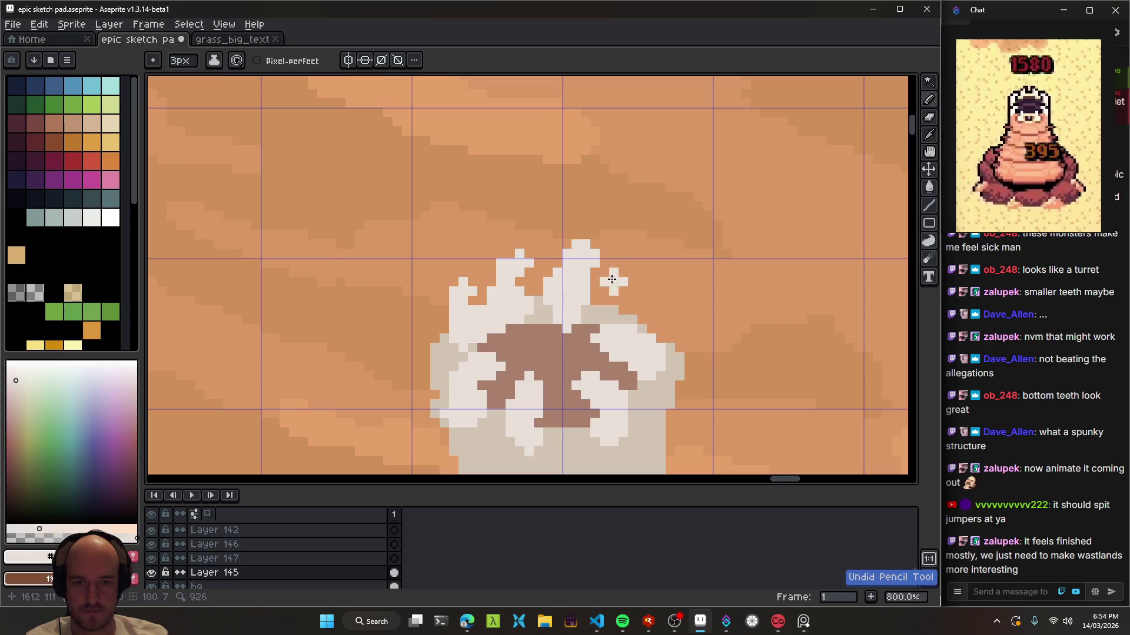
pyautogui.moveTo(595, 254); pyautogui.dragTo(585, 283)
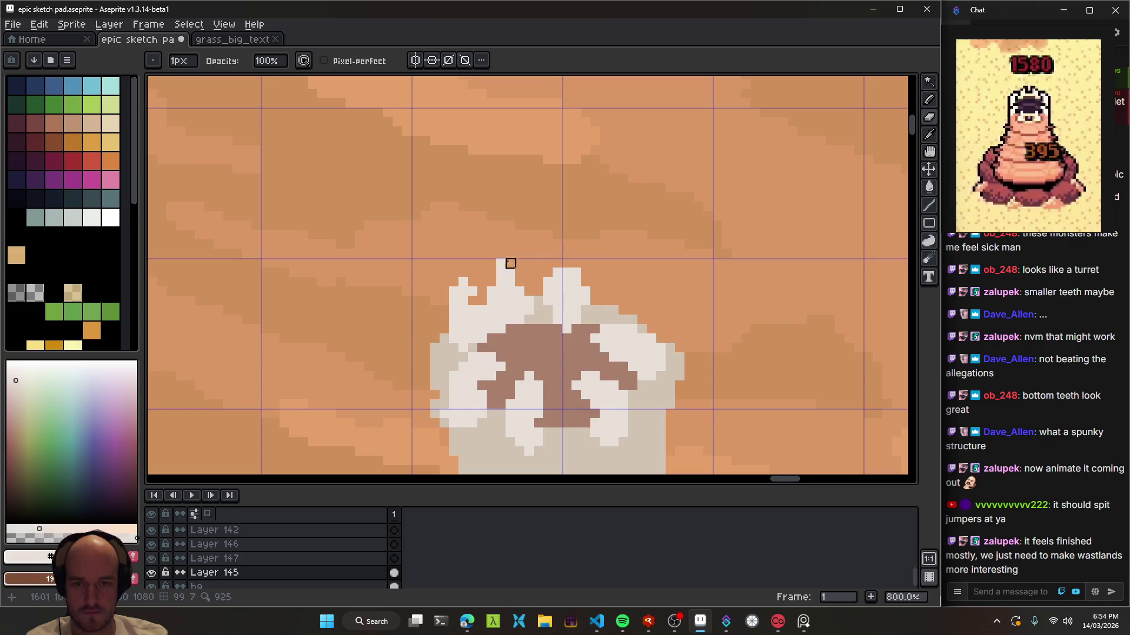
# - Save the sketch pad with Ctrl+S
pyautogui.scroll(-3, 470, 290)
pyautogui.scroll(-3, 581, 313)
pyautogui.hotkey('ctrl', 's')
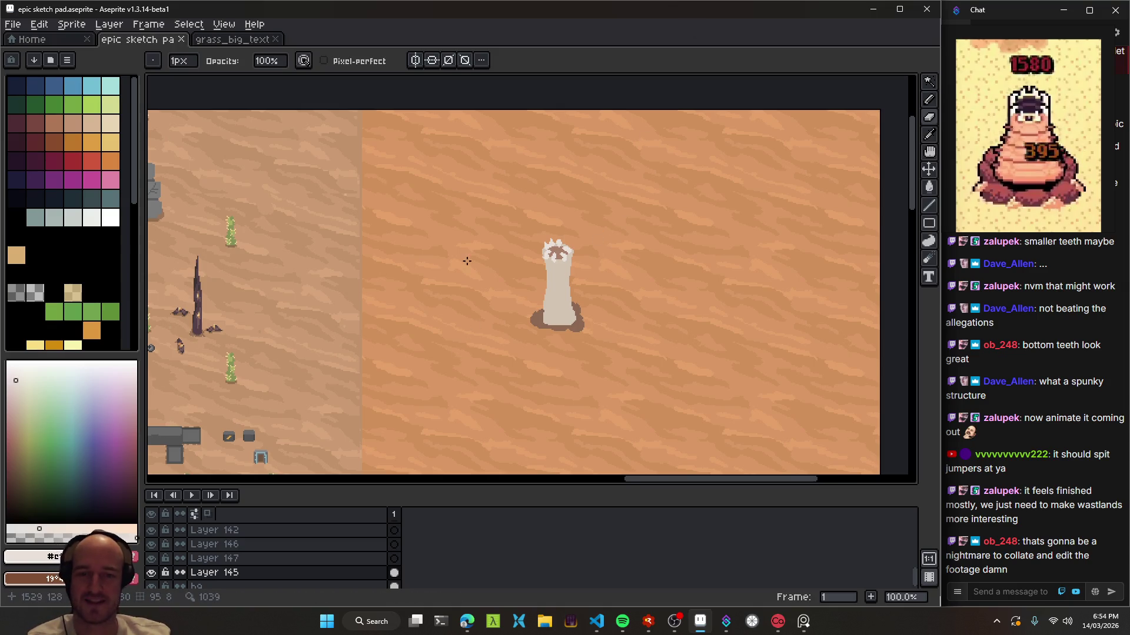
# - Pan across the desert map to view other sprites, then return to the worm tower
pyautogui.scroll(3, 466, 260)
pyautogui.scroll(-2, 628, 371)
pyautogui.scroll(1, 588, 269)
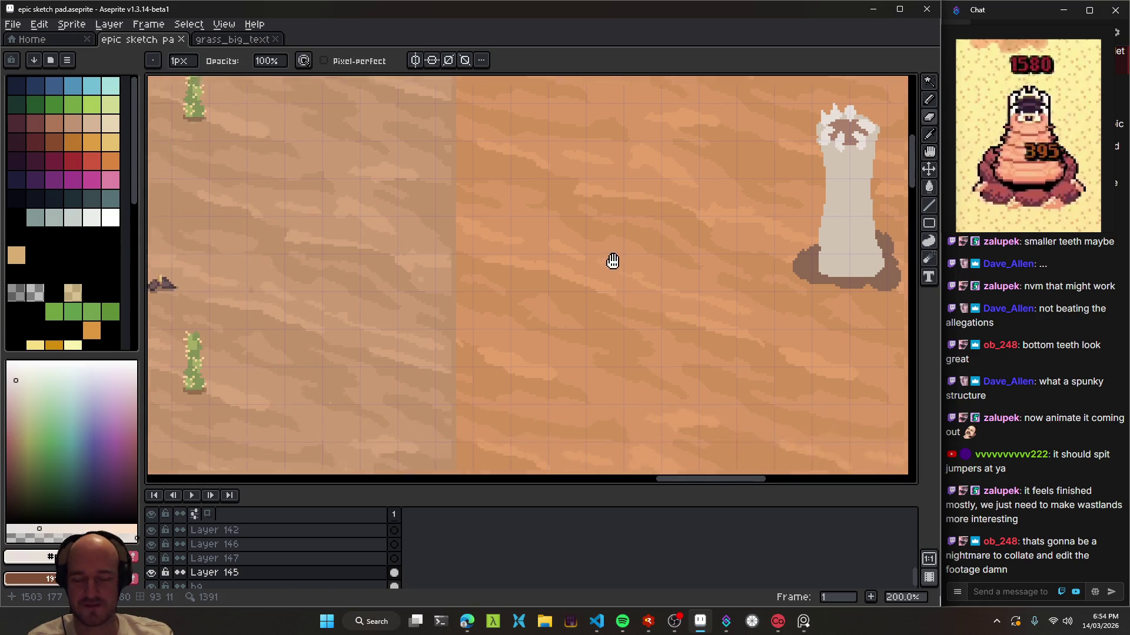
pyautogui.scroll(-1, 588, 269)
pyautogui.moveTo(411, 308); pyautogui.dragTo(661, 98)
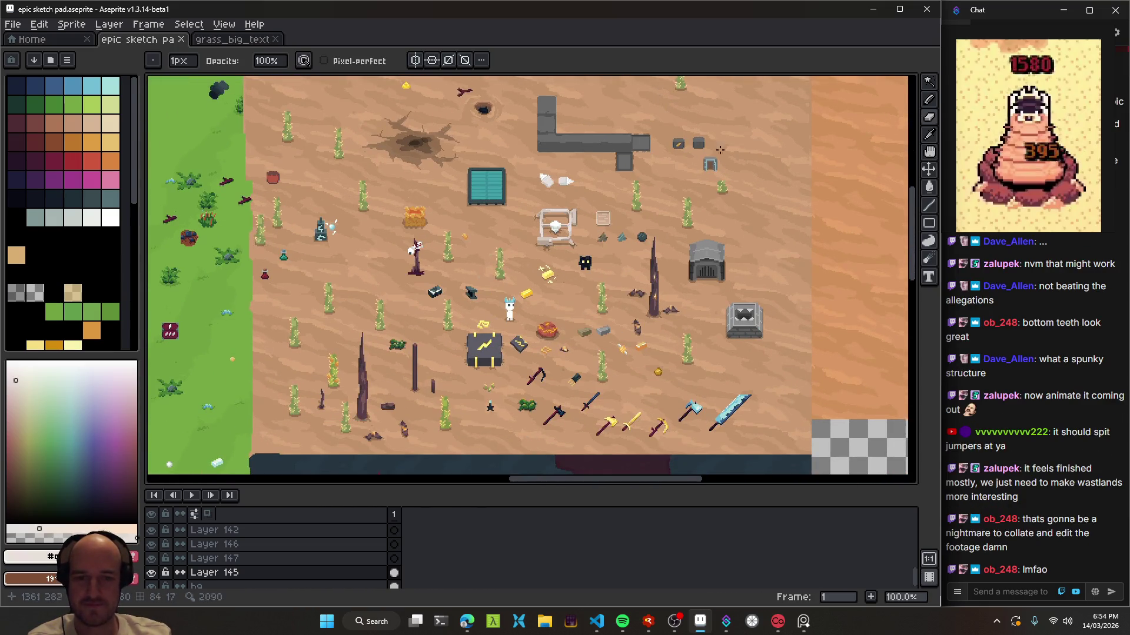
pyautogui.moveTo(769, 167); pyautogui.dragTo(628, 327)
pyautogui.moveTo(758, 209); pyautogui.dragTo(439, 283)
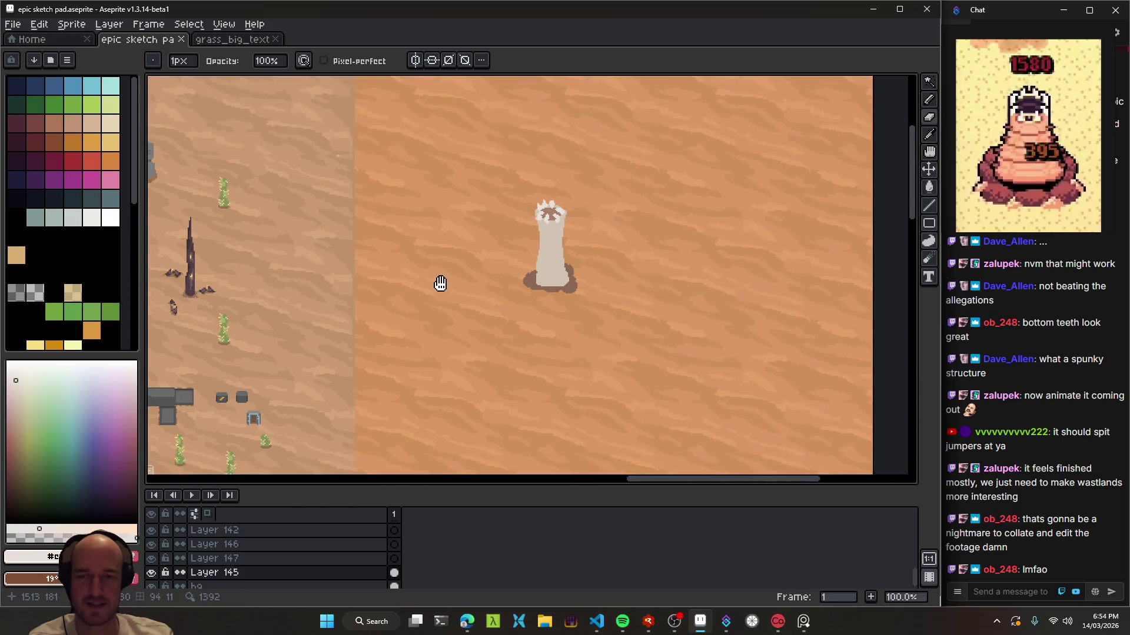
pyautogui.scroll(1, 524, 335)
pyautogui.scroll(1, 520, 357)
# - Repaint one-pixel edges on the worm's upper left and save the sketch pad
pyautogui.press('w')
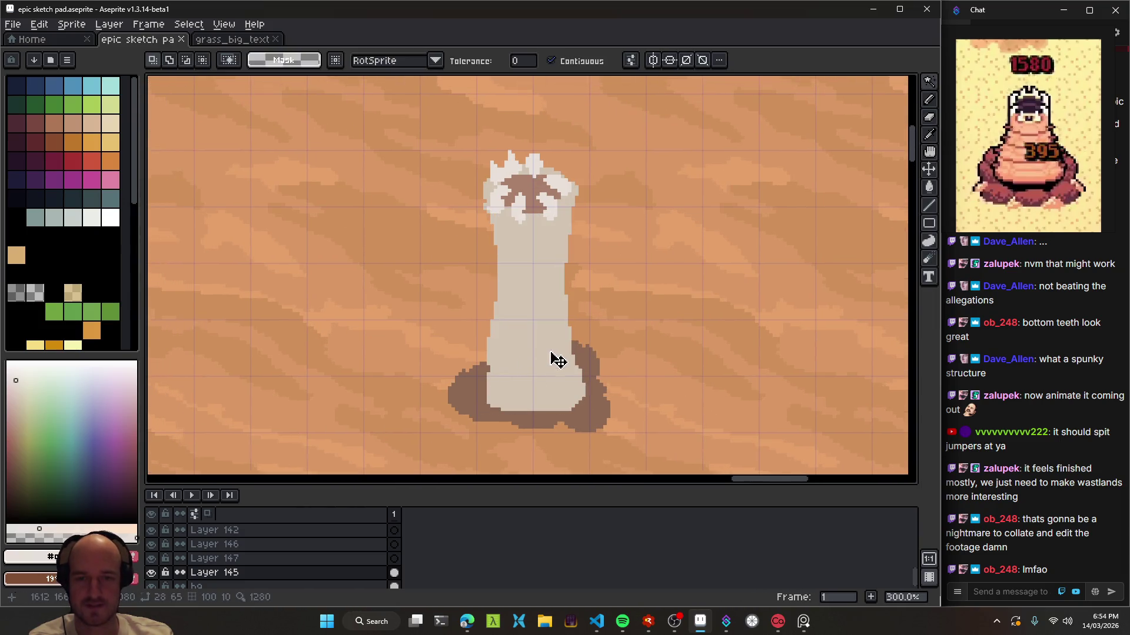
pyautogui.scroll(-2, 544, 359)
pyautogui.scroll(1, 535, 330)
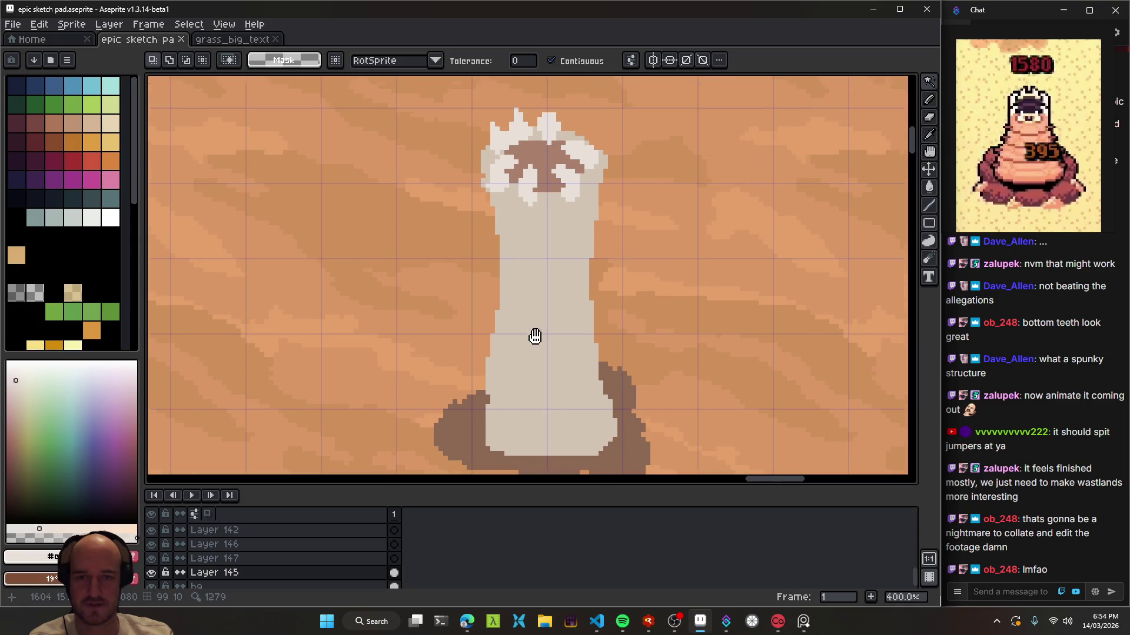
pyautogui.scroll(3, 496, 176)
pyautogui.scroll(3, 510, 232)
pyautogui.press('b')
pyautogui.press('-')
pyautogui.press('-')
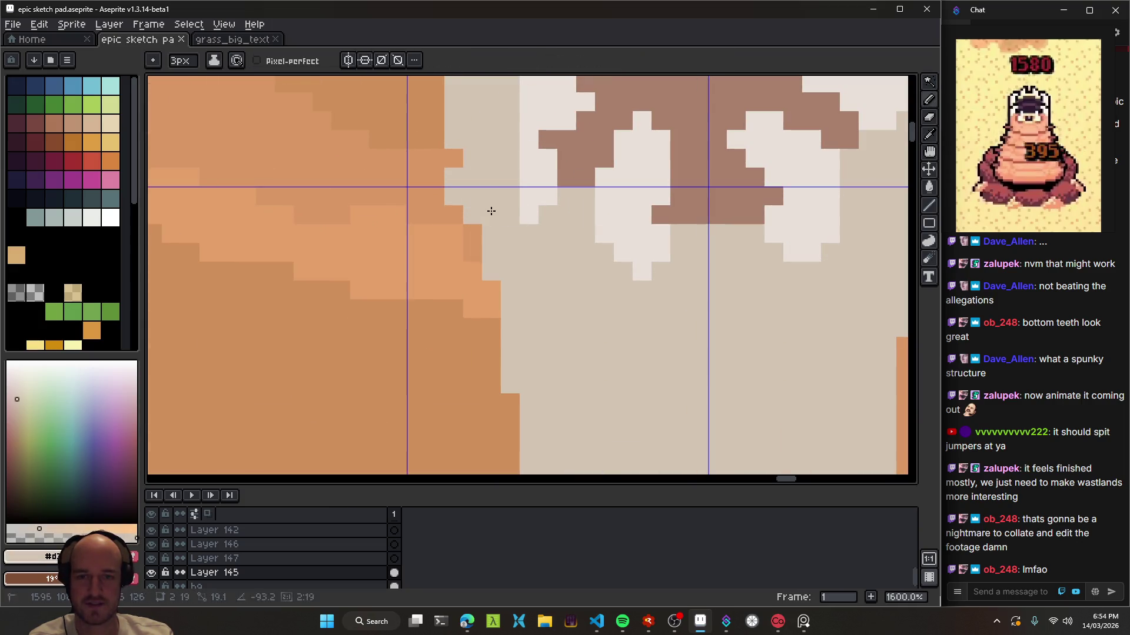
pyautogui.moveTo(478, 202); pyautogui.dragTo(516, 227)
pyautogui.scroll(-4, 617, 360)
pyautogui.scroll(-2, 616, 361)
pyautogui.hotkey('ctrl', 's')
# - Set up a 2-pixel eraser and save the sketch pad again
pyautogui.scroll(-1, 530, 273)
pyautogui.press('v')
pyautogui.press('e')
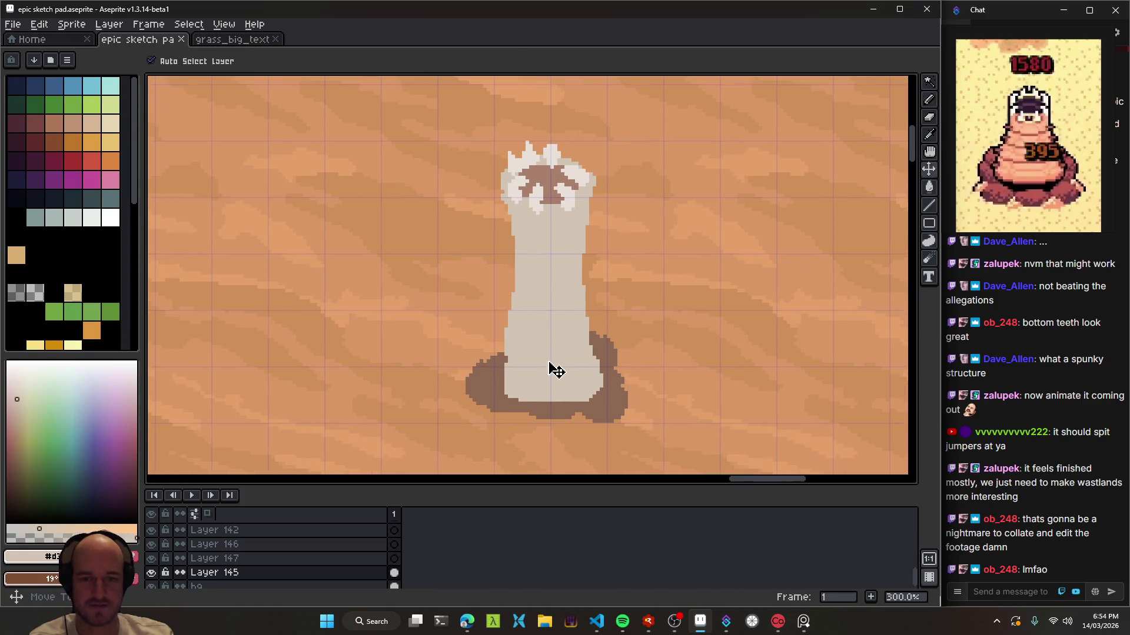
pyautogui.scroll(-1, 557, 386)
pyautogui.press('+')
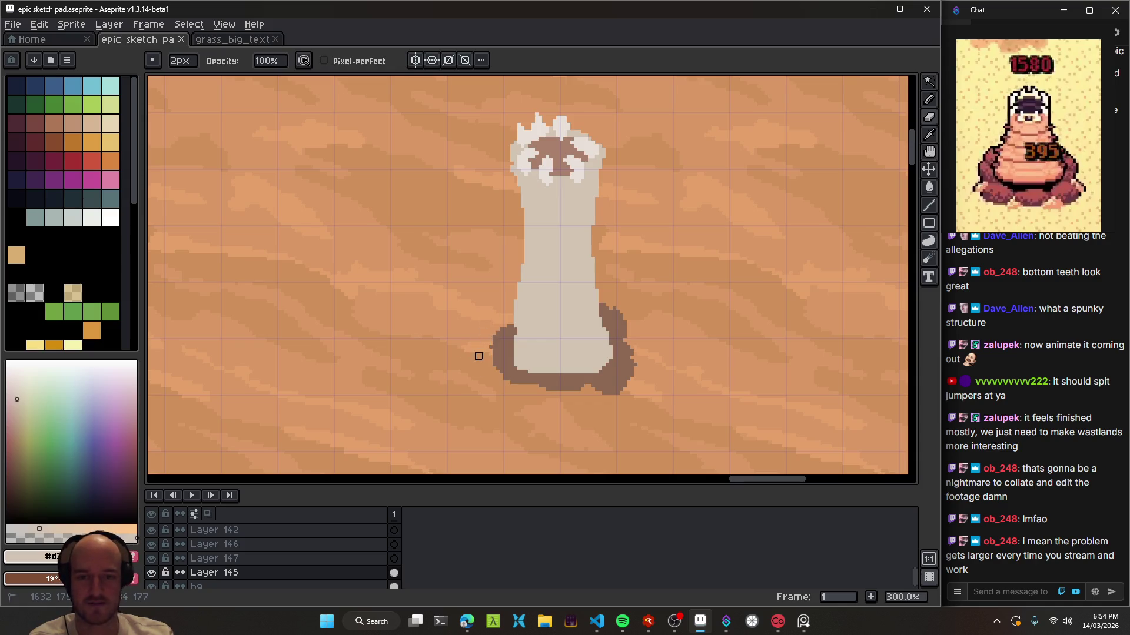
pyautogui.scroll(-1, 517, 371)
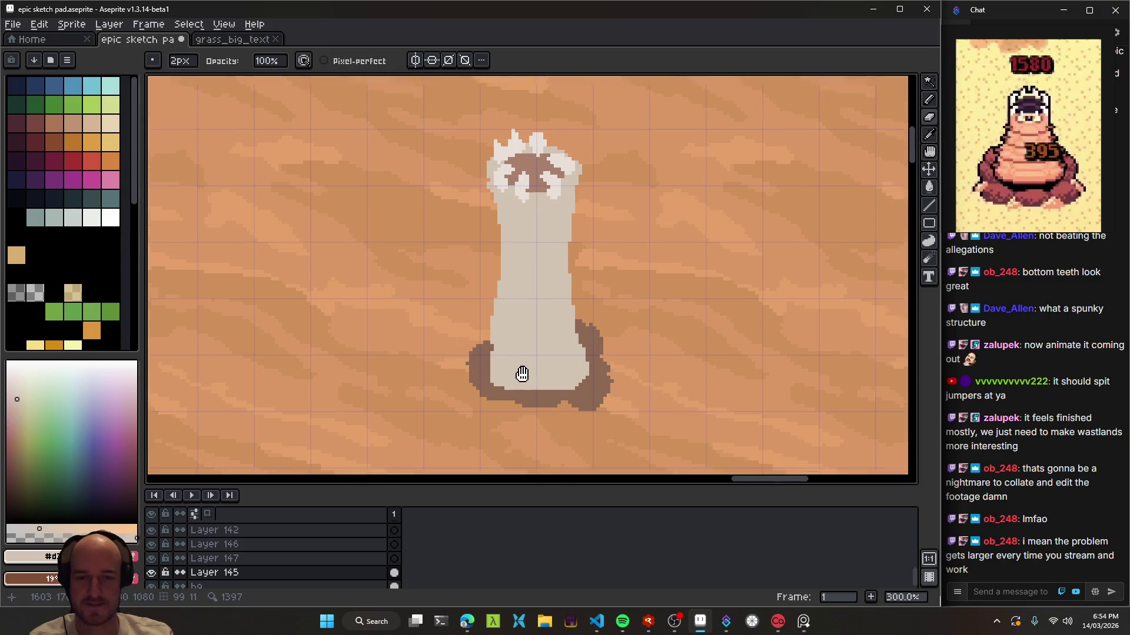
pyautogui.scroll(-4, 644, 355)
pyautogui.scroll(1, 643, 354)
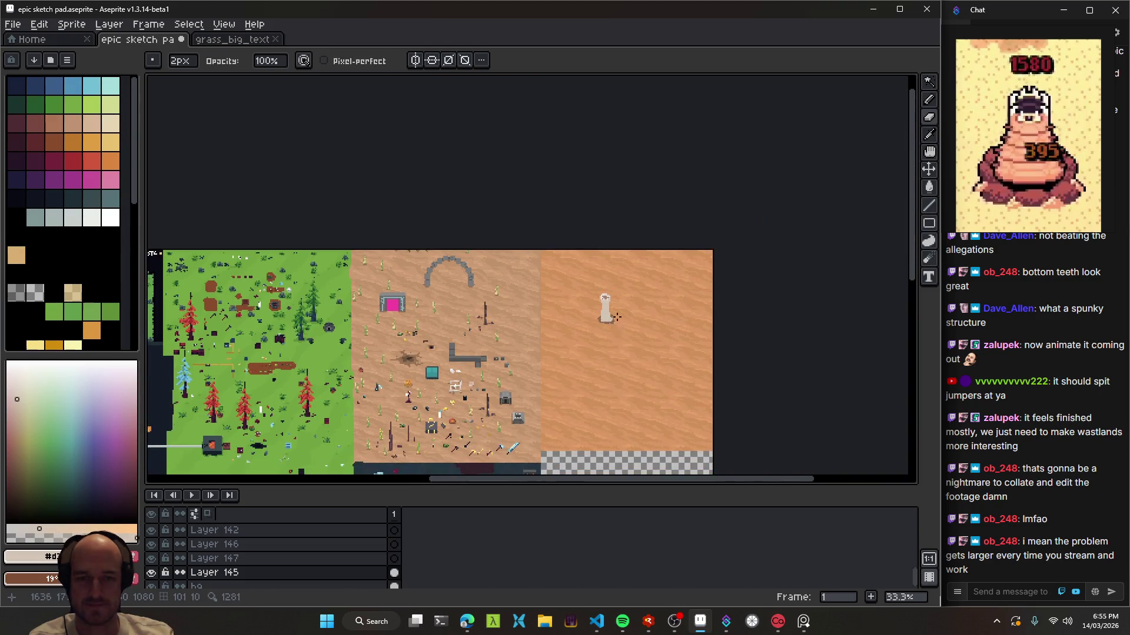
pyautogui.scroll(2, 588, 353)
pyautogui.hotkey('ctrl', 's')
# - Look over the desert map, including the pink portal and grass edge, then save
pyautogui.scroll(2, 543, 339)
pyautogui.scroll(2, 590, 374)
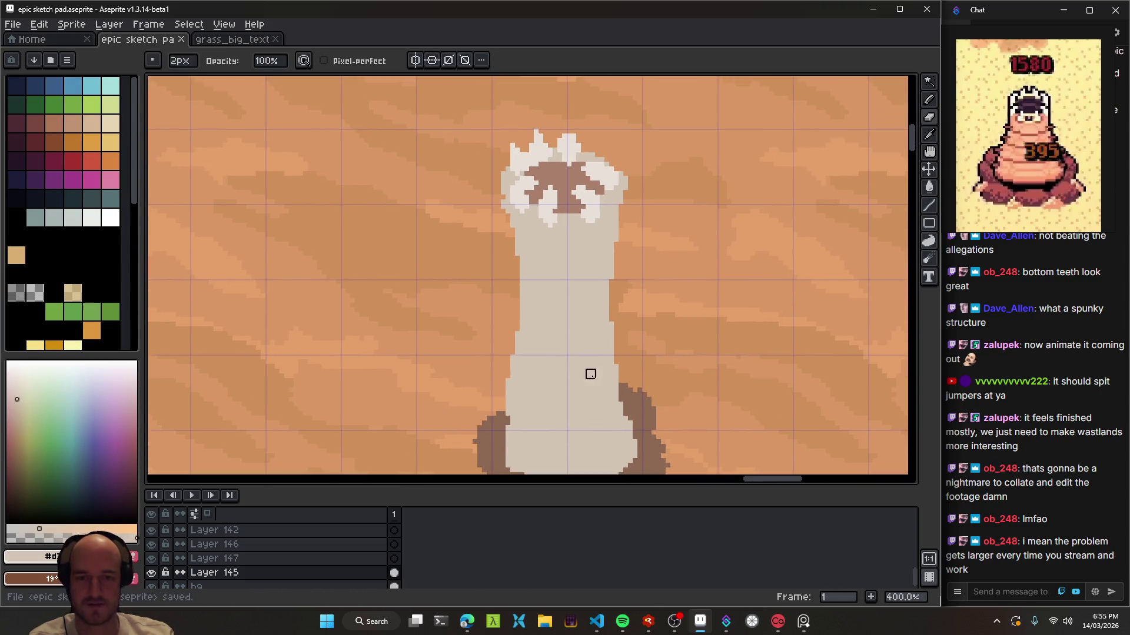
pyautogui.moveTo(614, 379); pyautogui.dragTo(562, 331)
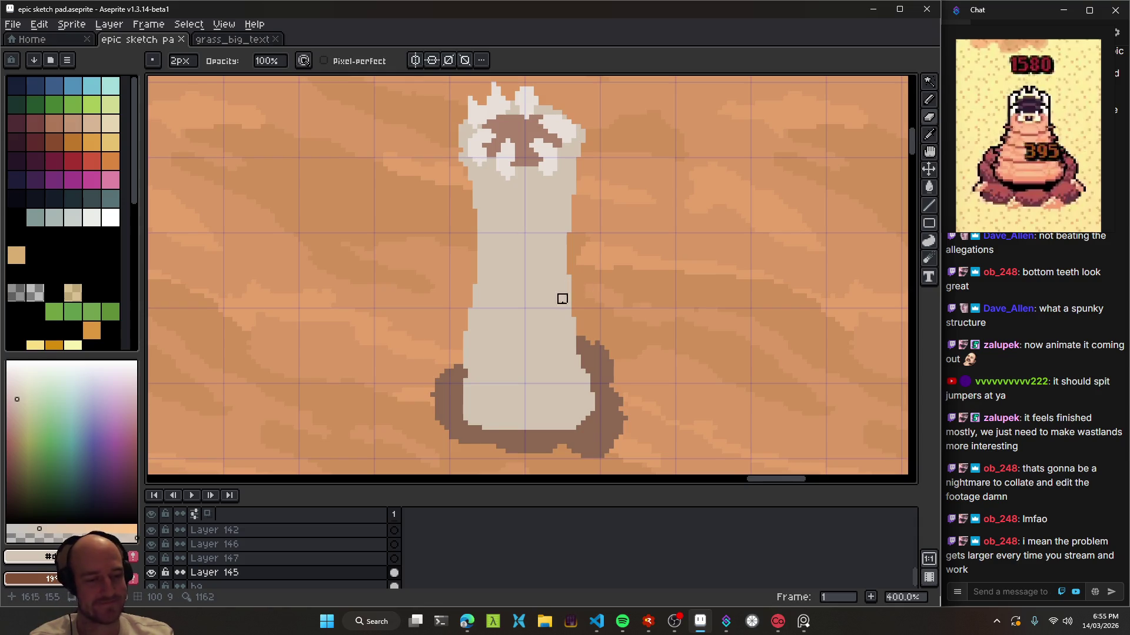
pyautogui.scroll(-3, 553, 318)
pyautogui.scroll(-1, 651, 259)
pyautogui.moveTo(767, 254); pyautogui.dragTo(636, 324)
pyautogui.moveTo(423, 265); pyautogui.dragTo(617, 262)
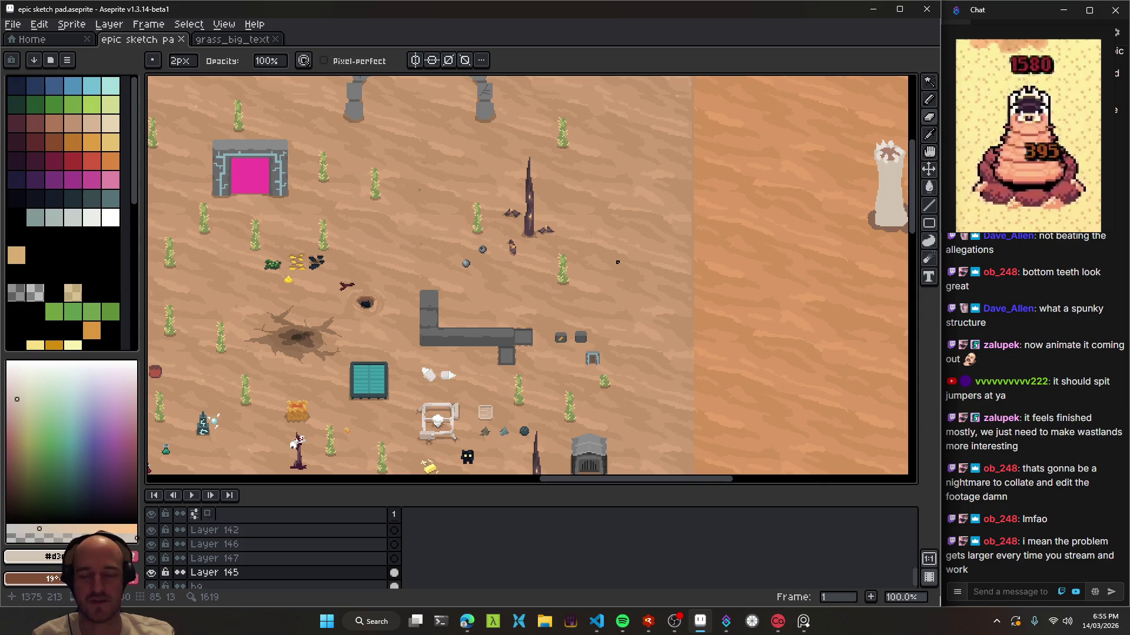
pyautogui.moveTo(736, 214); pyautogui.dragTo(579, 283)
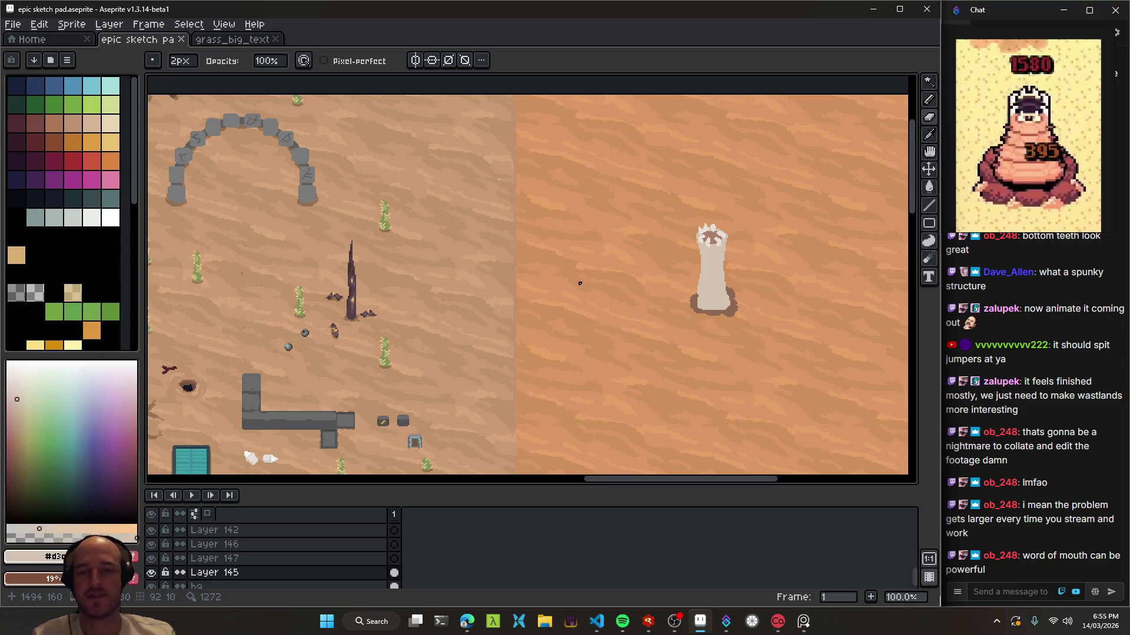
pyautogui.moveTo(370, 329); pyautogui.dragTo(573, 293)
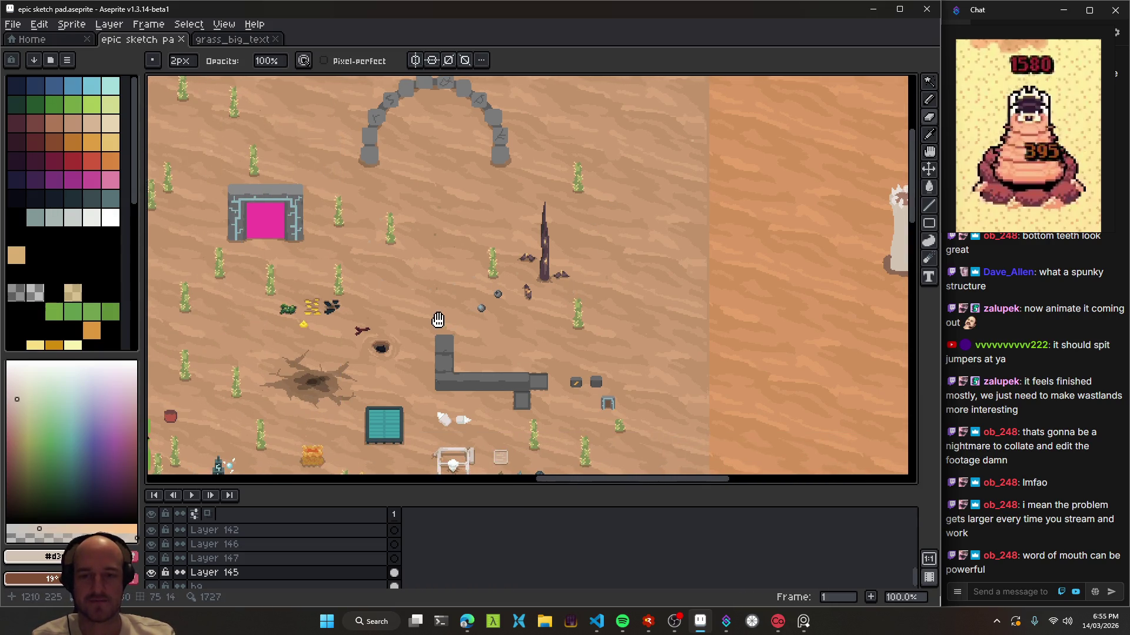
pyautogui.moveTo(467, 312); pyautogui.dragTo(559, 318)
pyautogui.hotkey('ctrl', 's')
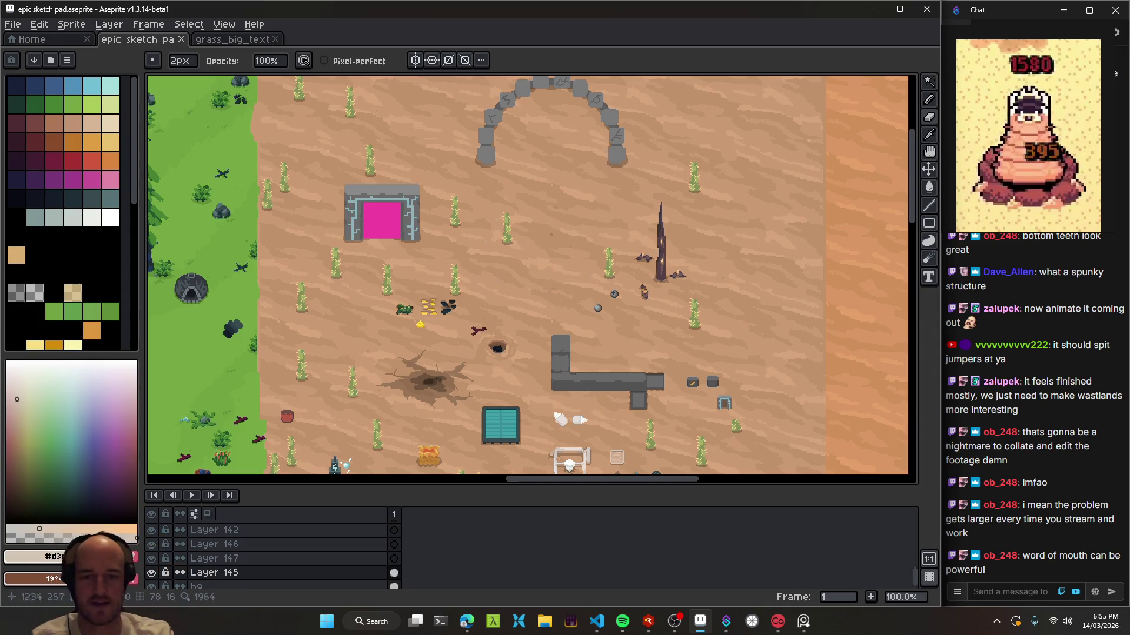
# - Pan to the white worm tower and pick layer content with the move tool
pyautogui.hscroll(5, 529, 276)
pyautogui.moveTo(767, 215)
pyautogui.mouseDown()
pyautogui.moveTo(622, 307)
pyautogui.moveTo(551, 275)
pyautogui.mouseUp()
pyautogui.scroll(2, 623, 307)
pyautogui.press('v')
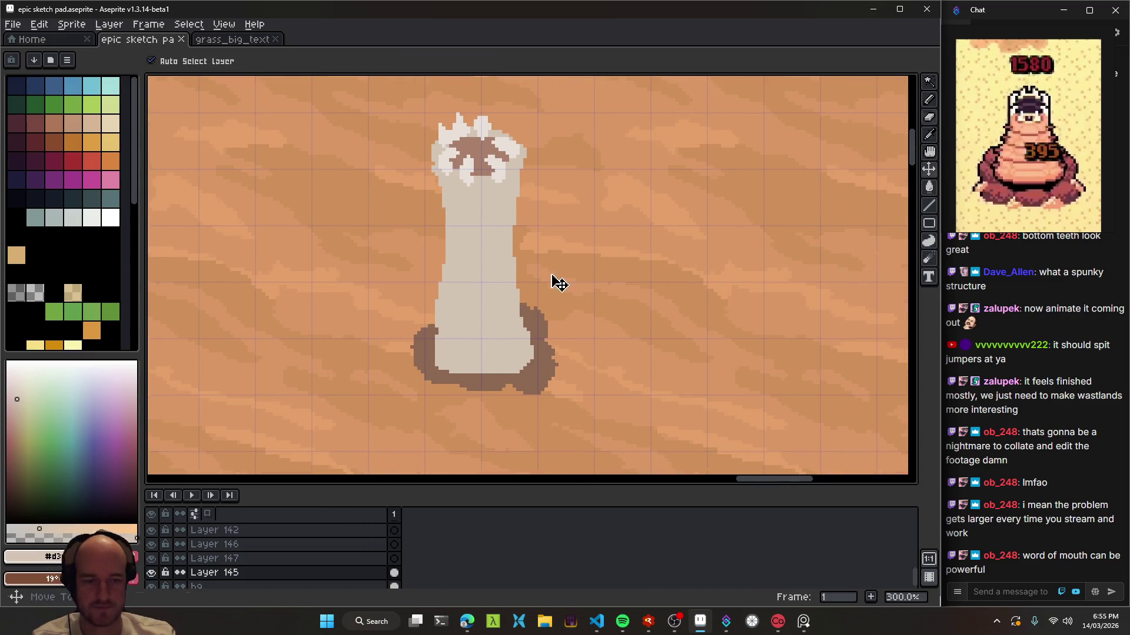
pyautogui.click(487, 321)
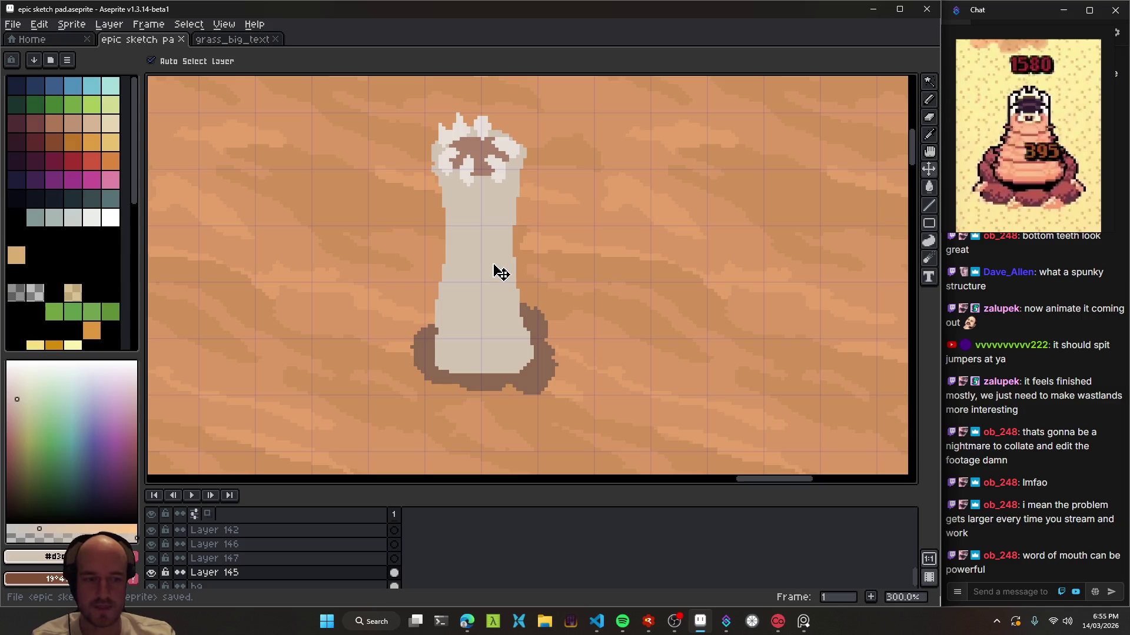
pyautogui.scroll(-3, 487, 285)
pyautogui.scroll(4, 500, 294)
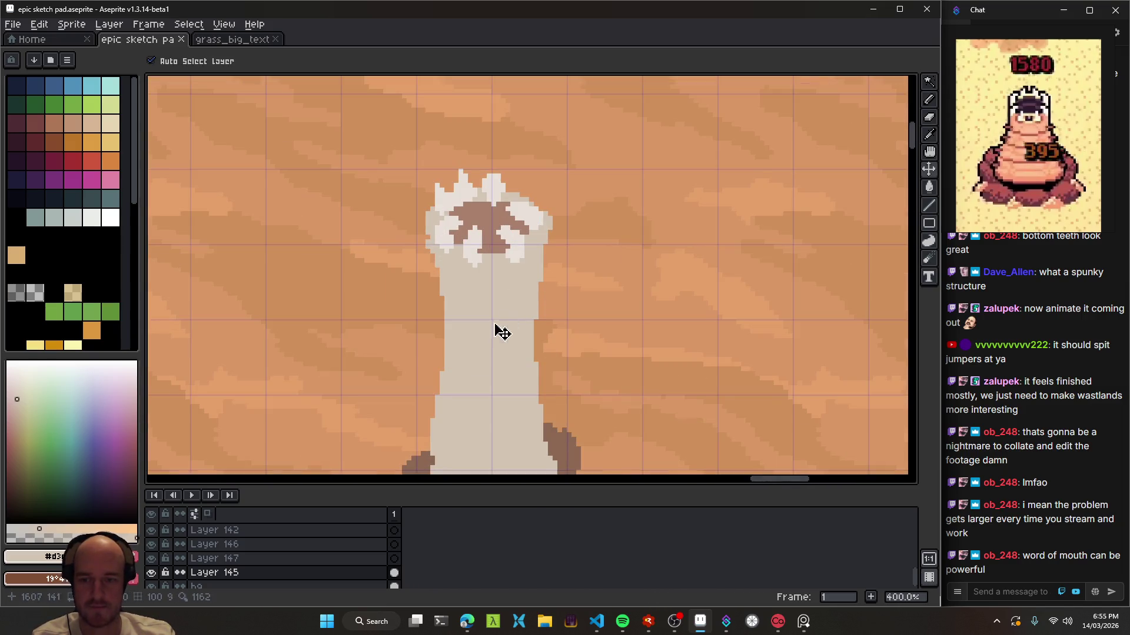
pyautogui.scroll(-2, 546, 245)
# - Draw light pixels on the worm's lower-left edge, undo them, and create Layer 148
pyautogui.press('b')
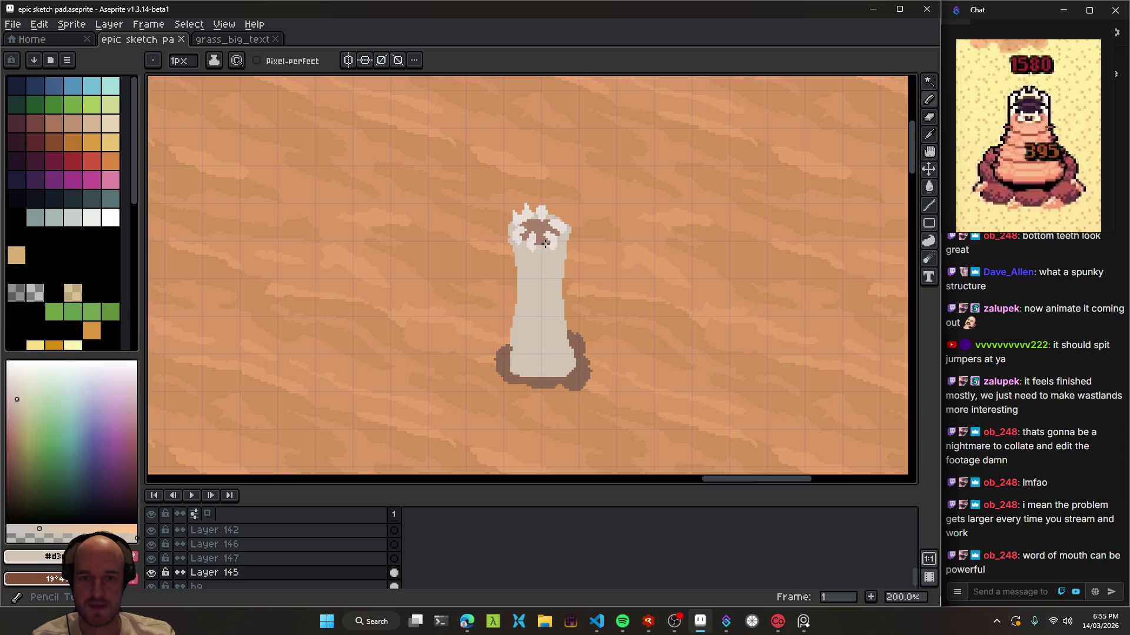
pyautogui.scroll(3, 594, 250)
pyautogui.press('+')
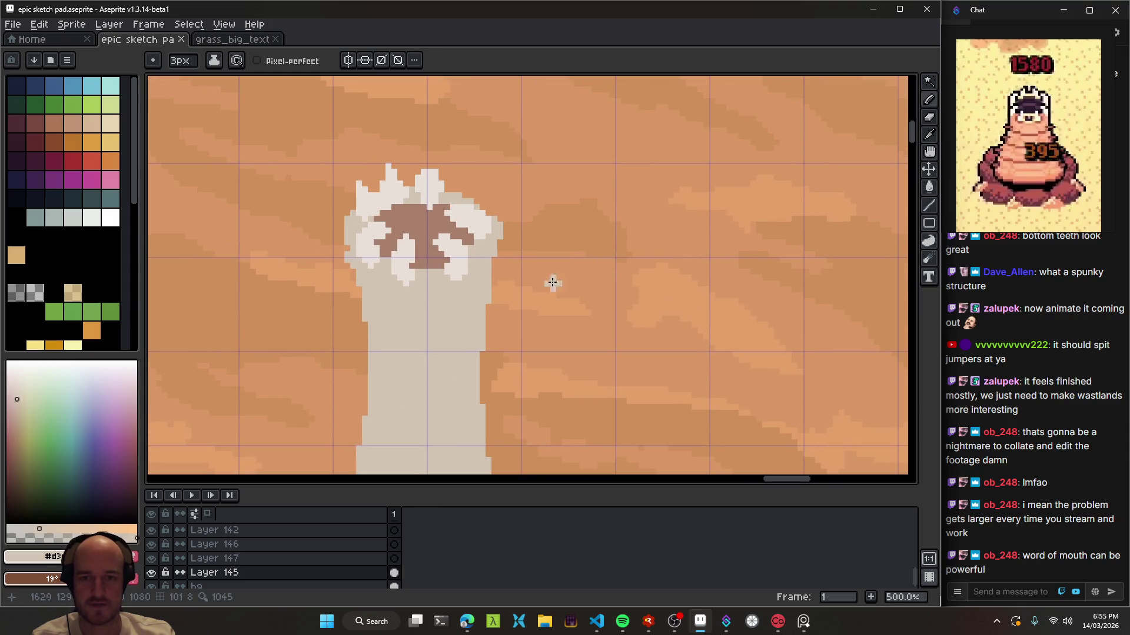
pyautogui.scroll(-2, 487, 327)
pyautogui.scroll(-1, 492, 325)
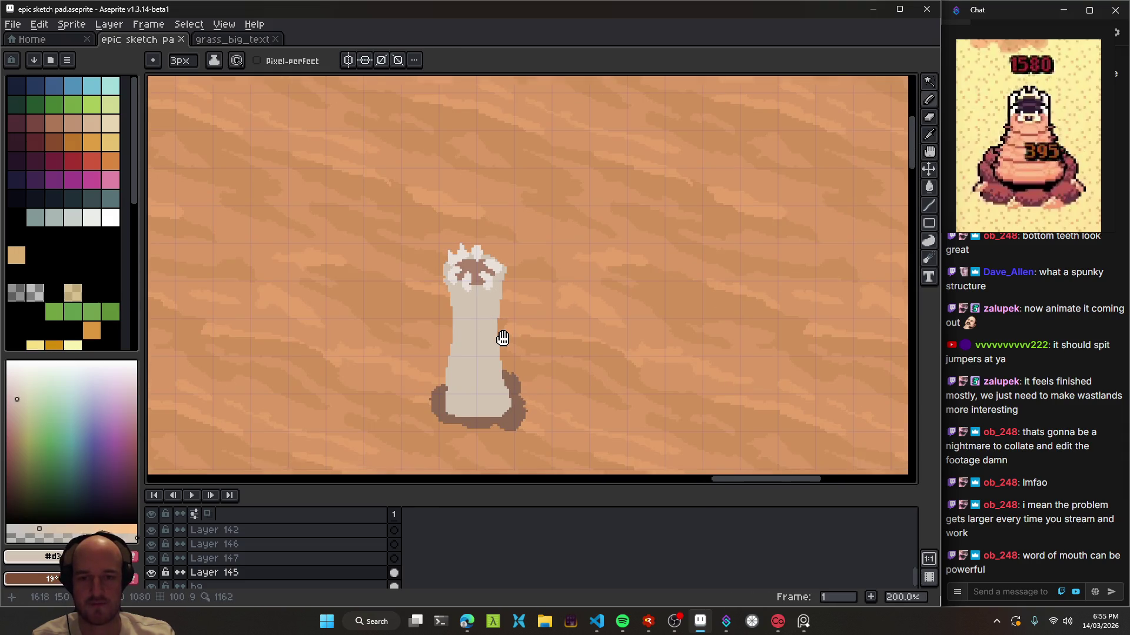
pyautogui.scroll(2, 498, 317)
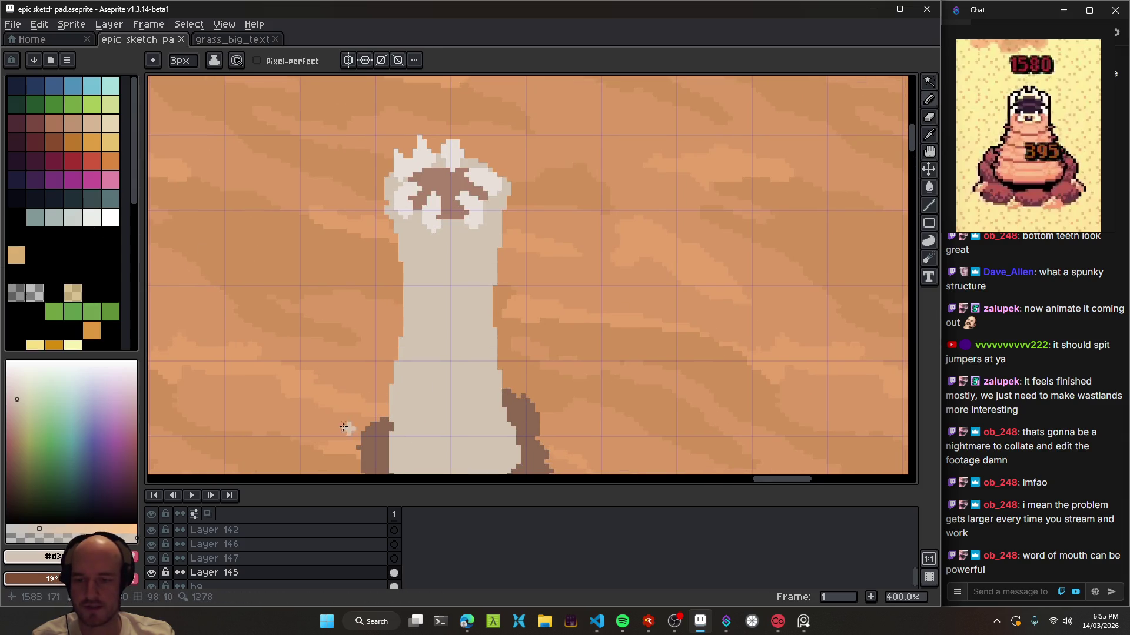
pyautogui.moveTo(383, 325); pyautogui.dragTo(361, 316)
pyautogui.moveTo(377, 389); pyautogui.dragTo(330, 438)
pyautogui.hotkey('ctrl', 'z')
pyautogui.hotkey('shift', 'n')
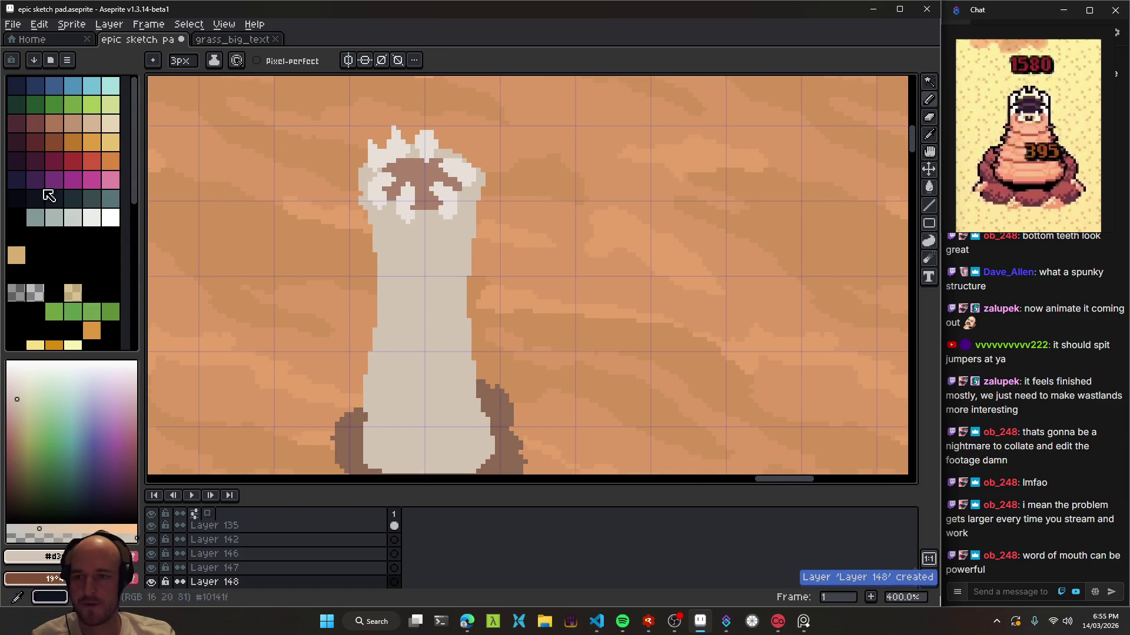
# - Stamp a large dark red ball beside the worm, redoing it at a bigger brush size
pyautogui.click(72, 160)
pyautogui.press('+')
pyautogui.press('+')
pyautogui.press('+')
pyautogui.press('+')
pyautogui.press('+')
pyautogui.press('+')
pyautogui.press('-')
pyautogui.press('-')
pyautogui.press('-')
pyautogui.press('-')
pyautogui.press('-')
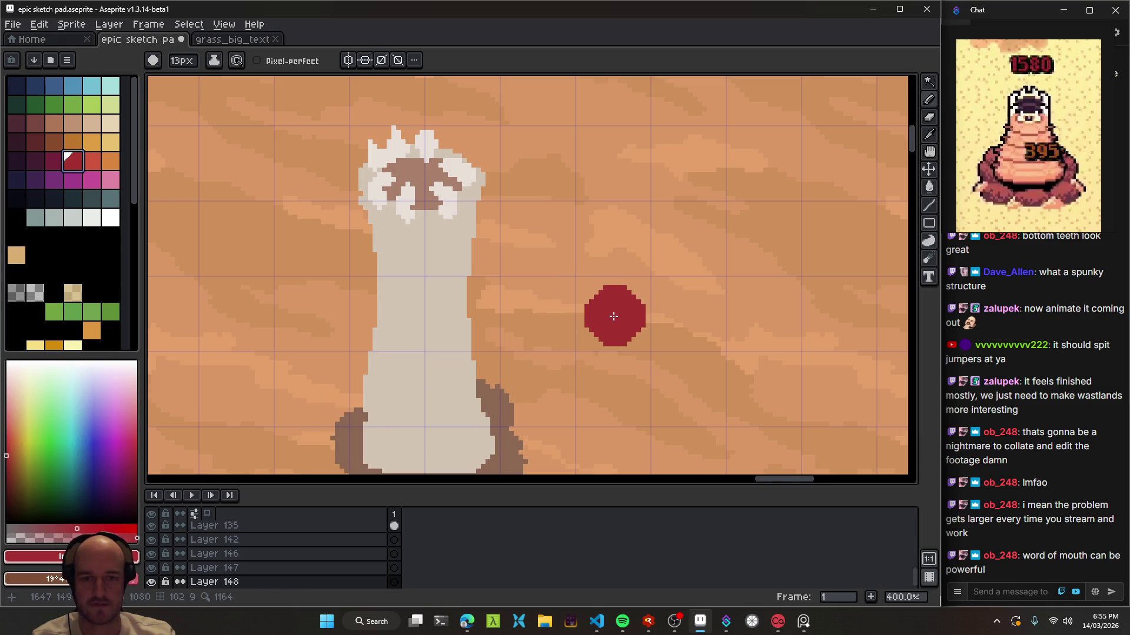
pyautogui.click(613, 313)
pyautogui.scroll(-3, 612, 315)
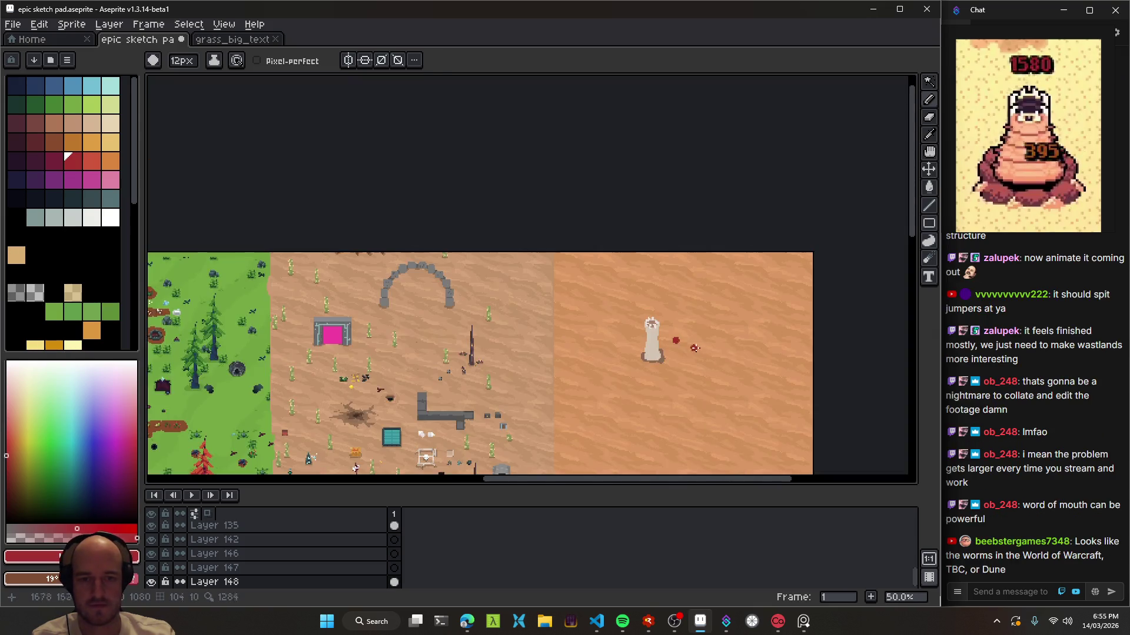
pyautogui.scroll(2, 580, 323)
pyautogui.hotkey('ctrl', 'z')
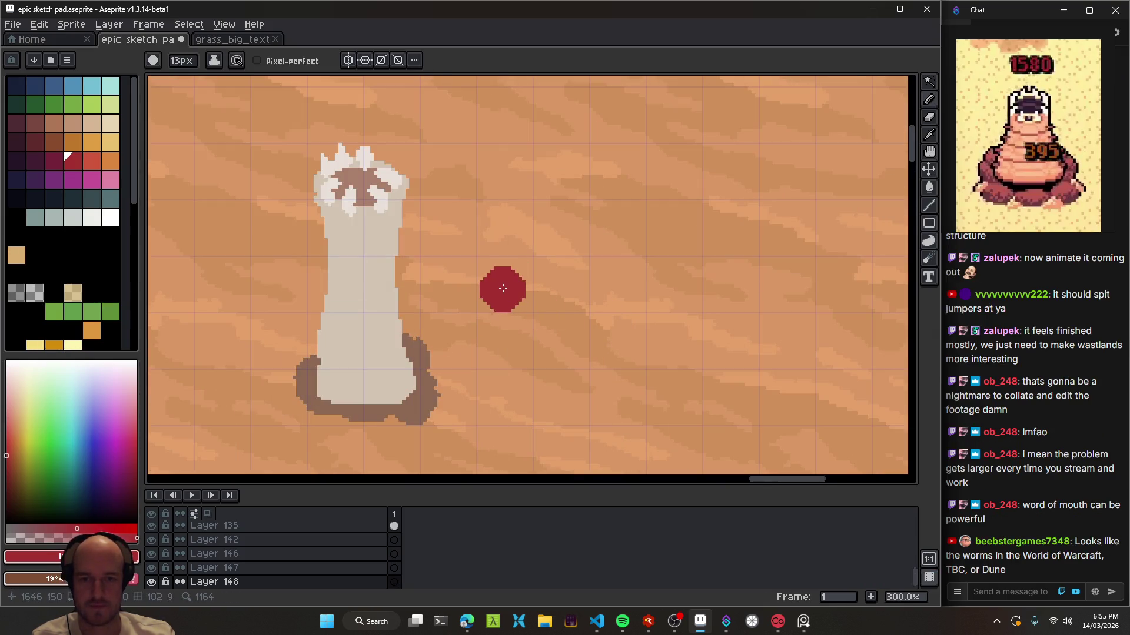
pyautogui.press('+')
pyautogui.press('+')
pyautogui.press('+')
pyautogui.press('-')
pyautogui.press('-')
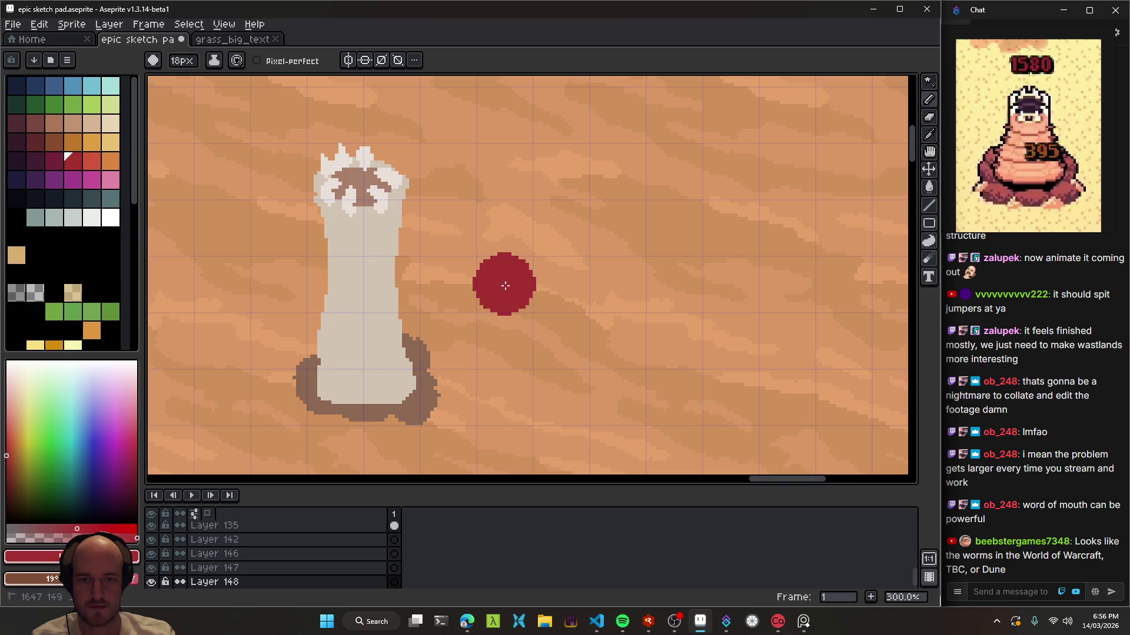
pyautogui.click(505, 285)
pyautogui.scroll(-2, 547, 297)
pyautogui.scroll(4, 547, 297)
# - Magic-wand select the red ball and paint its inside lighter red, leaving a dark rim
pyautogui.press('w')
pyautogui.click(560, 288)
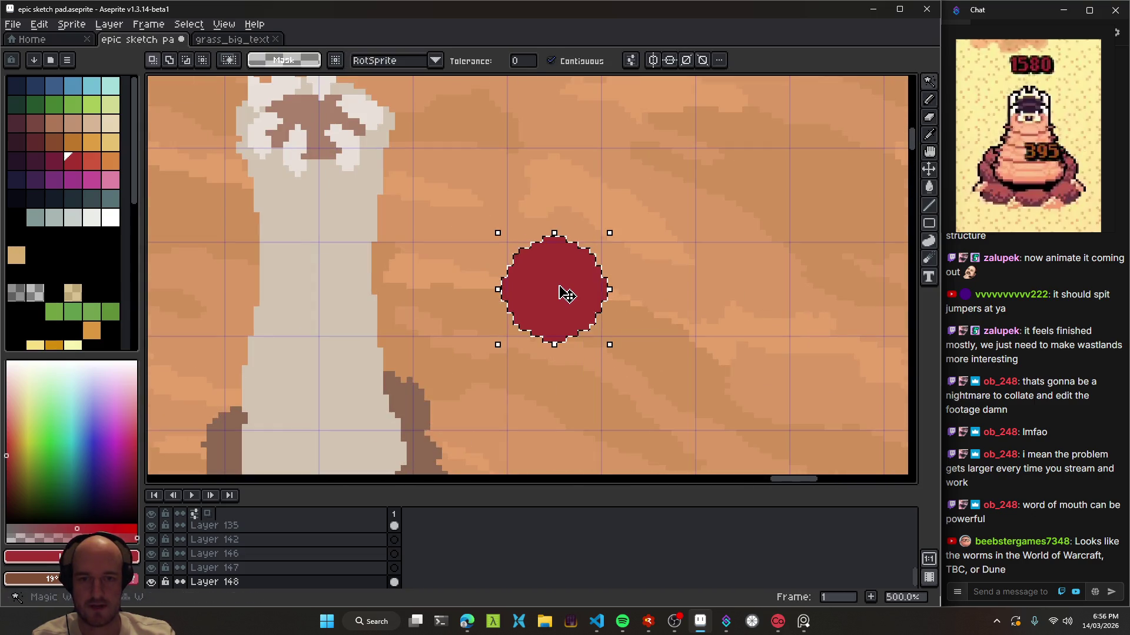
pyautogui.scroll(2, 566, 292)
pyautogui.click(87, 170)
pyautogui.press('b')
pyautogui.moveTo(605, 297); pyautogui.dragTo(549, 291)
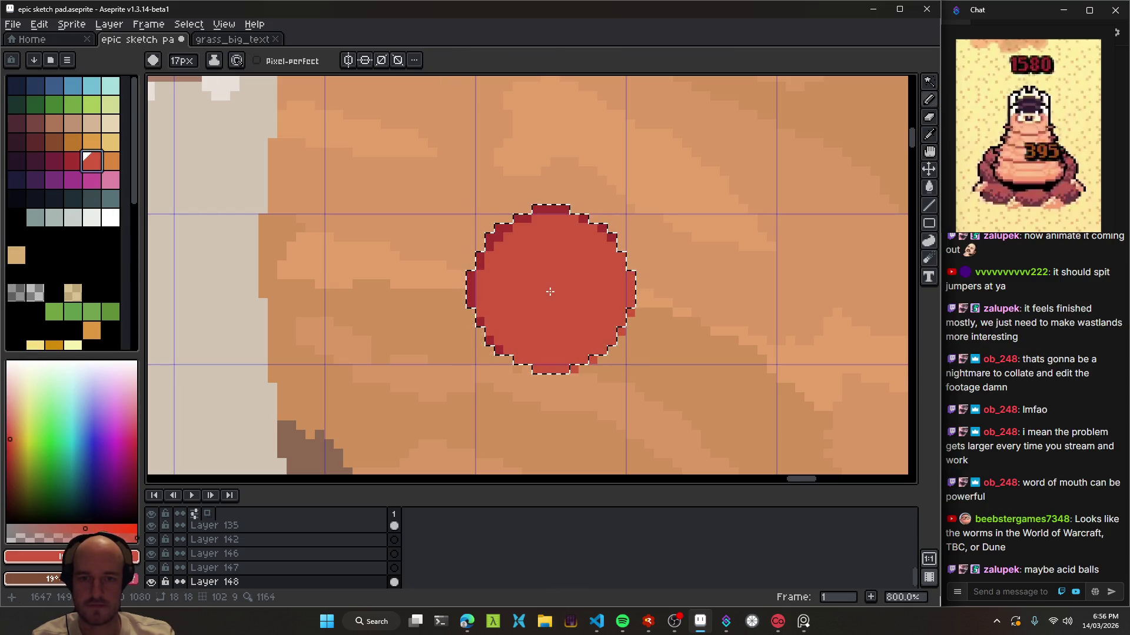
pyautogui.press('-')
pyautogui.press('-')
pyautogui.press('-')
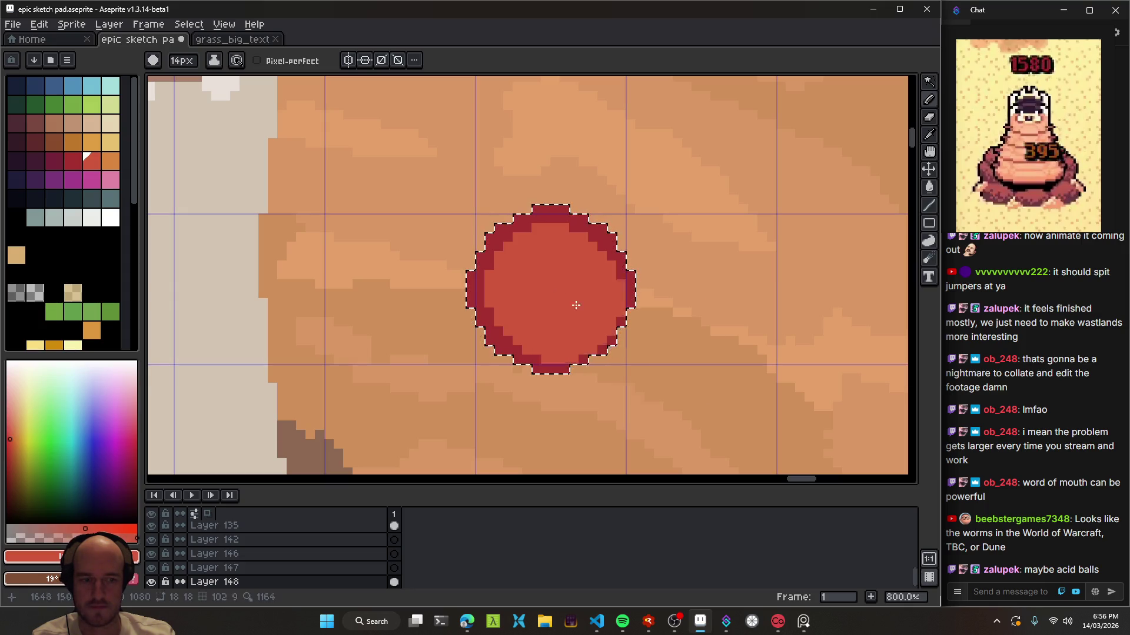
pyautogui.scroll(-3, 604, 378)
pyautogui.scroll(-2, 637, 383)
# - Try a light-red blob beside the ball, undo it, and pan to the stone arch and spire
pyautogui.moveTo(637, 382)
pyautogui.mouseDown()
pyautogui.moveTo(564, 237)
pyautogui.moveTo(604, 308)
pyautogui.mouseUp()
pyautogui.scroll(-1, 563, 237)
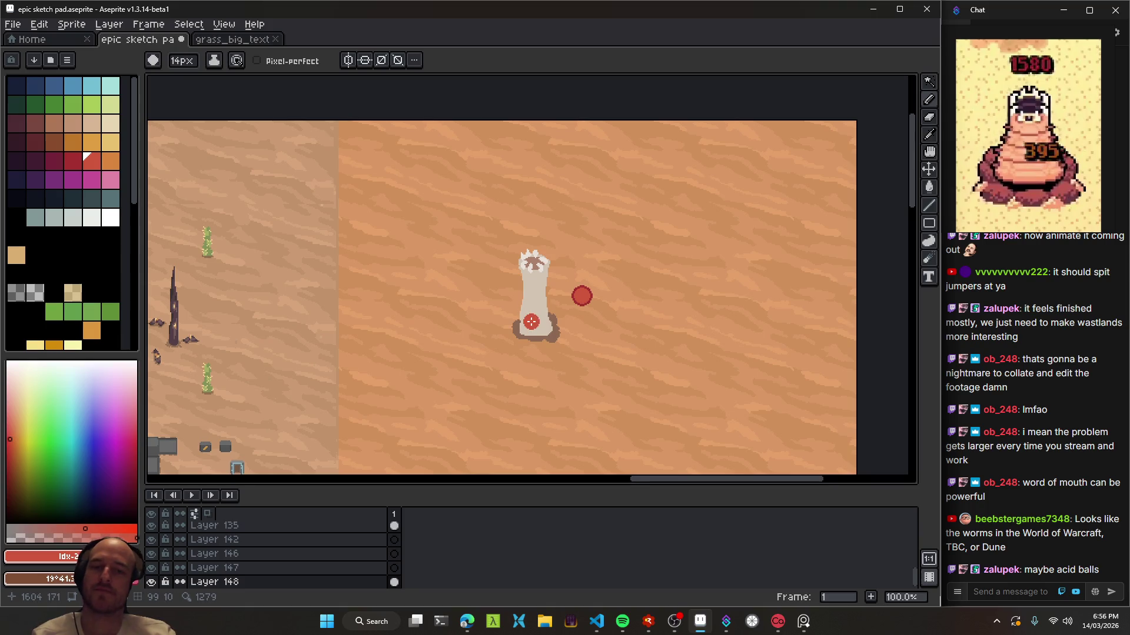
pyautogui.scroll(-1, 629, 334)
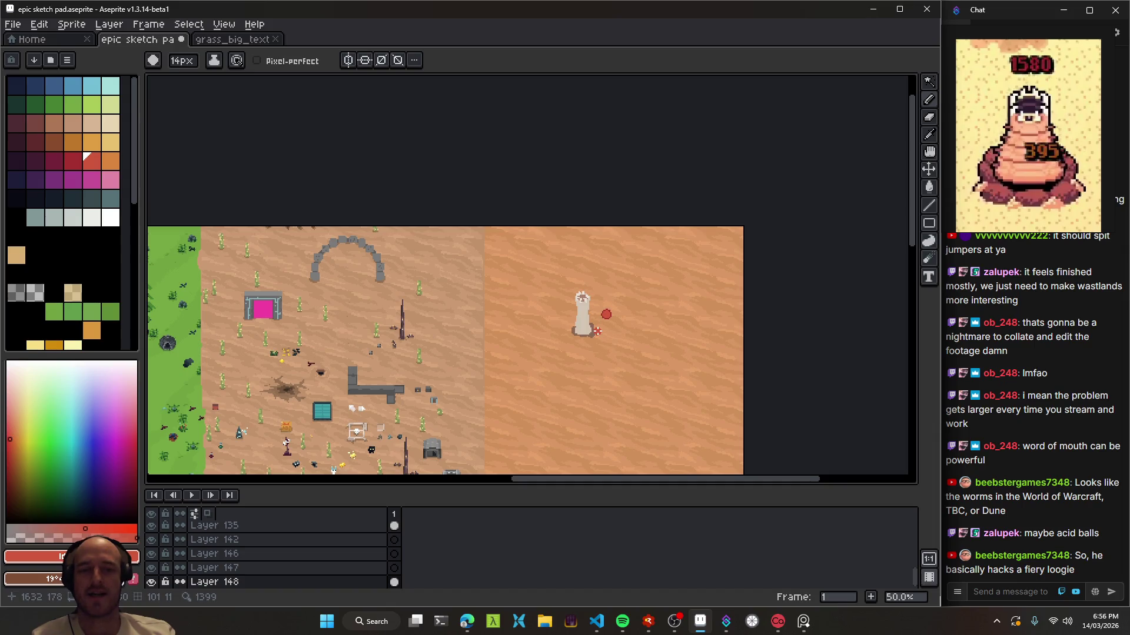
pyautogui.scroll(3, 605, 326)
pyautogui.scroll(2, 612, 294)
pyautogui.moveTo(647, 277)
pyautogui.mouseDown()
pyautogui.moveTo(668, 274)
pyautogui.moveTo(638, 323)
pyautogui.mouseUp()
pyautogui.scroll(4, 641, 320)
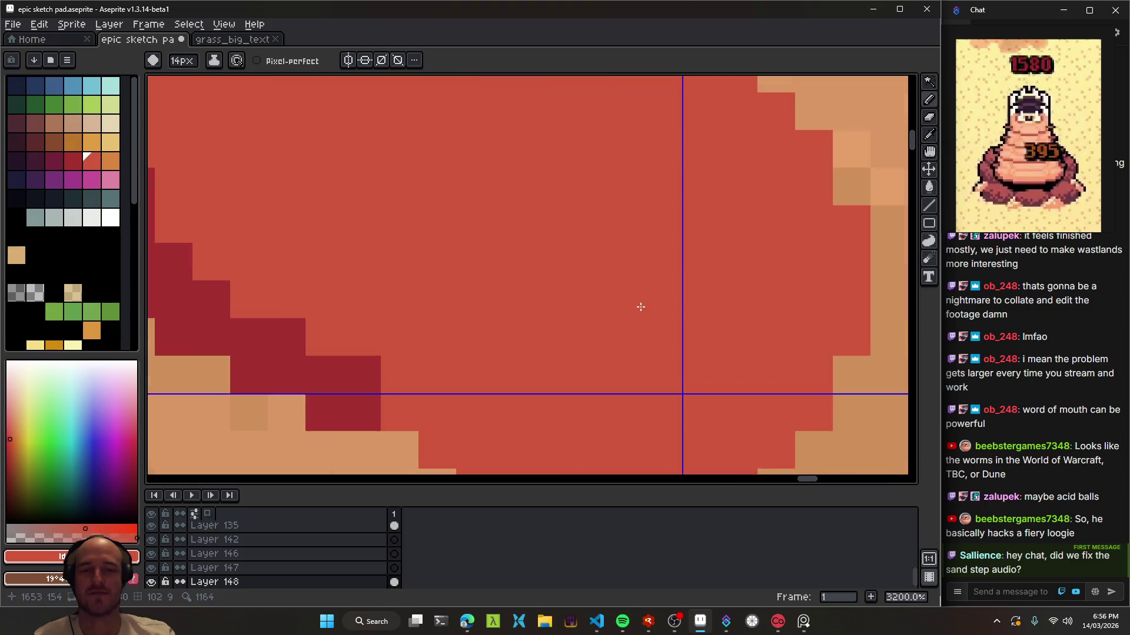
pyautogui.scroll(-8, 648, 316)
pyautogui.scroll(-4, 648, 315)
pyautogui.hotkey('ctrl', 'z')
pyautogui.moveTo(646, 349)
pyautogui.mouseDown()
pyautogui.moveTo(580, 205)
pyautogui.moveTo(661, 242)
pyautogui.moveTo(570, 264)
pyautogui.mouseUp()
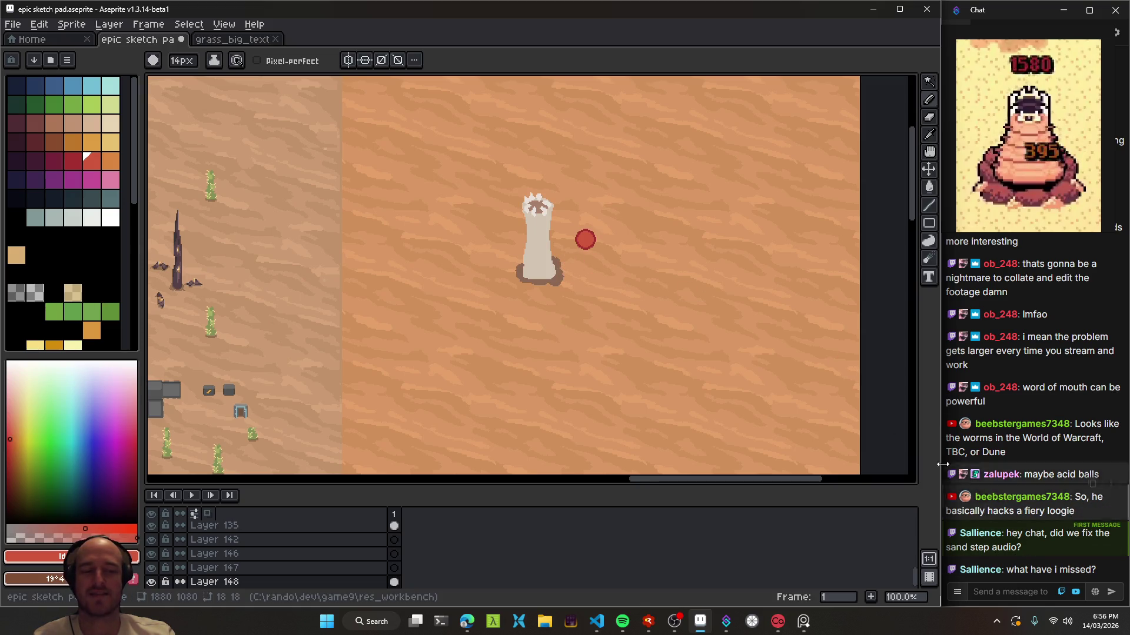
pyautogui.moveTo(422, 276)
pyautogui.mouseDown()
pyautogui.moveTo(710, 281)
pyautogui.moveTo(583, 286)
pyautogui.mouseUp()
pyautogui.click(597, 623)
pyautogui.press('F5')
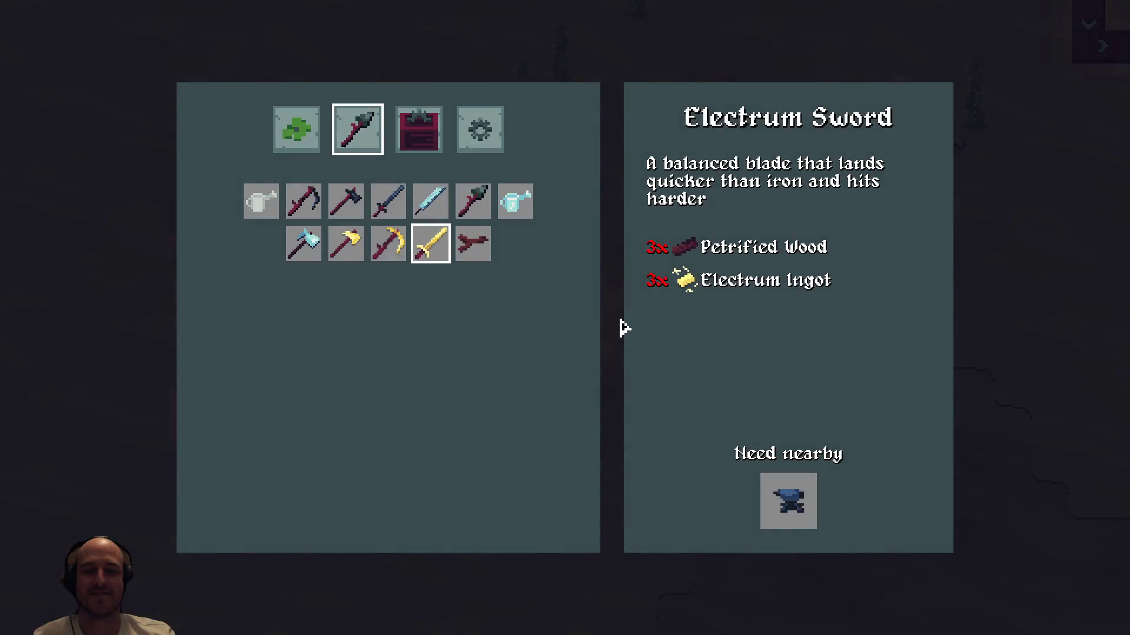
pyautogui.click(606, 335)
pyautogui.scroll(5, 660, 371)
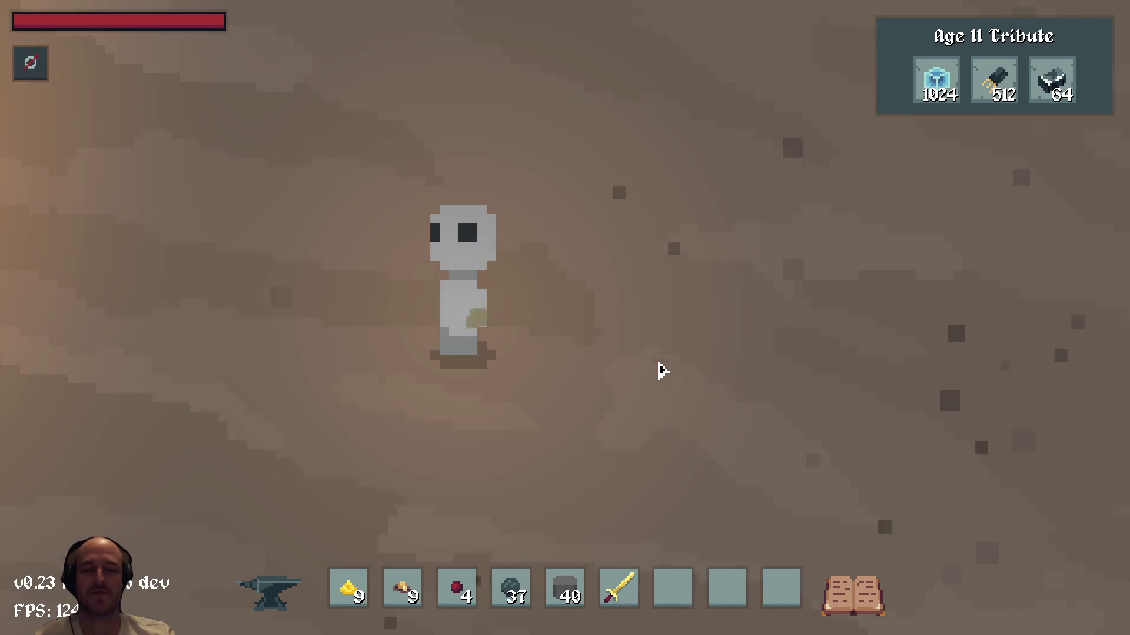
pyautogui.hotkey('alt', 'Tab')
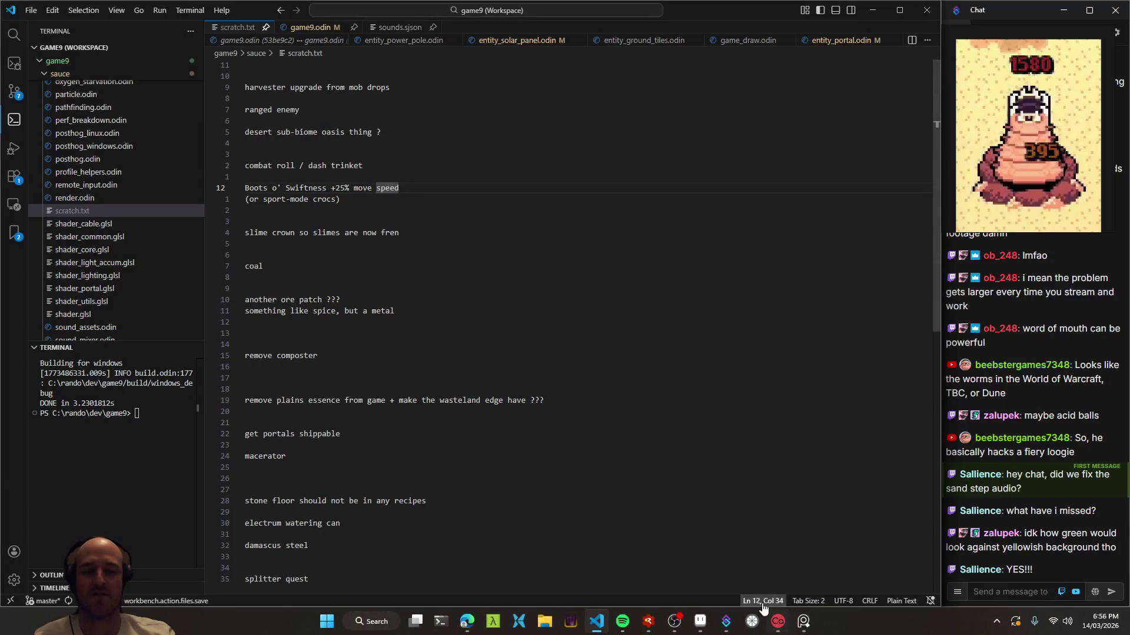
pyautogui.click(699, 622)
pyautogui.scroll(1, 500, 274)
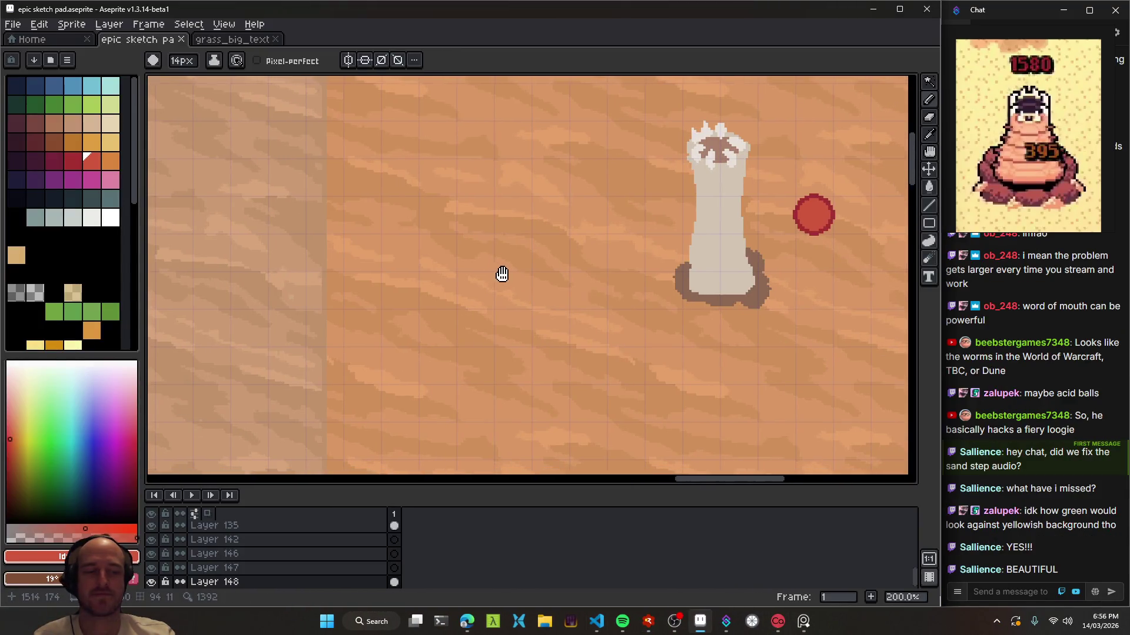
pyautogui.moveTo(501, 274); pyautogui.dragTo(329, 312)
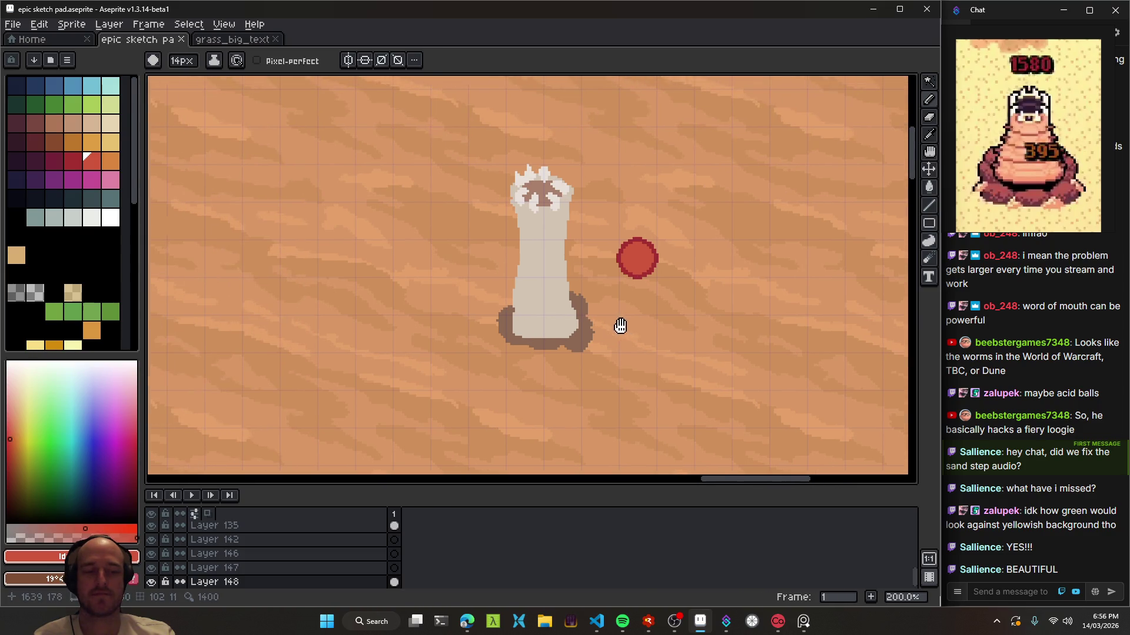
pyautogui.scroll(1, 676, 277)
pyautogui.scroll(-3, 579, 374)
pyautogui.scroll(-1, 589, 379)
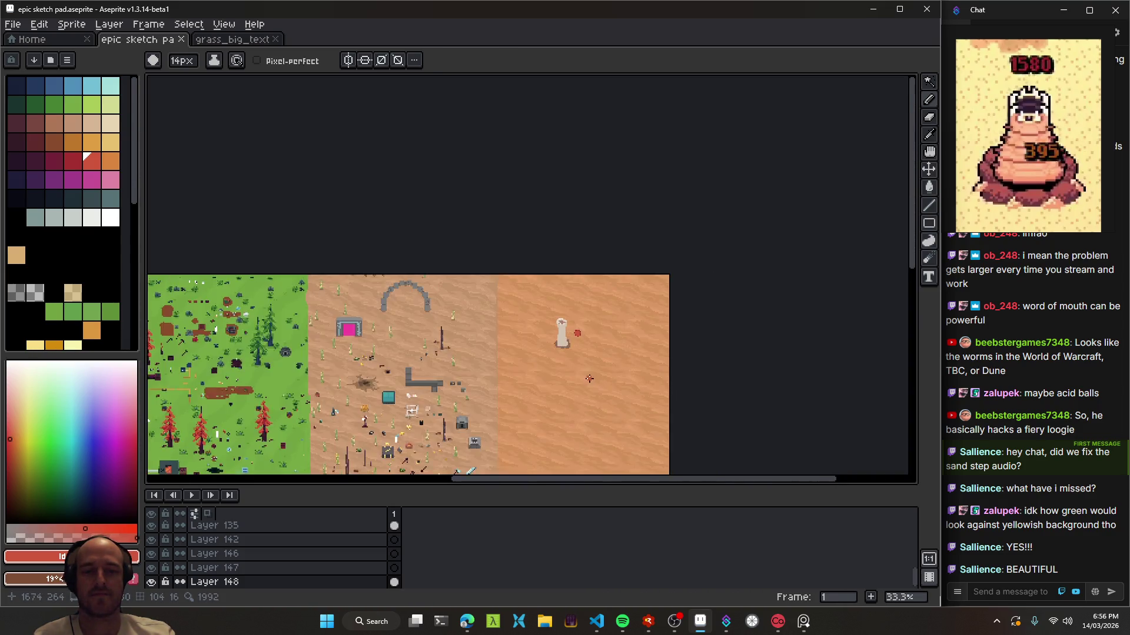
pyautogui.scroll(2, 589, 379)
pyautogui.scroll(2, 588, 379)
pyautogui.scroll(1, 668, 287)
pyautogui.click(668, 287)
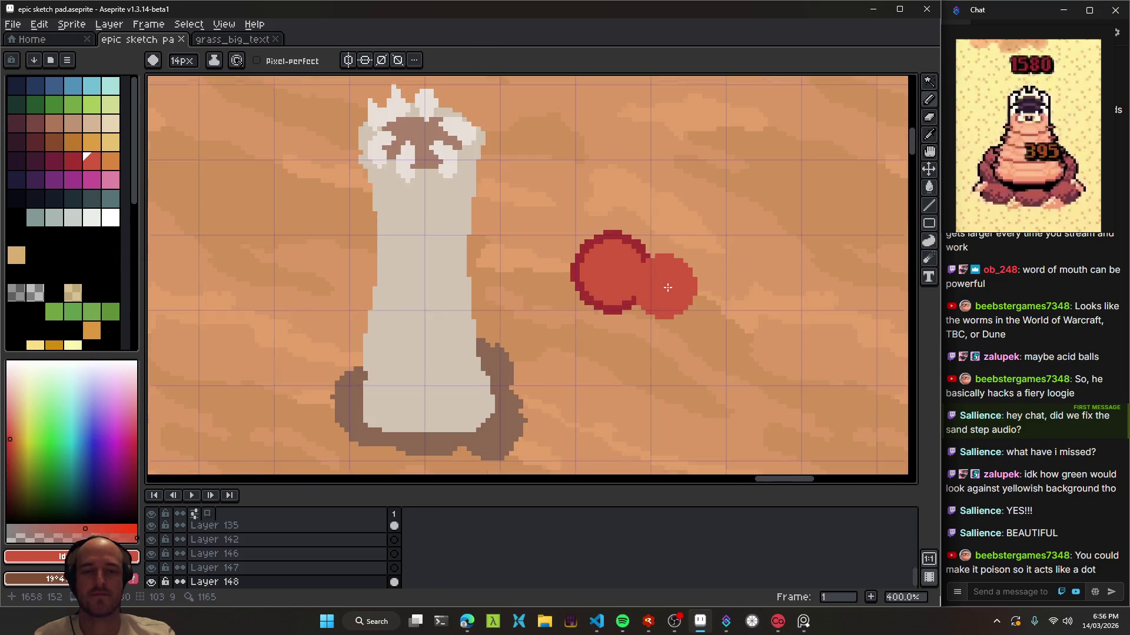
pyautogui.hotkey('ctrl', 'z')
pyautogui.scroll(2, 616, 277)
pyautogui.scroll(2, 618, 270)
pyautogui.scroll(1, 639, 263)
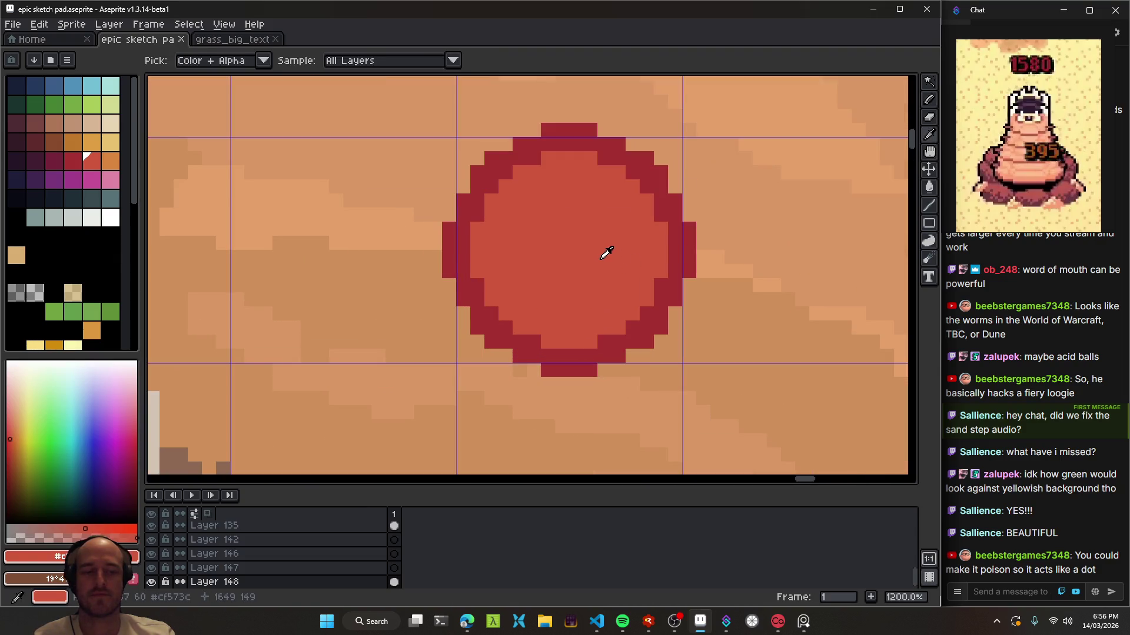
pyautogui.moveTo(606, 253); pyautogui.dragTo(587, 306)
pyautogui.click(258, 250)
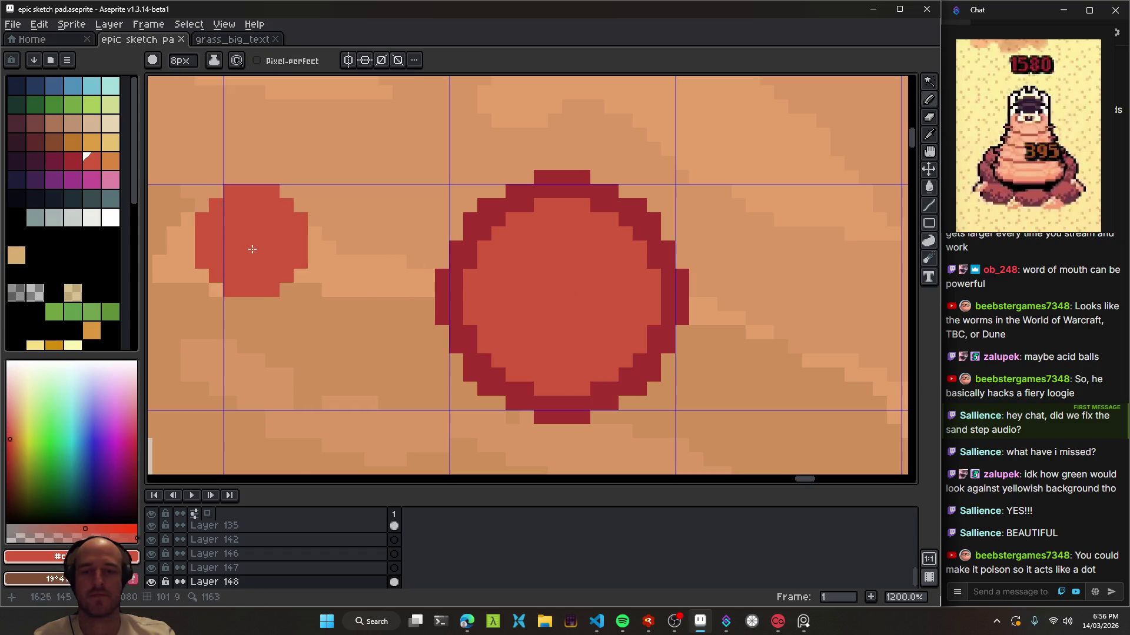
pyautogui.keyDown('alt'); pyautogui.click(471, 232); pyautogui.keyUp('alt')
pyautogui.moveTo(30, 420); pyautogui.dragTo(8, 368)
pyautogui.press('g')
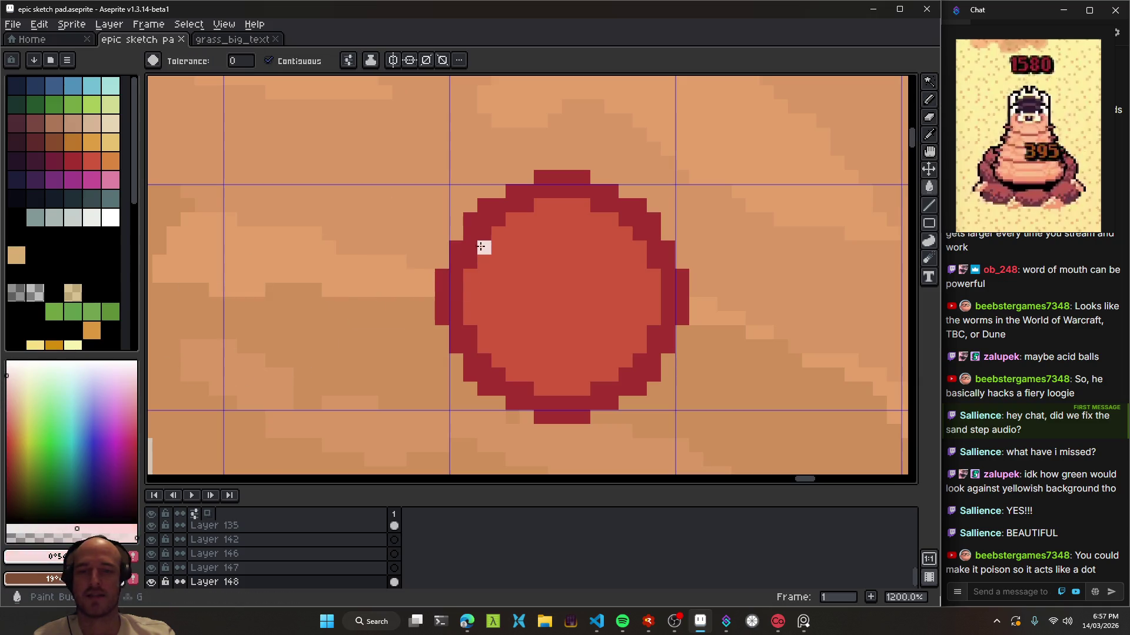
pyautogui.click(479, 246)
pyautogui.scroll(-6, 480, 251)
pyautogui.scroll(-2, 530, 294)
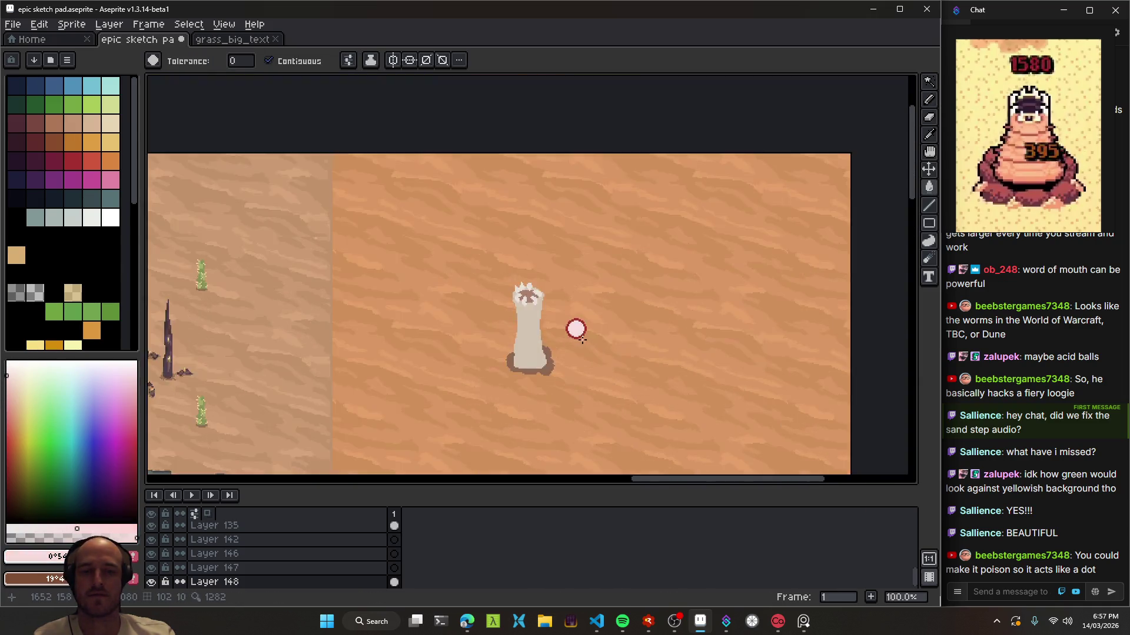
pyautogui.scroll(4, 572, 311)
pyautogui.scroll(-4, 573, 311)
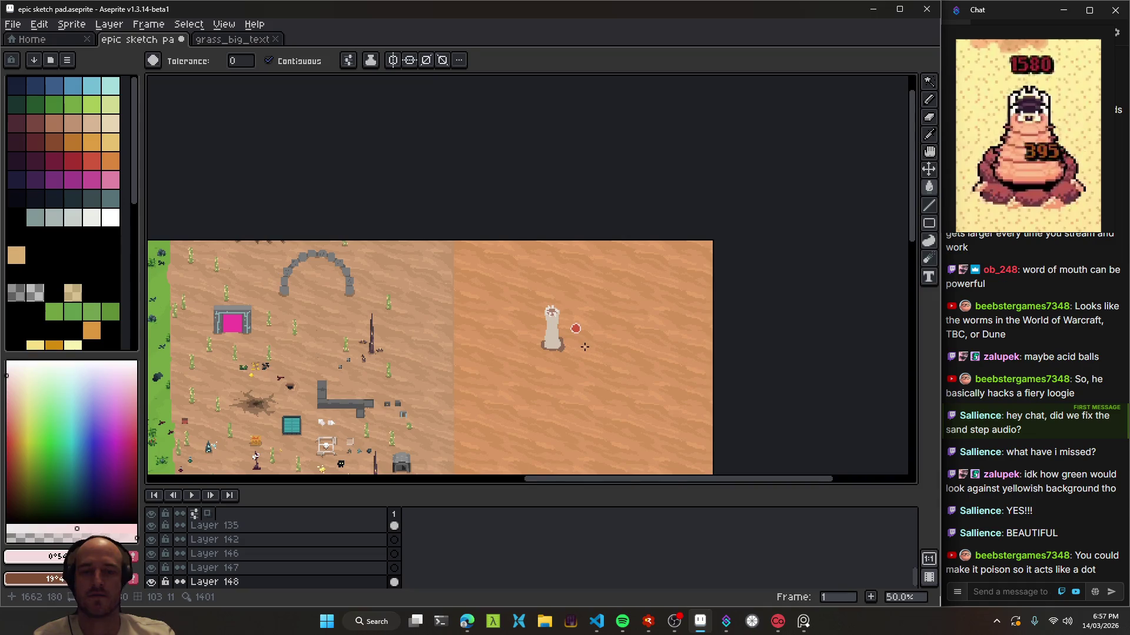
pyautogui.scroll(1, 588, 350)
pyautogui.scroll(-1, 568, 311)
pyautogui.scroll(1, 576, 330)
pyautogui.scroll(4, 573, 328)
pyautogui.keyDown('alt'); pyautogui.click(537, 308); pyautogui.keyUp('alt')
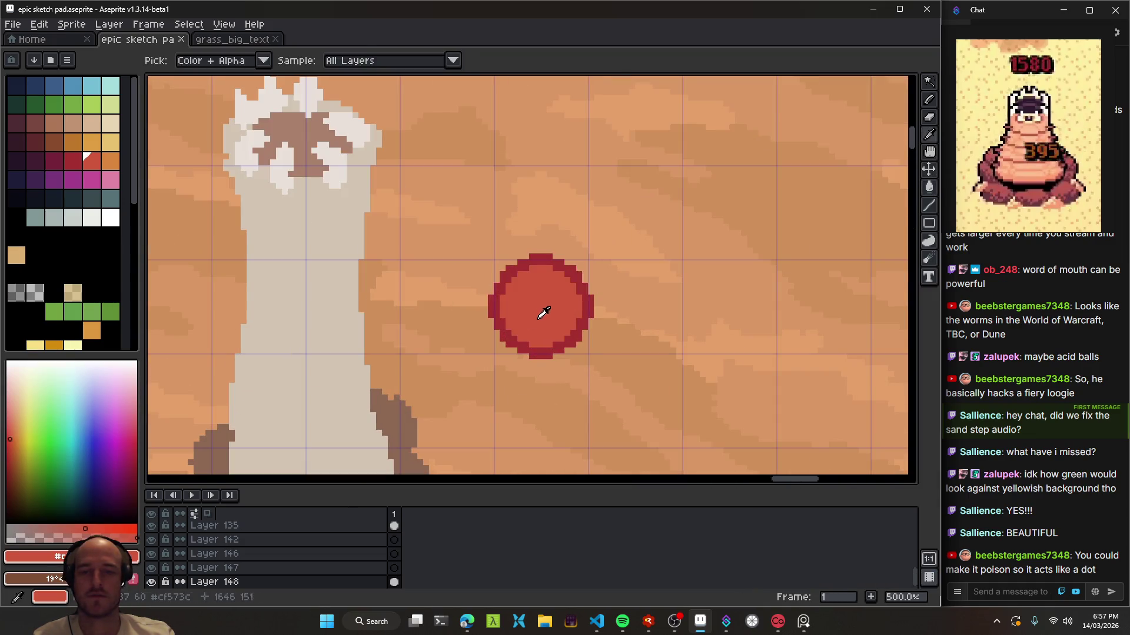
# - Discard a trial light pink fill and paint the ball's centre cream instead
pyautogui.click(10, 400)
pyautogui.click(539, 315)
pyautogui.hotkey('ctrl', 'z')
pyautogui.keyDown('alt'); pyautogui.click(539, 316); pyautogui.keyUp('alt')
pyautogui.press('b')
pyautogui.click(22, 389)
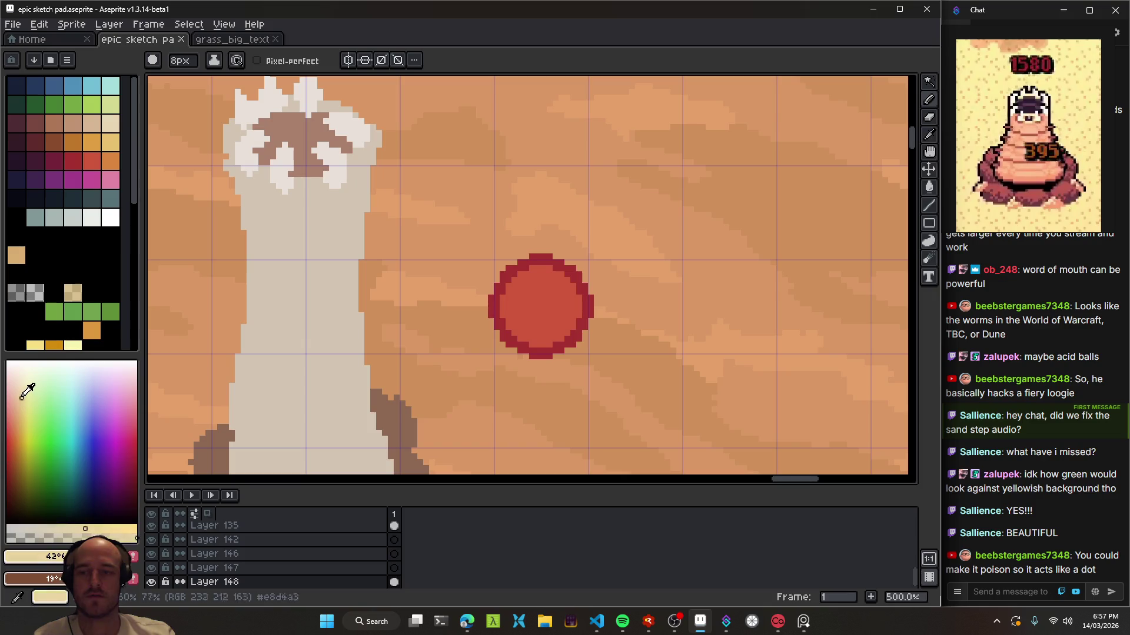
pyautogui.click(542, 307)
# - Dab more cream onto the ball's upper-left with a slightly smaller brush
pyautogui.scroll(-4, 595, 335)
pyautogui.scroll(-1, 606, 350)
pyautogui.scroll(1, 622, 355)
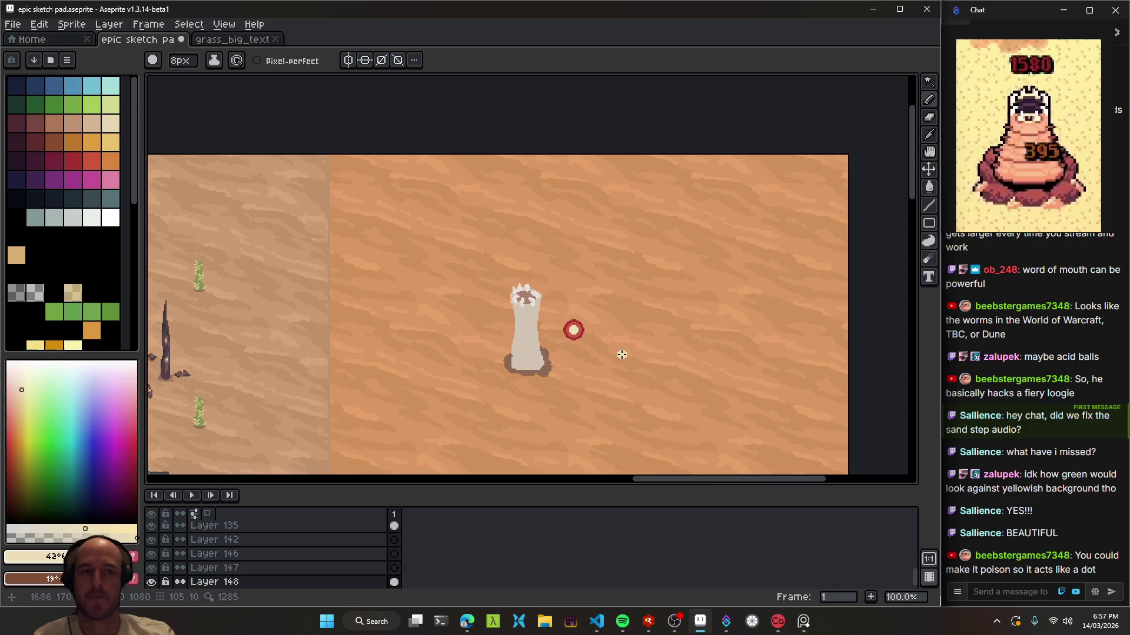
pyautogui.scroll(4, 622, 355)
pyautogui.press('-')
pyautogui.click(477, 259)
# - Draw a one-pixel cream stroke around the red ball, then undo it
pyautogui.scroll(5, 478, 241)
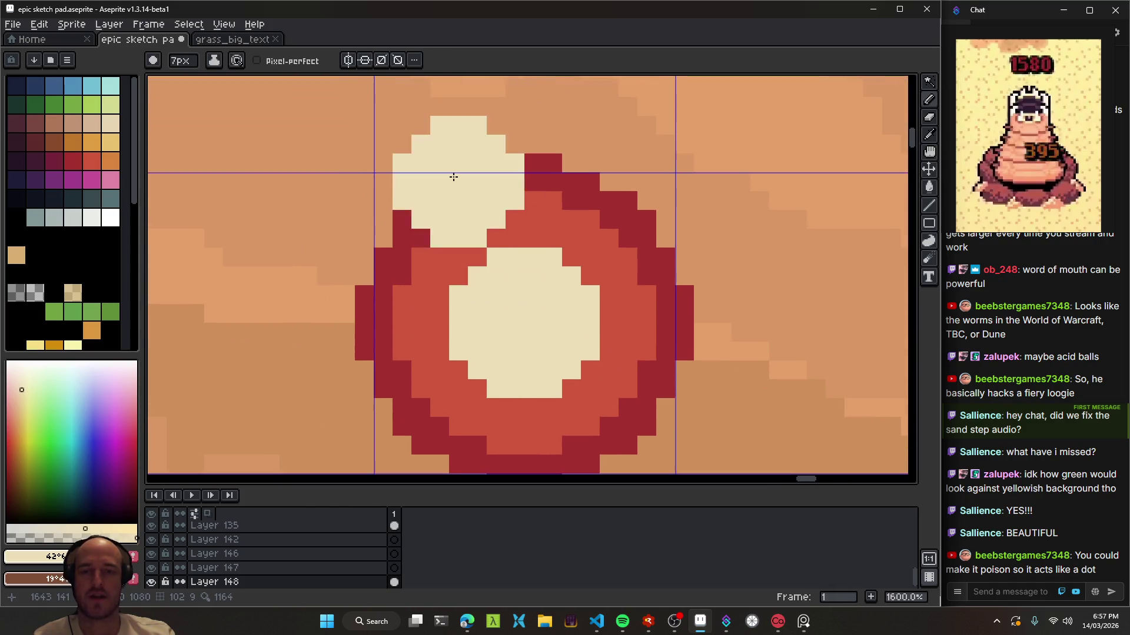
pyautogui.press('-')
pyautogui.press('-')
pyautogui.press('-')
pyautogui.scroll(-6, 457, 262)
pyautogui.scroll(-1, 470, 282)
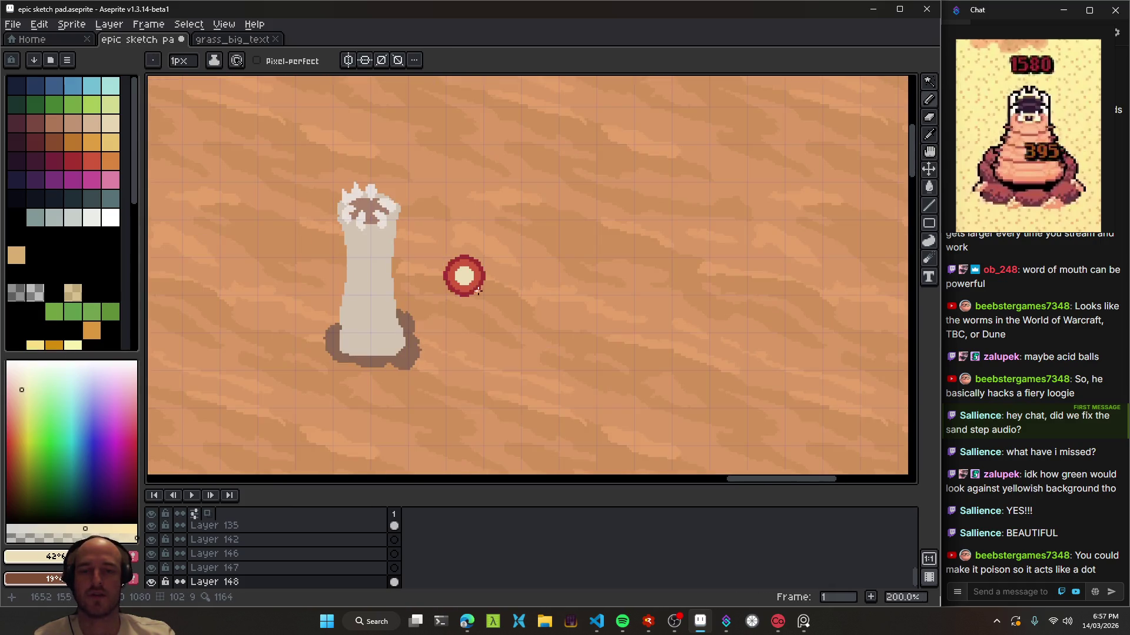
pyautogui.scroll(-1, 481, 295)
pyautogui.scroll(-1, 509, 301)
pyautogui.scroll(3, 500, 297)
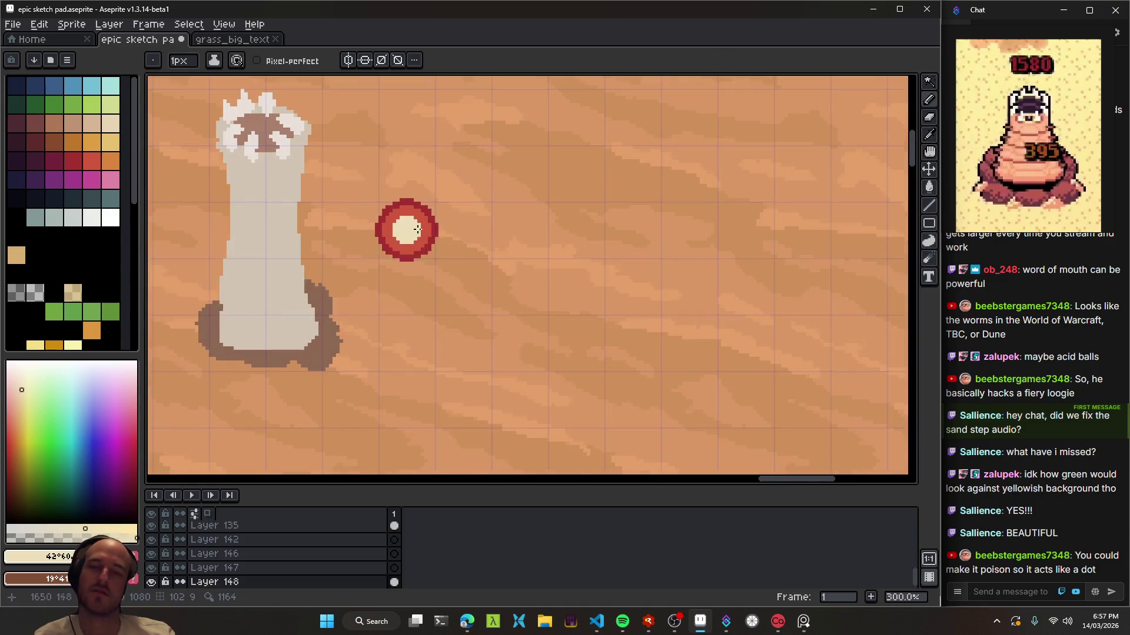
pyautogui.moveTo(422, 203); pyautogui.dragTo(449, 254)
pyautogui.hotkey('ctrl', 'z')
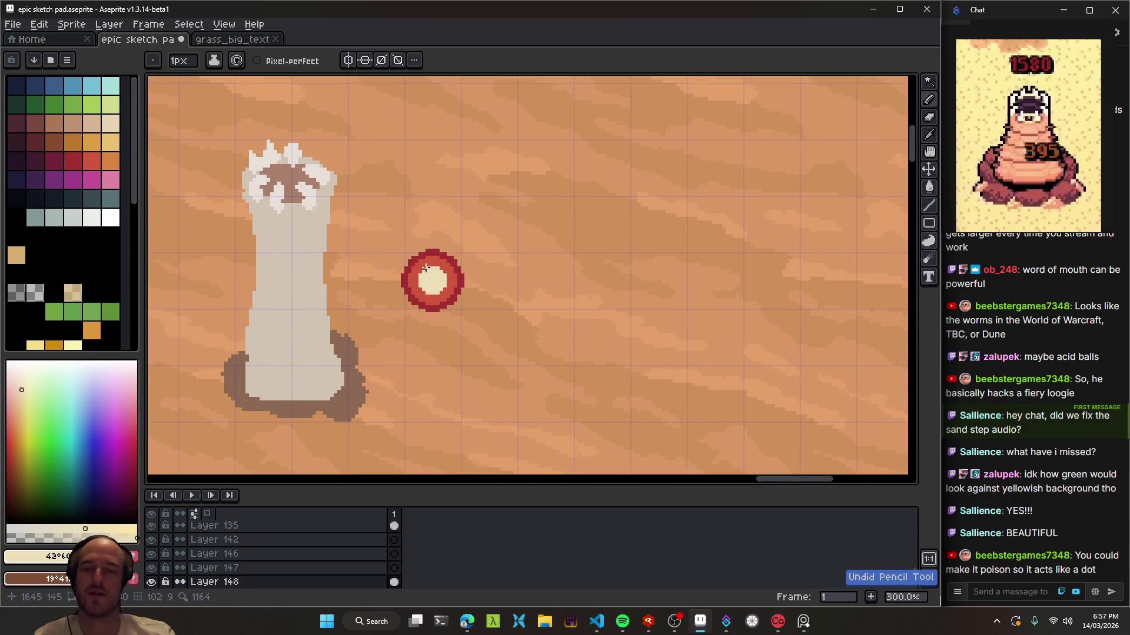
# - Sample the cream centre and red ring colours from the ball
pyautogui.scroll(2, 482, 284)
pyautogui.press('i')
pyautogui.press('w')
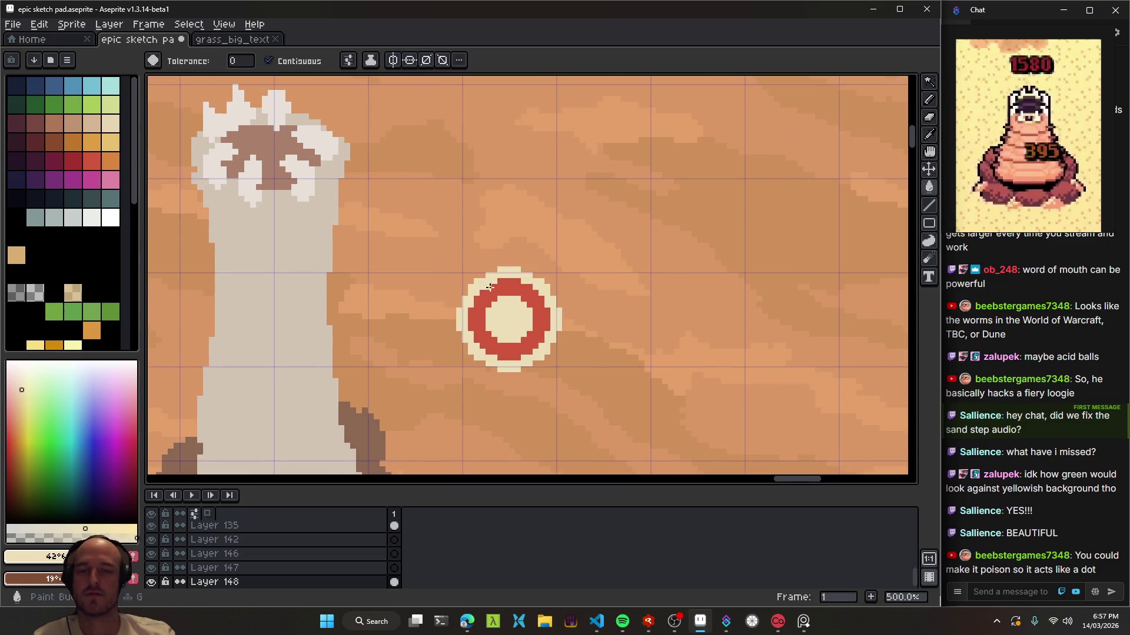
pyautogui.scroll(-5, 506, 312)
pyautogui.scroll(1, 550, 346)
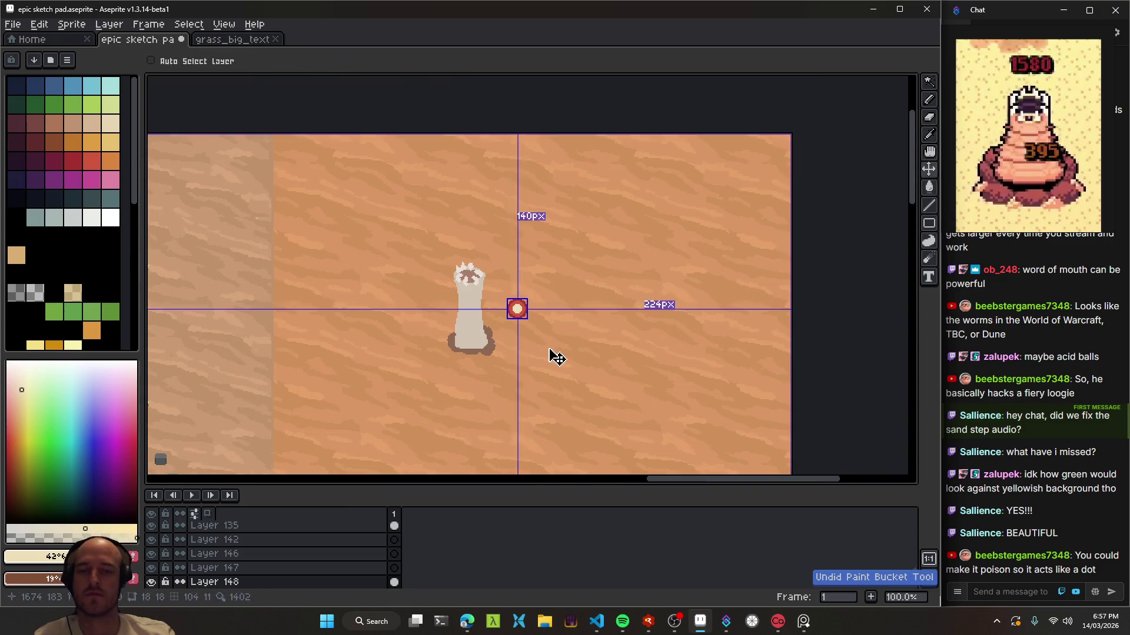
pyautogui.scroll(3, 517, 303)
pyautogui.scroll(3, 518, 304)
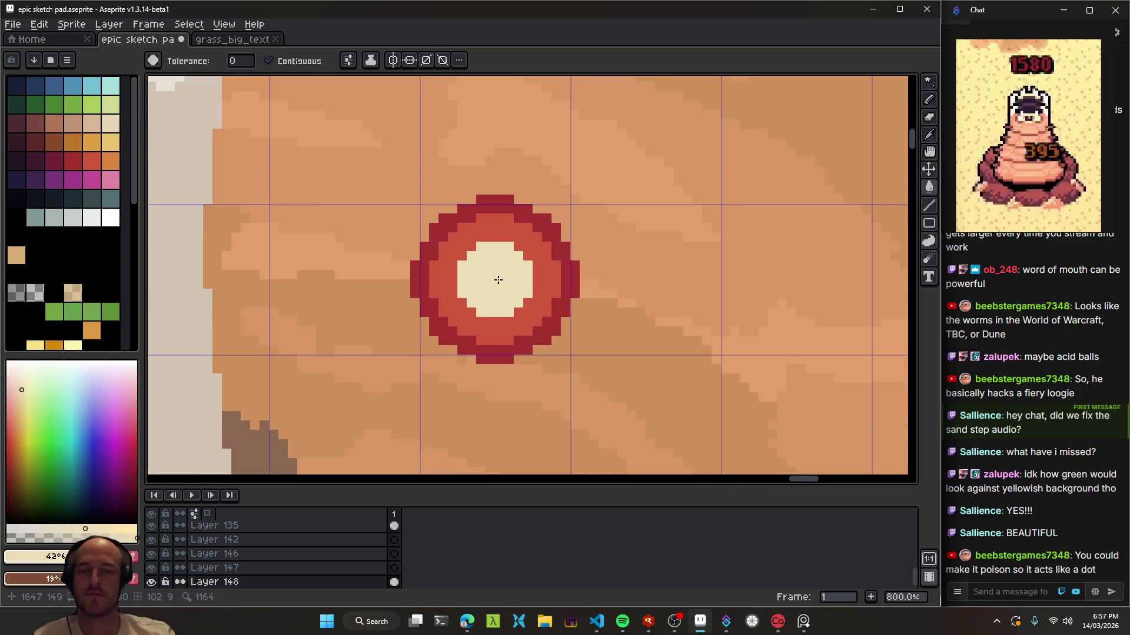
pyautogui.keyDown('alt'); pyautogui.click(491, 285); pyautogui.keyUp('alt')
pyautogui.press('i')
pyautogui.click(438, 269)
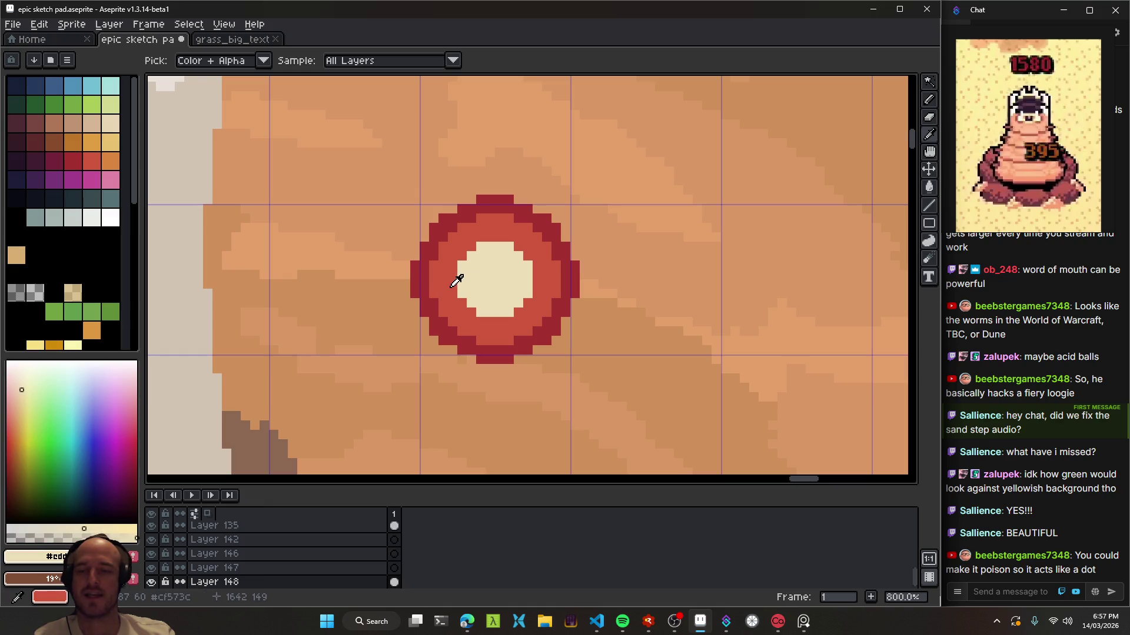
# - Try a tan fill on the ball's centre, undo it, and save the sketch pad
pyautogui.click(16, 413)
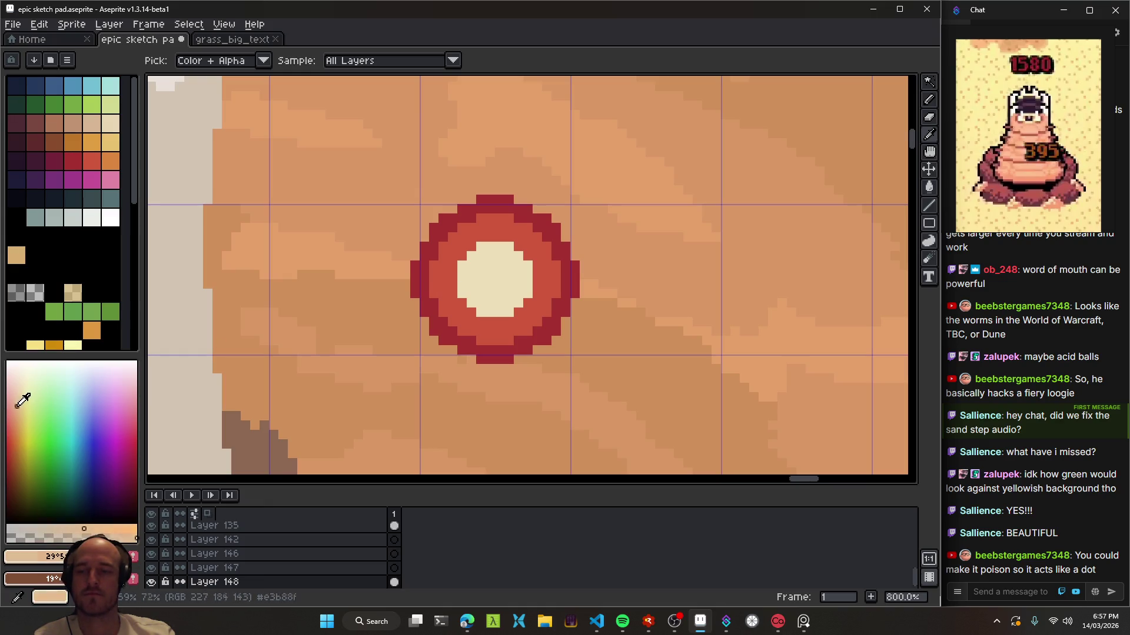
pyautogui.press('g')
pyautogui.click(498, 283)
pyautogui.scroll(-5, 498, 284)
pyautogui.hotkey('ctrl', 'z')
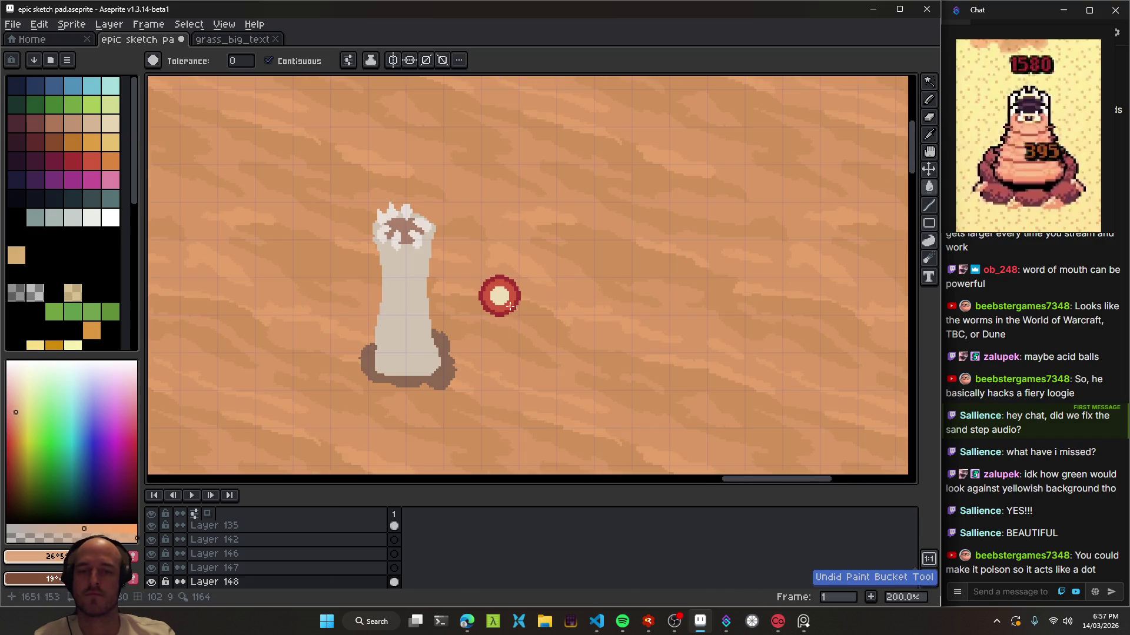
pyautogui.scroll(-1, 506, 303)
pyautogui.scroll(4, 506, 301)
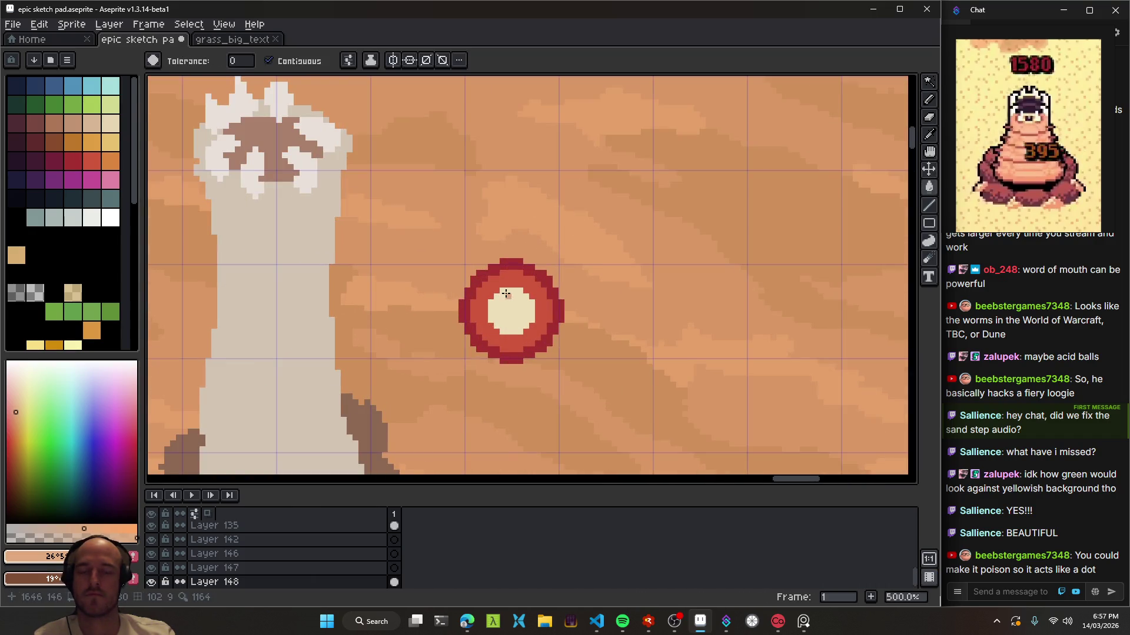
pyautogui.scroll(-3, 519, 310)
pyautogui.scroll(-1, 519, 310)
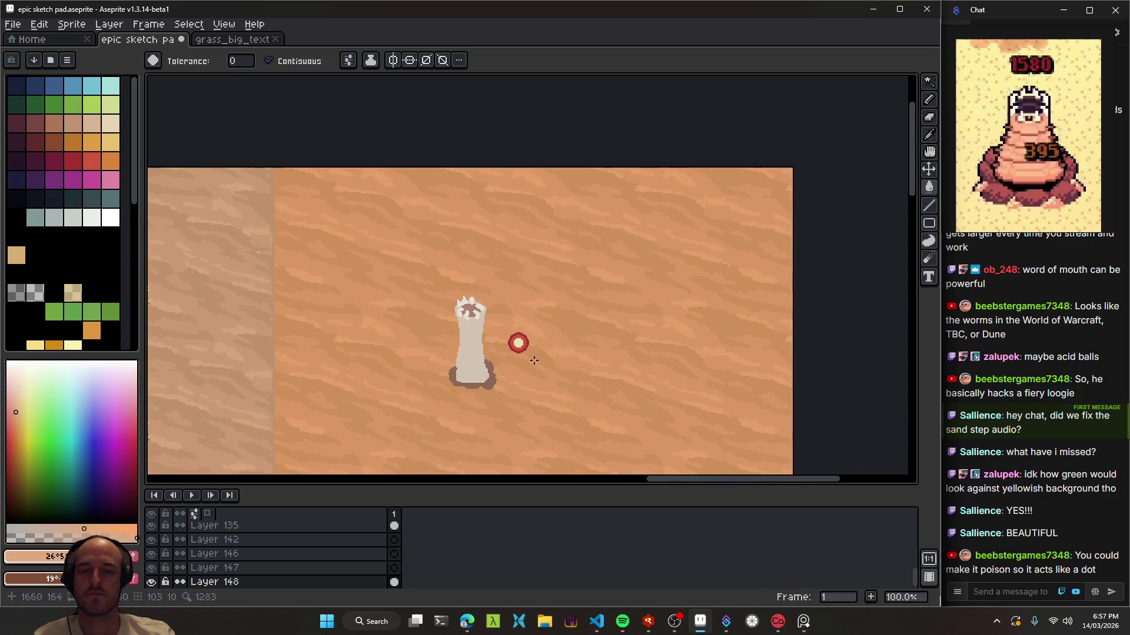
pyautogui.hotkey('ctrl', 's')
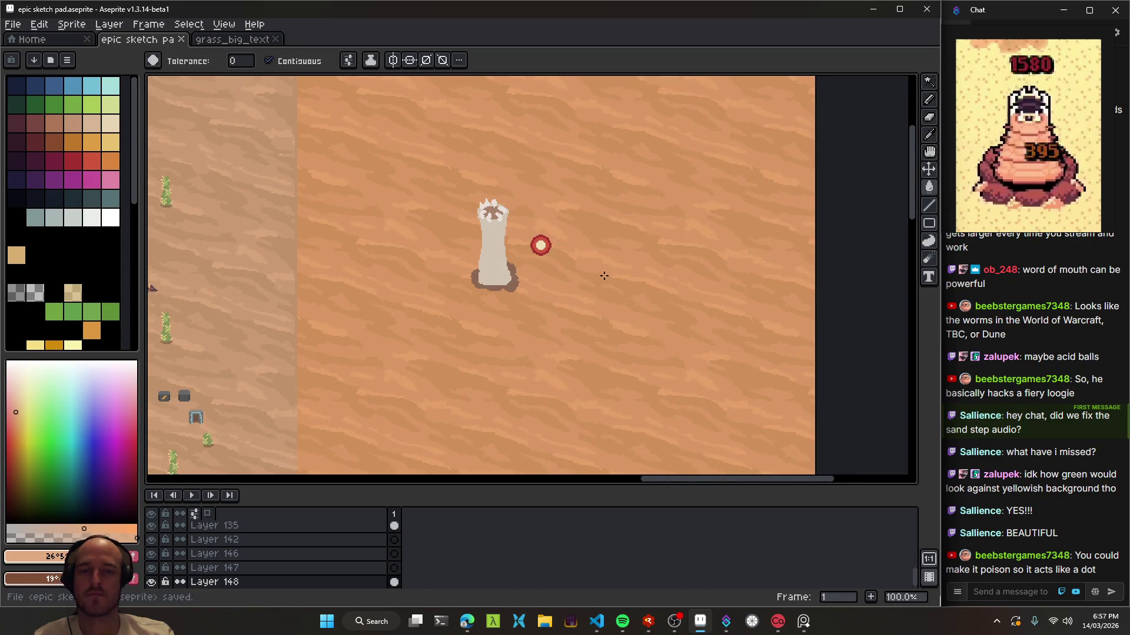
pyautogui.scroll(1, 570, 259)
# - Drag the red acid ball with the Move tool to the worm's left side and save
pyautogui.press('v')
pyautogui.moveTo(527, 265); pyautogui.dragTo(324, 272)
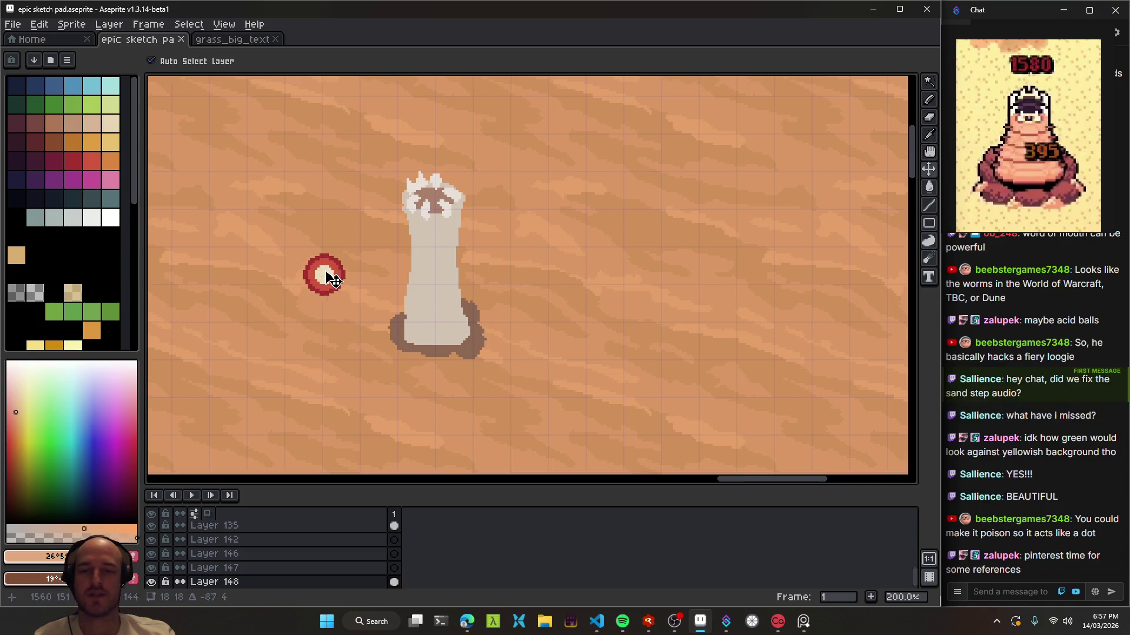
pyautogui.hscroll(-3, 528, 289)
pyautogui.moveTo(497, 276)
pyautogui.mouseDown()
pyautogui.moveTo(603, 198)
pyautogui.moveTo(491, 300)
pyautogui.moveTo(682, 385)
pyautogui.mouseUp()
pyautogui.scroll(-2, 511, 308)
pyautogui.scroll(2, 522, 307)
pyautogui.hotkey('ctrl', 's')
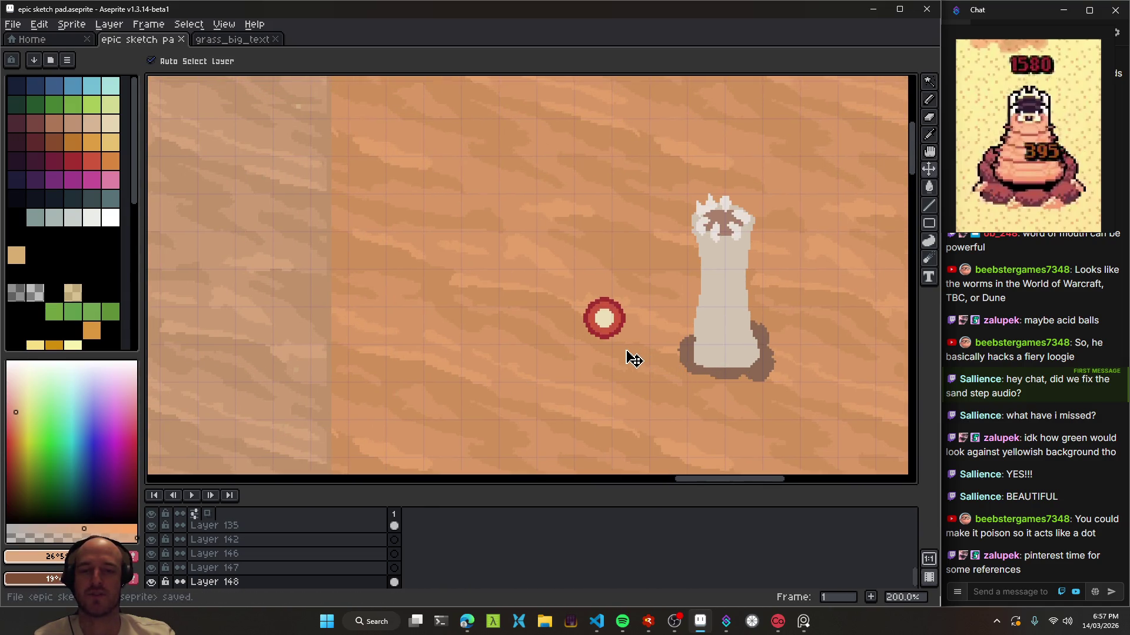
# - Pan across the desert map to view the arch and magenta portal, then recentre on the worm and ball
pyautogui.scroll(-1, 634, 358)
pyautogui.moveTo(413, 262)
pyautogui.mouseDown()
pyautogui.moveTo(270, 131)
pyautogui.moveTo(540, 169)
pyautogui.mouseUp()
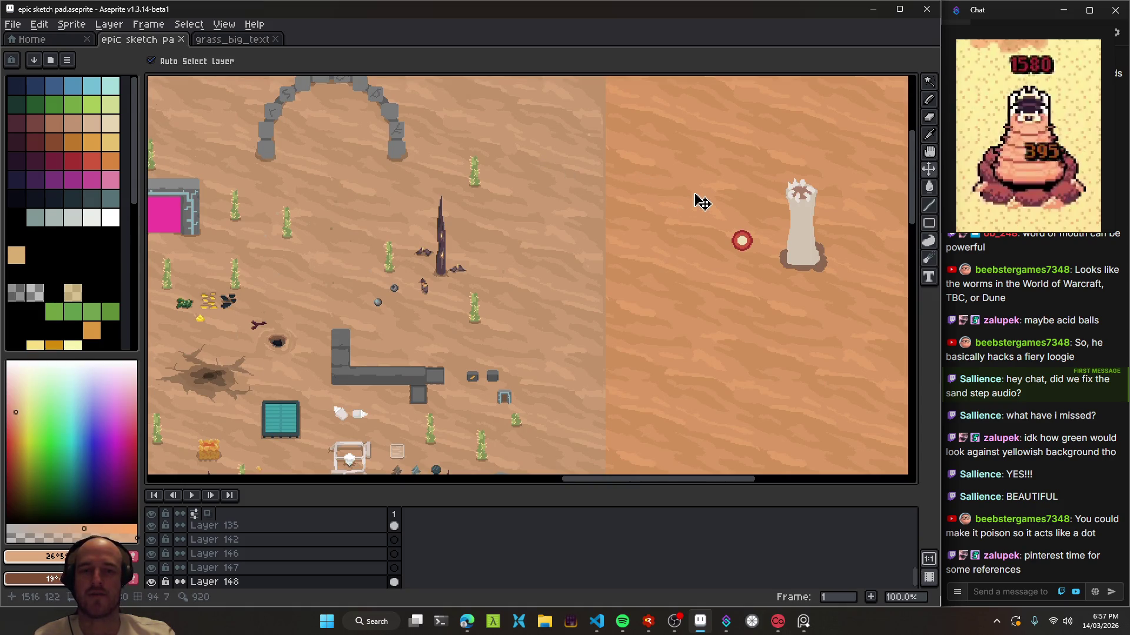
pyautogui.moveTo(697, 194); pyautogui.dragTo(504, 190)
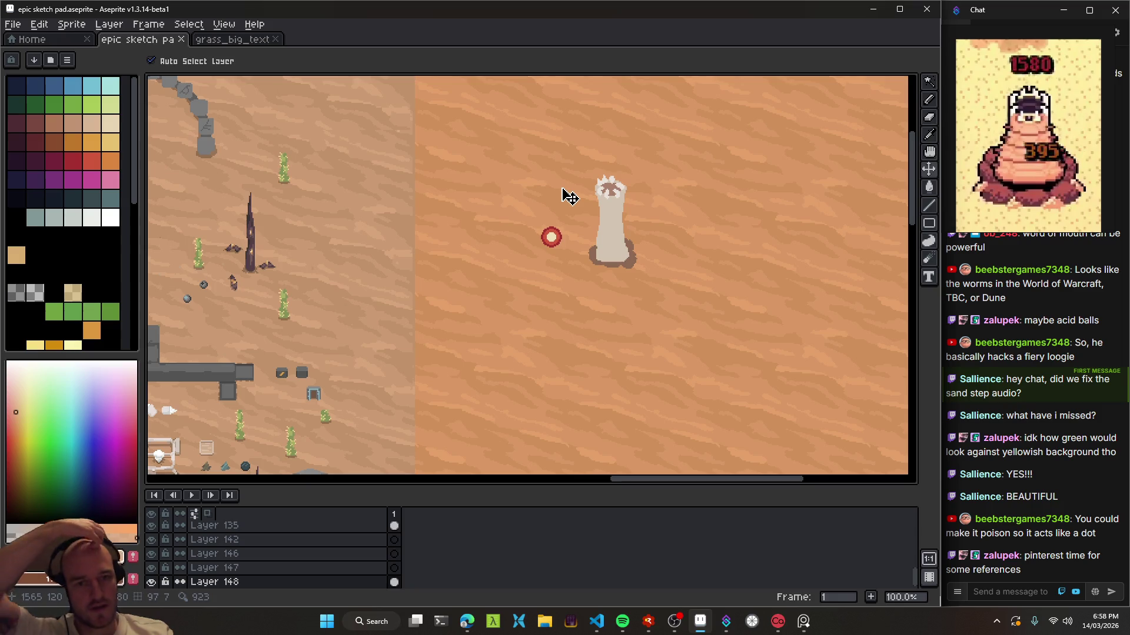
pyautogui.moveTo(448, 220); pyautogui.dragTo(681, 259)
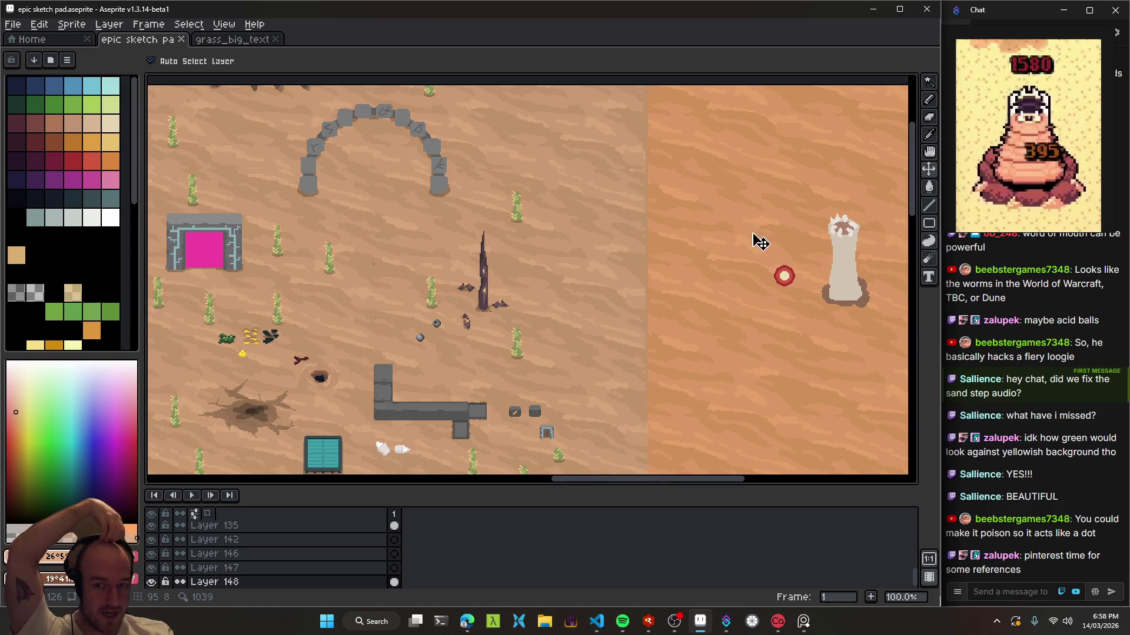
pyautogui.moveTo(763, 241); pyautogui.dragTo(665, 249)
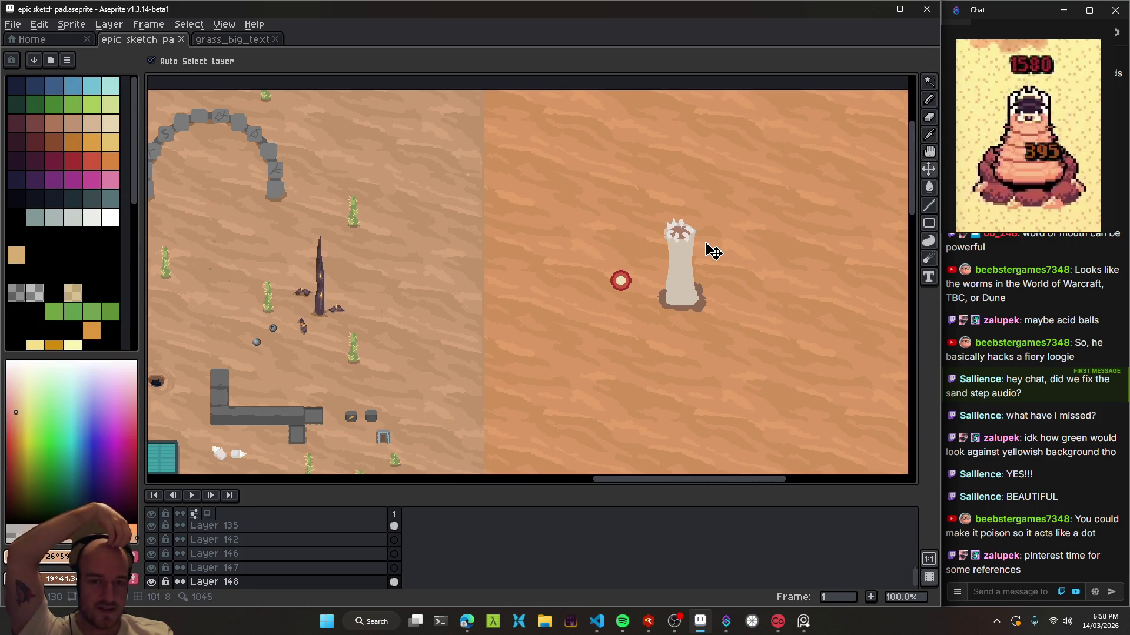
pyautogui.moveTo(717, 284); pyautogui.dragTo(586, 270)
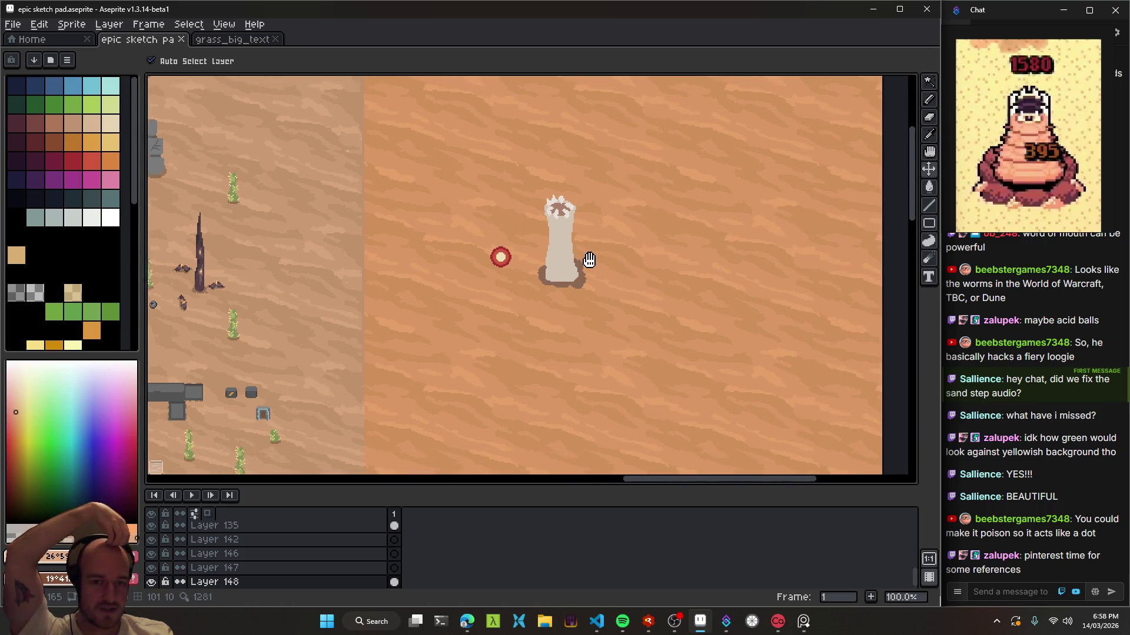
pyautogui.moveTo(365, 325); pyautogui.dragTo(645, 207)
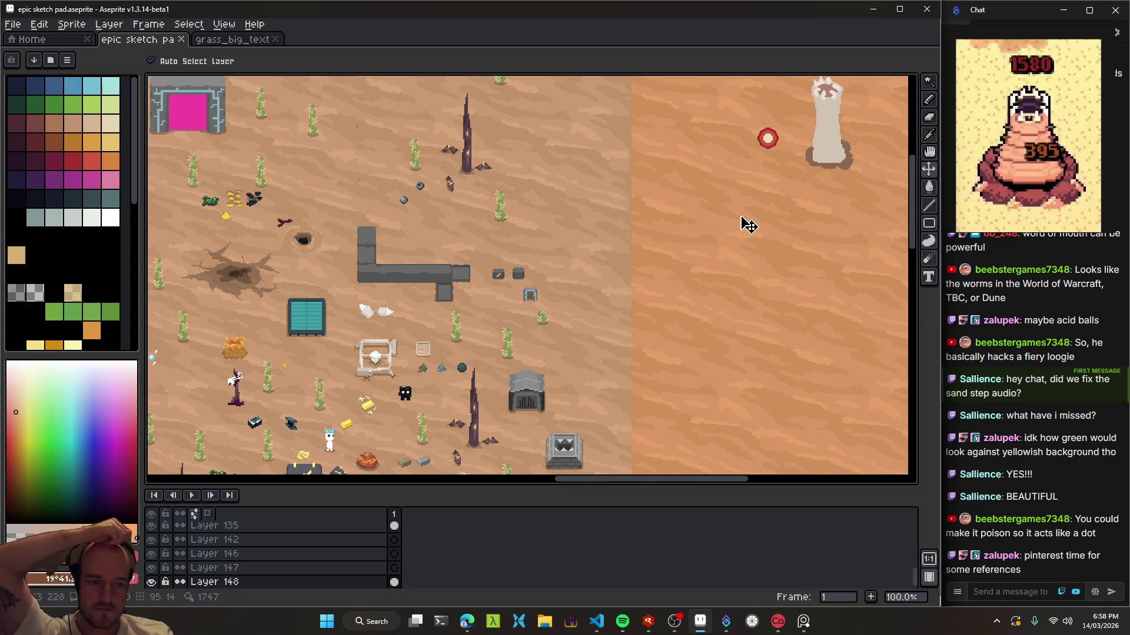
pyautogui.moveTo(748, 226); pyautogui.dragTo(534, 350)
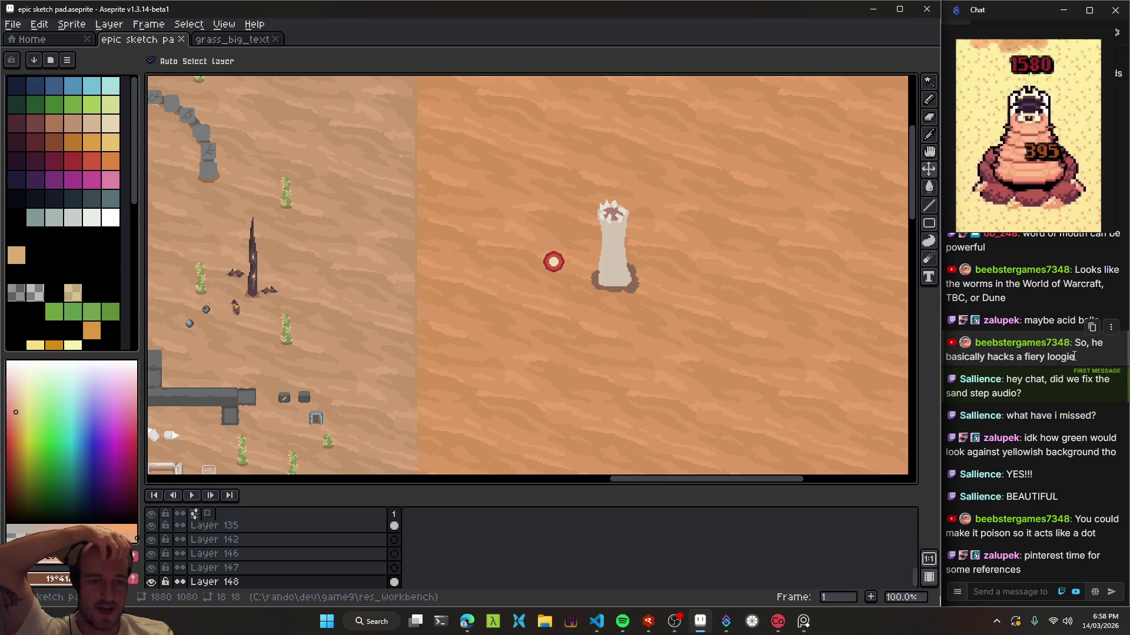
pyautogui.moveTo(597, 287); pyautogui.dragTo(462, 305)
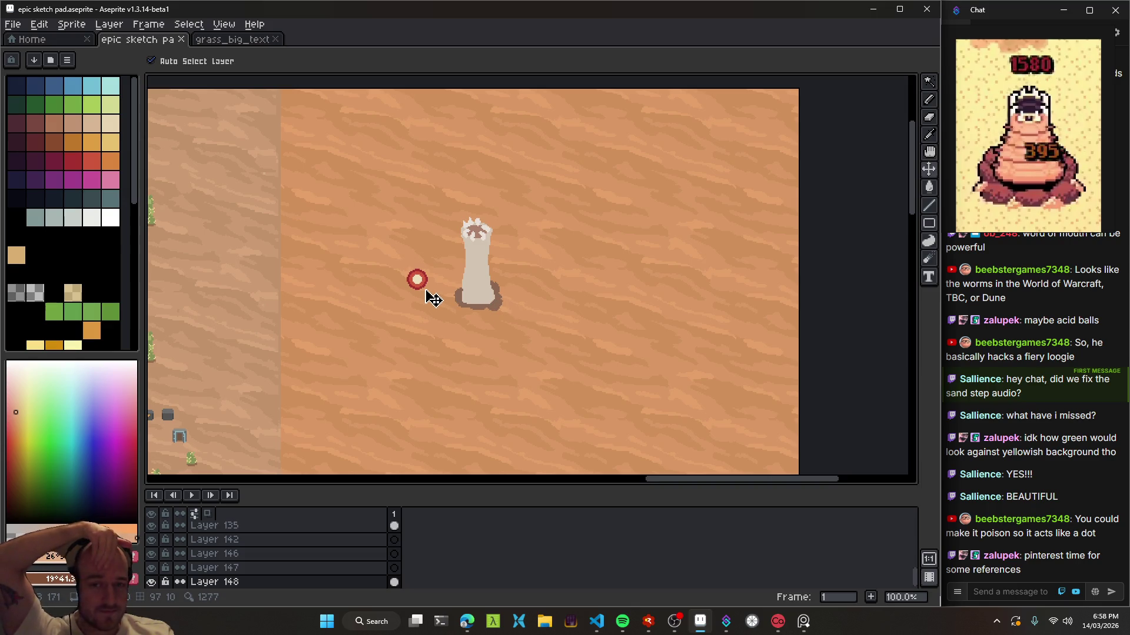
pyautogui.moveTo(434, 294); pyautogui.dragTo(677, 285)
pyautogui.moveTo(719, 315); pyautogui.dragTo(603, 292)
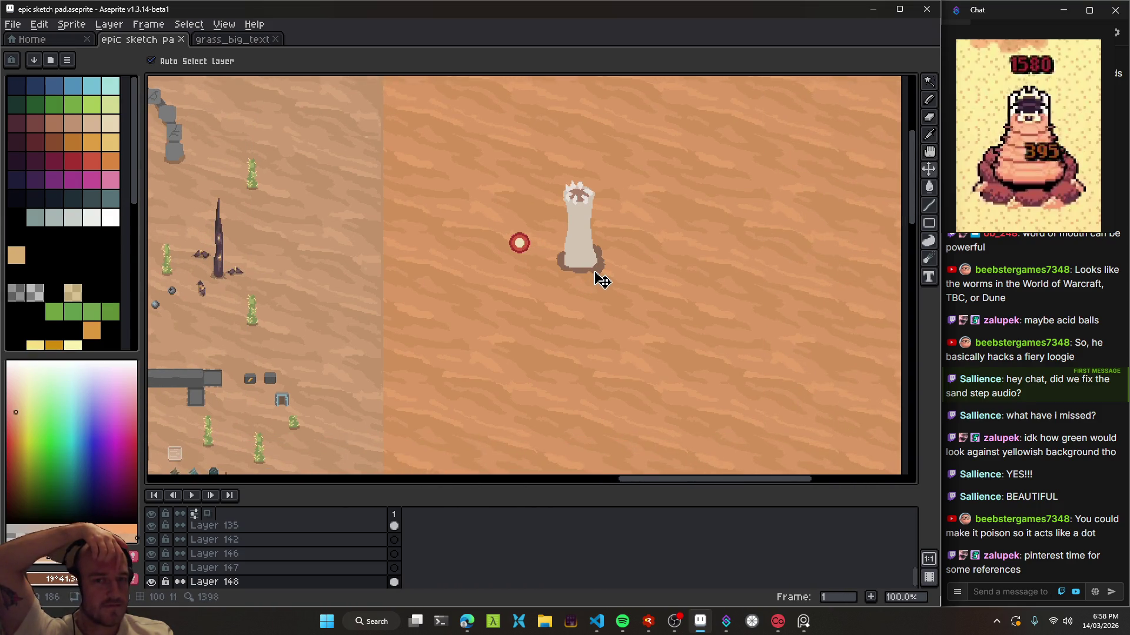
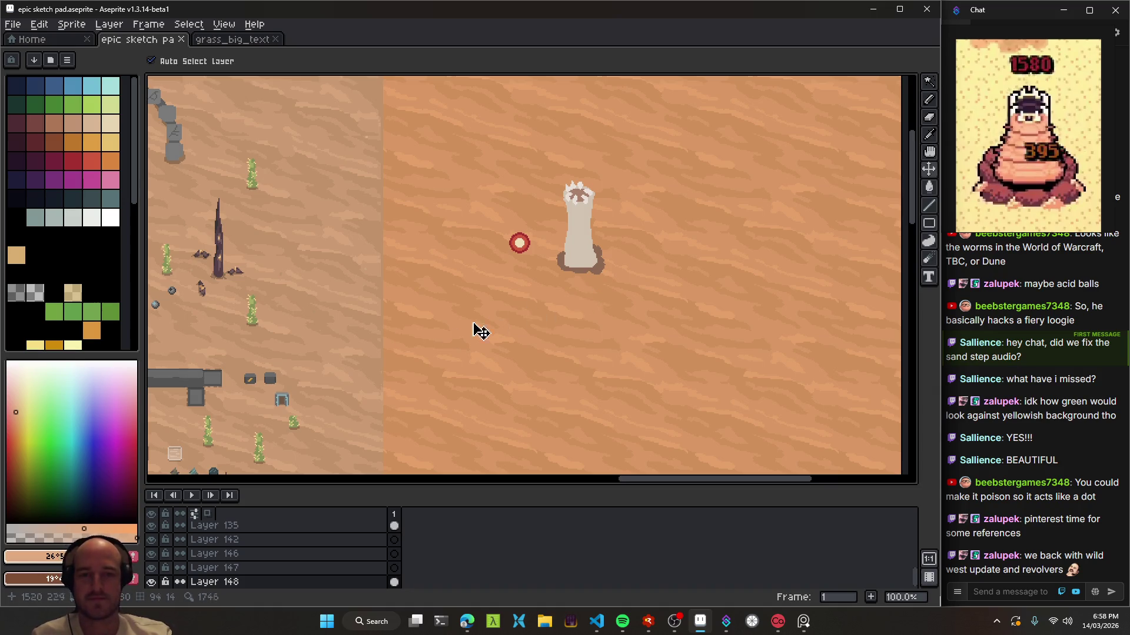
# - Save the Aseprite sketch pad file with Ctrl+S
pyautogui.scroll(-5, 615, 202)
pyautogui.hotkey('ctrl', 's')
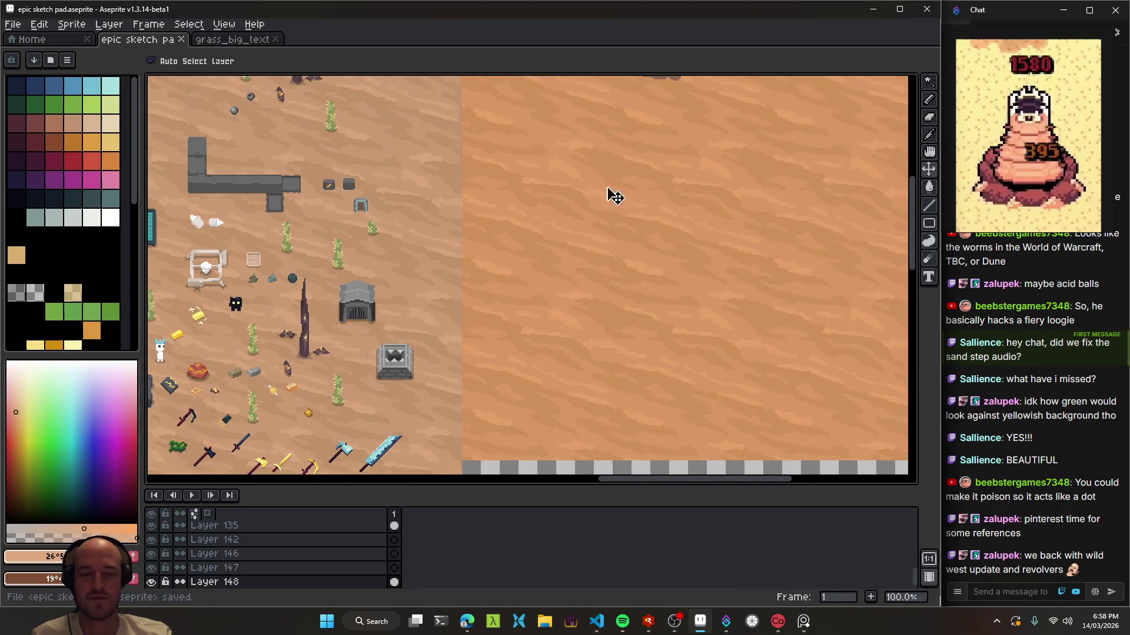
pyautogui.scroll(2, 617, 253)
pyautogui.hscroll(2, 618, 252)
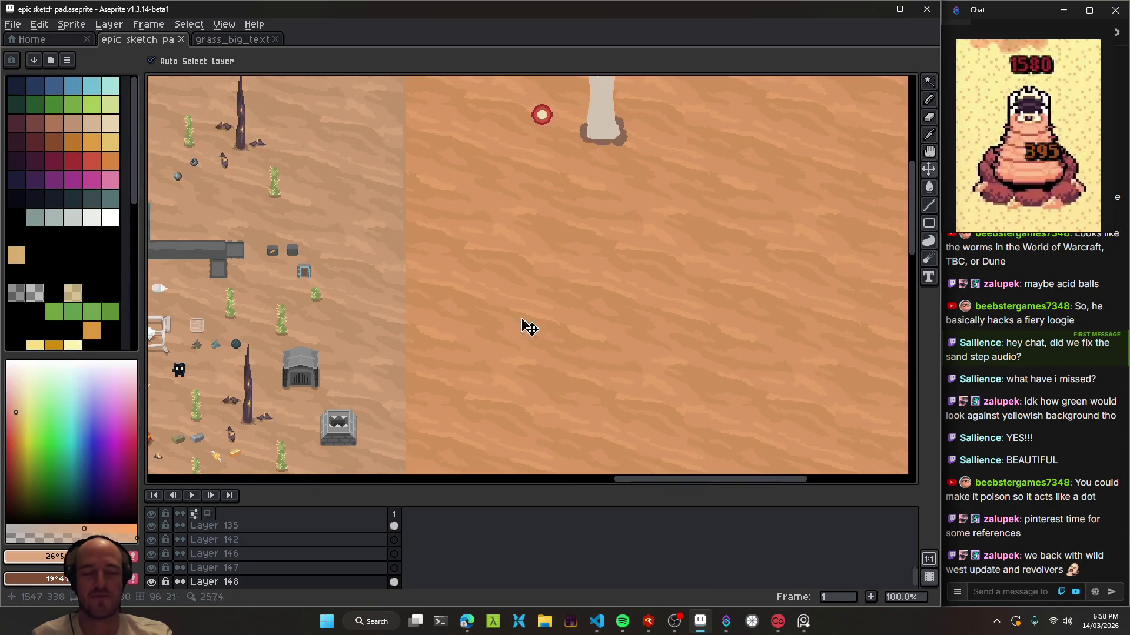
pyautogui.scroll(-2, 570, 344)
pyautogui.scroll(-1, 569, 344)
# - Build and run the game from the debugger in VS Code
pyautogui.click(596, 622)
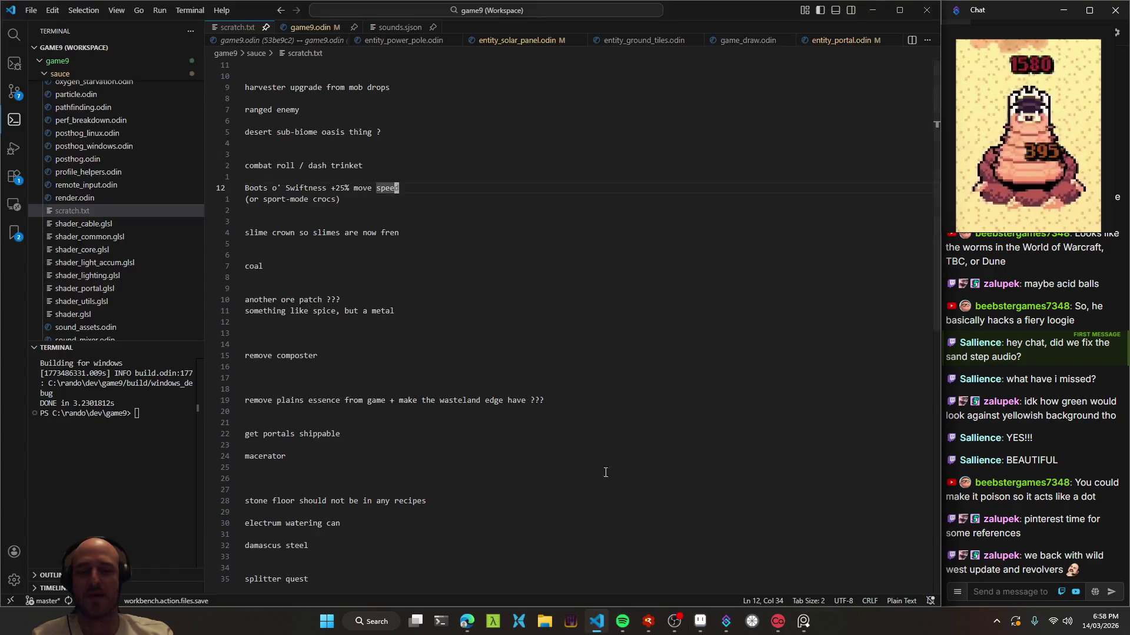
pyautogui.hotkey('alt', 'Tab')
pyautogui.press('F5')
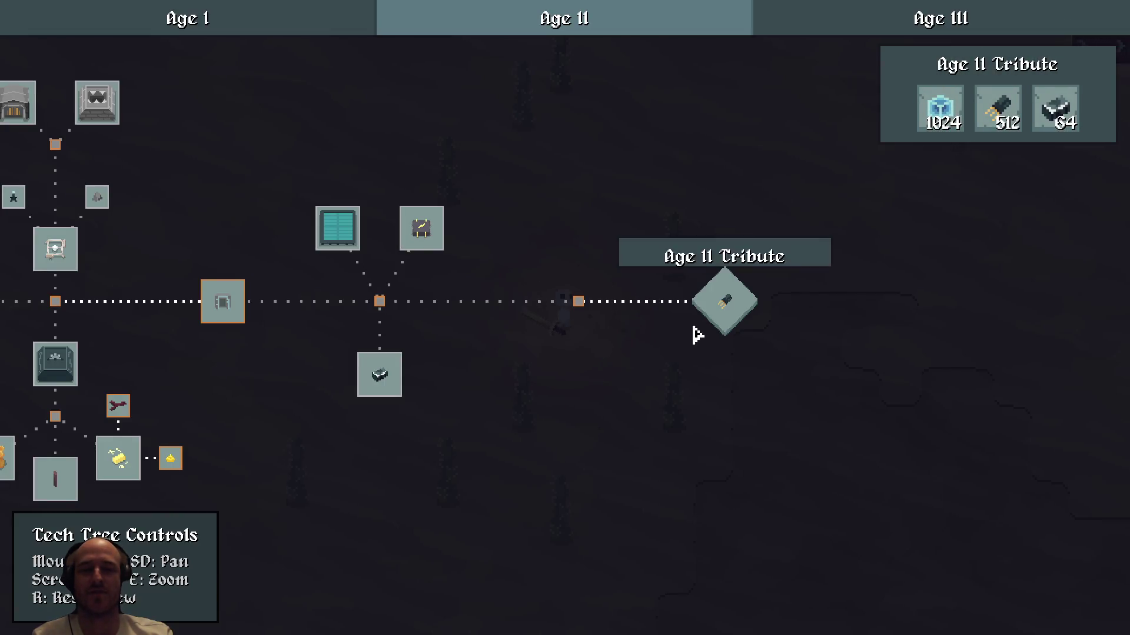
# - Pan around the tech tree, centring on the Age II Tribute node and nearby nodes
pyautogui.scroll(2, 700, 330)
pyautogui.moveTo(700, 330); pyautogui.dragTo(548, 368)
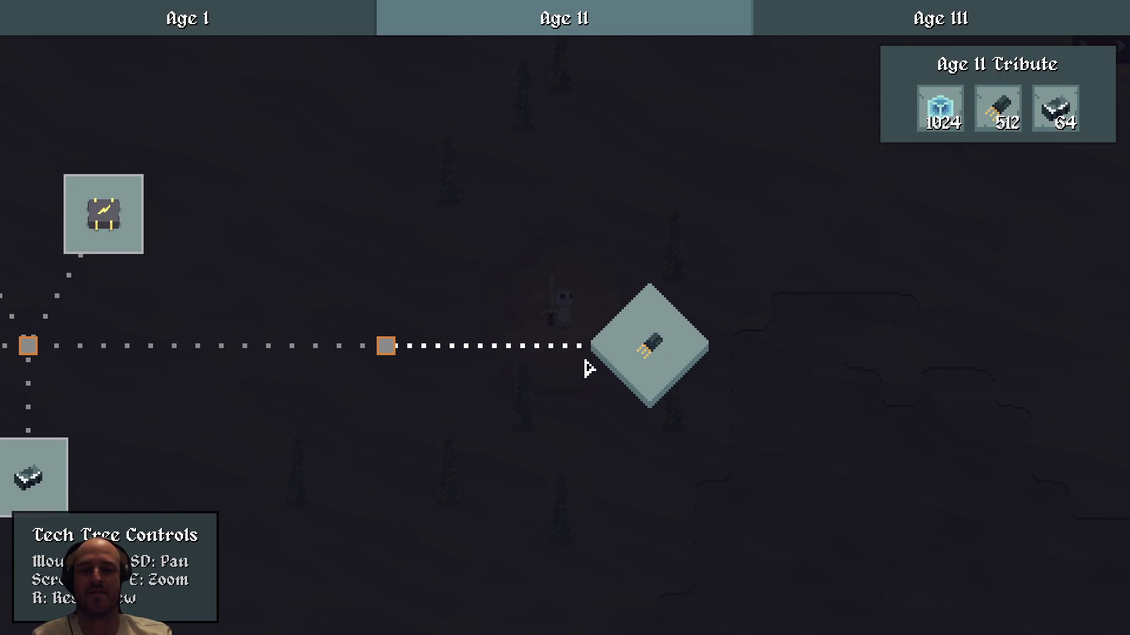
pyautogui.press('d')
pyautogui.press('a')
pyautogui.scroll(-2, 448, 378)
pyautogui.moveTo(448, 378); pyautogui.dragTo(797, 375)
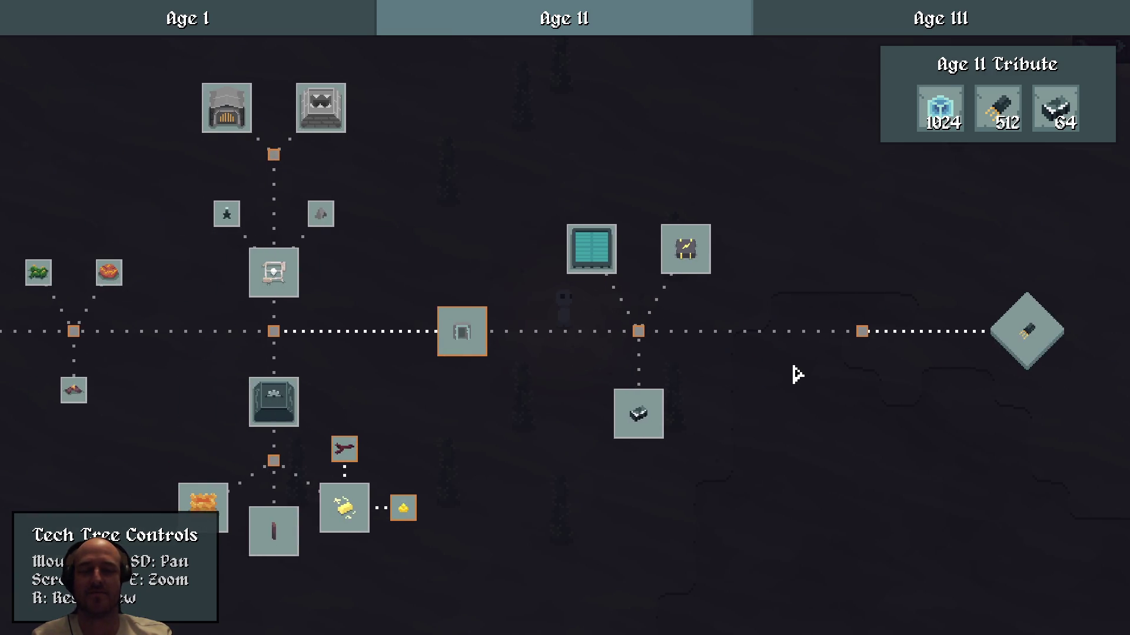
# - Relaunch the game from the debugger and close the crafting panel to reach the world
pyautogui.hotkey('alt', 'Tab')
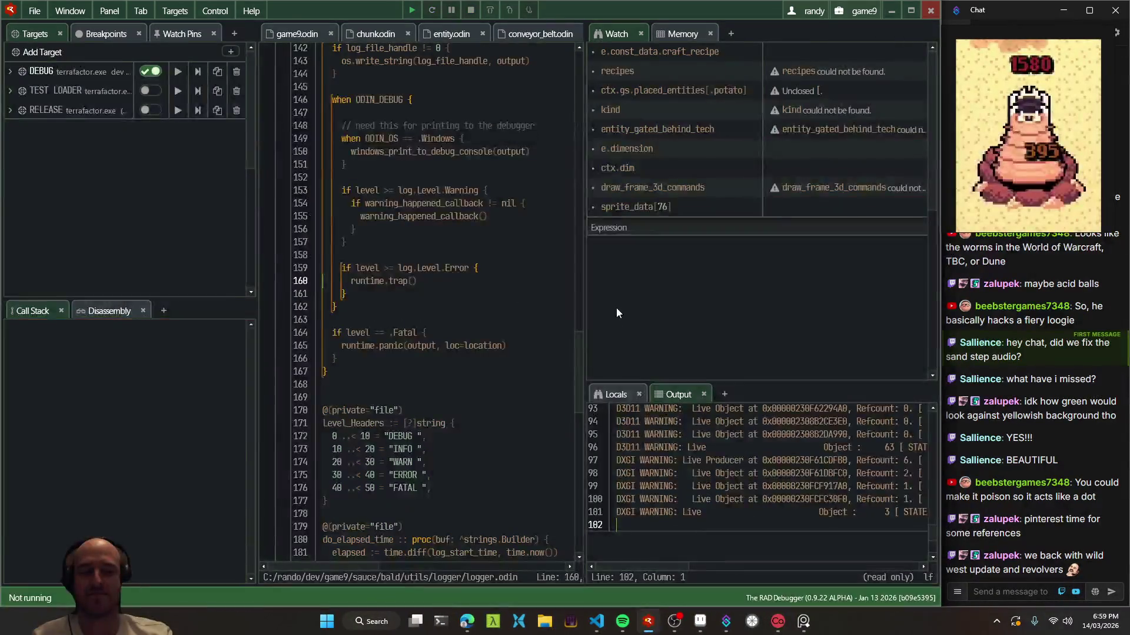
pyautogui.hotkey('ctrl', 'Tab')
pyautogui.hotkey('alt', 'Tab')
pyautogui.press('F5')
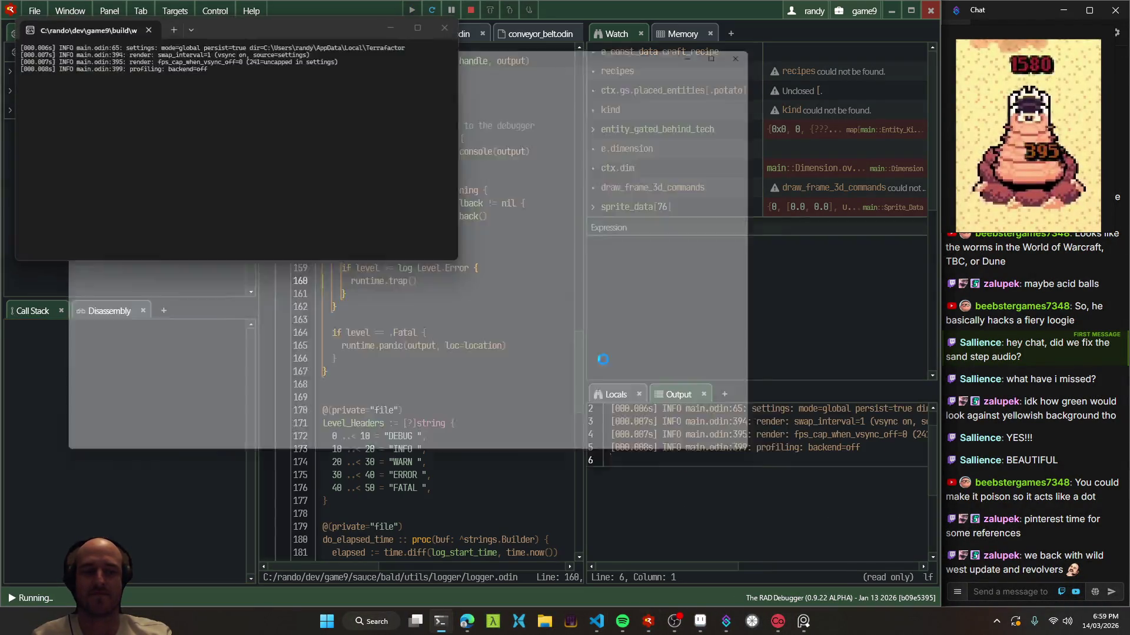
pyautogui.press('Escape')
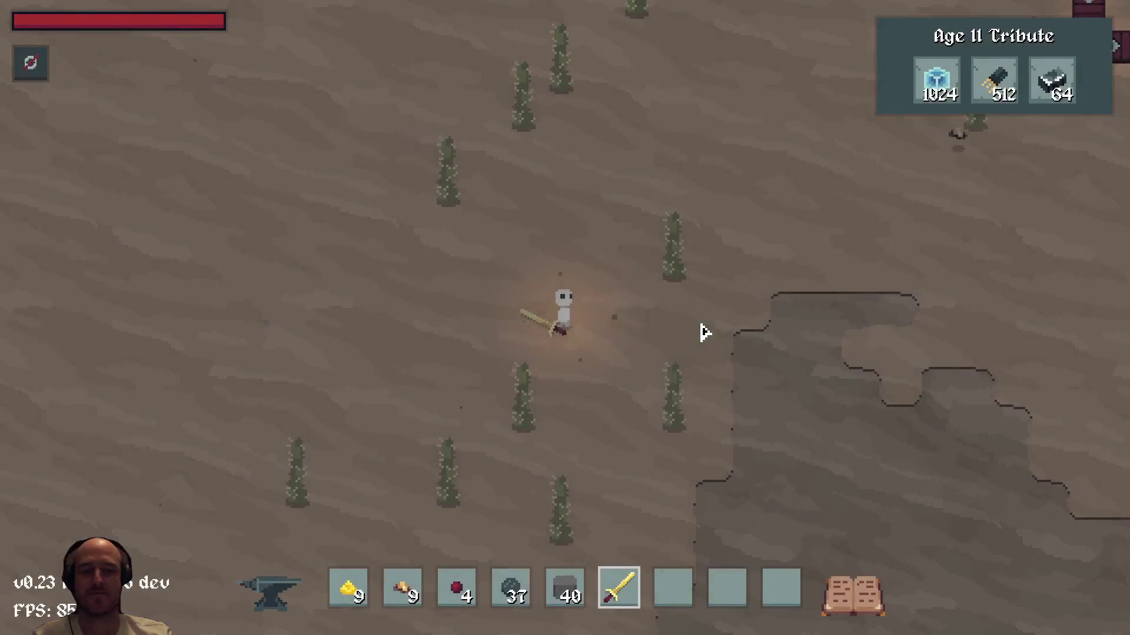
# - Select the empty hotbar slot 7 and walk the character north to the base
pyautogui.press('d')
pyautogui.press('s')
pyautogui.press('7')
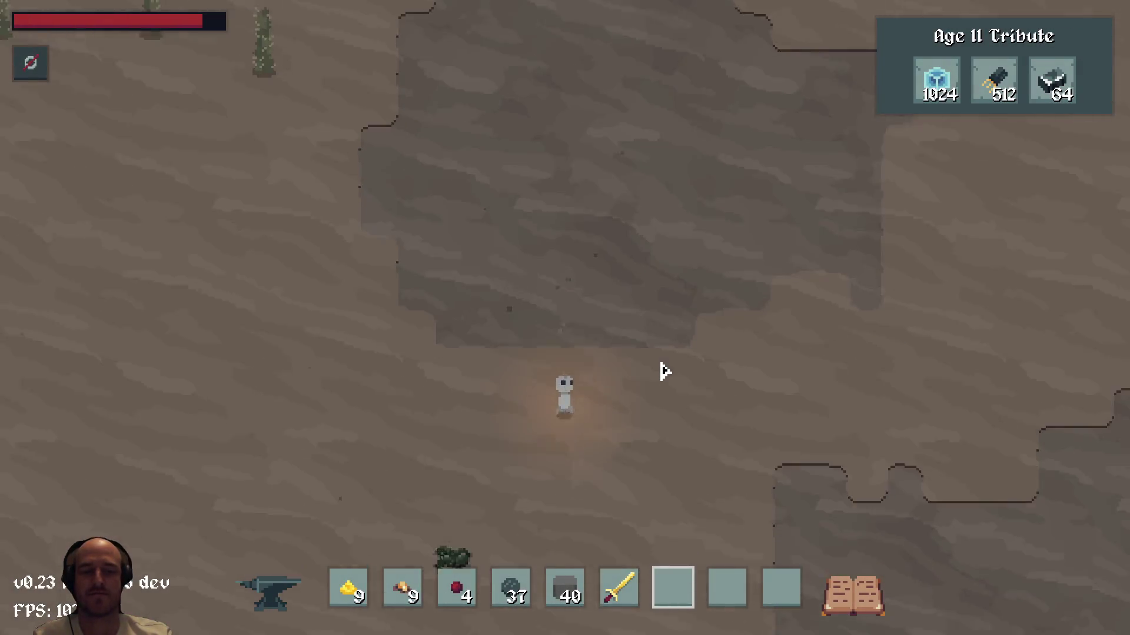
pyautogui.scroll(-3, 677, 371)
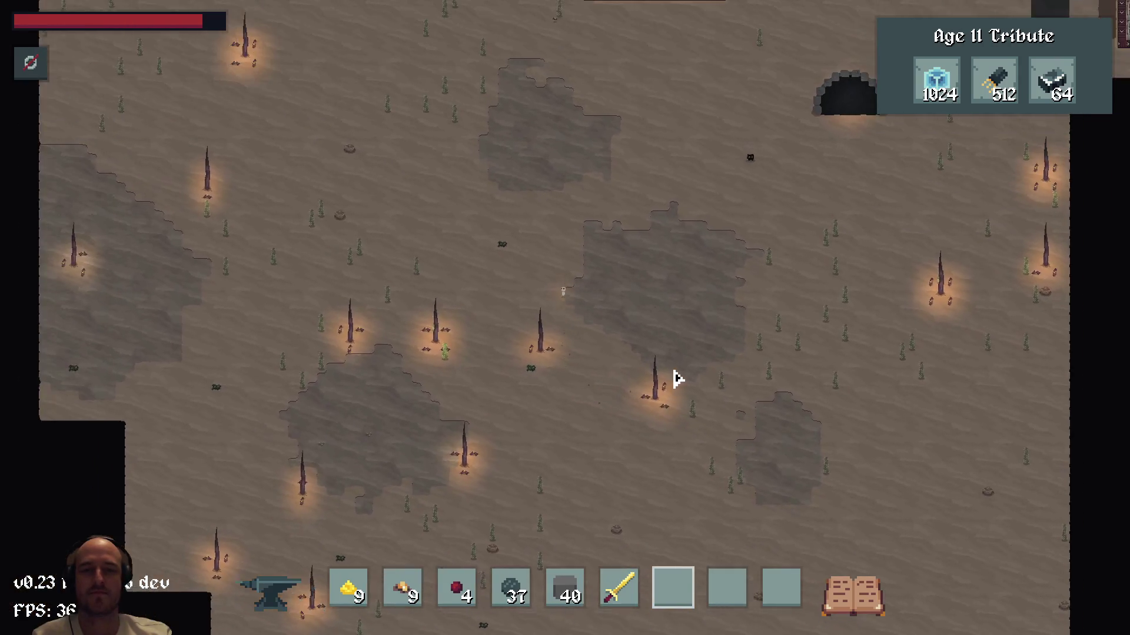
pyautogui.press('w')
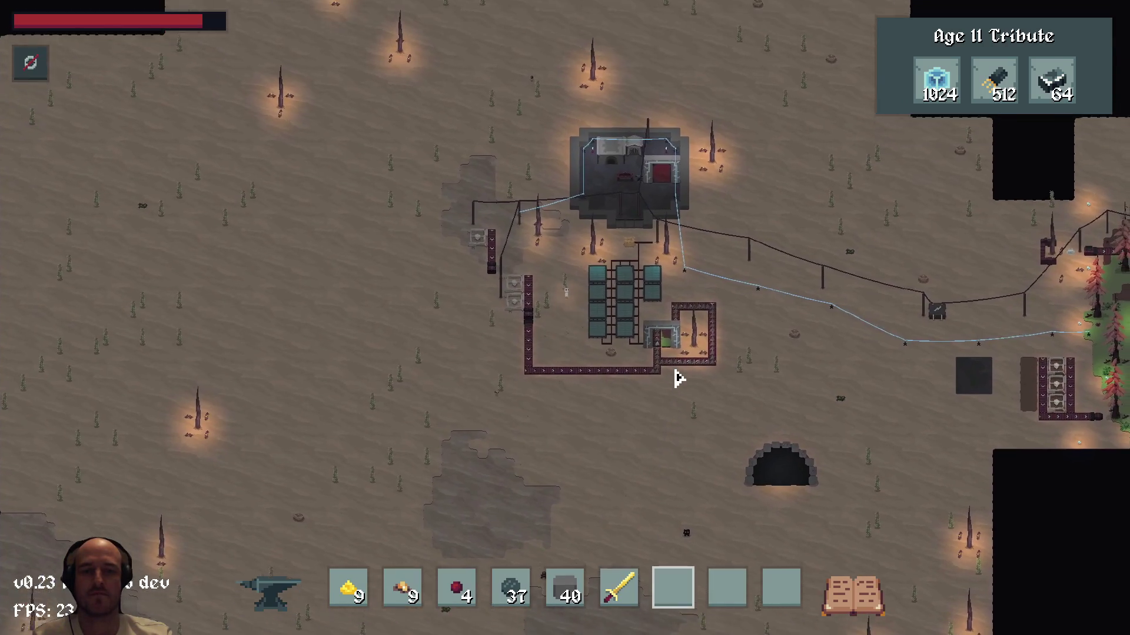
pyautogui.scroll(3, 676, 376)
pyautogui.press('w')
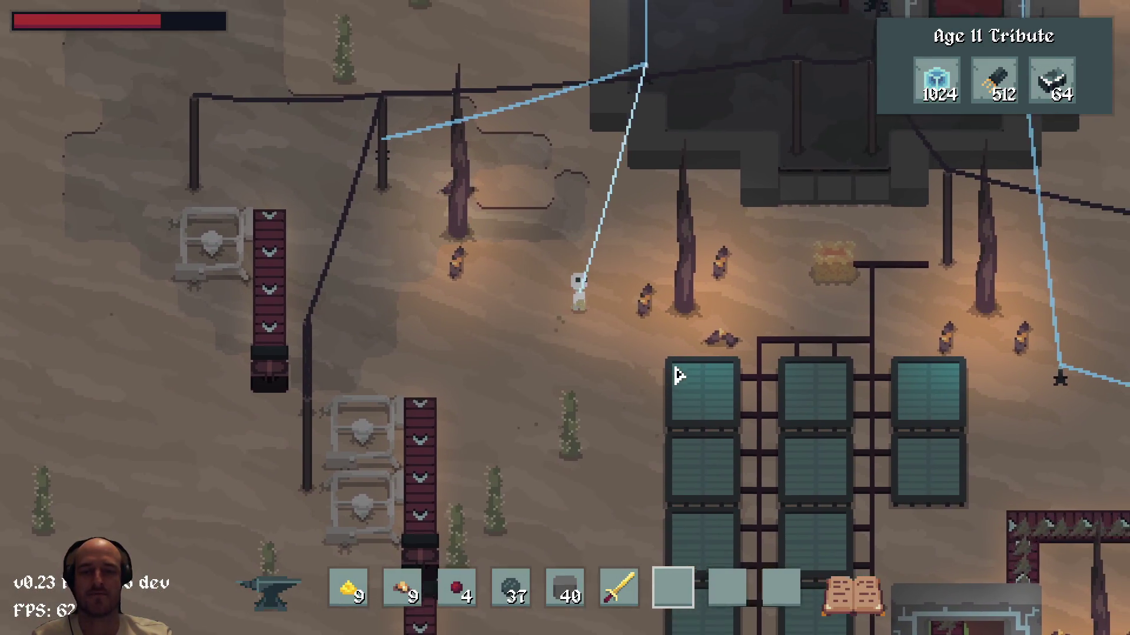
# - In the F3 debug panel, enable 'player invulnerable' and 'free resource costs'
pyautogui.press('F3')
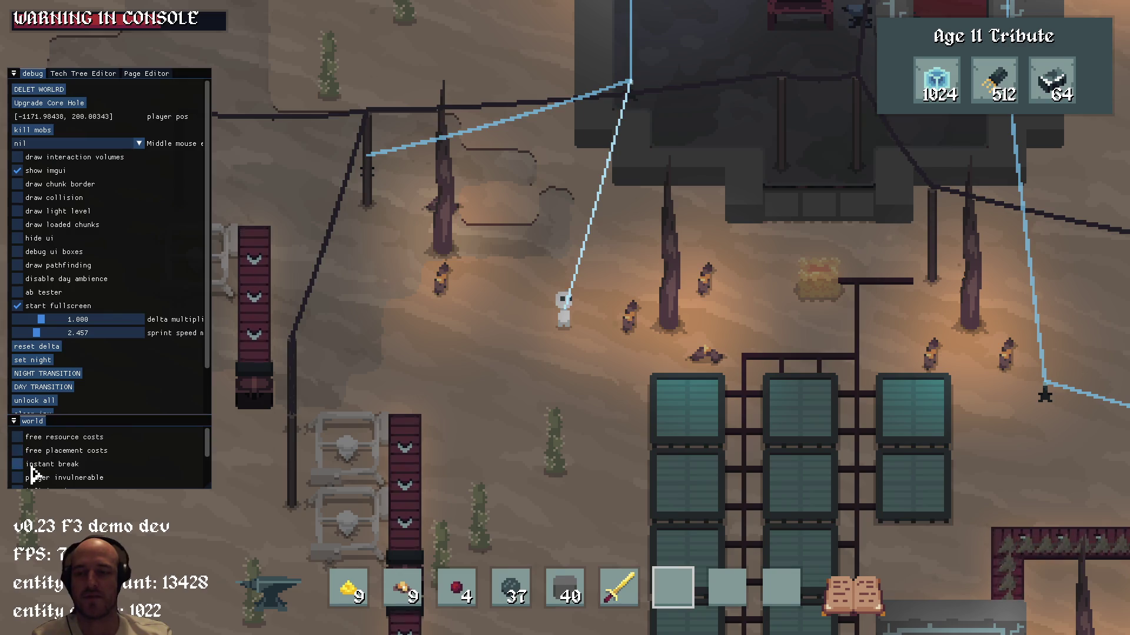
pyautogui.click(18, 478)
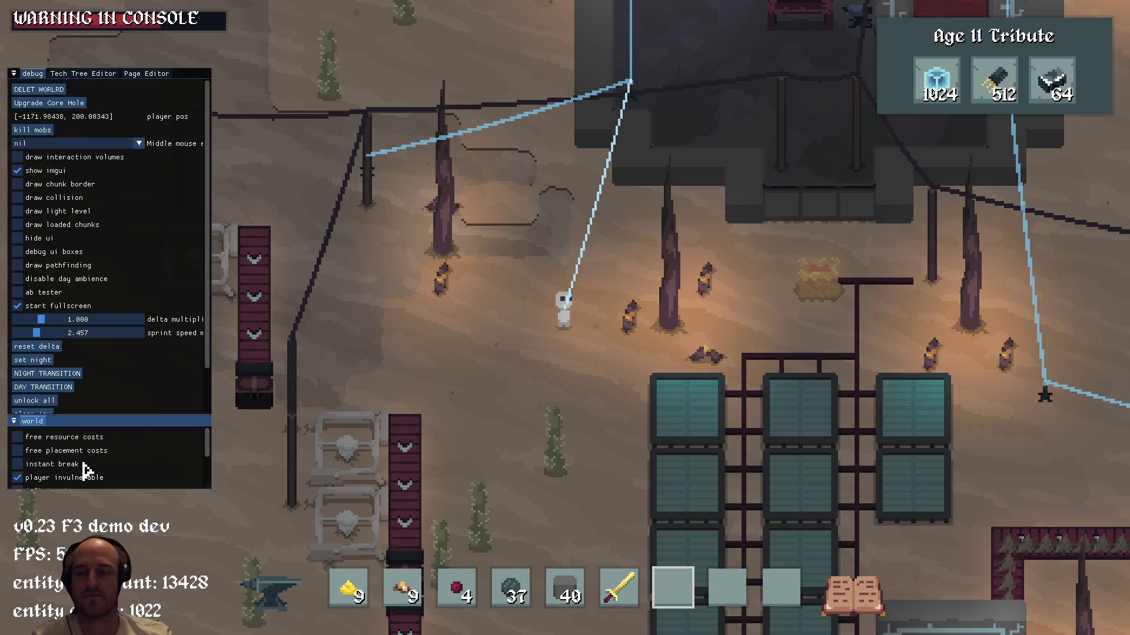
pyautogui.click(18, 437)
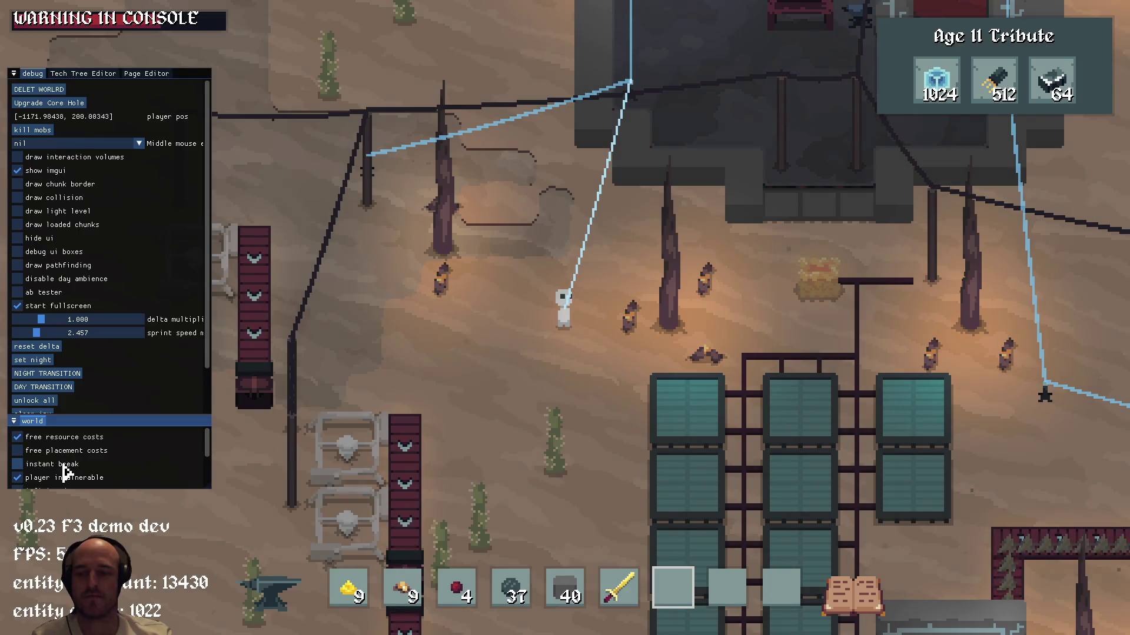
pyautogui.press('F3')
# - Open the inventory, equip the sword from slot 6 and swing it
pyautogui.press('Tab')
pyautogui.press('Tab')
pyautogui.press('6')
pyautogui.click(622, 272)
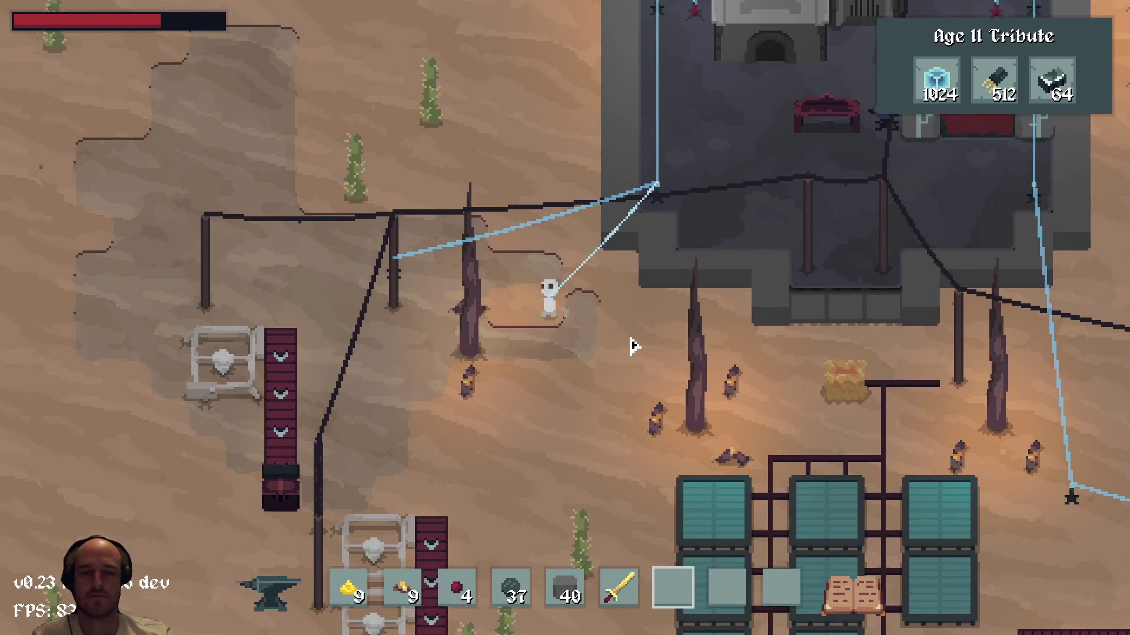
pyautogui.scroll(-3, 624, 345)
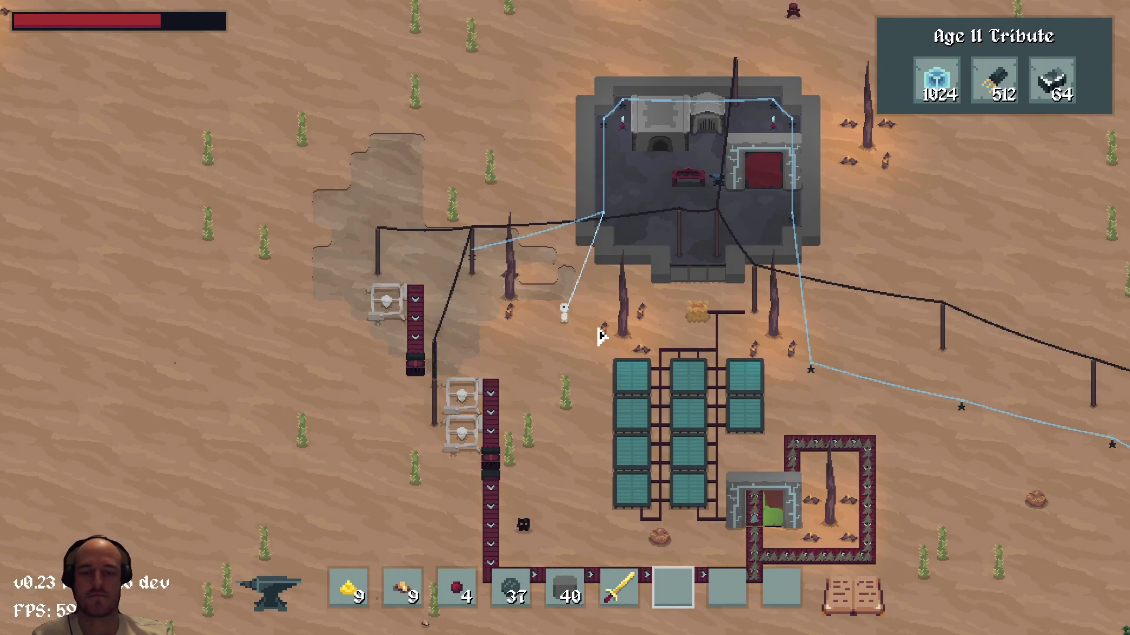
pyautogui.scroll(2, 600, 333)
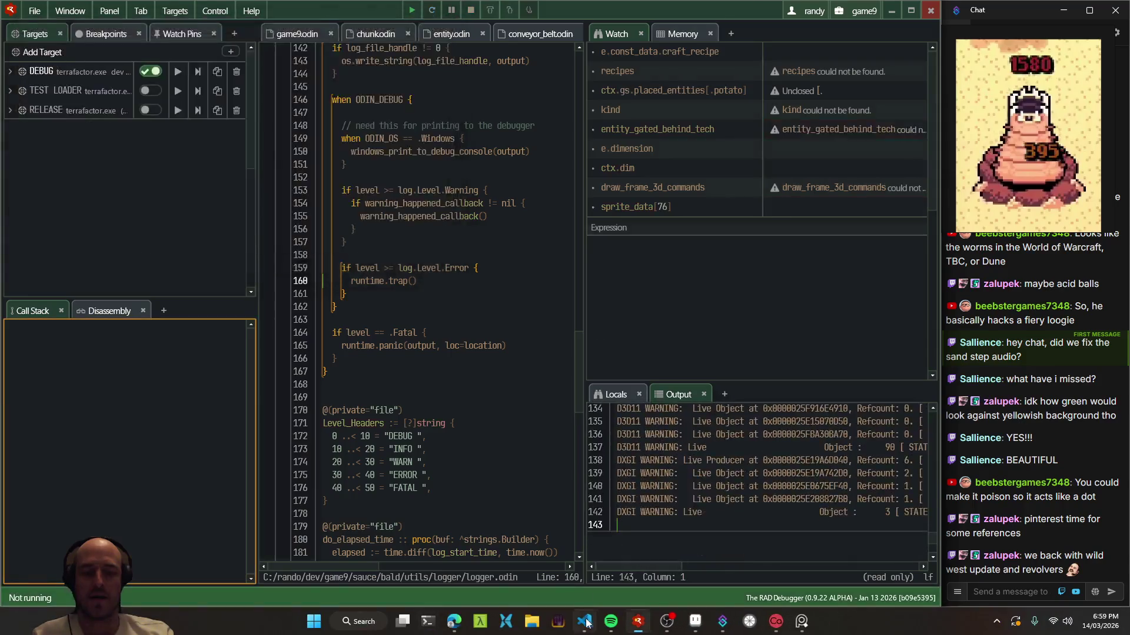
pyautogui.click(453, 622)
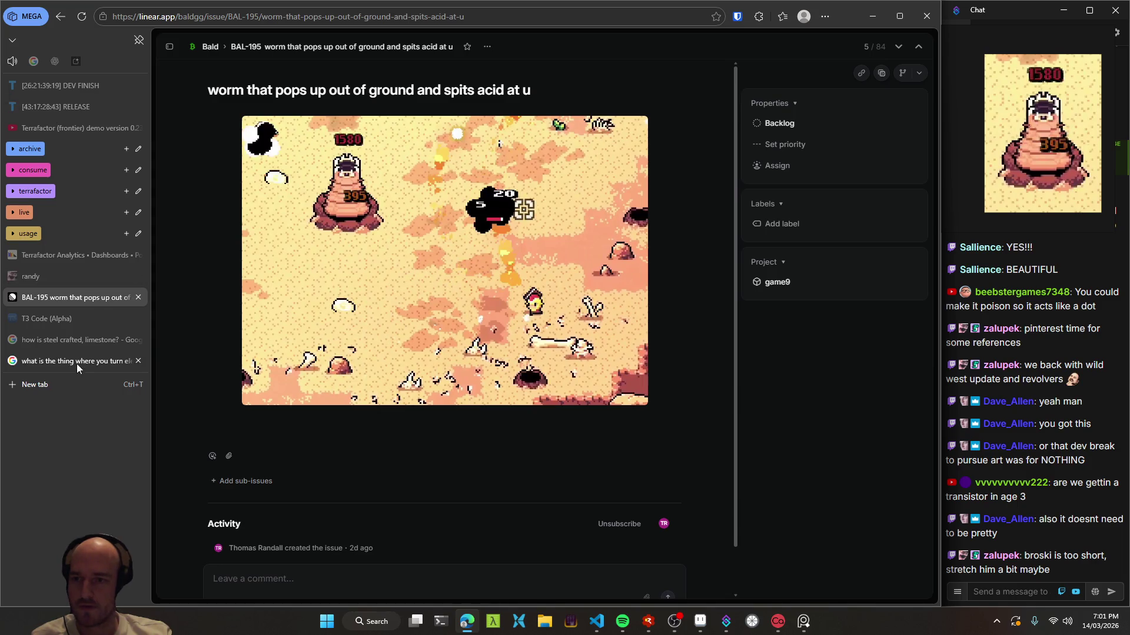
# - Open a new browser tab and go to 'pinterest'
pyautogui.click(65, 383)
pyautogui.write('pinterest')
pyautogui.press('Return')
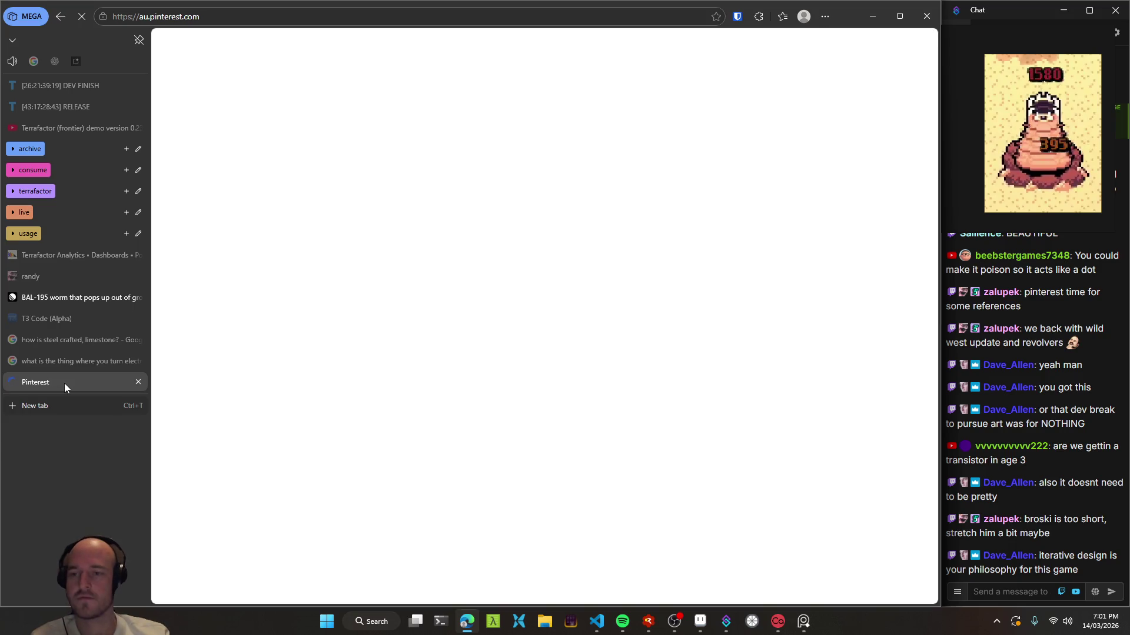
# - Move the Pinterest tab higher in the tab list and open the Disneyland meme pin
pyautogui.moveTo(65, 383); pyautogui.dragTo(72, 340)
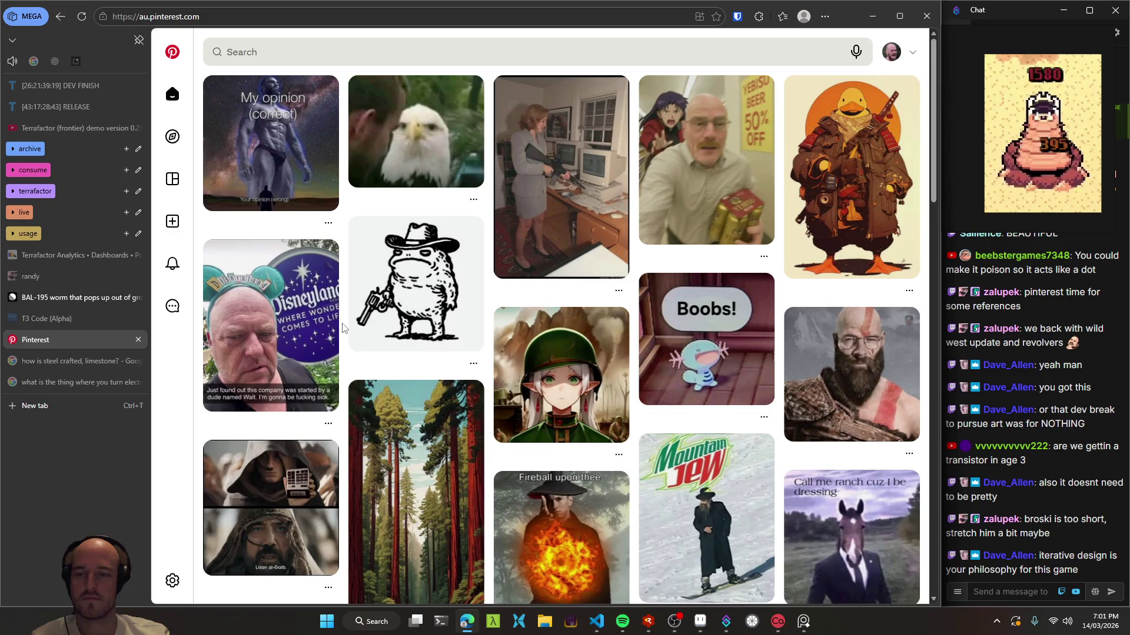
pyautogui.click(294, 341)
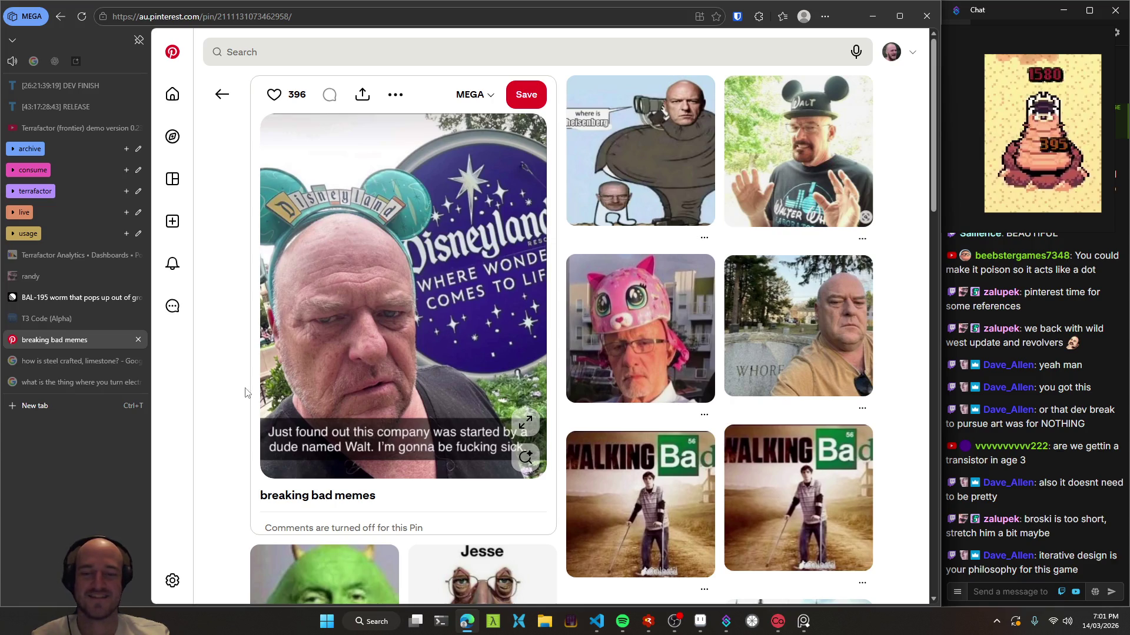
pyautogui.scroll(-3, 246, 392)
pyautogui.scroll(-2, 239, 406)
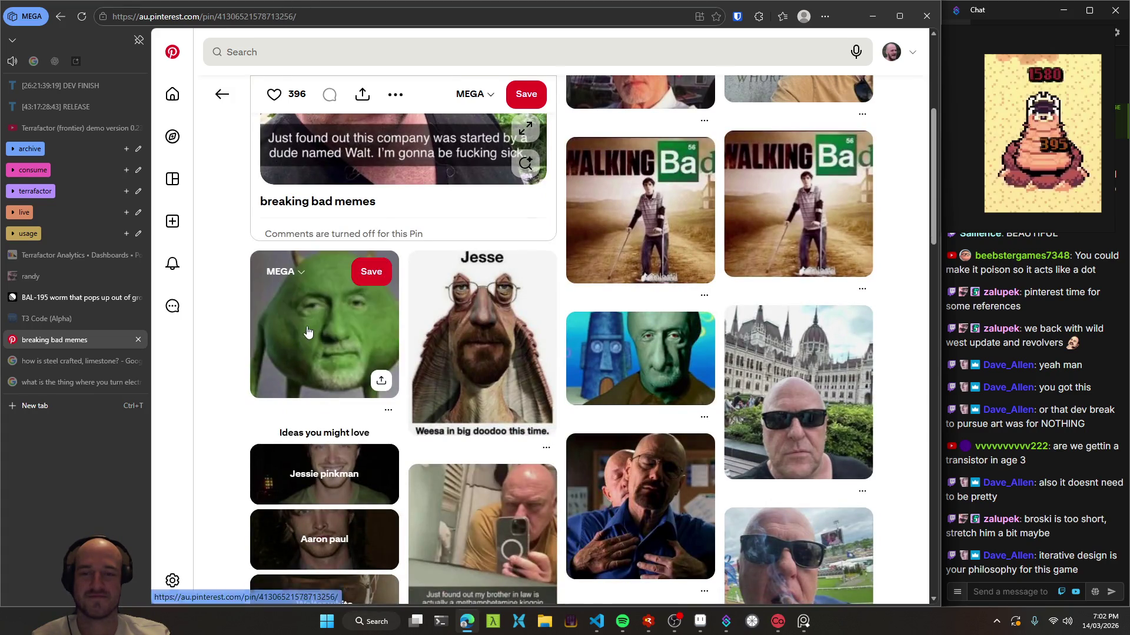
# - Open the green Mike Wazowski pin and scroll through its related pins
pyautogui.click(262, 362)
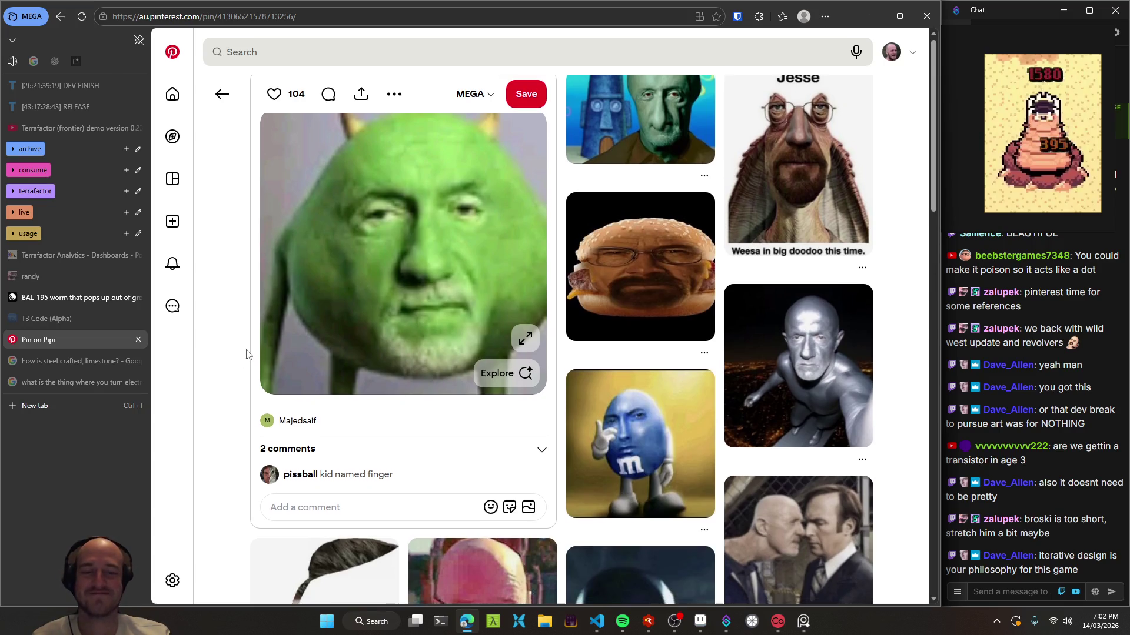
pyautogui.scroll(-2, 252, 356)
pyautogui.scroll(-2, 250, 356)
pyautogui.scroll(-2, 247, 355)
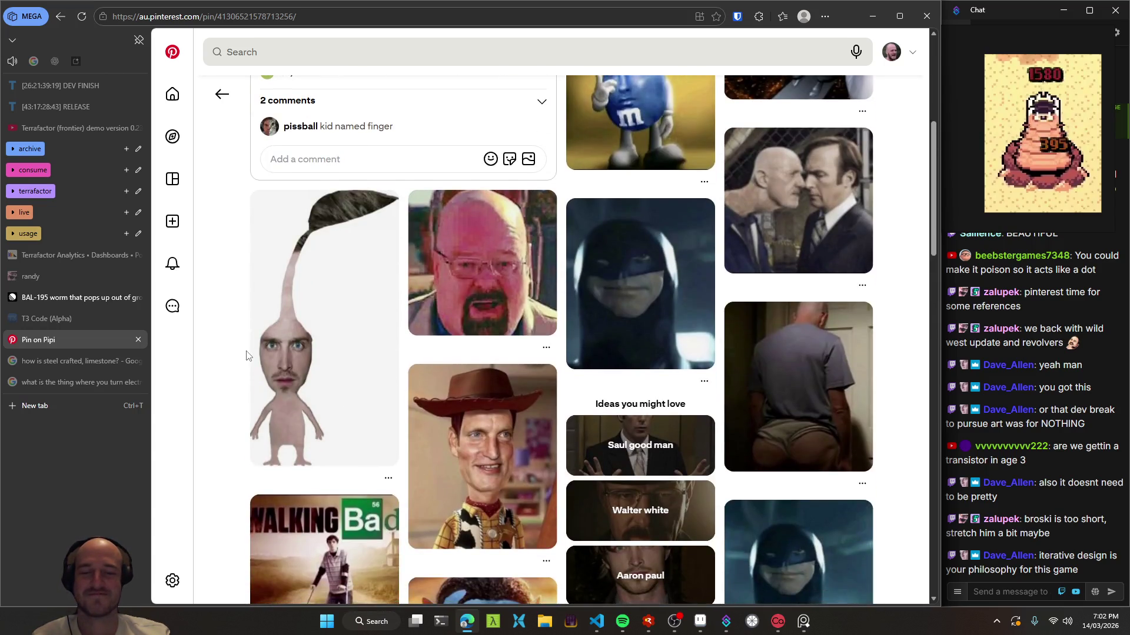
pyautogui.scroll(-1, 247, 355)
pyautogui.scroll(-2, 247, 355)
pyautogui.scroll(-1, 246, 356)
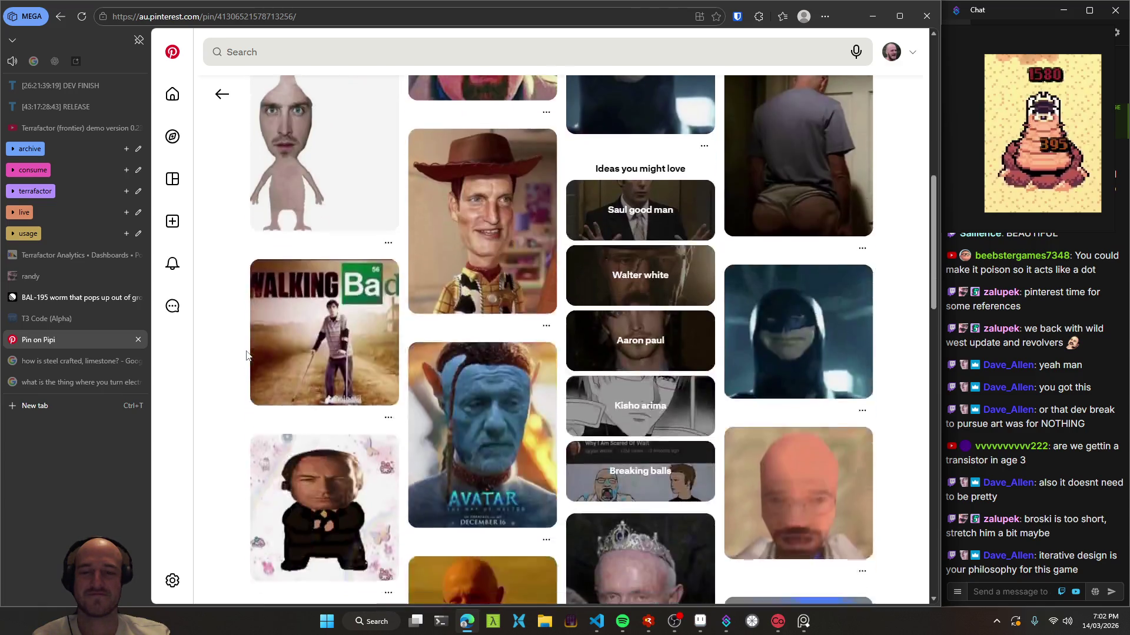
pyautogui.scroll(-3, 246, 356)
pyautogui.scroll(-2, 246, 355)
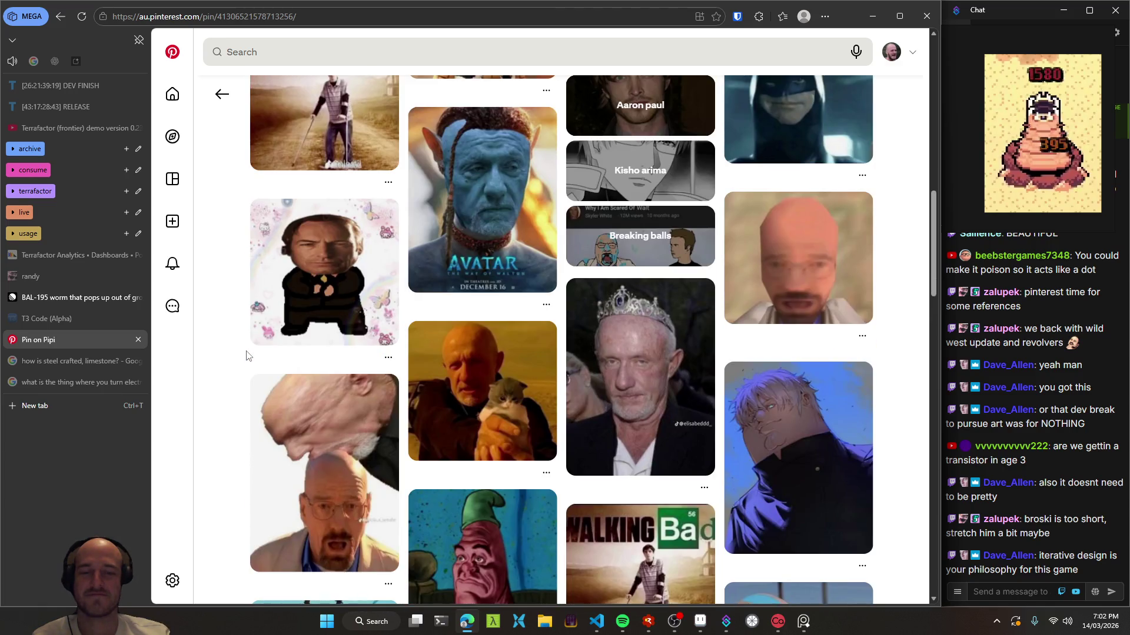
pyautogui.scroll(-4, 247, 355)
# - Open the bald Walter pin, then the Captain America and SpongeBob pin, and go back
pyautogui.click(255, 333)
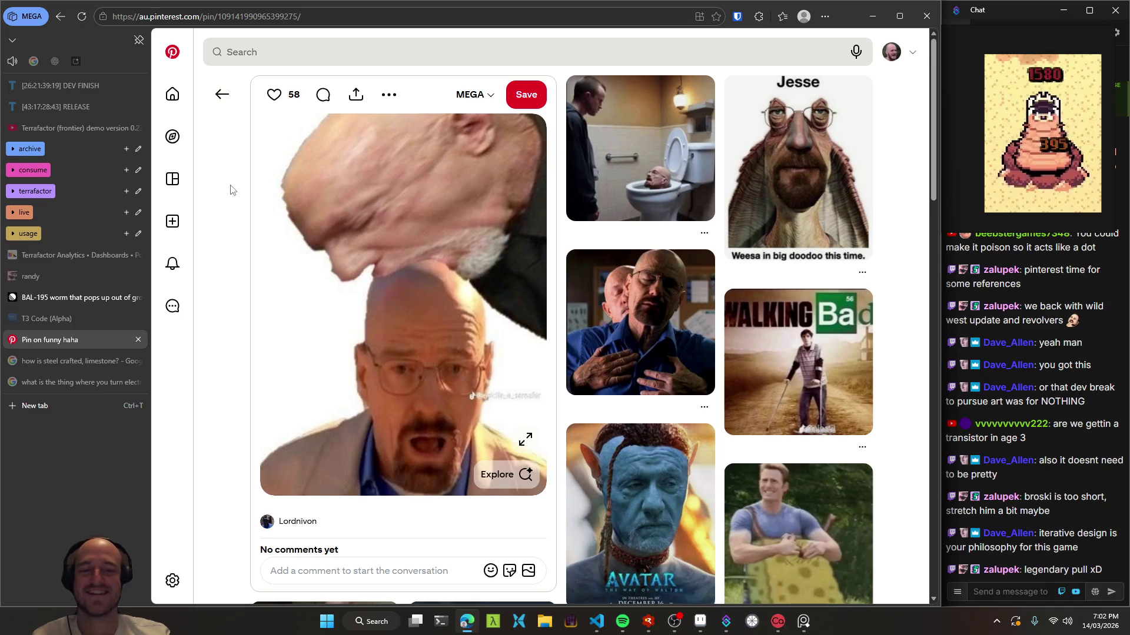
pyautogui.scroll(-2, 231, 189)
pyautogui.scroll(-2, 231, 190)
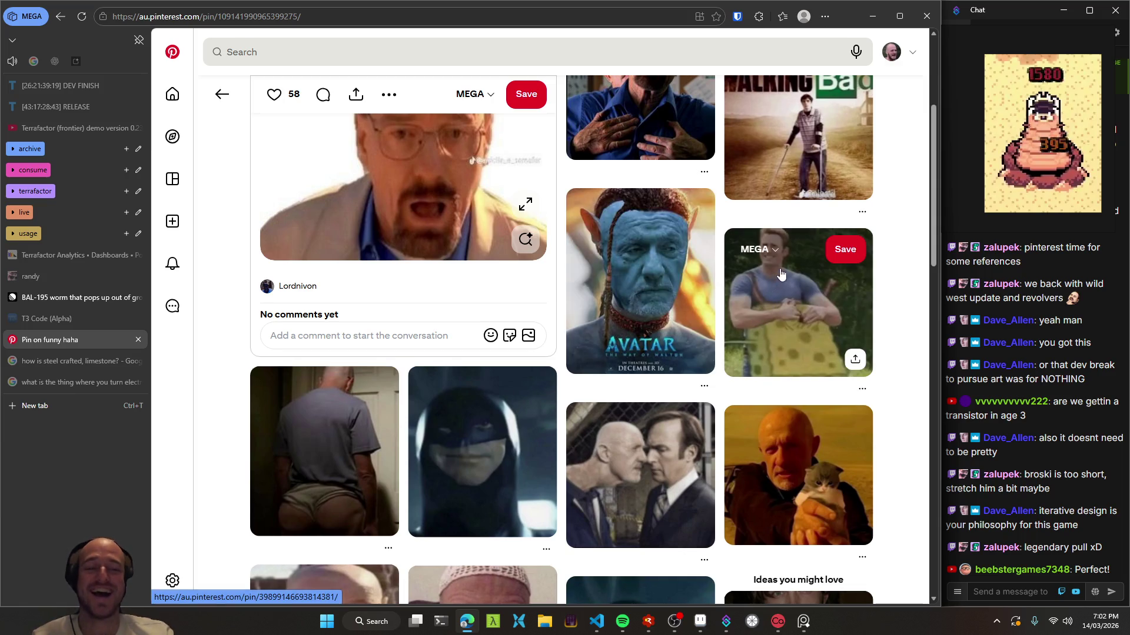
pyautogui.click(822, 300)
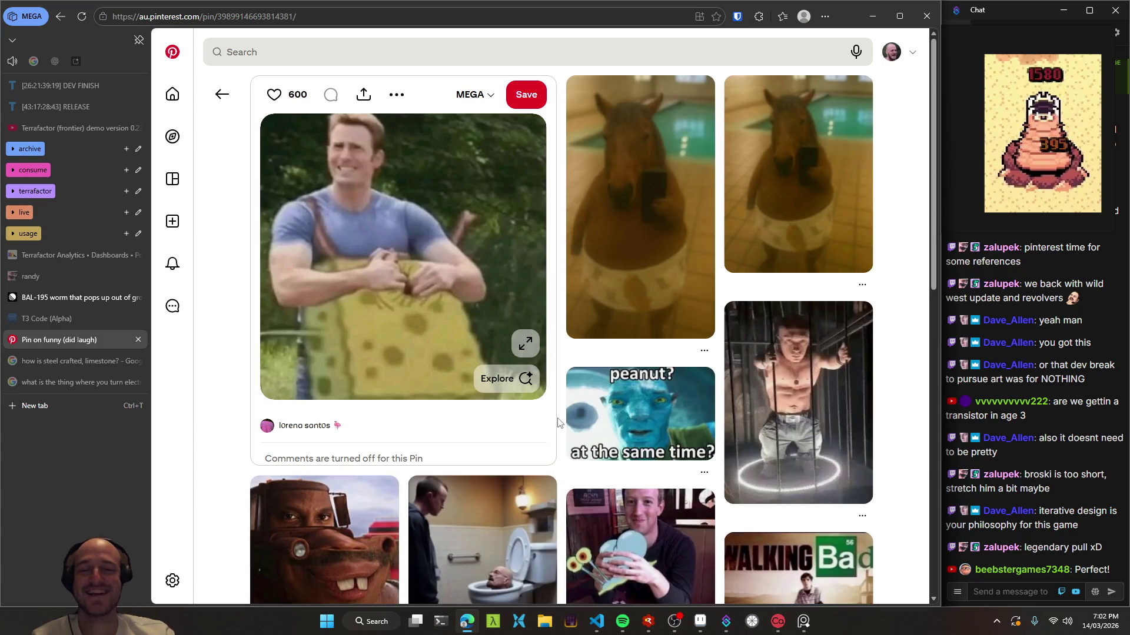
pyautogui.click(219, 103)
# - Return to the Pinterest home feed and focus the search bar showing recent searches
pyautogui.scroll(-3, 227, 401)
pyautogui.scroll(-1, 226, 400)
pyautogui.scroll(-1, 229, 395)
pyautogui.hotkey('alt', 'Left')
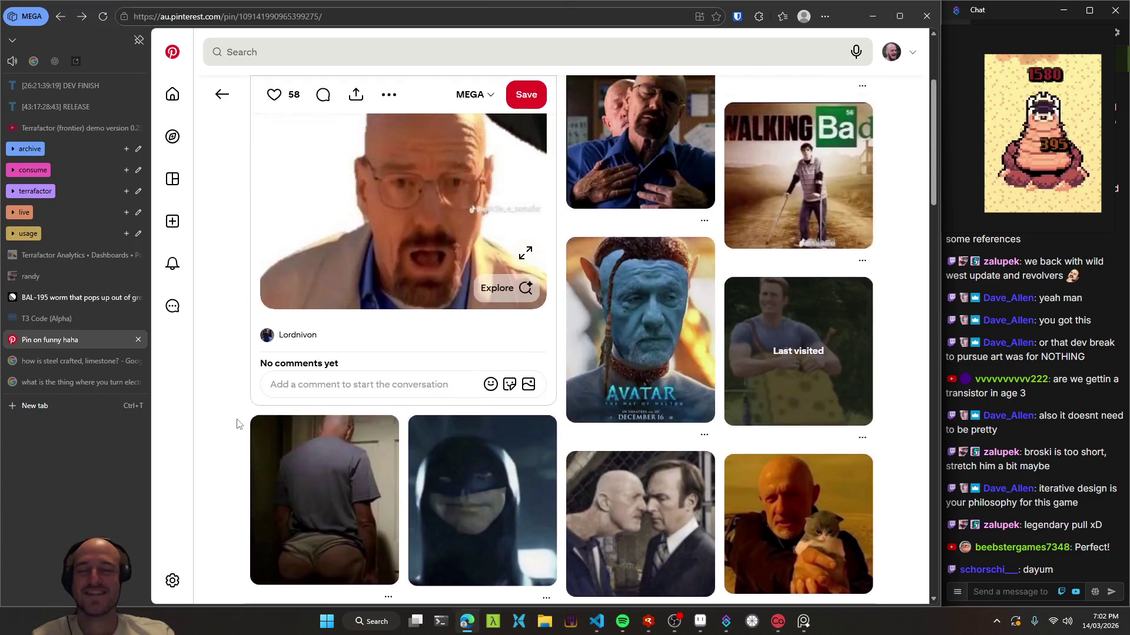
pyautogui.click(172, 94)
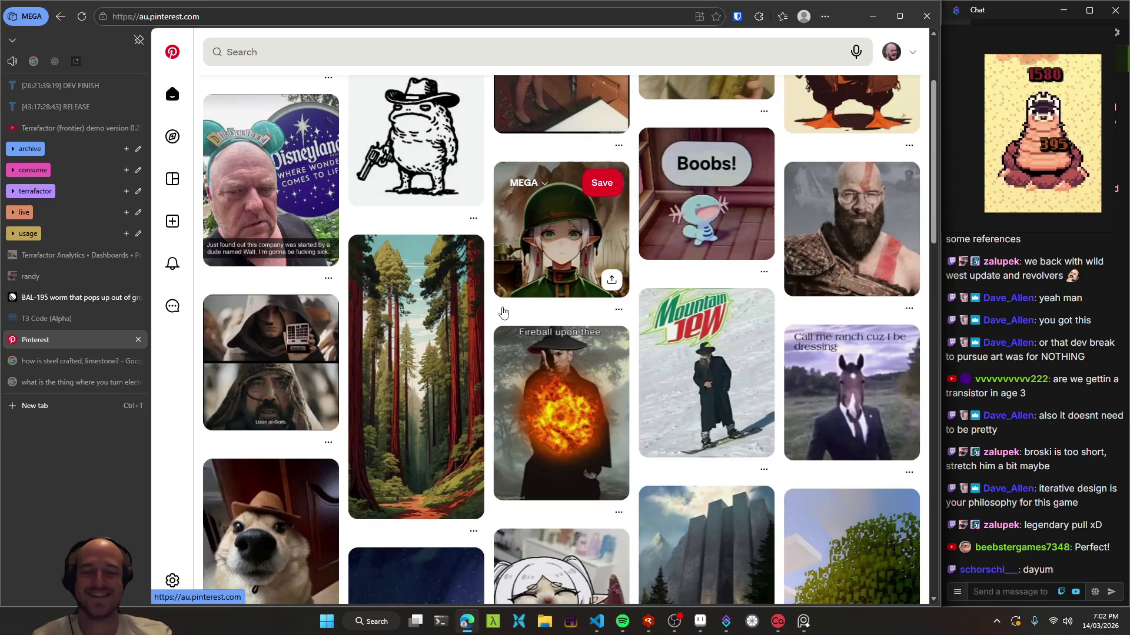
pyautogui.scroll(3, 501, 306)
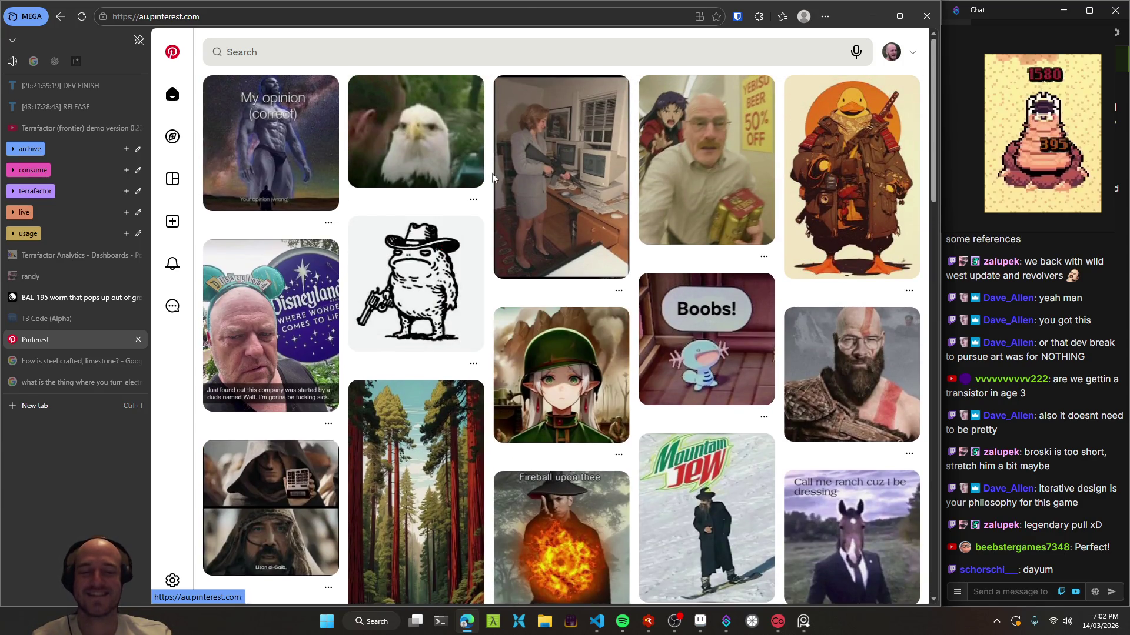
pyautogui.click(477, 50)
pyautogui.press('Escape')
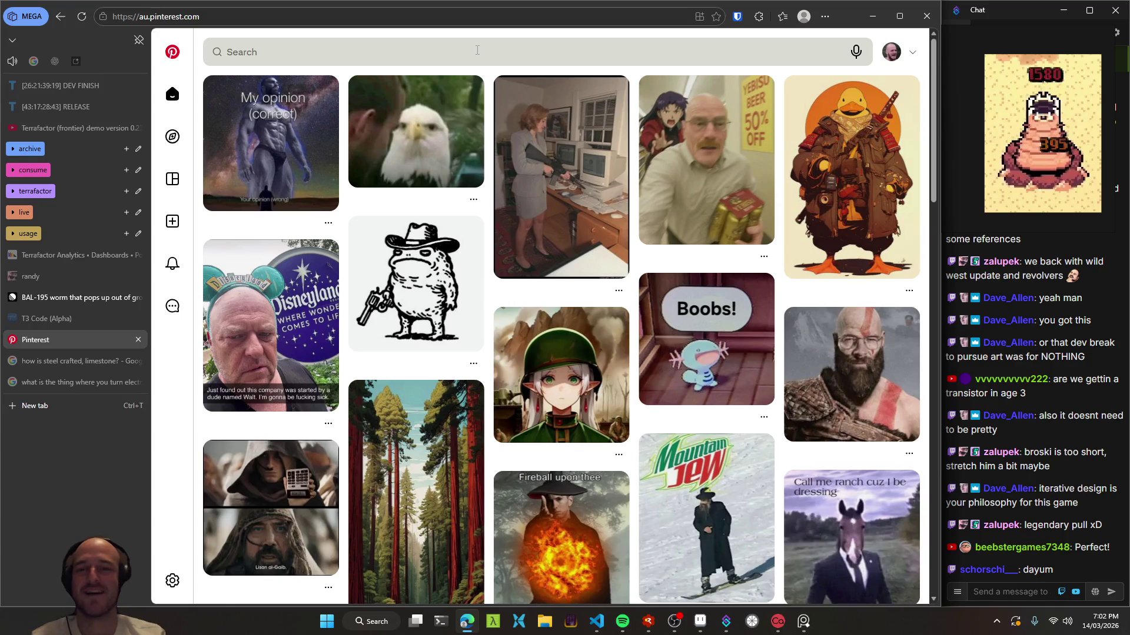
pyautogui.click(472, 54)
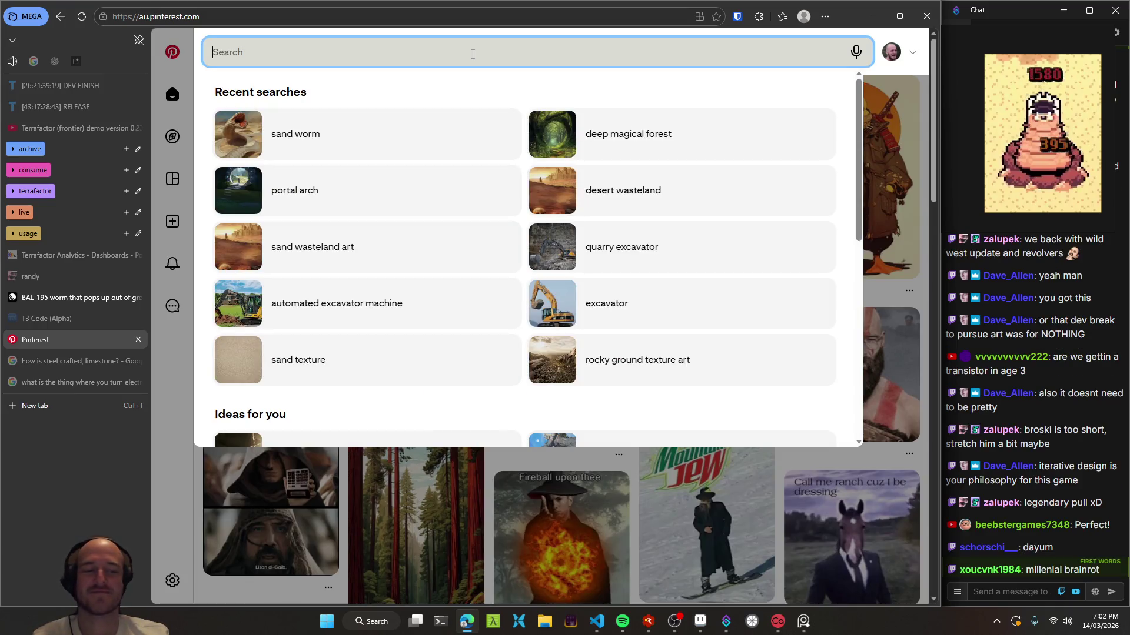
# - Glance at the Aseprite sketch, then search Pinterest for 'skeleton'
pyautogui.hotkey('alt', 'Tab')
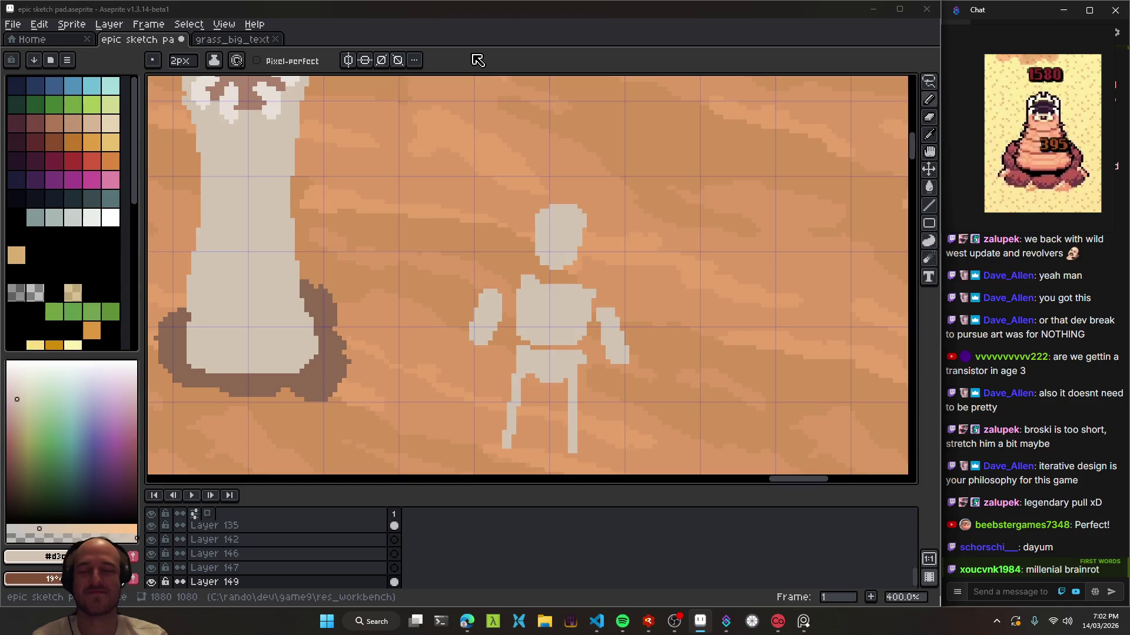
pyautogui.hotkey('alt', 'Tab')
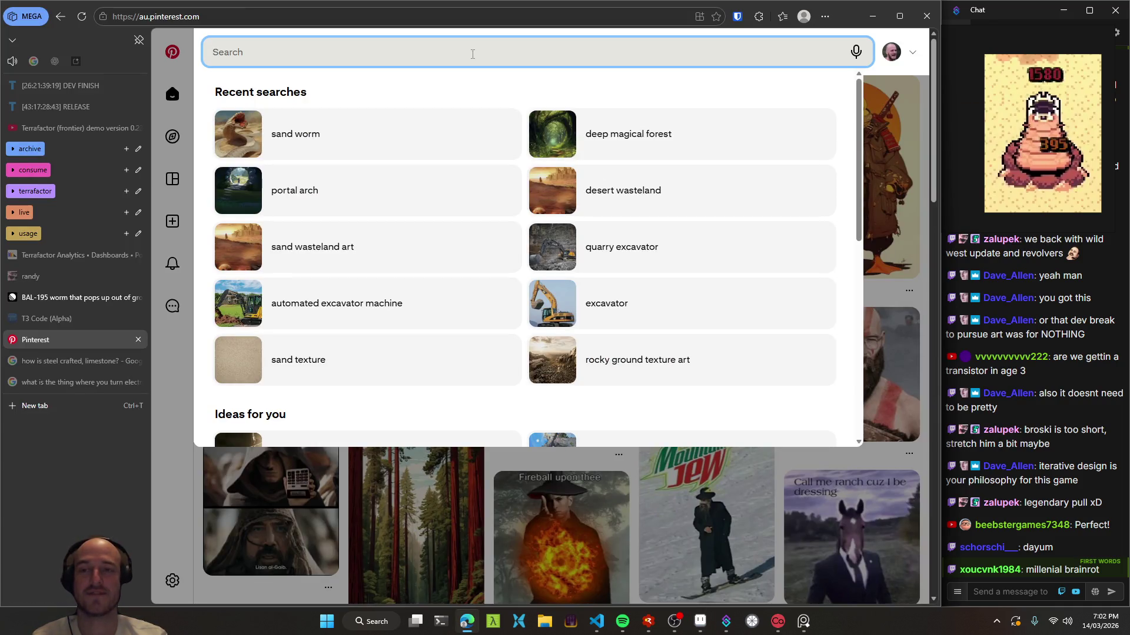
pyautogui.write('skeleton')
pyautogui.press('Return')
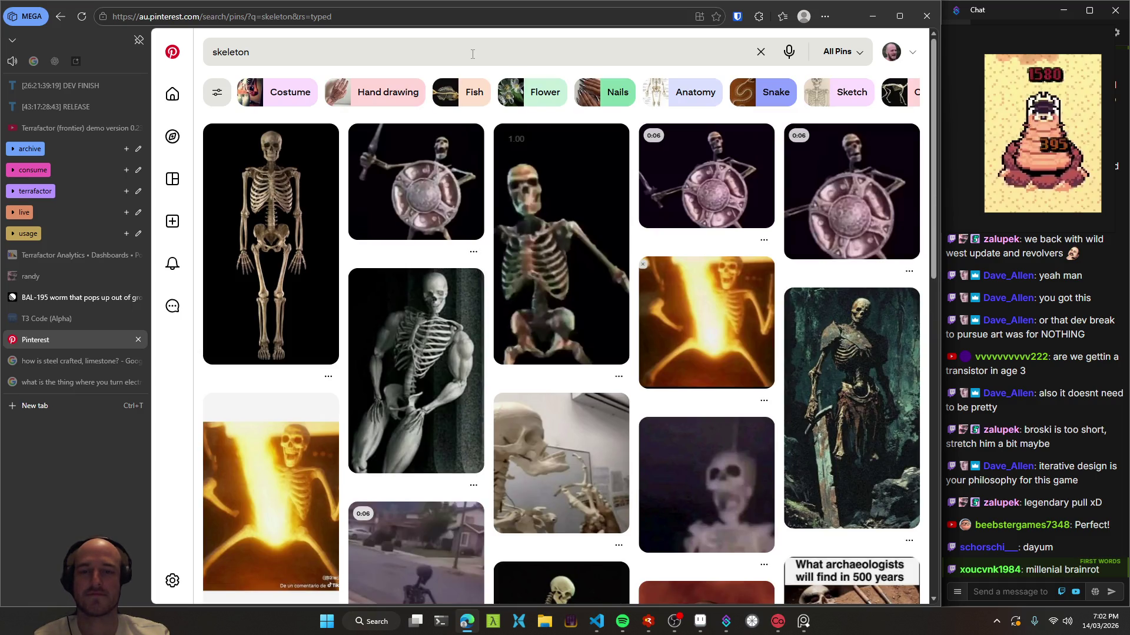
# - View the muscular skeleton pin, then refine the search to 'skeleton art'
pyautogui.click(421, 359)
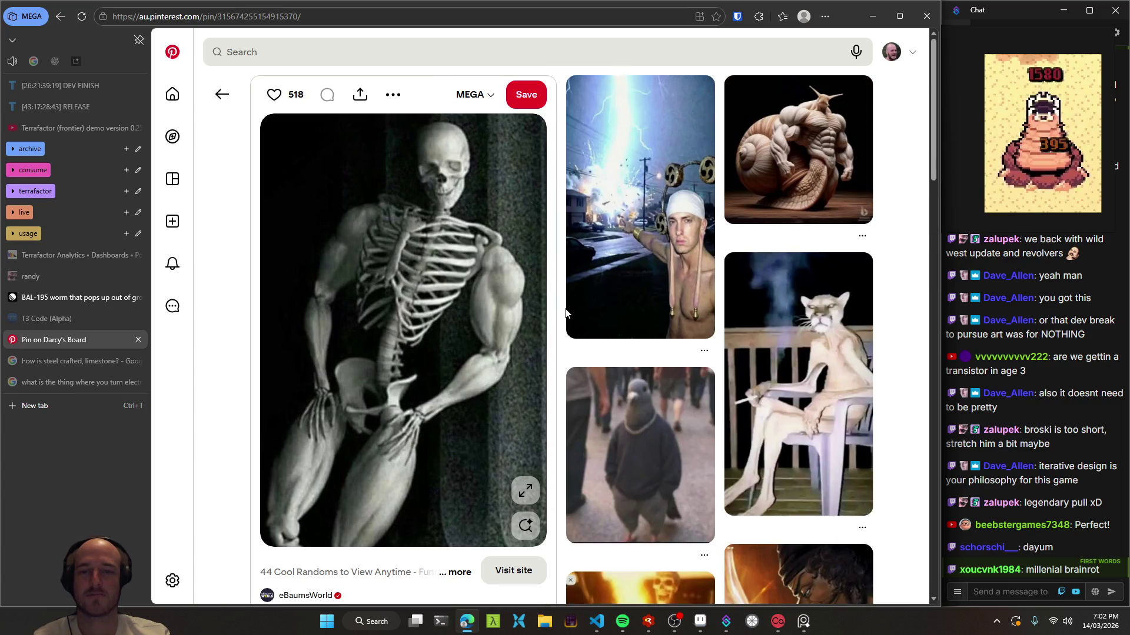
pyautogui.click(218, 94)
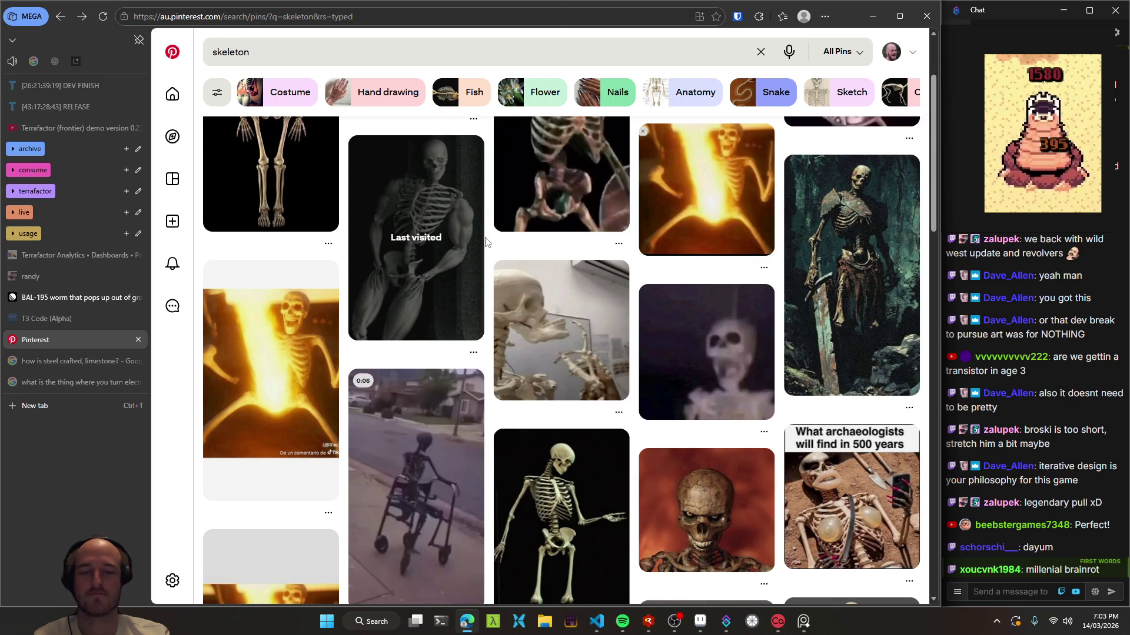
pyautogui.scroll(3, 485, 241)
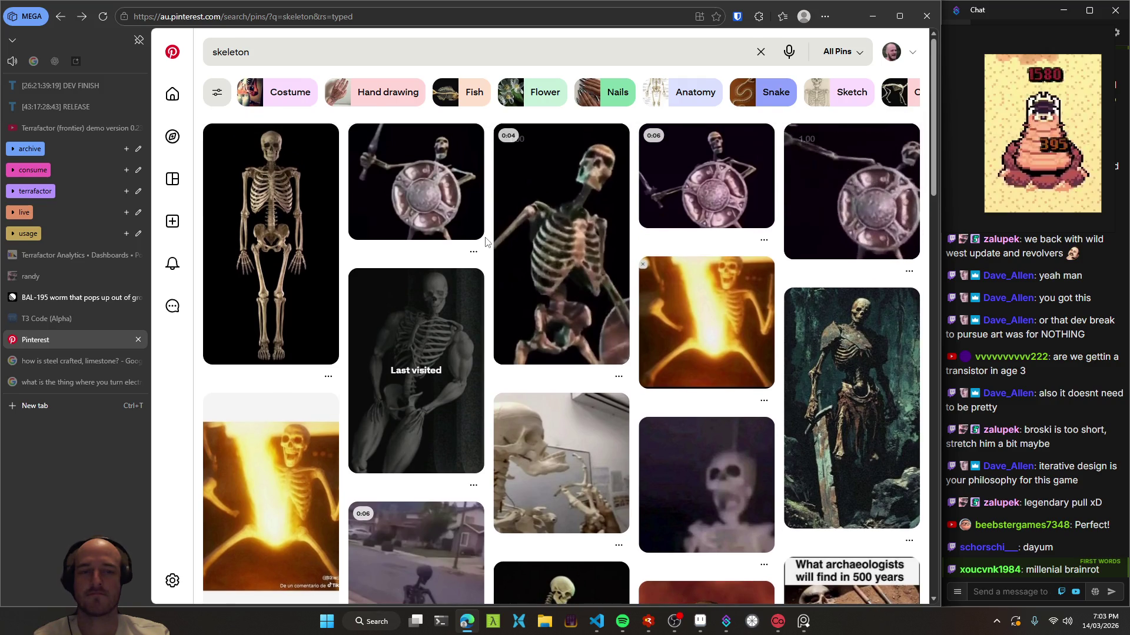
pyautogui.click(351, 51)
pyautogui.write('art')
pyautogui.press('Return')
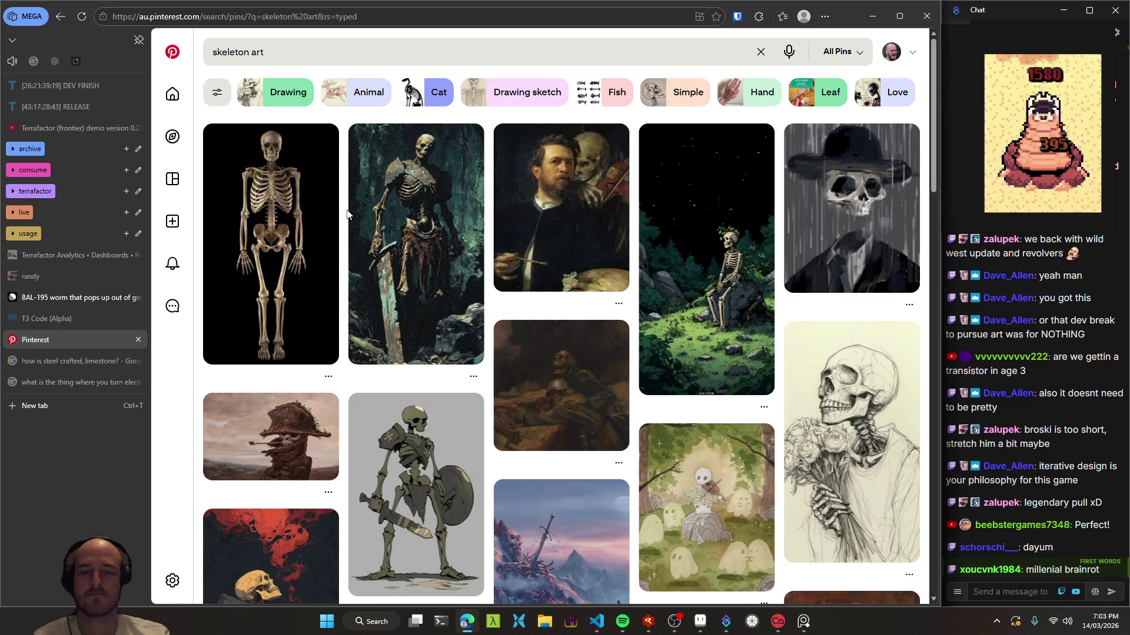
# - Save the skeleton-sitting-in-the-forest pin to the MEGA board
pyautogui.click(735, 252)
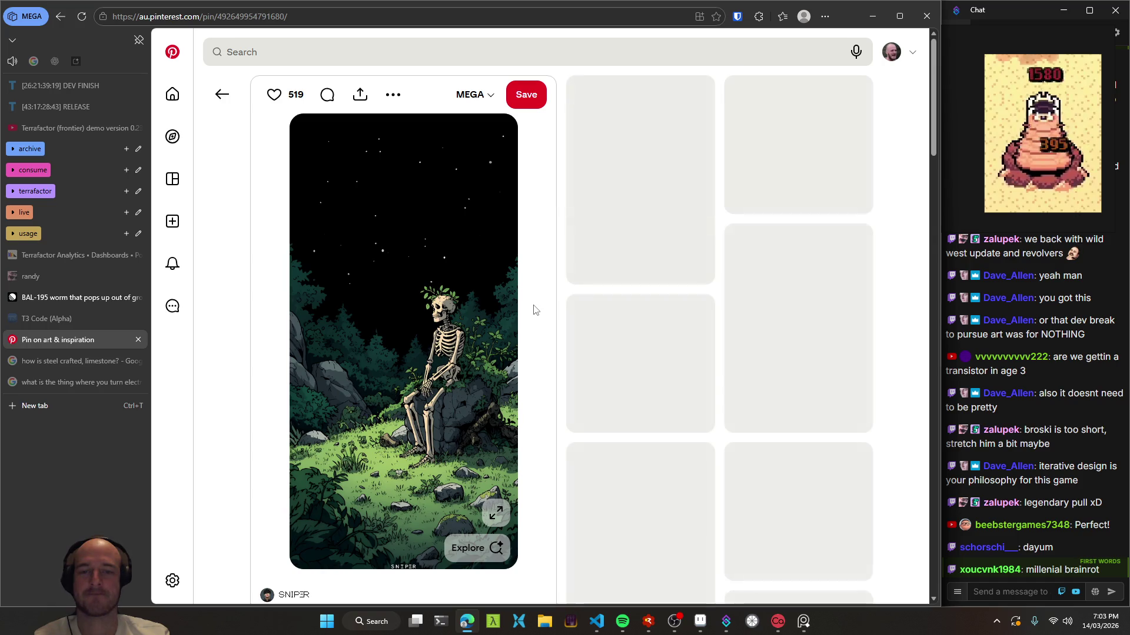
pyautogui.scroll(-1, 534, 306)
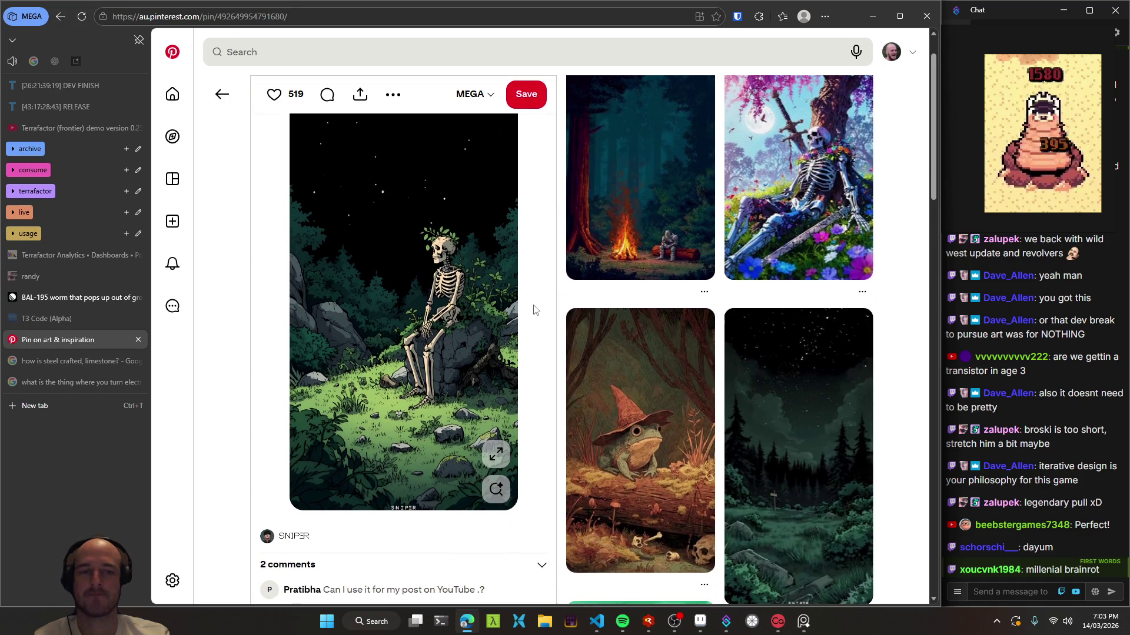
pyautogui.scroll(1, 462, 345)
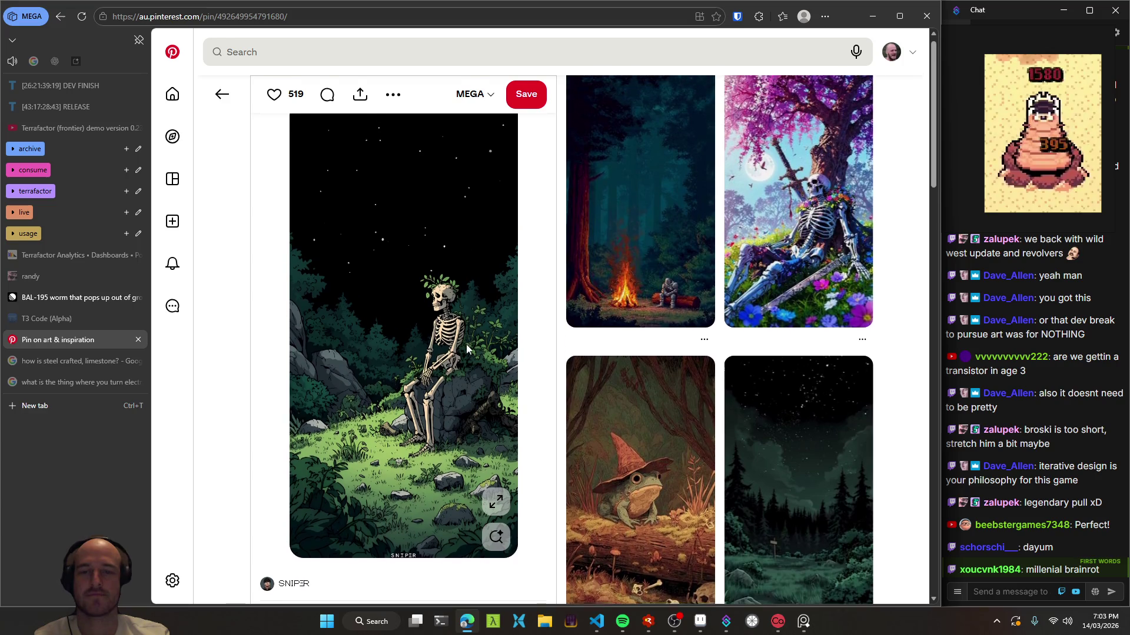
pyautogui.click(522, 96)
pyautogui.click(222, 101)
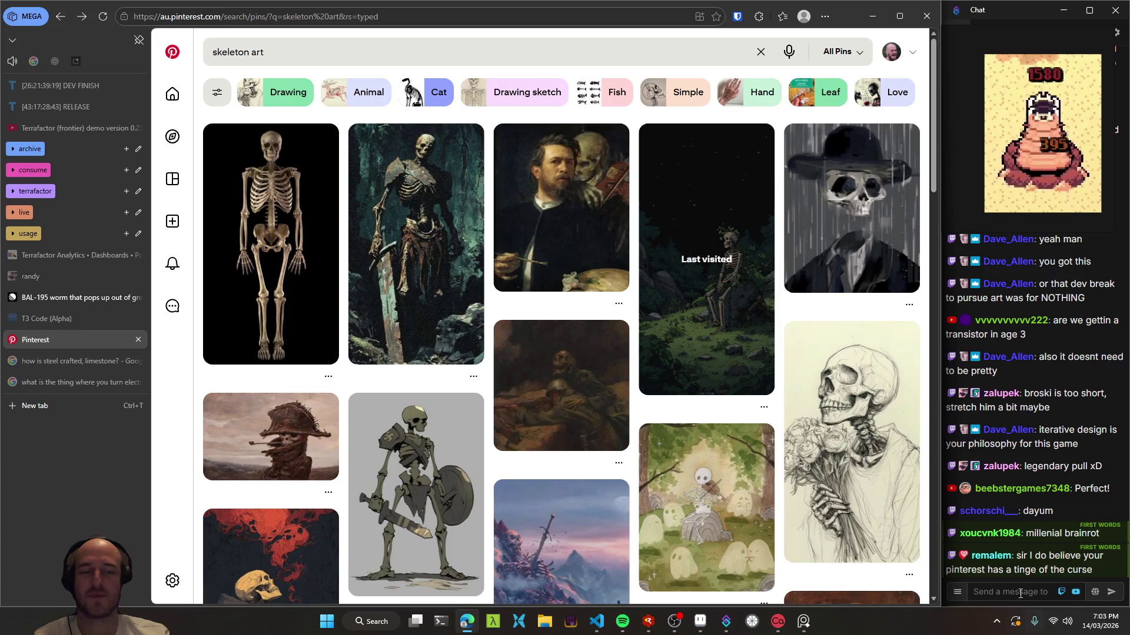
# - Scroll through the 'skeleton art' results for more references
pyautogui.scroll(-1, 488, 300)
pyautogui.scroll(-5, 488, 300)
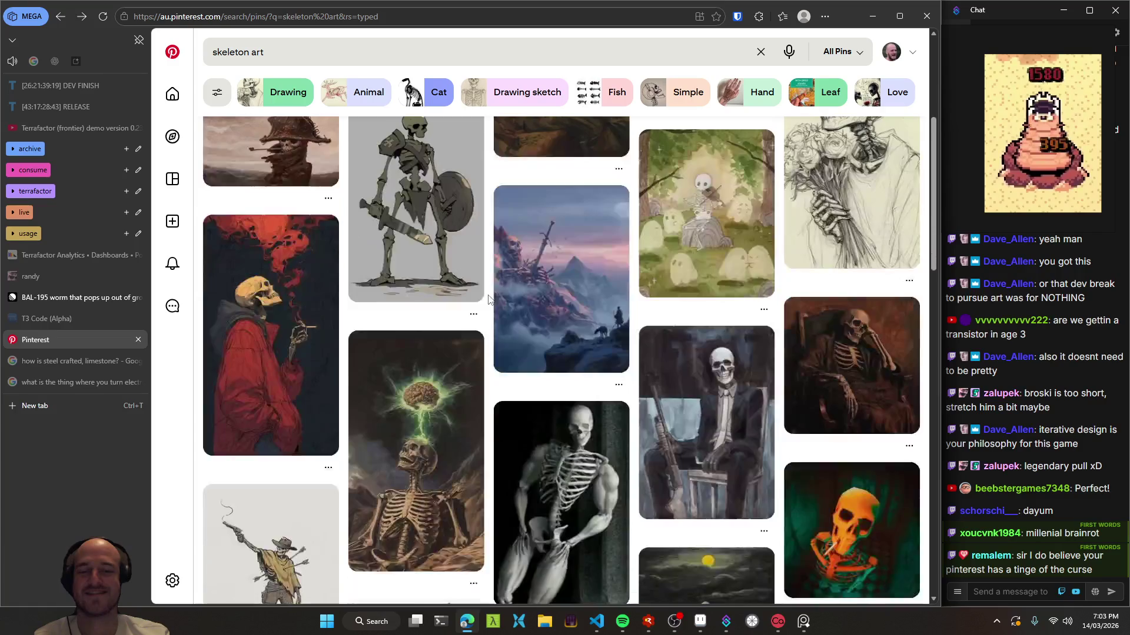
pyautogui.scroll(-1, 488, 300)
pyautogui.scroll(-1, 488, 300)
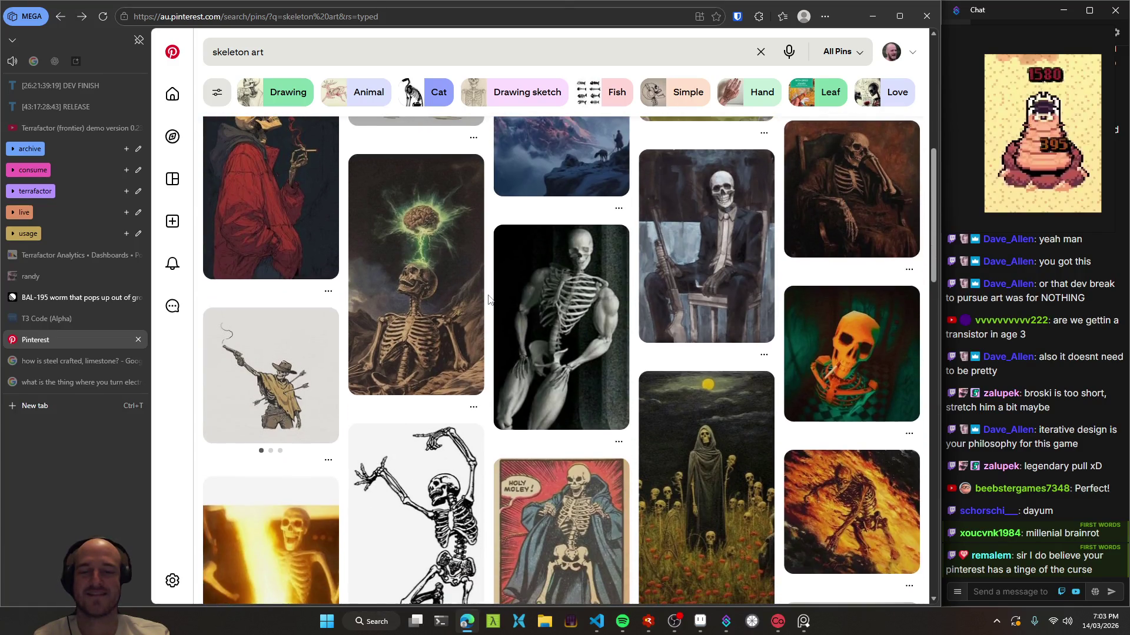
pyautogui.scroll(-1, 488, 300)
pyautogui.scroll(-1, 488, 300)
pyautogui.scroll(-1, 488, 300)
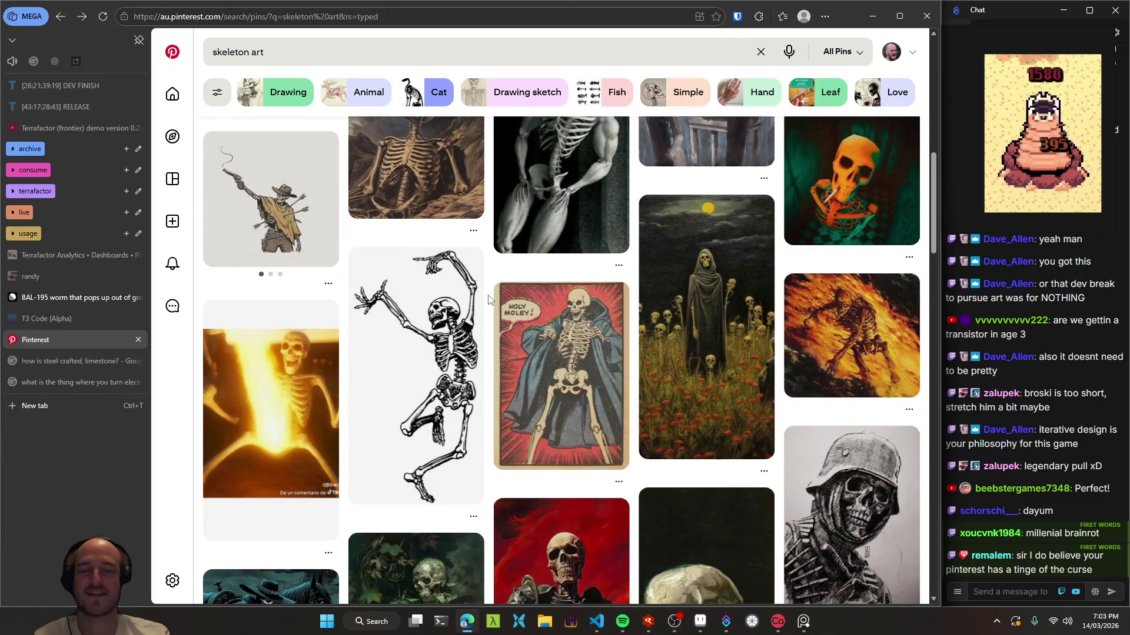
pyautogui.scroll(-2, 489, 300)
pyautogui.scroll(-1, 488, 301)
pyautogui.scroll(-1, 488, 300)
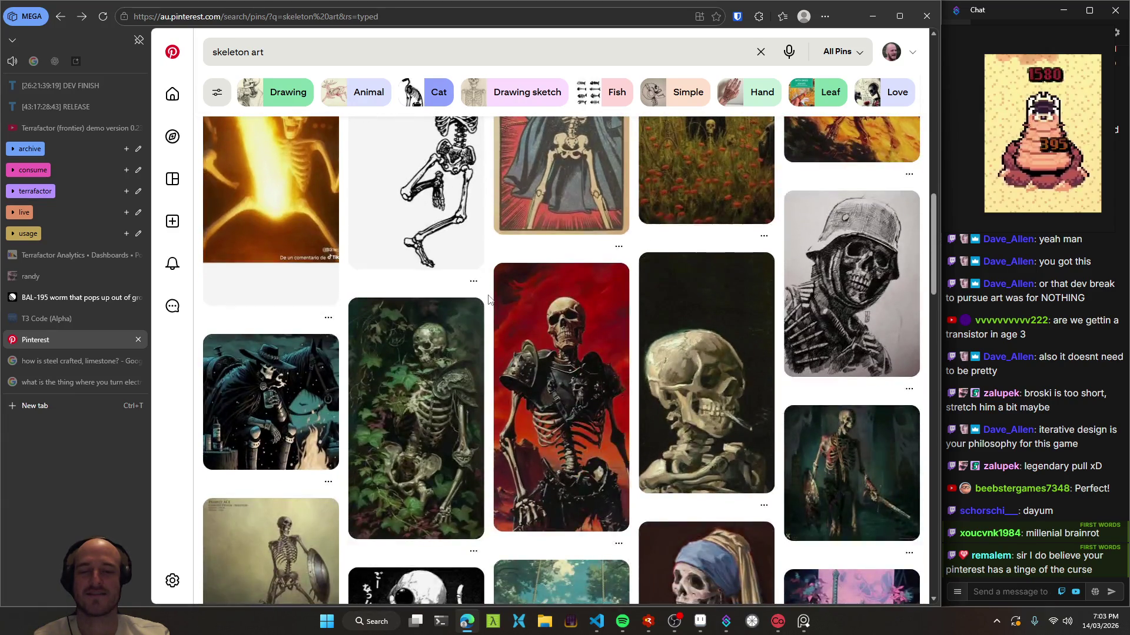
pyautogui.scroll(-1, 488, 300)
pyautogui.scroll(-1, 488, 300)
pyautogui.scroll(-1, 488, 300)
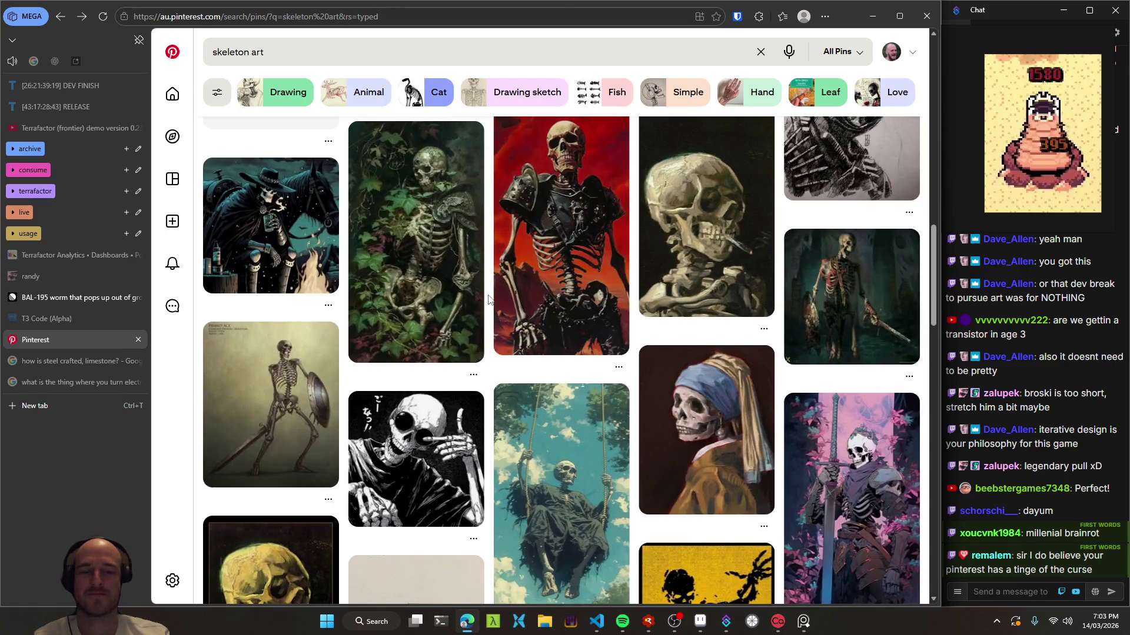
pyautogui.scroll(-1, 488, 300)
pyautogui.scroll(-2, 489, 300)
pyautogui.scroll(-2, 488, 300)
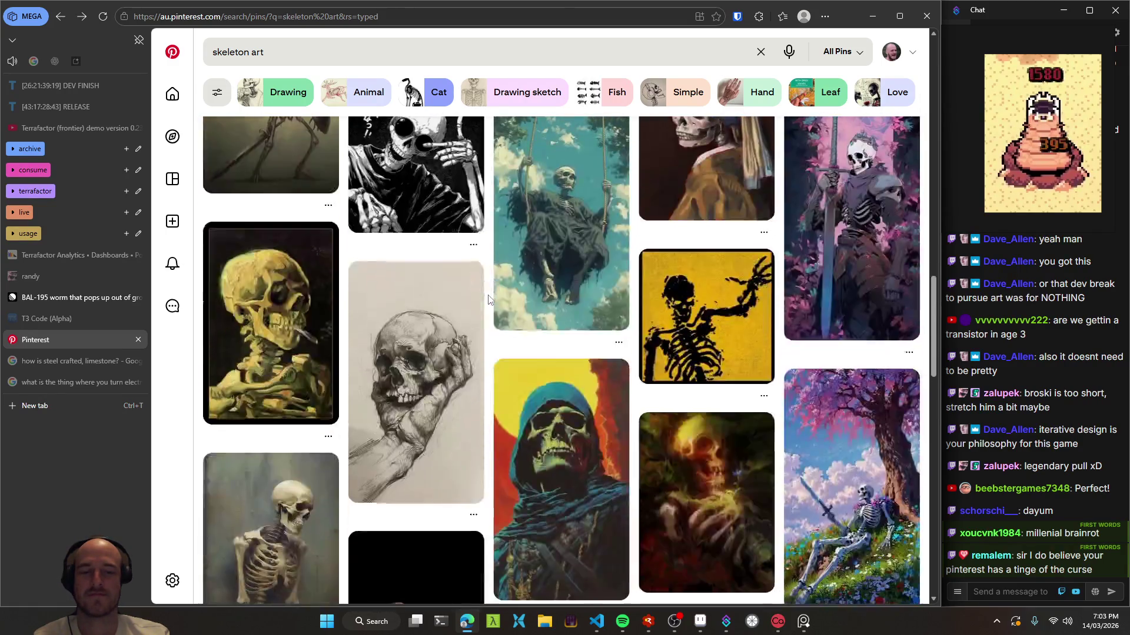
pyautogui.scroll(-1, 488, 300)
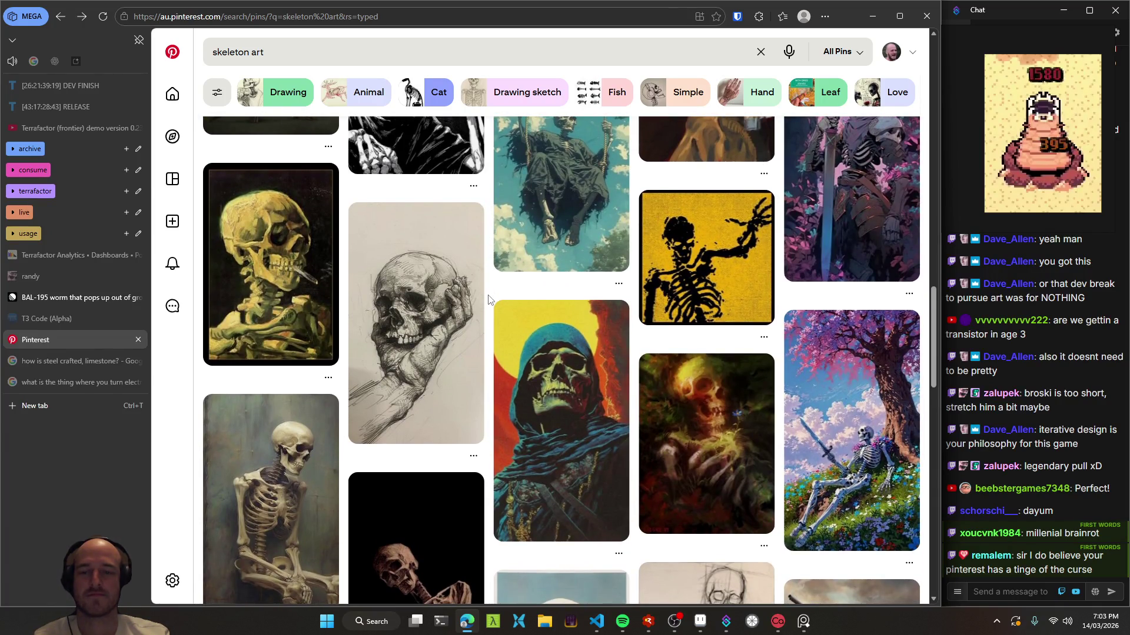
pyautogui.scroll(5, 489, 300)
pyautogui.scroll(5, 488, 300)
pyautogui.scroll(5, 488, 300)
pyautogui.scroll(5, 488, 300)
pyautogui.click(355, 56)
pyautogui.press('BackSpace')
pyautogui.press('BackSpace')
pyautogui.press('BackSpace')
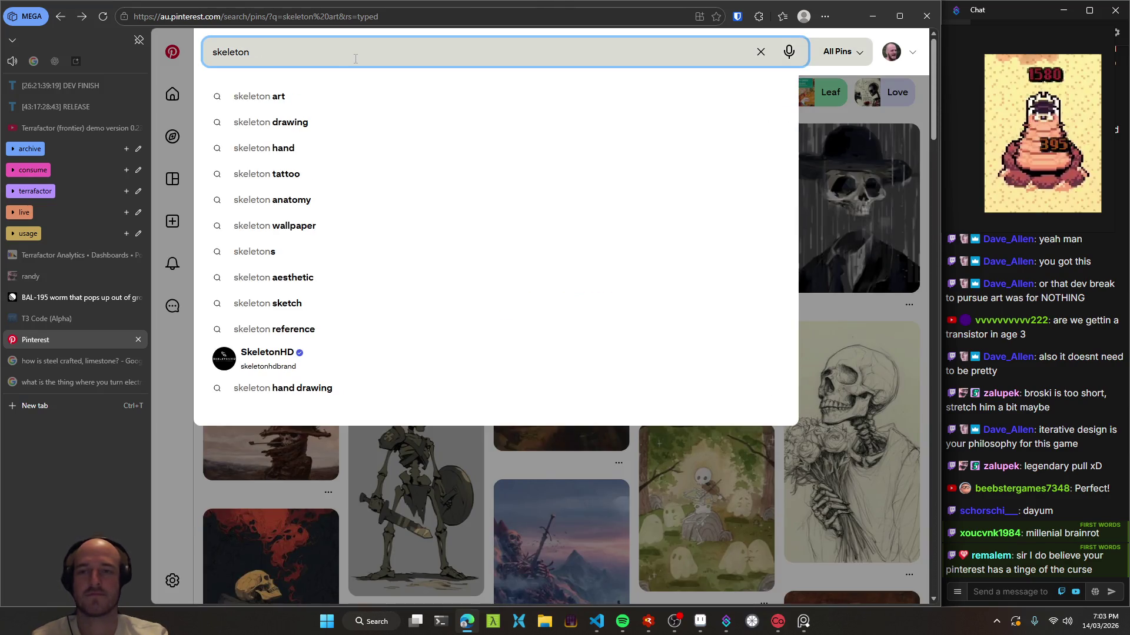
pyautogui.write('pixel art')
pyautogui.press('Return')
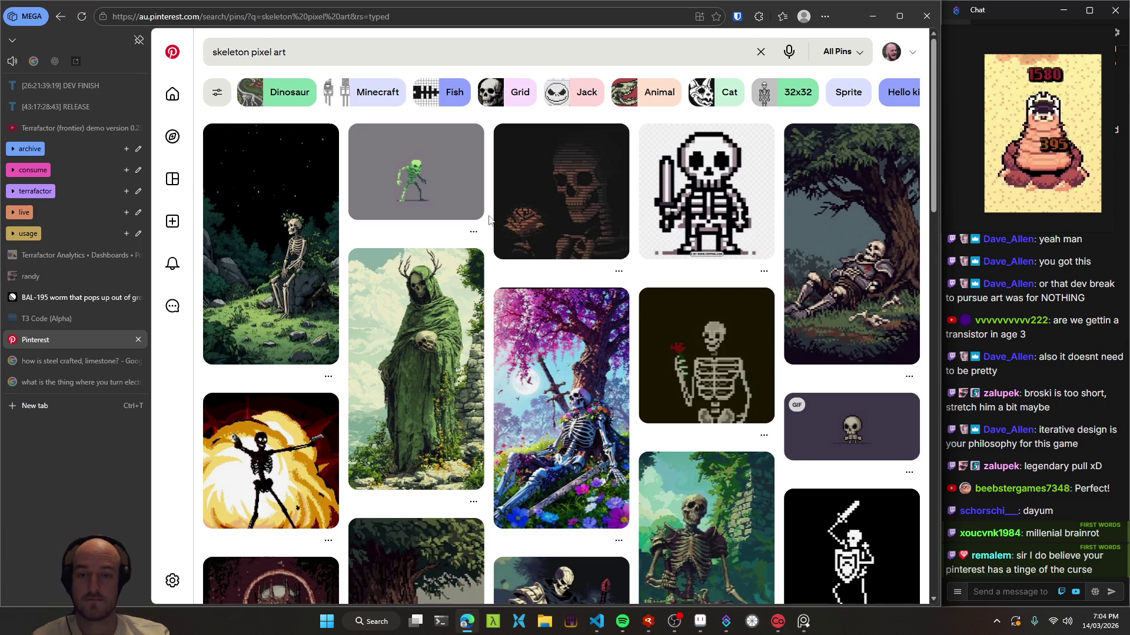
pyautogui.moveTo(432, 176)
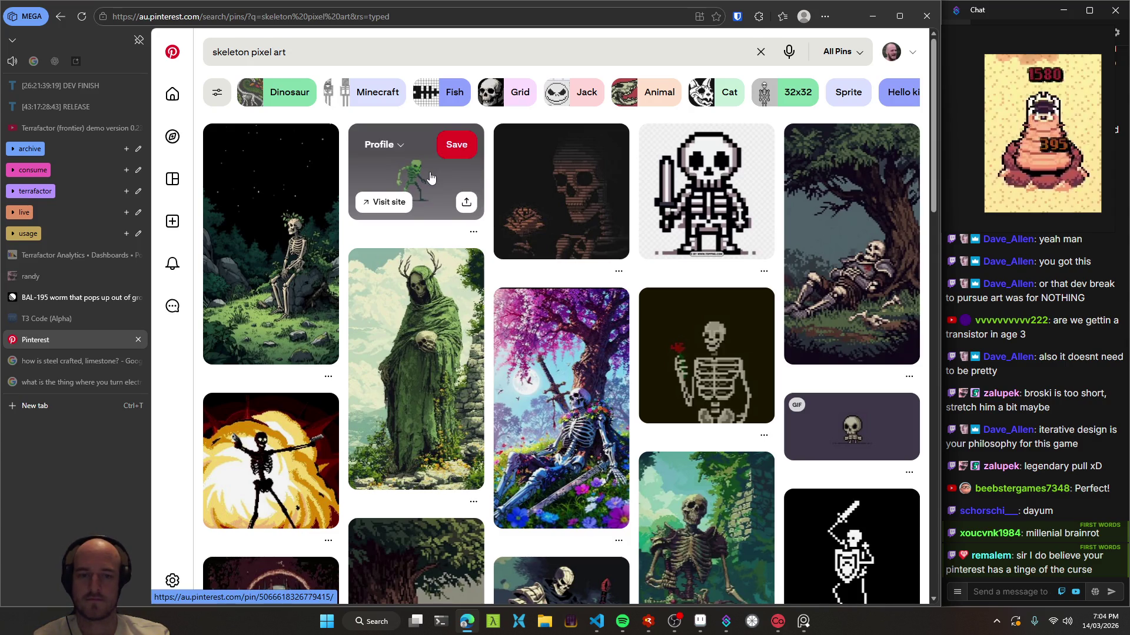
pyautogui.scroll(-3, 496, 352)
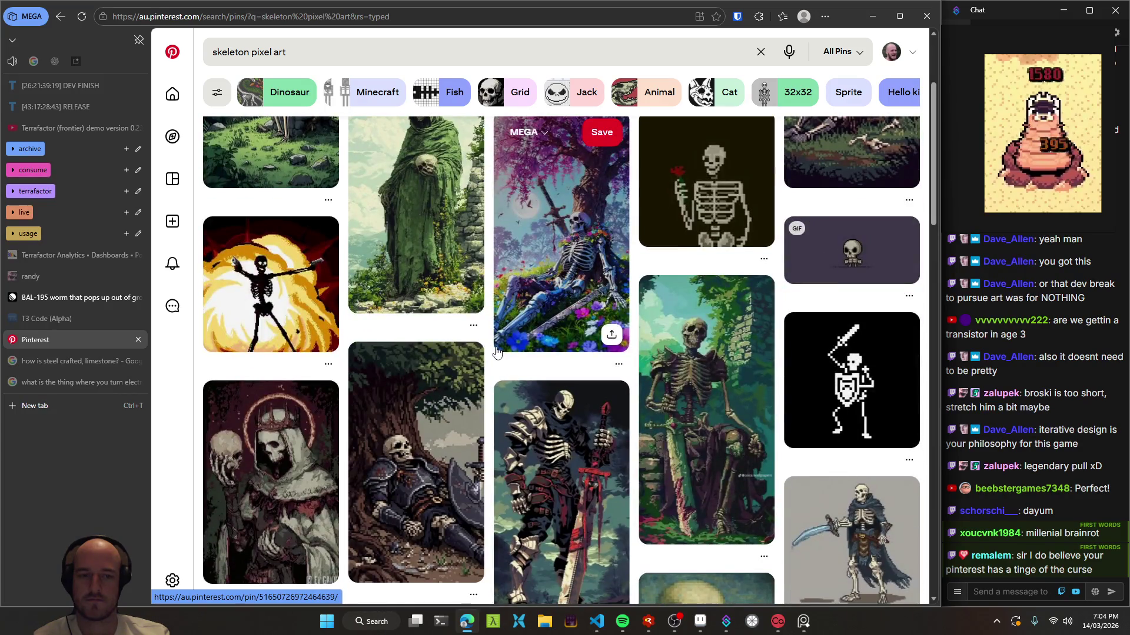
pyautogui.scroll(-3, 496, 352)
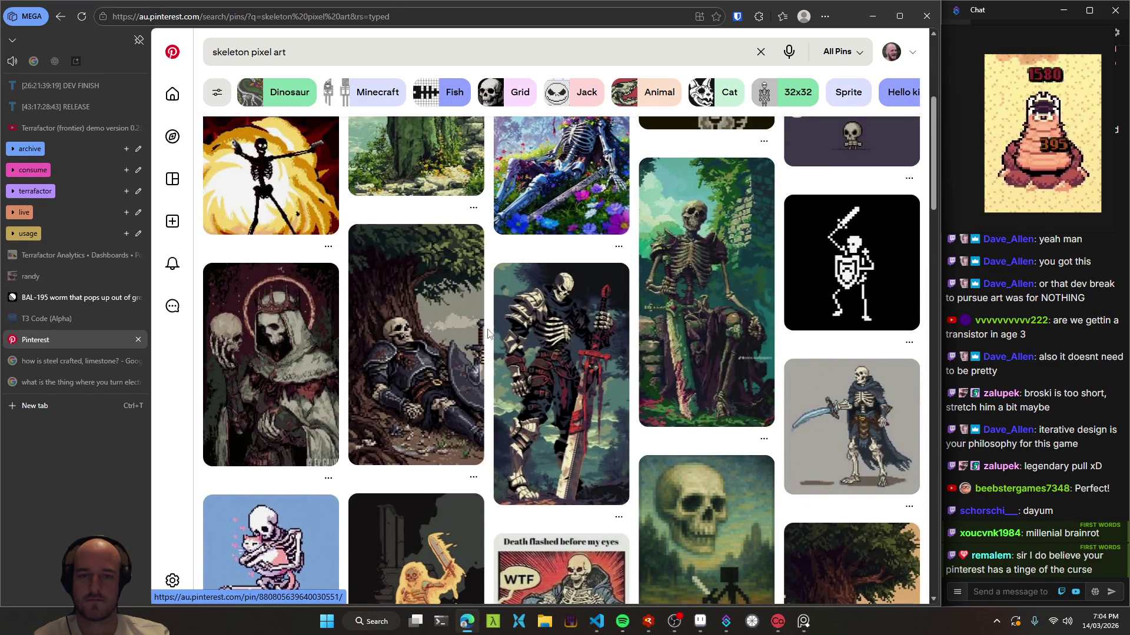
pyautogui.scroll(-2, 488, 333)
pyautogui.scroll(-2, 487, 334)
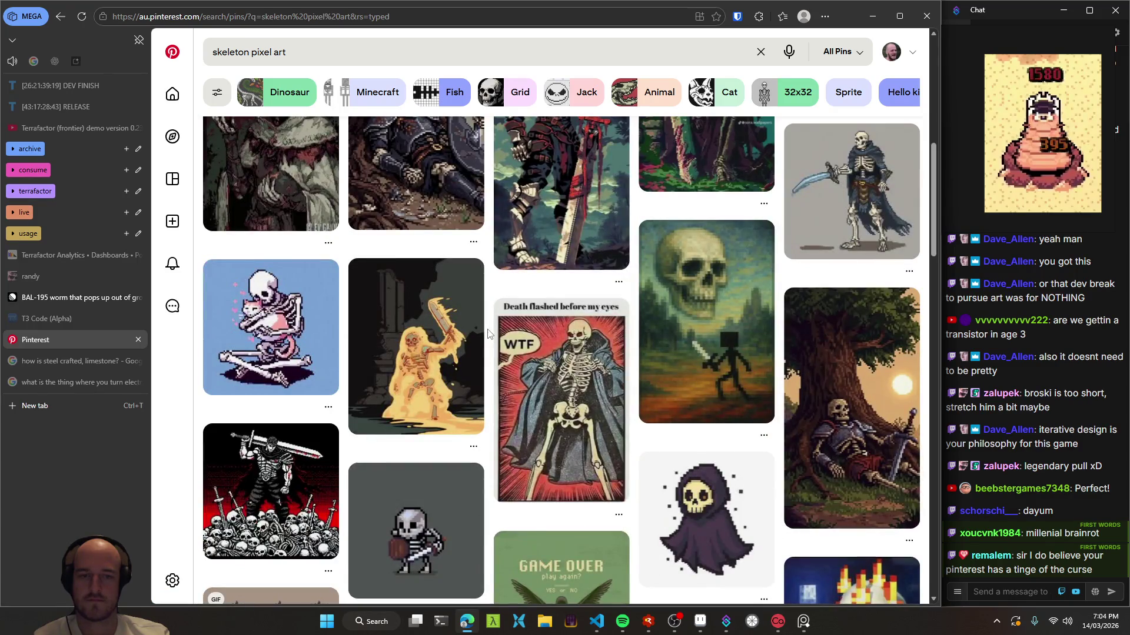
pyautogui.scroll(-2, 486, 334)
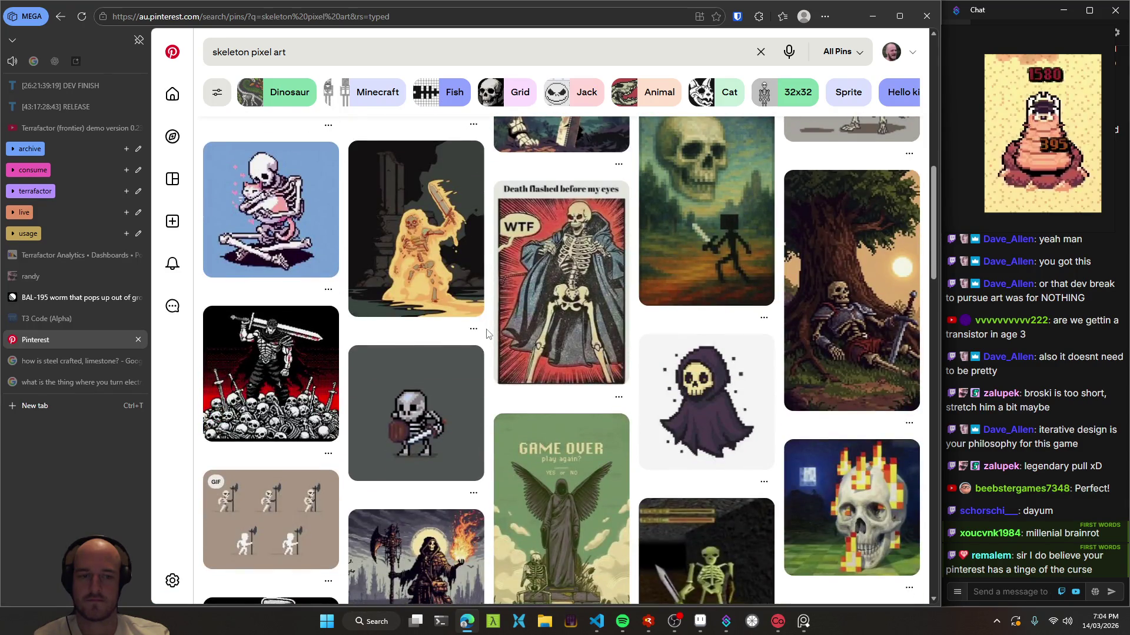
pyautogui.scroll(-1, 487, 334)
pyautogui.scroll(-2, 487, 334)
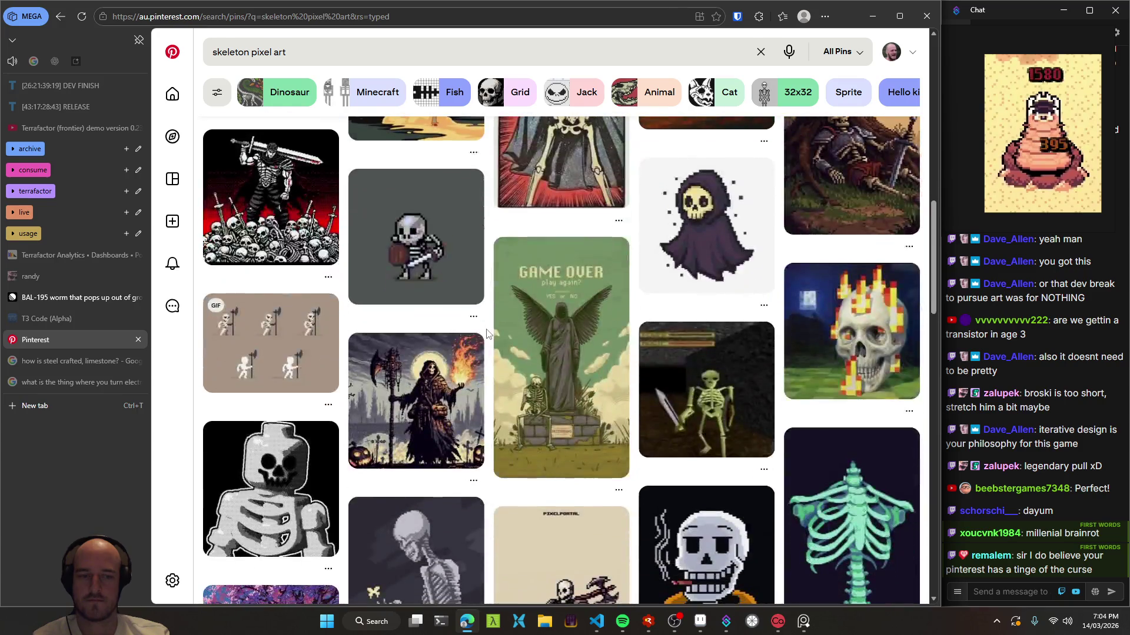
pyautogui.scroll(-2, 486, 333)
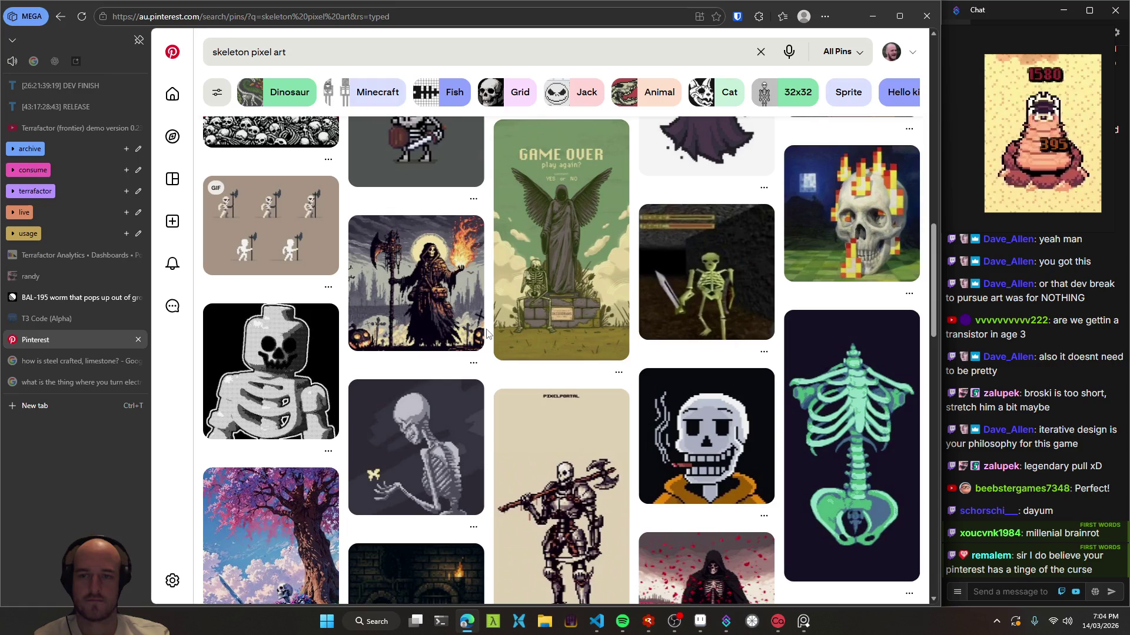
pyautogui.scroll(-2, 486, 333)
pyautogui.scroll(-2, 487, 334)
pyautogui.scroll(-1, 487, 334)
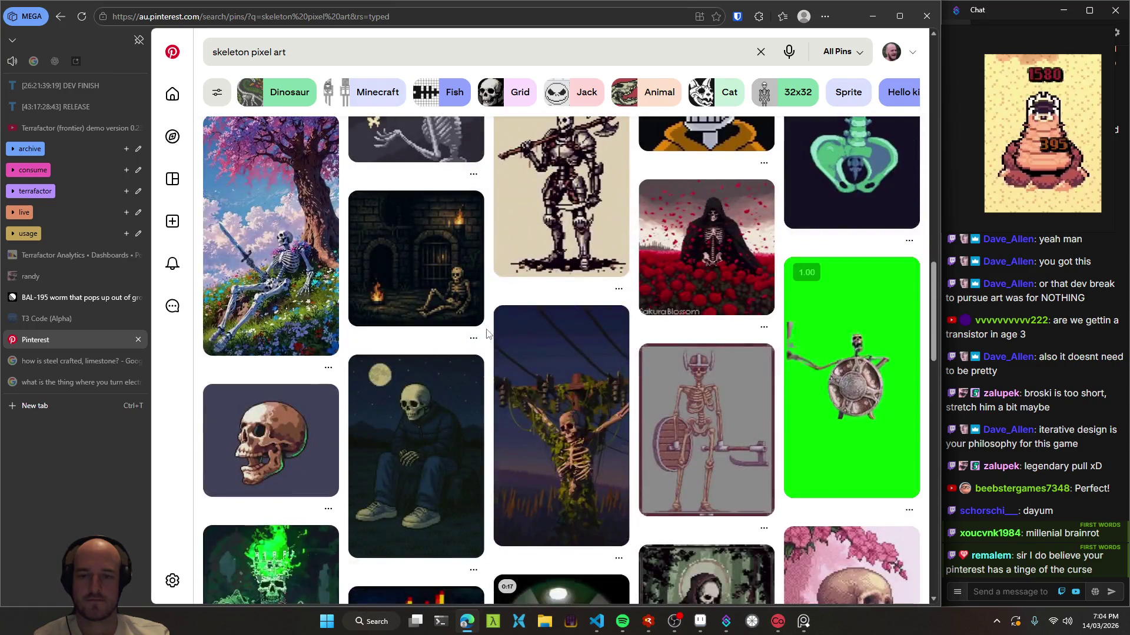
pyautogui.scroll(5, 486, 334)
pyautogui.scroll(5, 487, 333)
pyautogui.scroll(5, 487, 334)
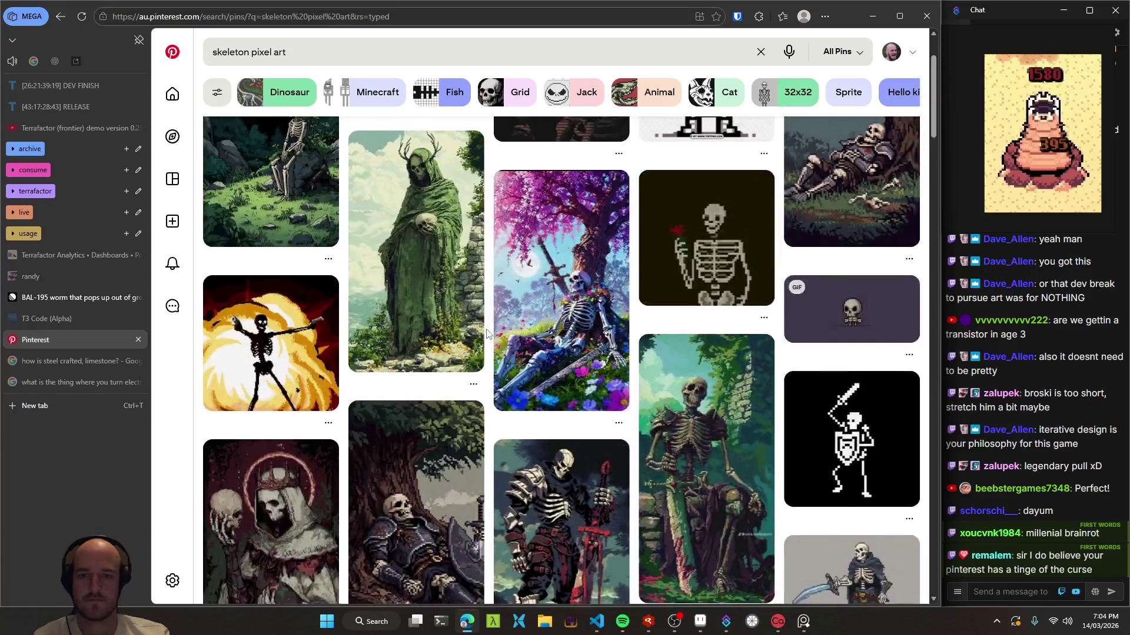
pyautogui.scroll(5, 487, 333)
# - Open the green pixel walking-skeleton pin and paste a copy of its image into the reference viewer
pyautogui.click(412, 177)
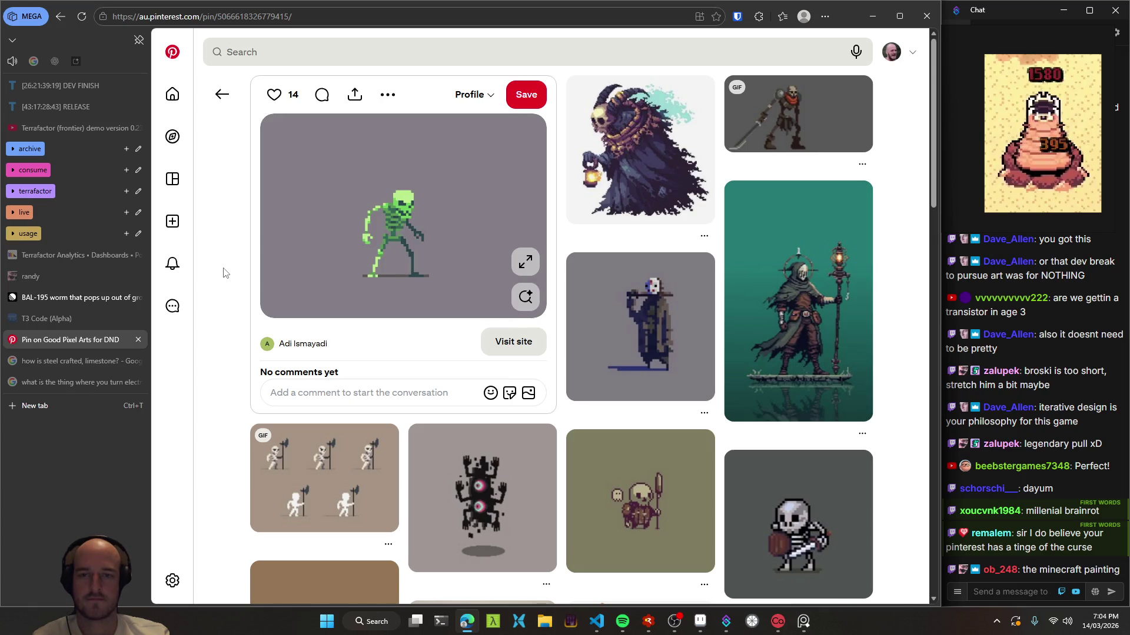
pyautogui.rightClick(426, 214)
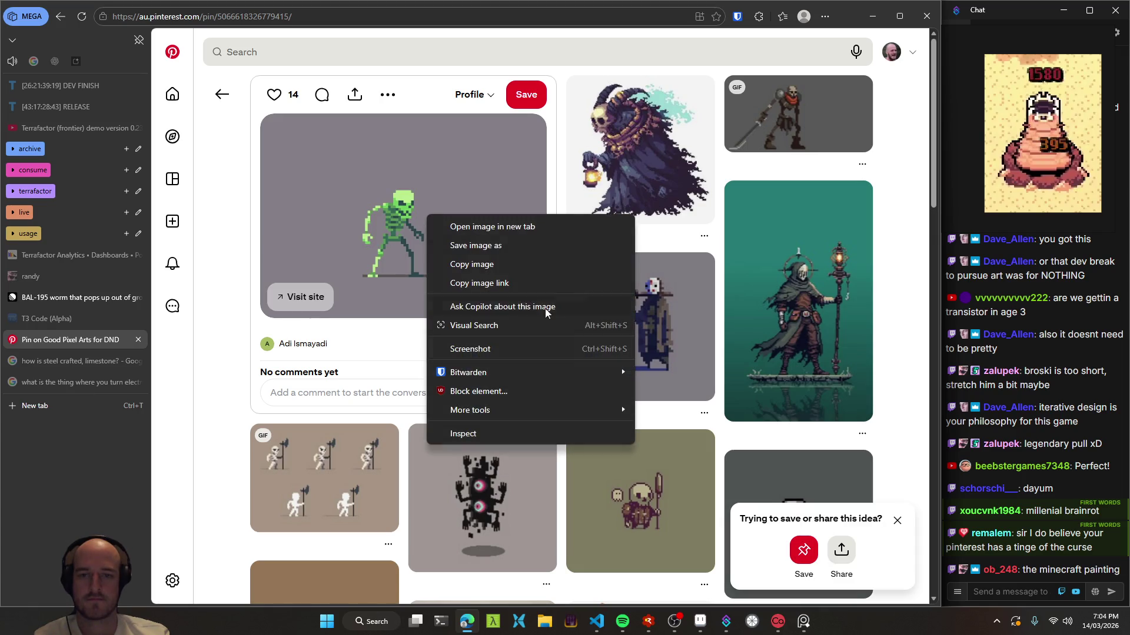
pyautogui.click(490, 266)
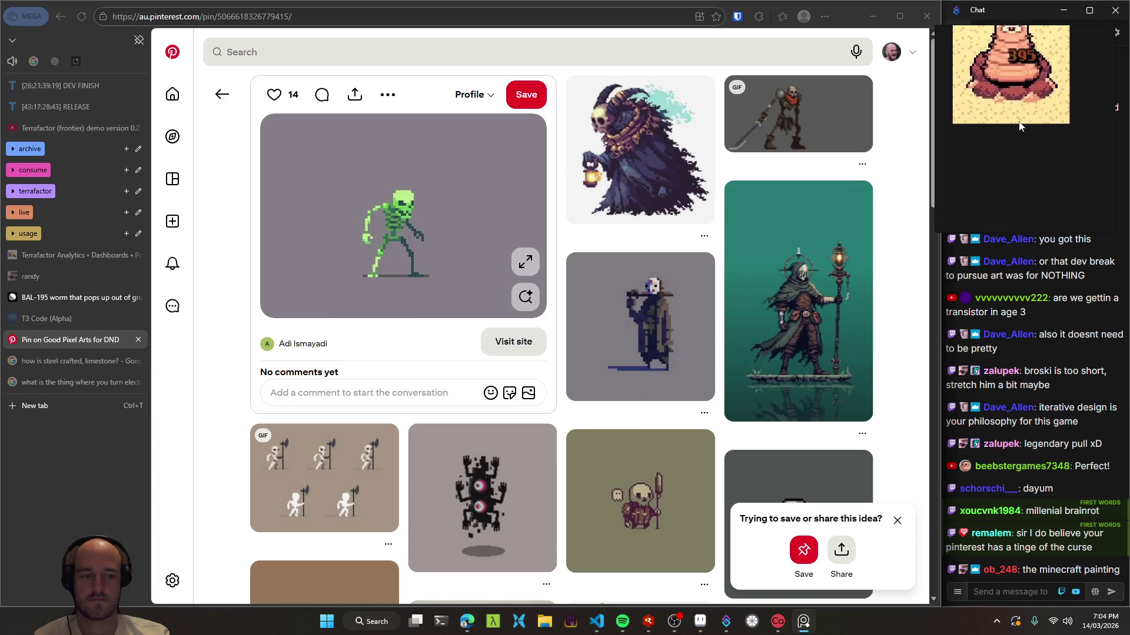
pyautogui.hotkey('ctrl', 'v')
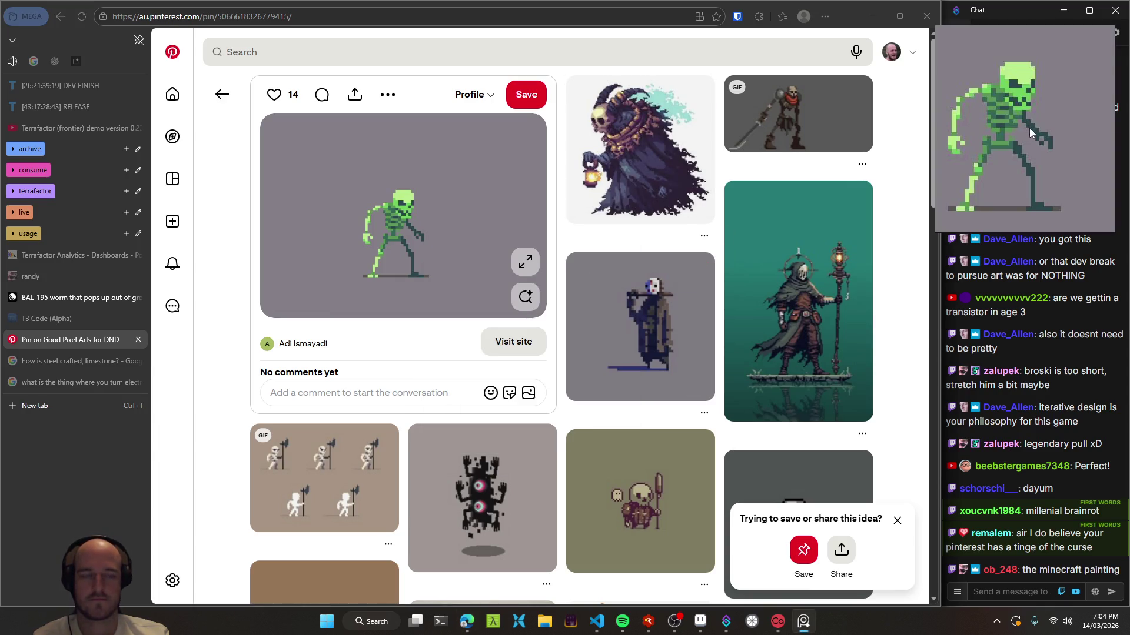
pyautogui.scroll(-3, 1029, 135)
pyautogui.scroll(-2, 1047, 171)
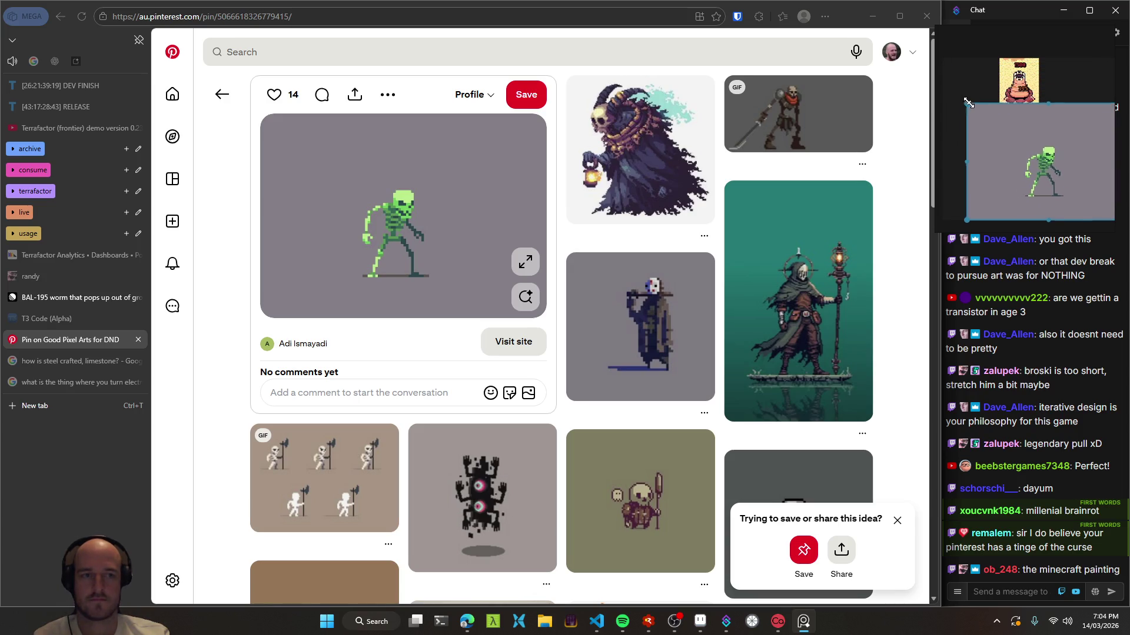
pyautogui.scroll(3, 1024, 158)
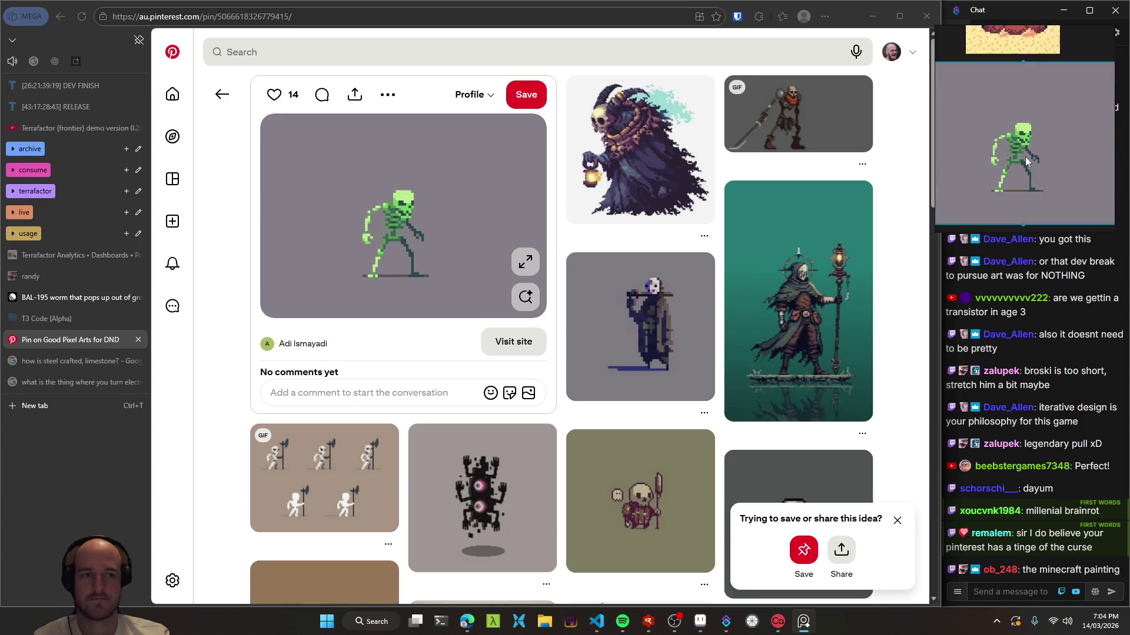
pyautogui.scroll(2, 1025, 157)
pyautogui.scroll(-1, 1046, 146)
pyautogui.click(234, 310)
pyautogui.scroll(-1, 234, 311)
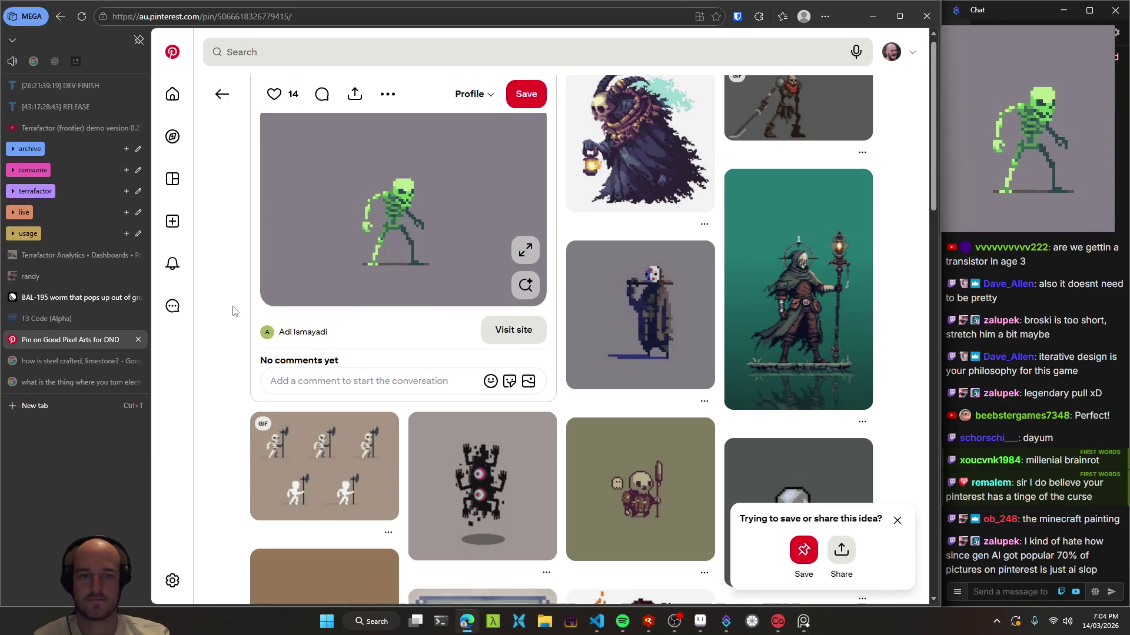
pyautogui.scroll(-2, 233, 312)
pyautogui.scroll(-2, 233, 313)
pyautogui.scroll(-2, 233, 318)
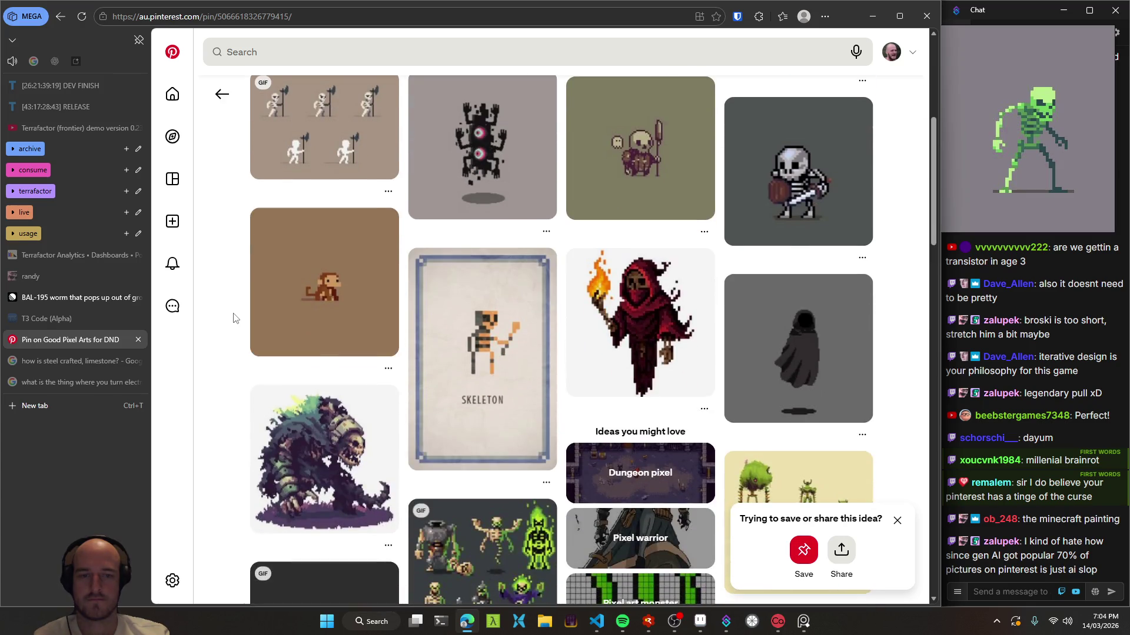
pyautogui.scroll(-3, 233, 321)
pyautogui.scroll(-4, 233, 324)
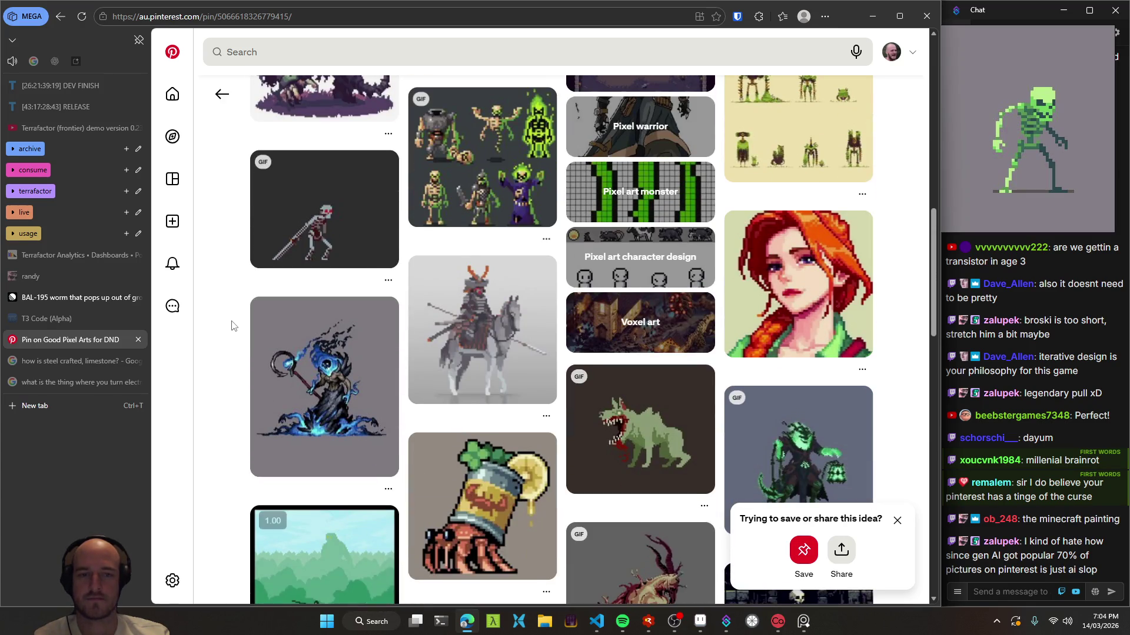
pyautogui.scroll(2, 233, 325)
pyautogui.scroll(-2, 233, 325)
pyautogui.scroll(-2, 233, 325)
pyautogui.scroll(-3, 233, 325)
pyautogui.scroll(-3, 233, 325)
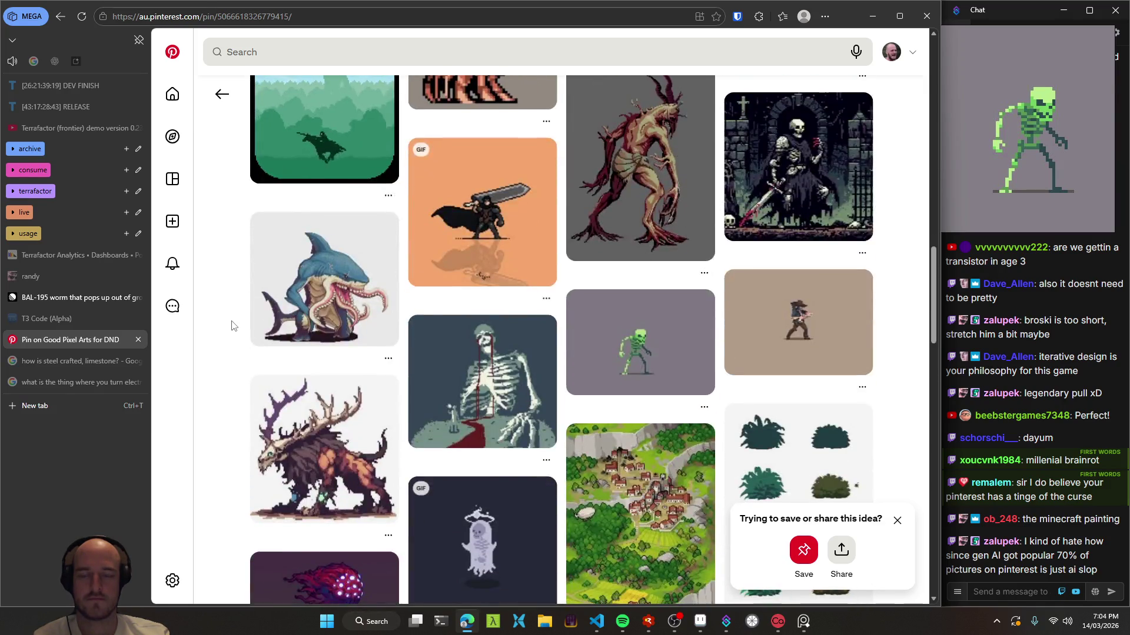
pyautogui.scroll(-5, 233, 326)
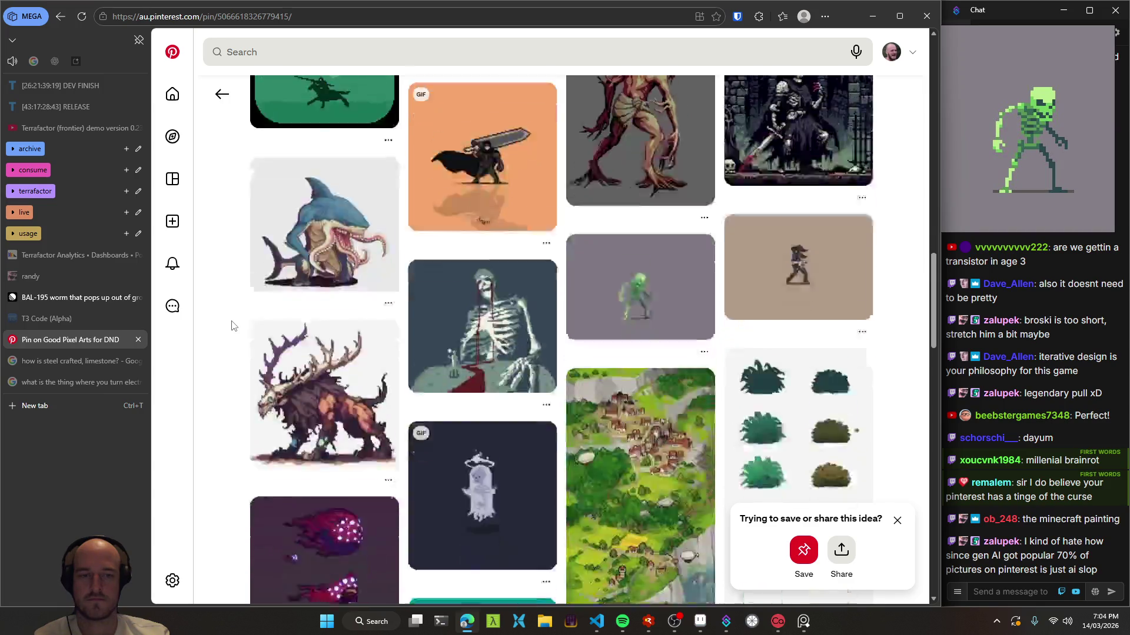
pyautogui.scroll(-3, 231, 325)
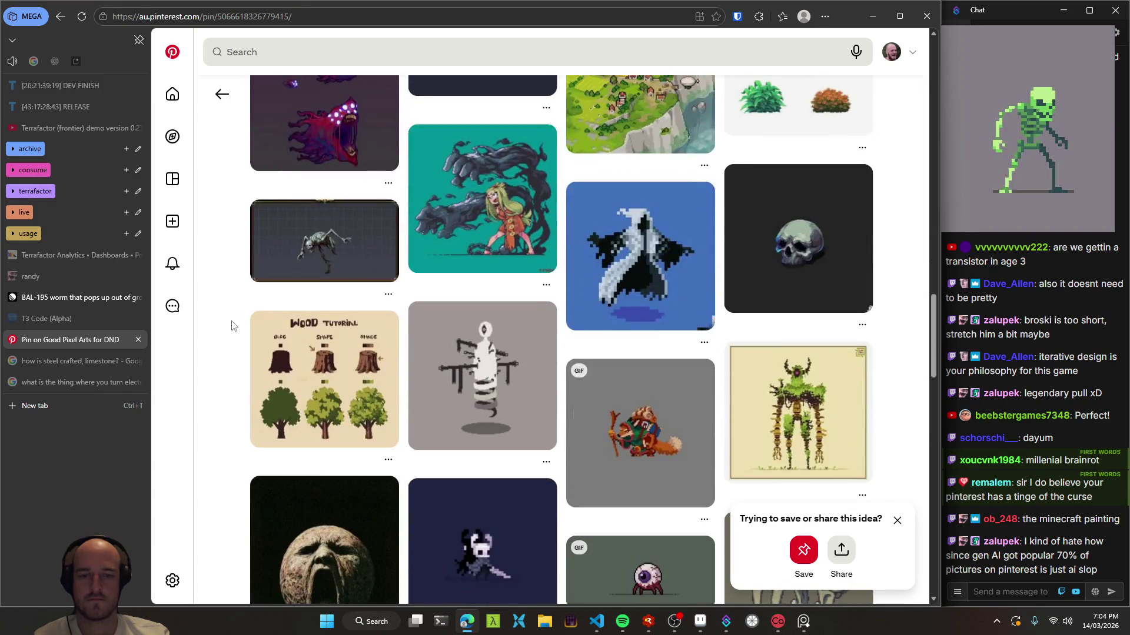
pyautogui.scroll(-4, 232, 326)
pyautogui.scroll(-3, 230, 326)
pyautogui.scroll(6, 230, 326)
pyautogui.scroll(-6, 231, 326)
pyautogui.scroll(-1, 231, 325)
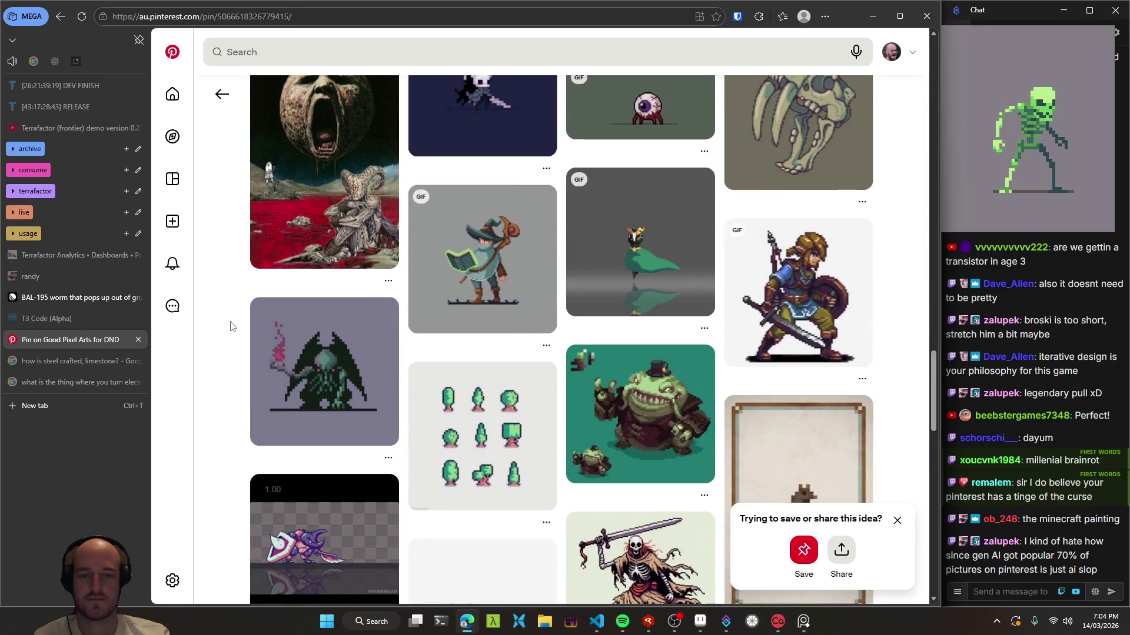
pyautogui.scroll(-2, 724, 388)
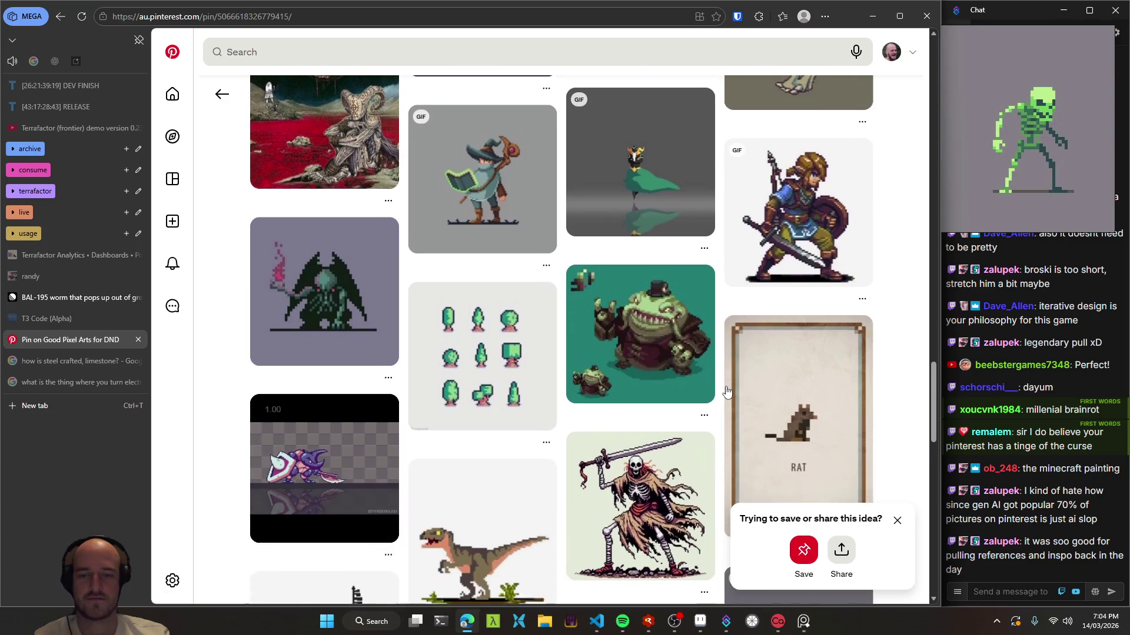
pyautogui.scroll(3, 717, 366)
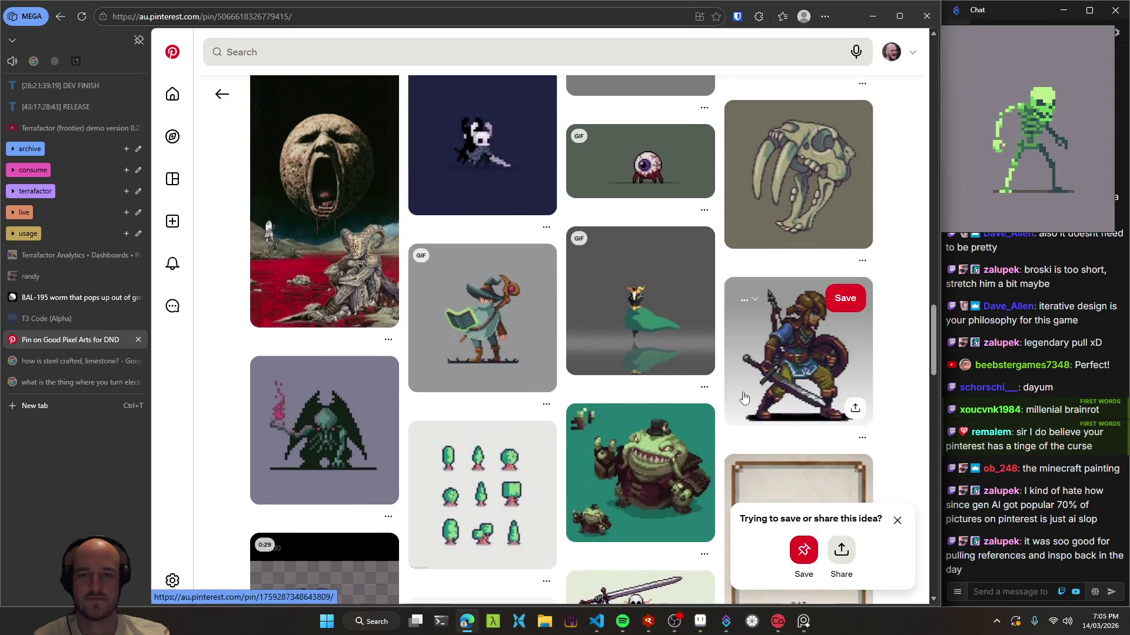
pyautogui.click(648, 446)
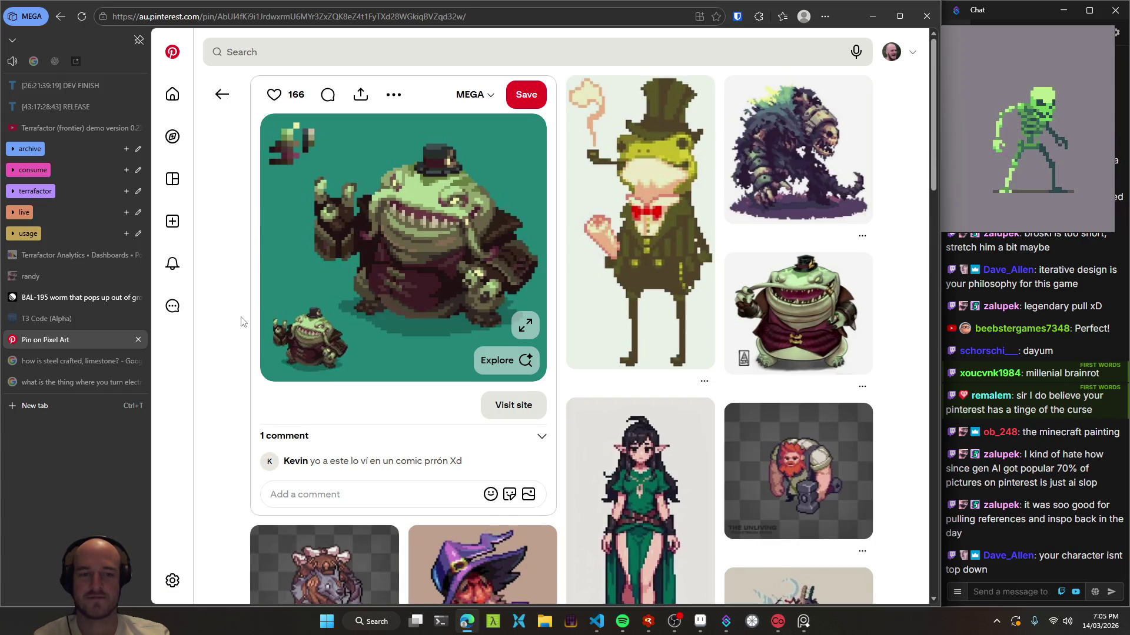
# - Scroll briefly through the related pins and return to the green skeleton pin page
pyautogui.scroll(-6, 241, 322)
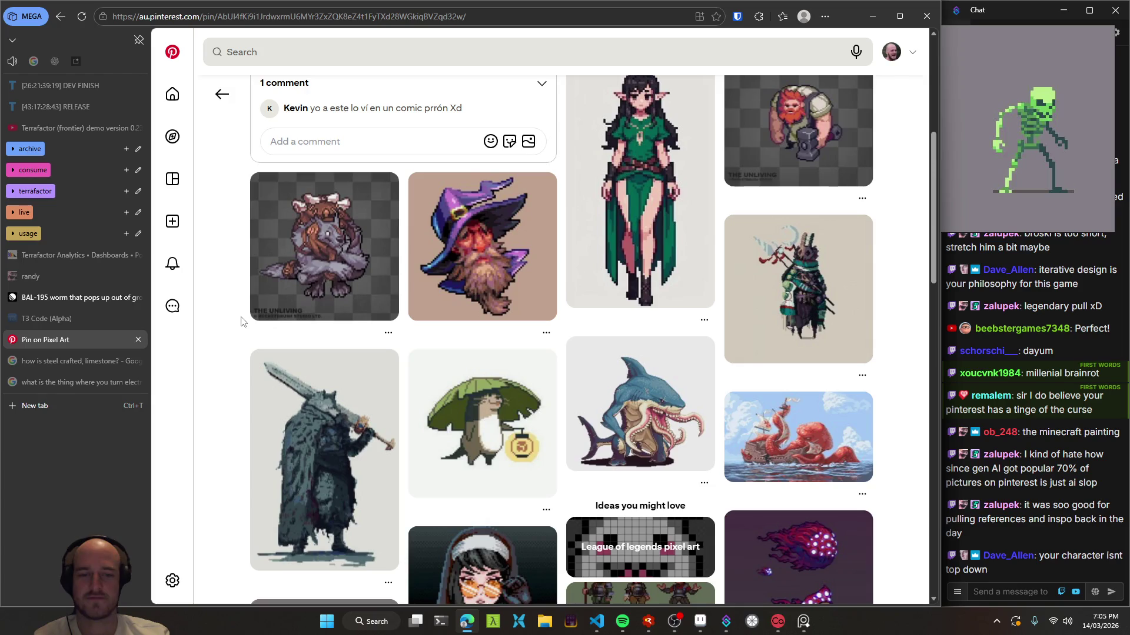
pyautogui.scroll(-4, 240, 321)
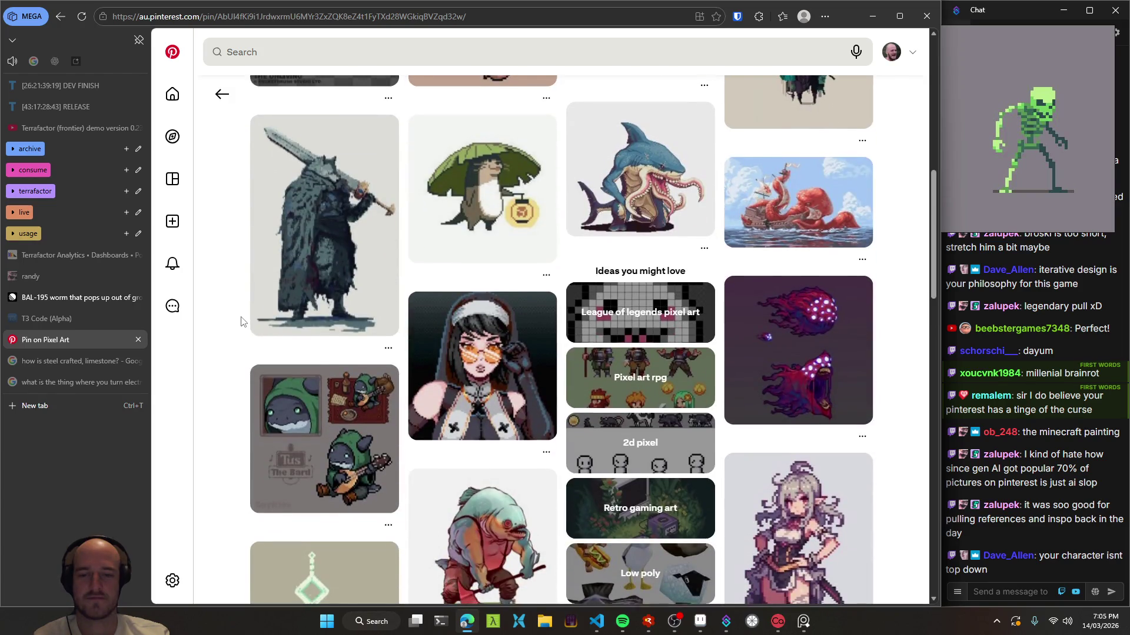
pyautogui.scroll(10, 241, 321)
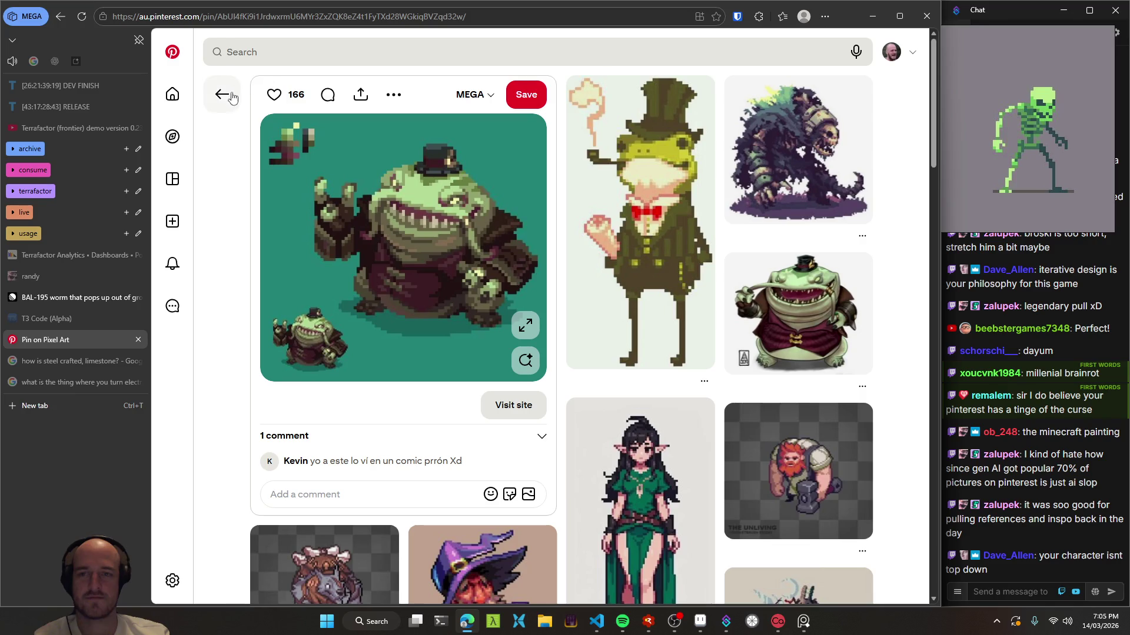
pyautogui.click(222, 94)
# - Browse far down the related skeleton pins, then bring up Recent searches in the search bar
pyautogui.scroll(-3, 561, 412)
pyautogui.scroll(-3, 561, 412)
pyautogui.scroll(-4, 561, 413)
pyautogui.scroll(-2, 561, 412)
pyautogui.scroll(-1, 561, 413)
pyautogui.scroll(-4, 560, 413)
pyautogui.scroll(-2, 560, 412)
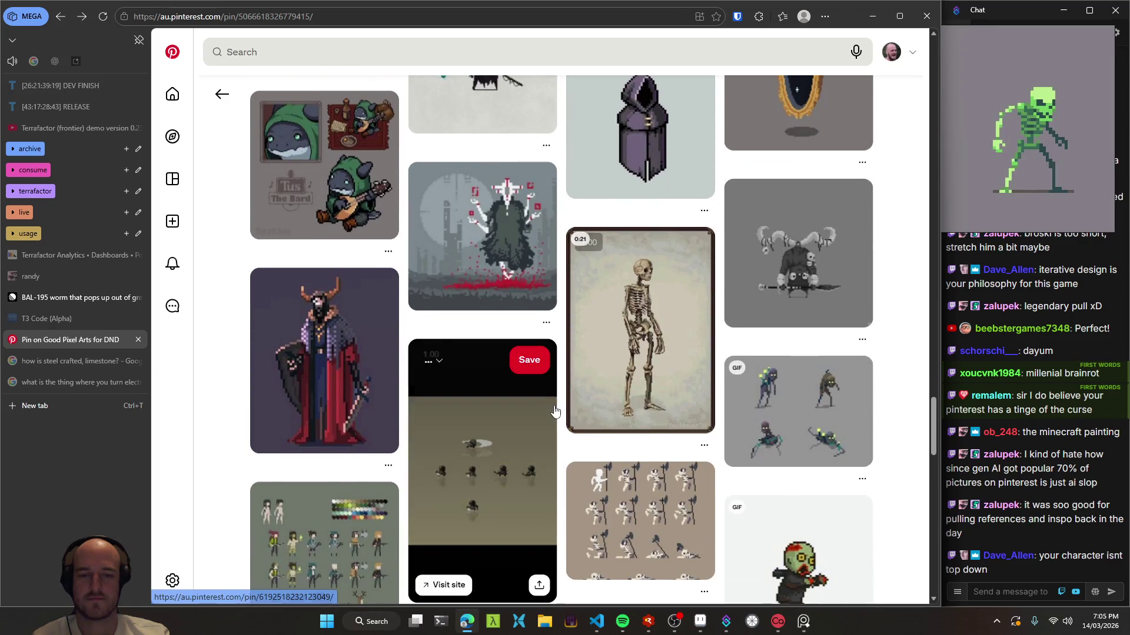
pyautogui.scroll(-3, 562, 415)
pyautogui.scroll(-4, 563, 417)
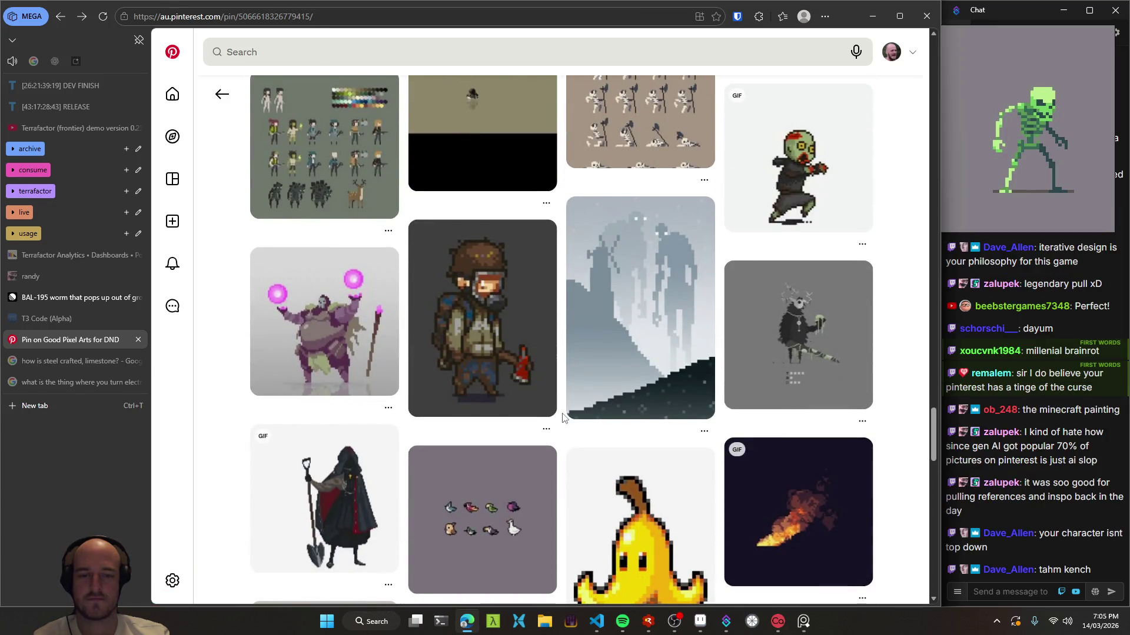
pyautogui.scroll(-4, 563, 417)
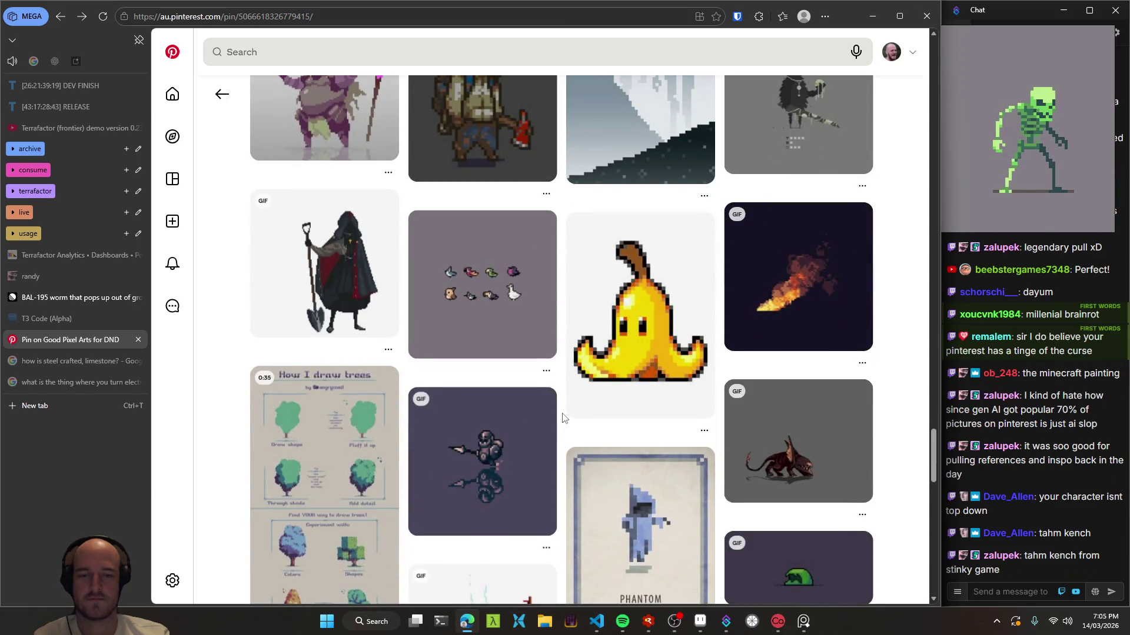
pyautogui.scroll(-2, 563, 417)
pyautogui.scroll(-3, 563, 418)
pyautogui.scroll(-4, 563, 417)
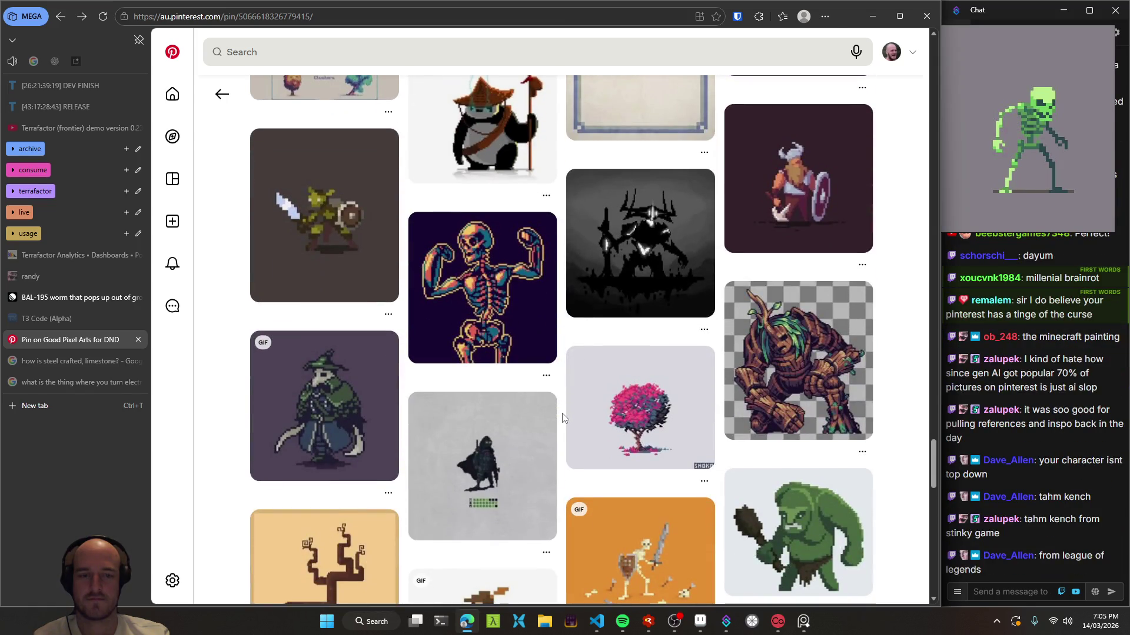
pyautogui.scroll(-2, 563, 417)
pyautogui.scroll(-1, 563, 417)
pyautogui.scroll(-2, 563, 417)
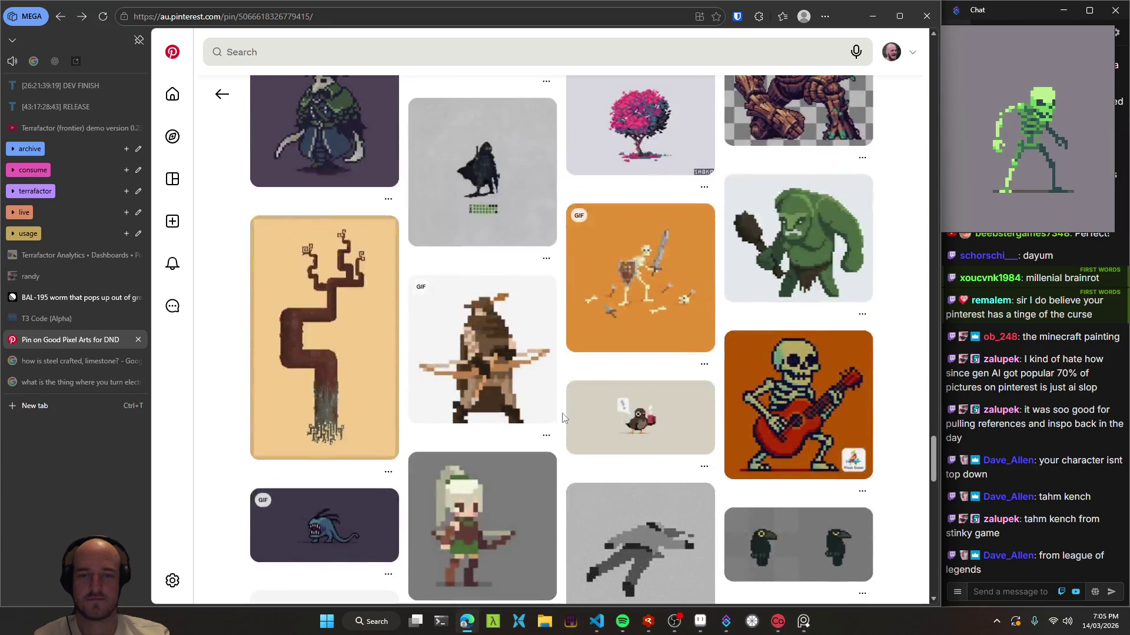
pyautogui.scroll(-1, 563, 417)
pyautogui.scroll(-2, 563, 417)
pyautogui.scroll(-3, 563, 417)
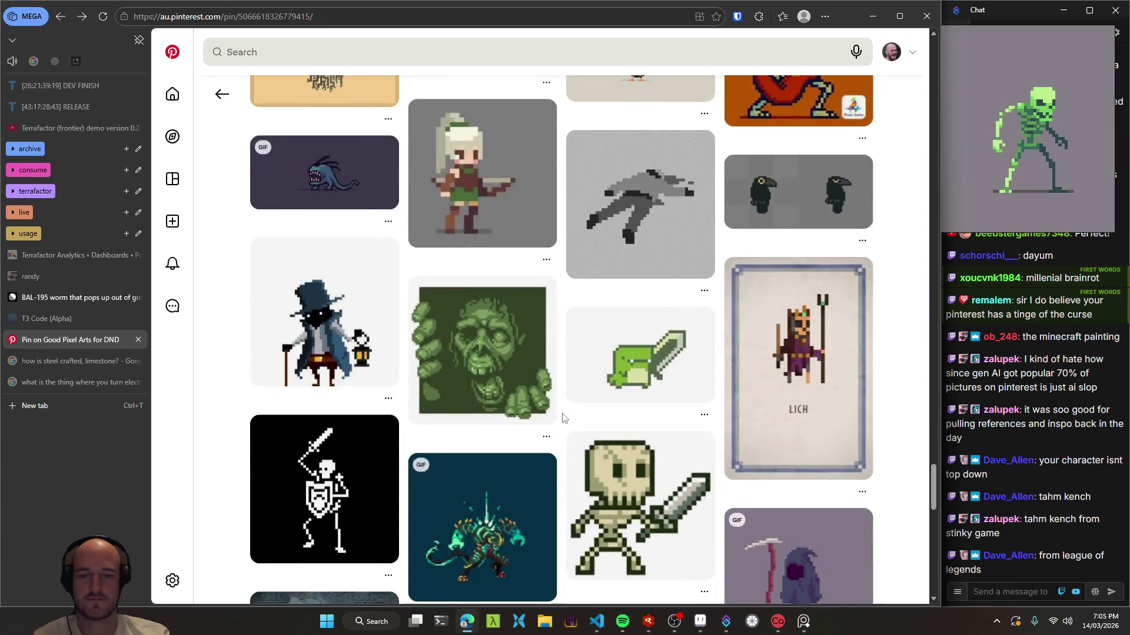
pyautogui.scroll(-2, 563, 417)
pyautogui.scroll(-4, 563, 417)
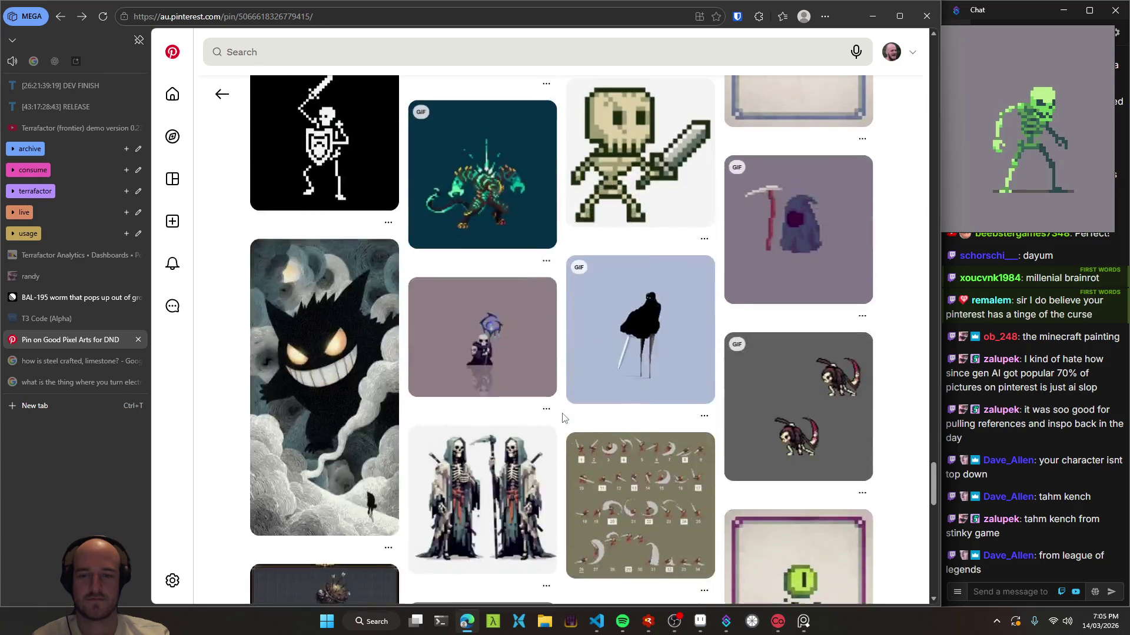
pyautogui.scroll(-5, 563, 417)
pyautogui.scroll(-5, 563, 417)
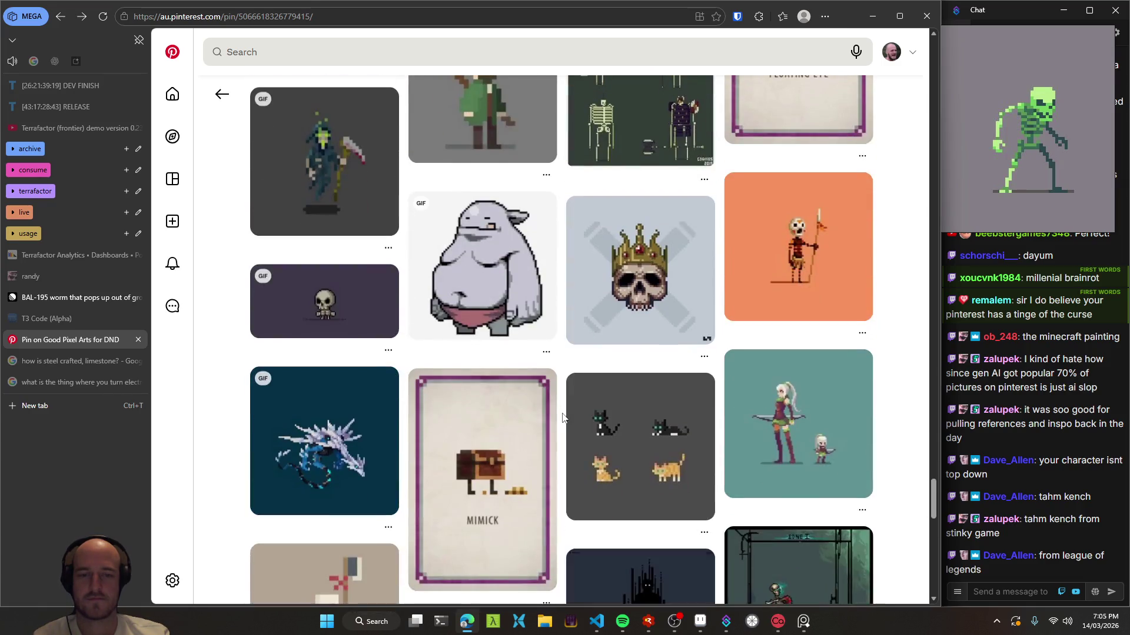
pyautogui.scroll(-1, 563, 417)
pyautogui.scroll(-5, 563, 418)
pyautogui.scroll(5, 563, 418)
pyautogui.scroll(15, 567, 136)
pyautogui.click(361, 56)
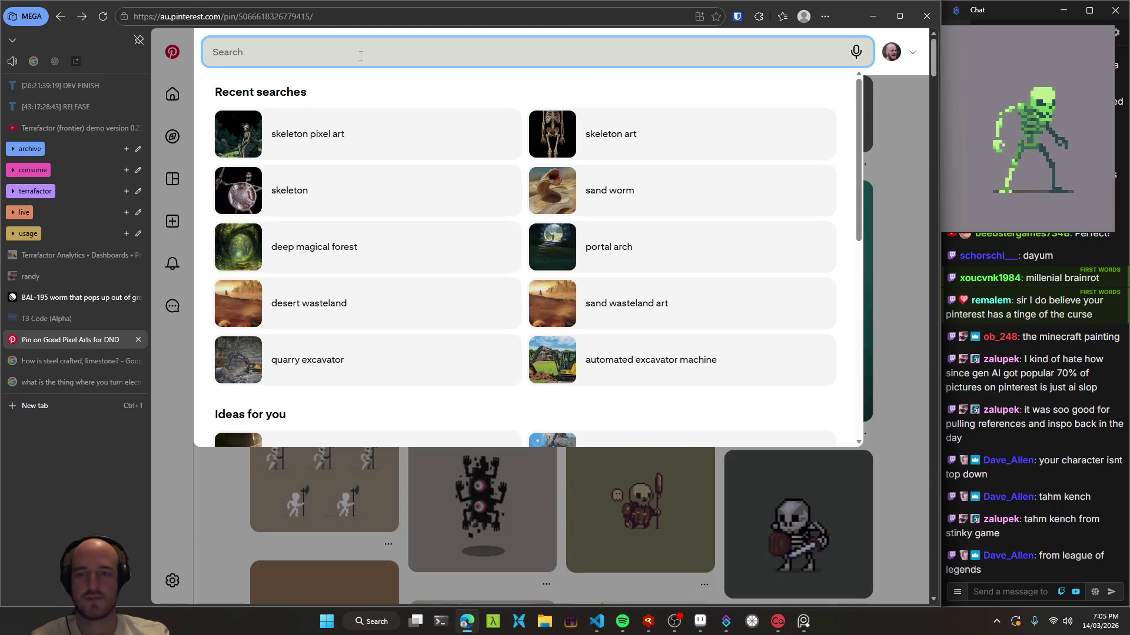
# - Search Pinterest for 'pixel art enemy', then refine the query with 'top down 3/4'
pyautogui.write('pixel art enem')
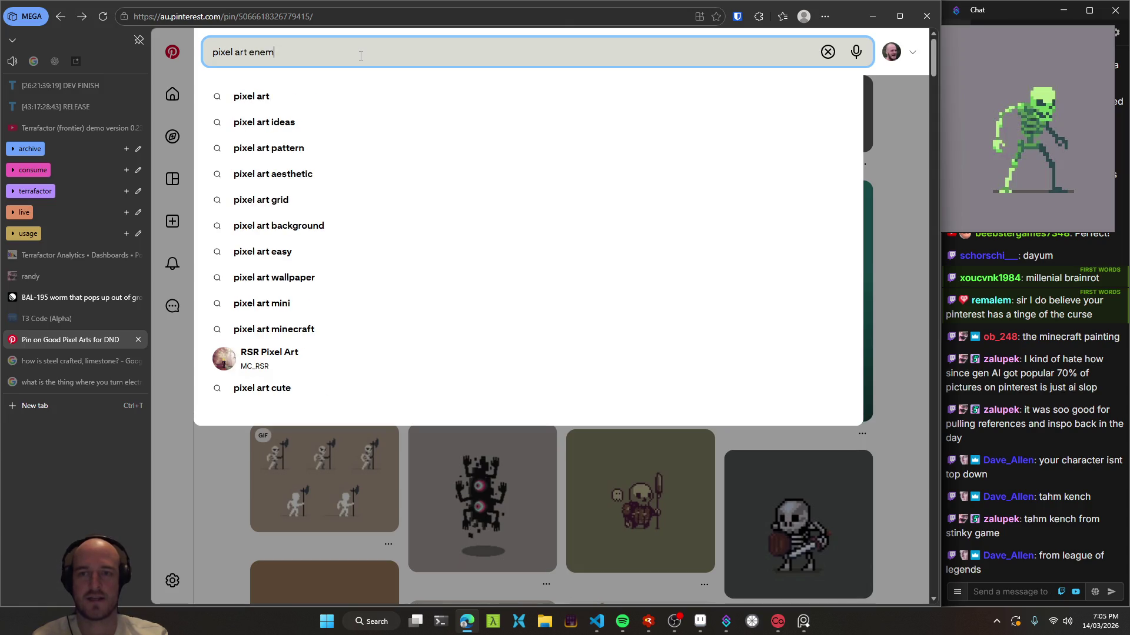
pyautogui.write('y')
pyautogui.press('Return')
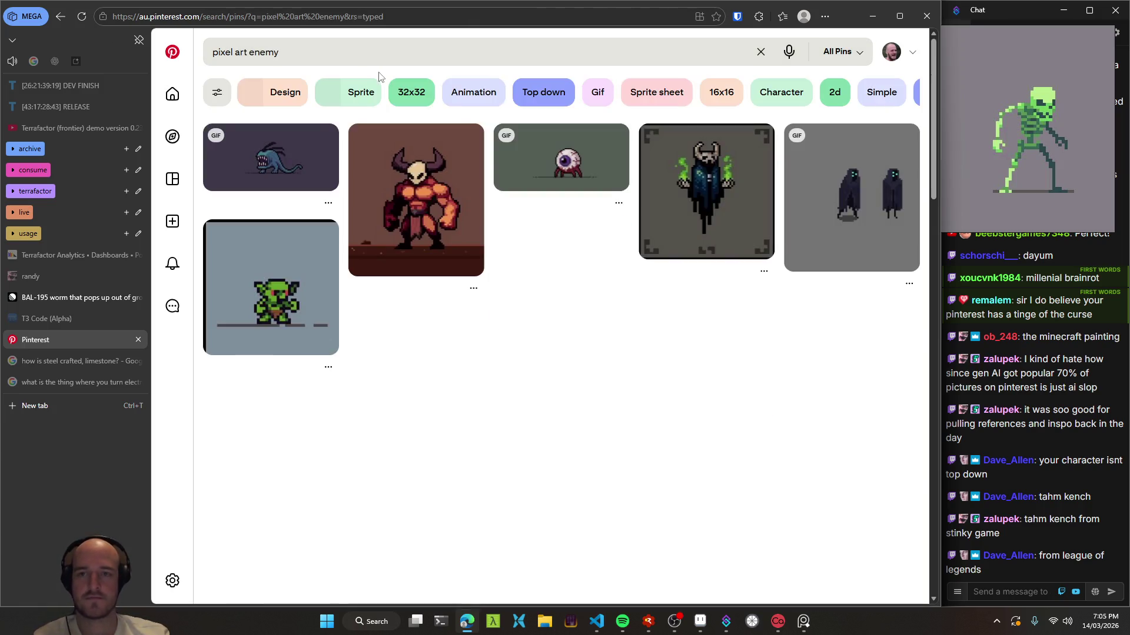
pyautogui.click(378, 52)
pyautogui.write('tpo')
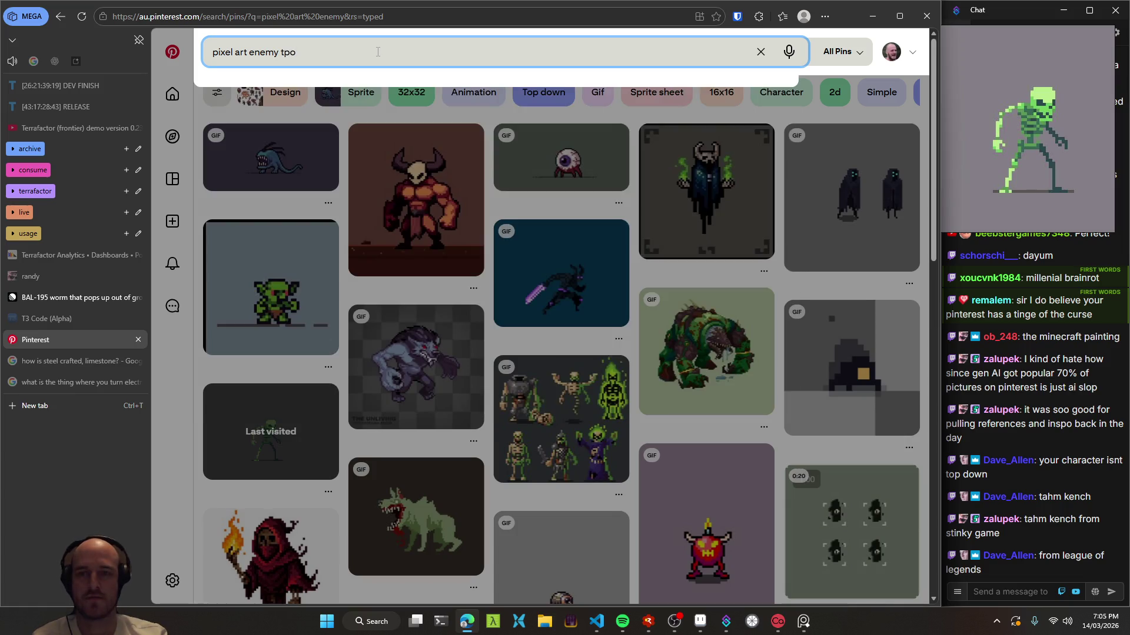
pyautogui.press('BackSpace')
pyautogui.press('BackSpace')
pyautogui.write('op down')
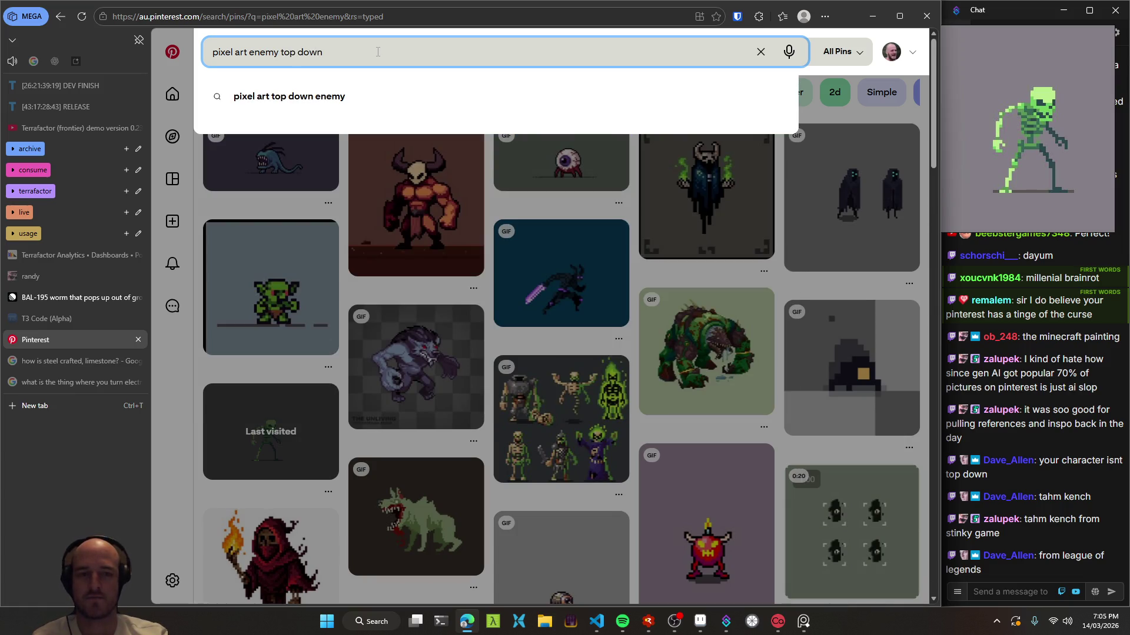
pyautogui.write(' 3/4')
pyautogui.press('Return')
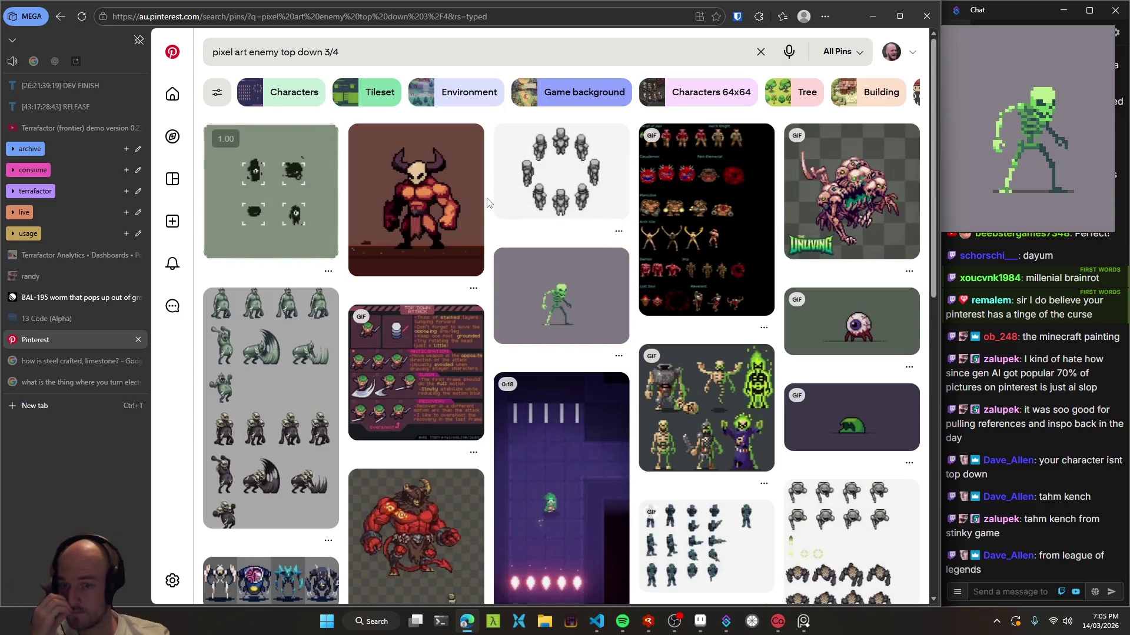
# - Scroll the top-down 3/4 enemy results and open the Idle/Moves bug sprite pin
pyautogui.scroll(-2, 487, 203)
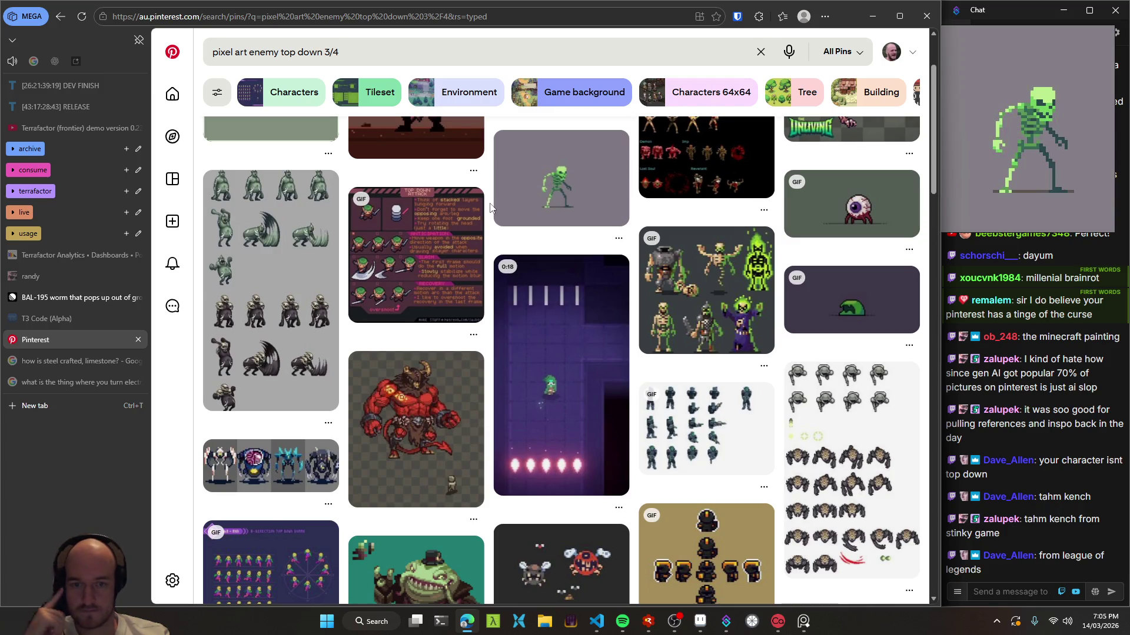
pyautogui.scroll(-1, 490, 207)
pyautogui.scroll(-2, 490, 207)
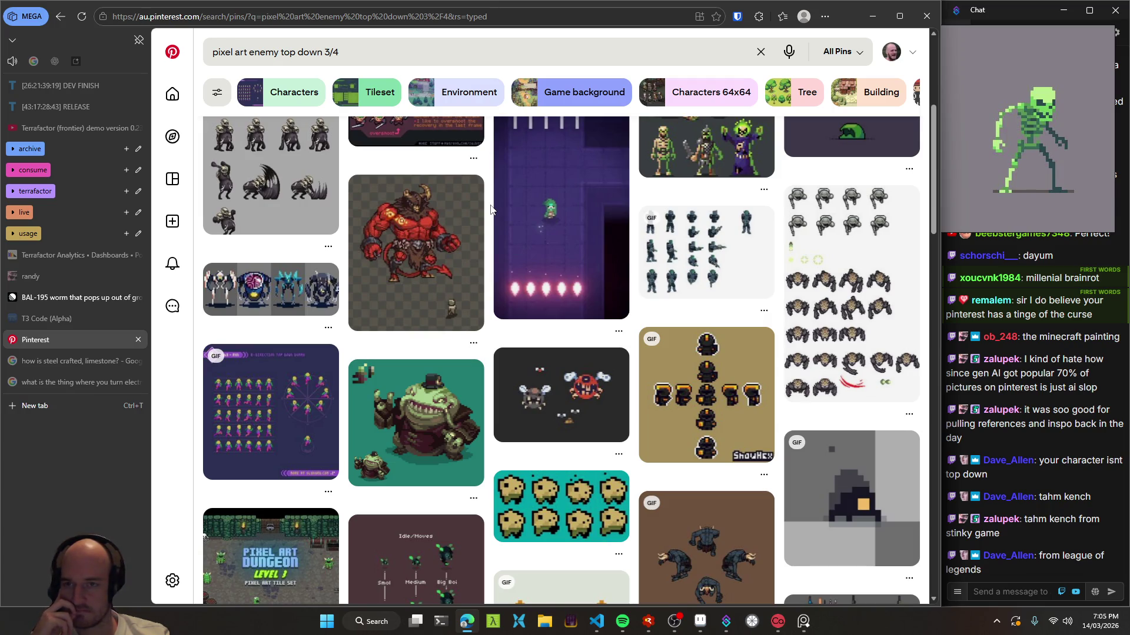
pyautogui.scroll(-1, 490, 209)
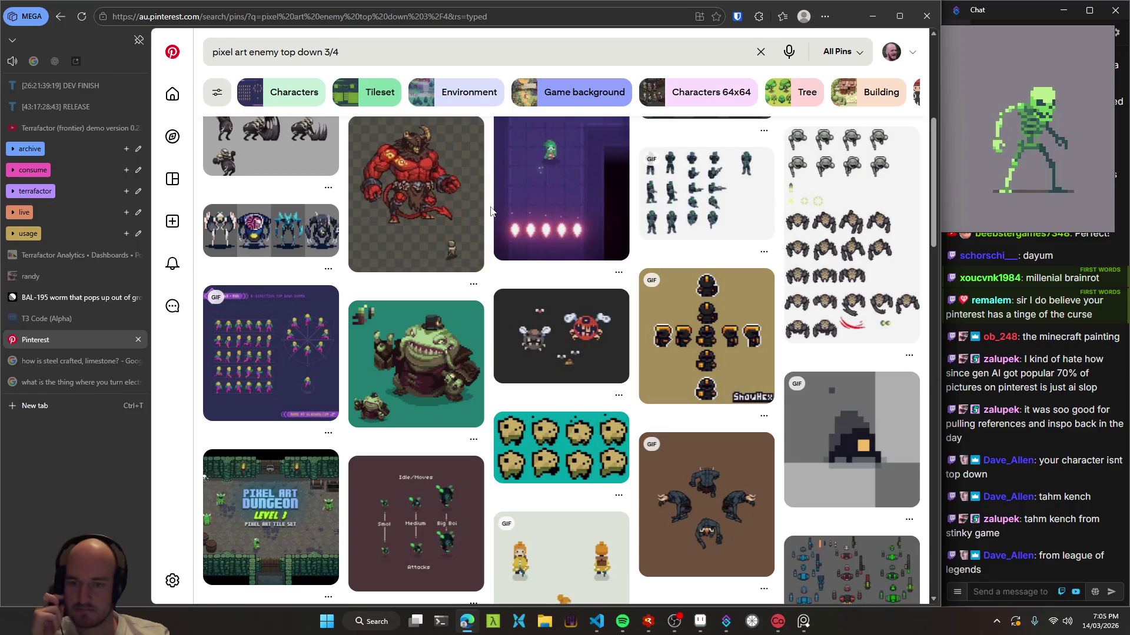
pyautogui.scroll(-3, 491, 210)
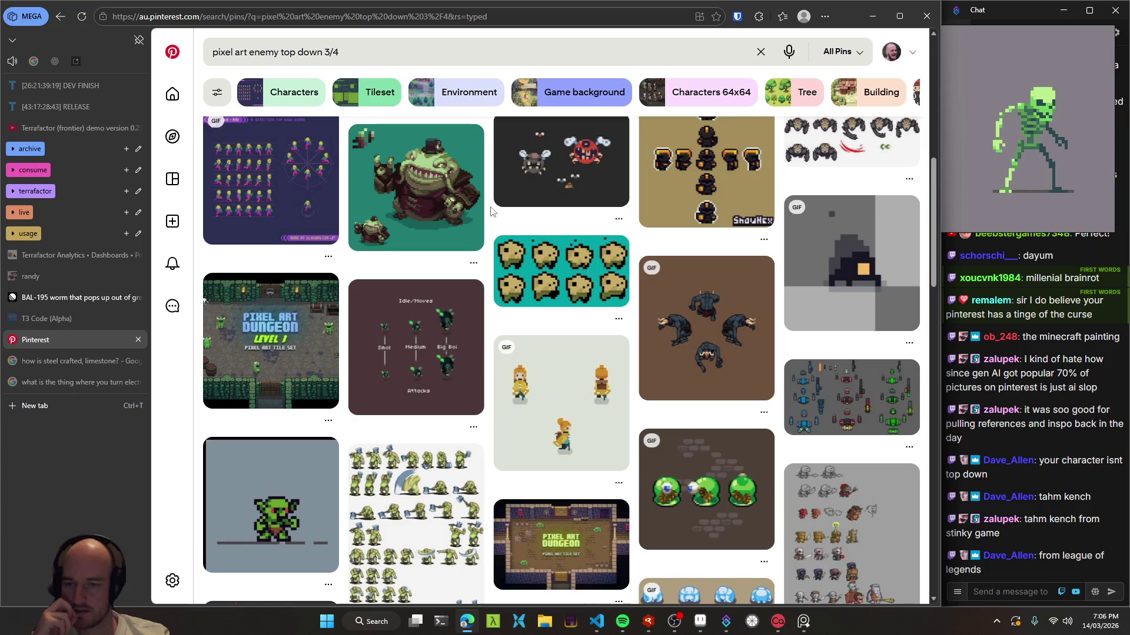
pyautogui.scroll(-1, 492, 211)
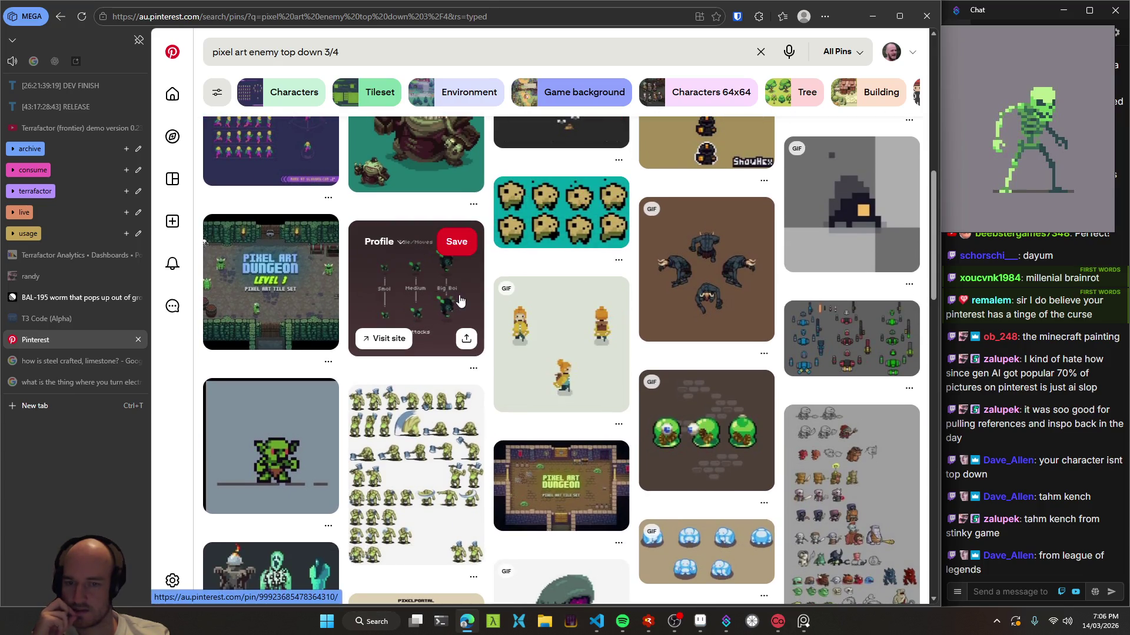
pyautogui.click(447, 304)
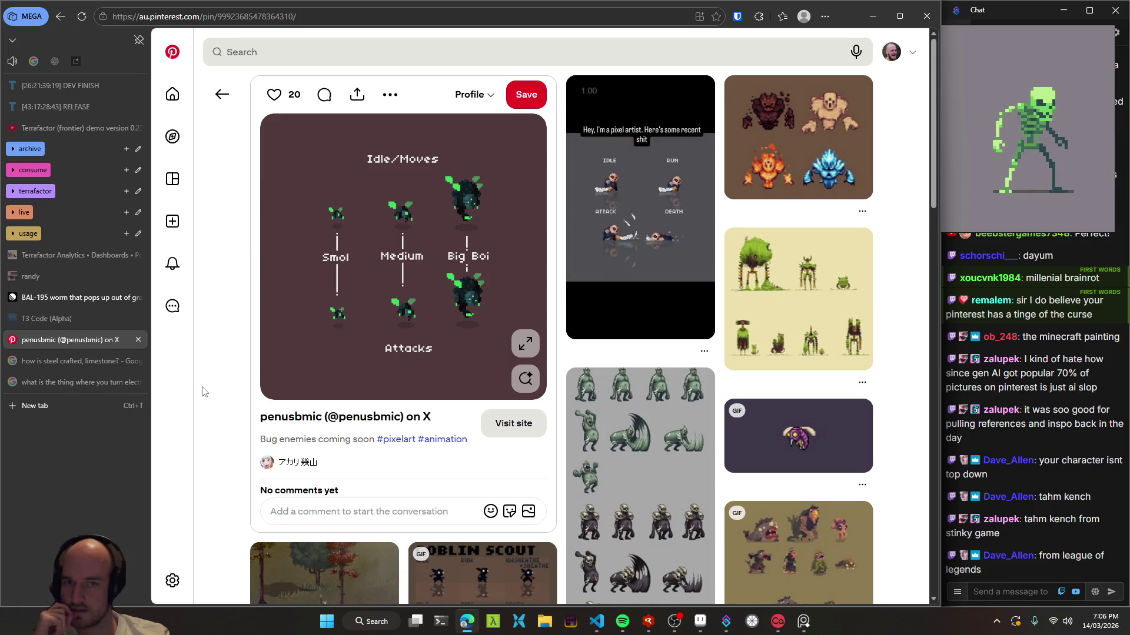
# - Copy the bug sprite-sheet image and paste it into the reference board
pyautogui.rightClick(400, 198)
pyautogui.click(593, 247)
pyautogui.click(1009, 138)
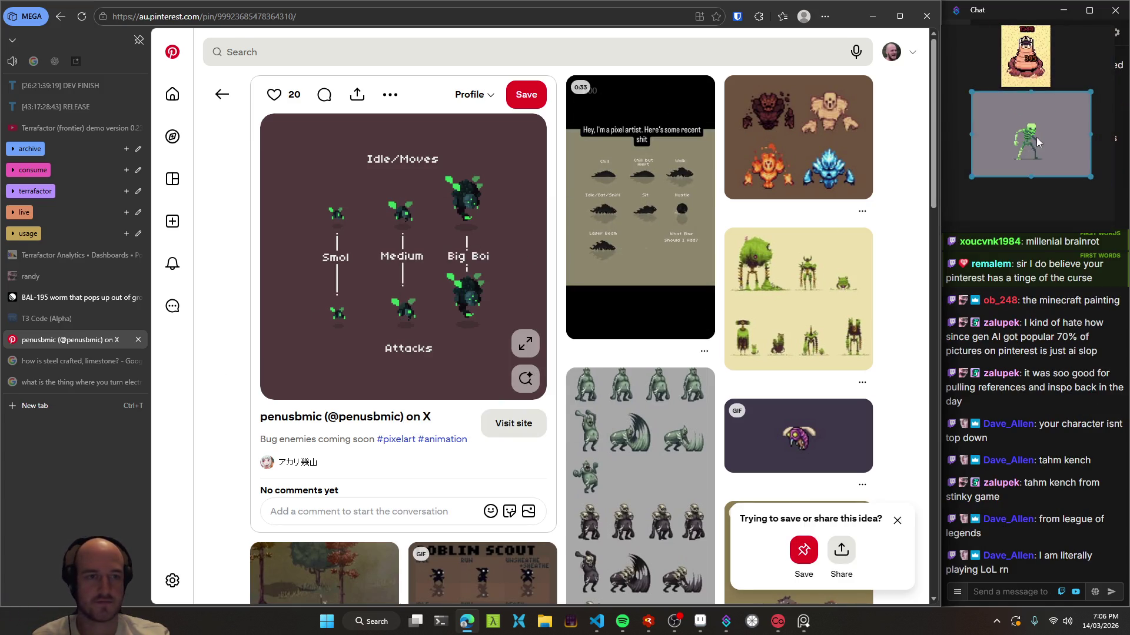
pyautogui.hotkey('ctrl', 'v')
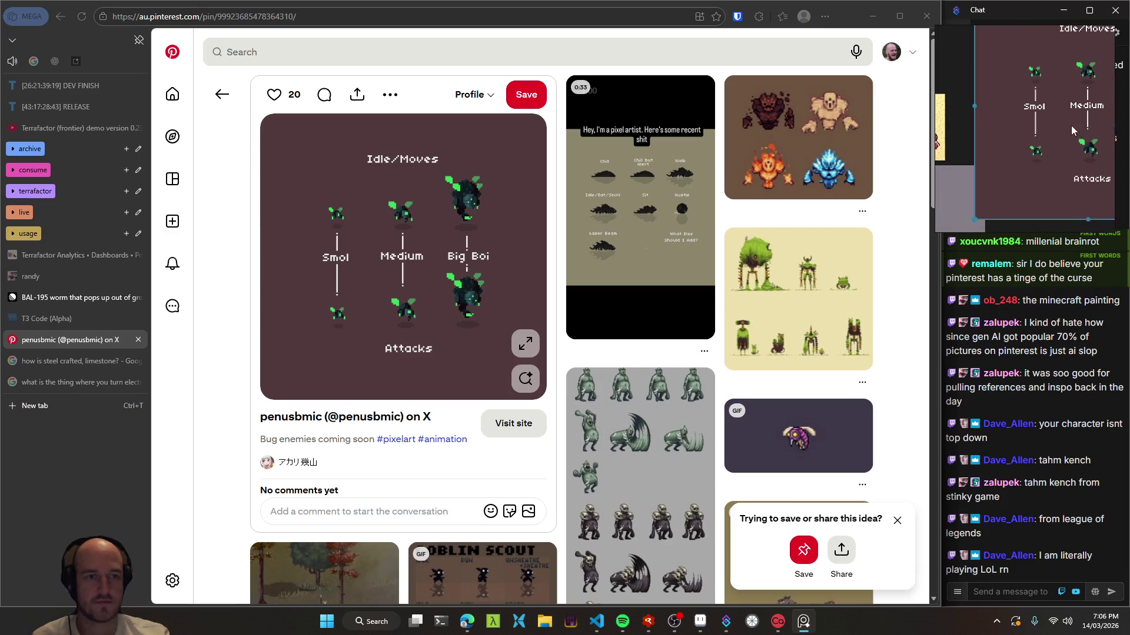
# - Shrink the pasted sprite sheet to fit, then open the pixel-artist video pin
pyautogui.moveTo(975, 214); pyautogui.dragTo(1012, 157)
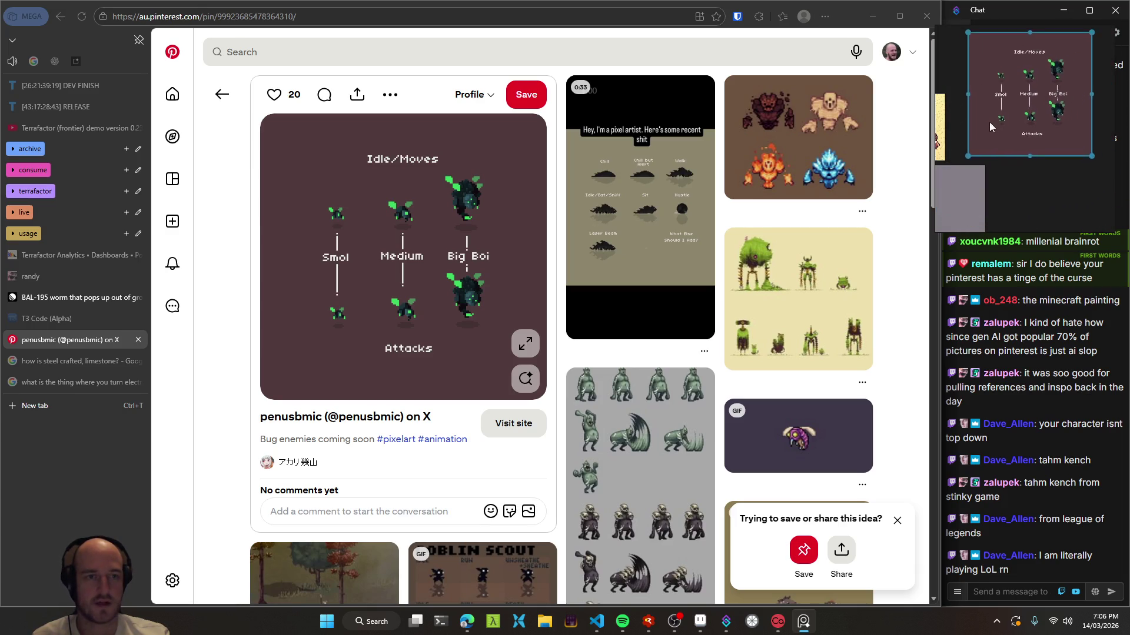
pyautogui.click(252, 268)
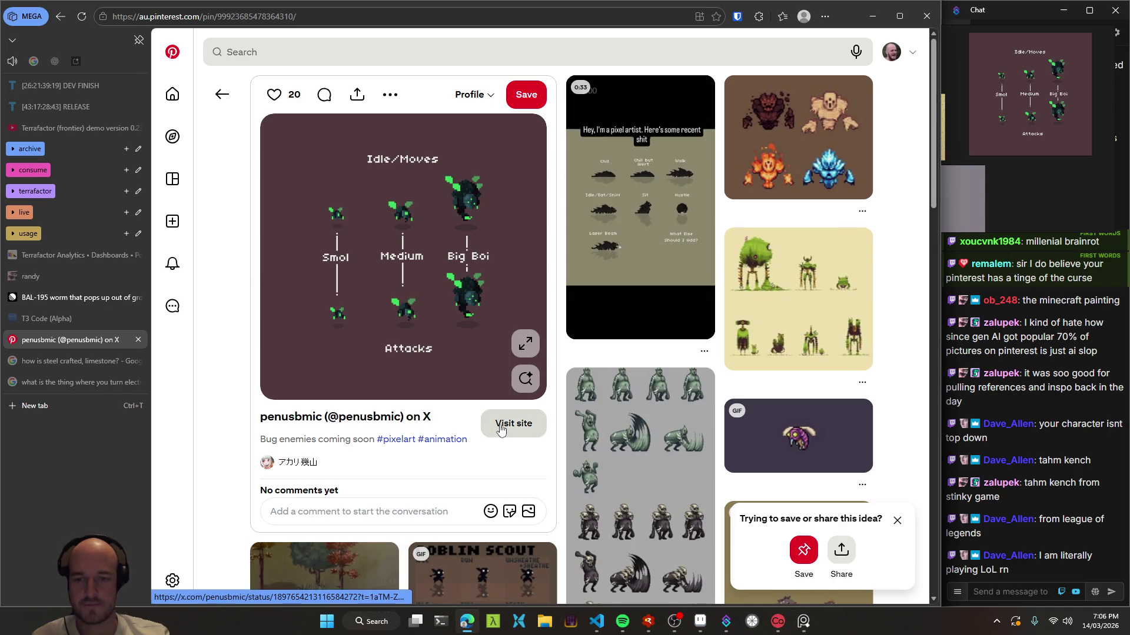
pyautogui.click(652, 207)
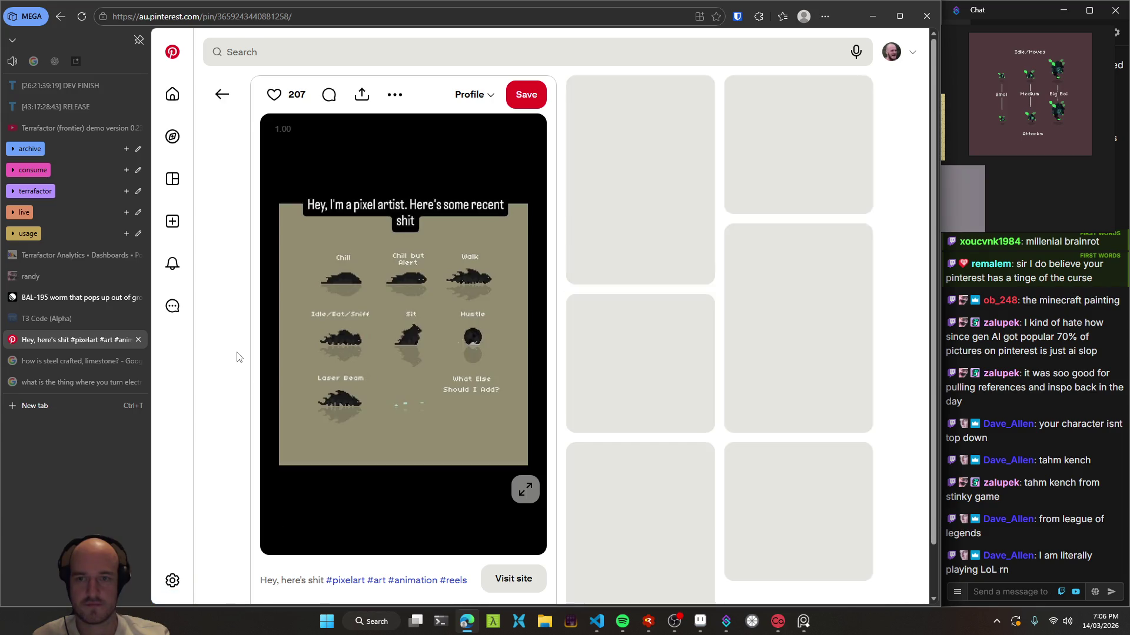
# - Open the video pin creator's profile in a new tab and go to their itch.io page
pyautogui.scroll(-2, 253, 461)
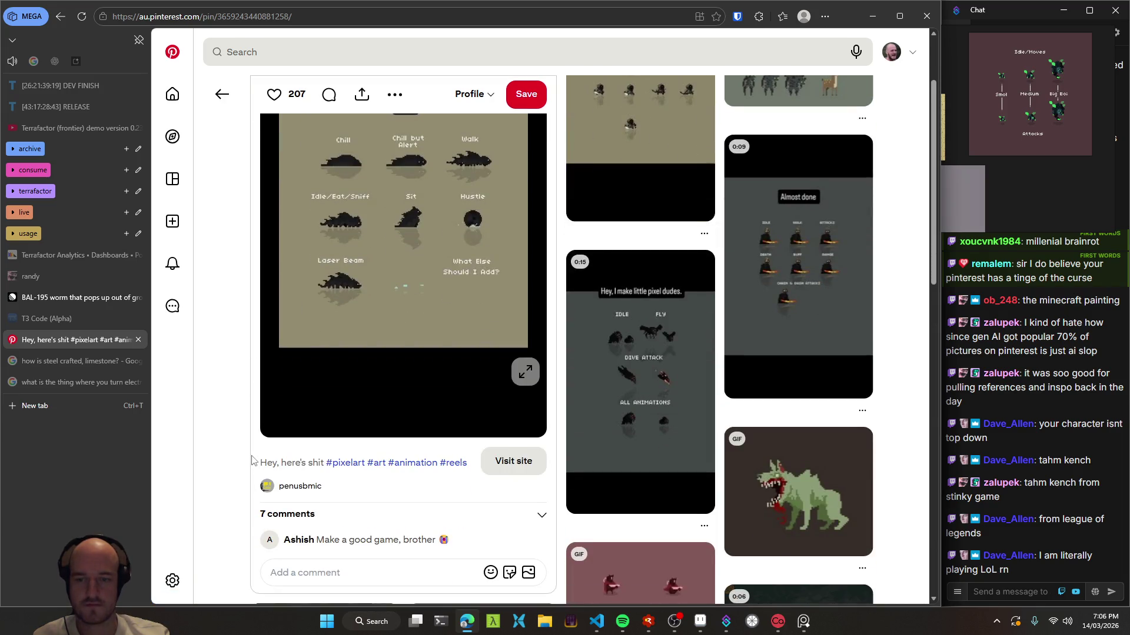
pyautogui.moveTo(358, 403)
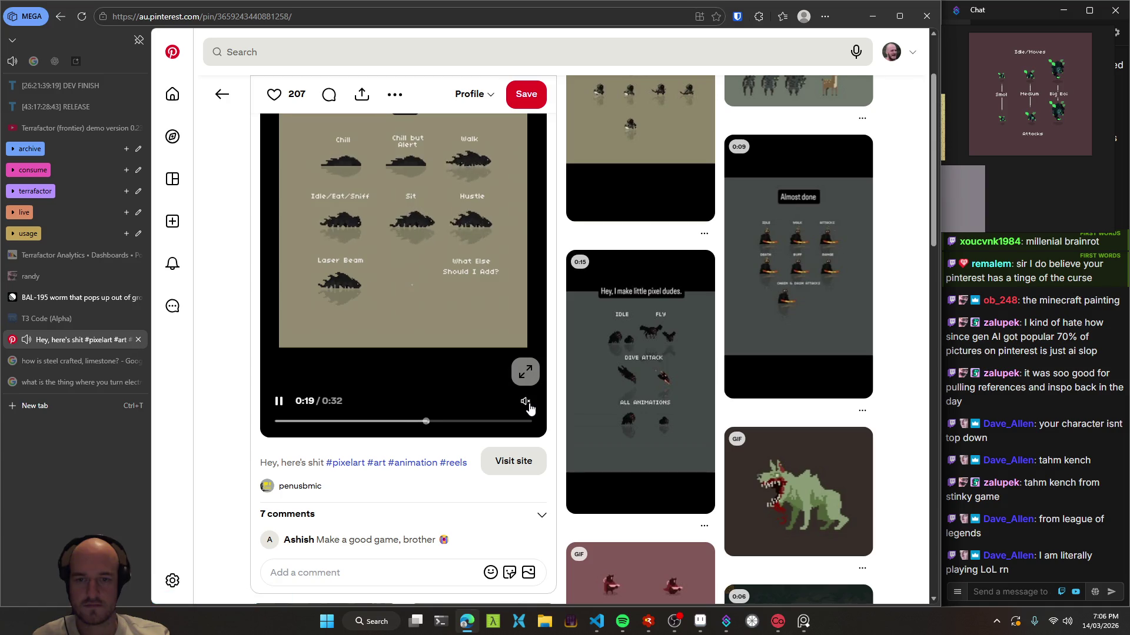
pyautogui.scroll(1, 359, 403)
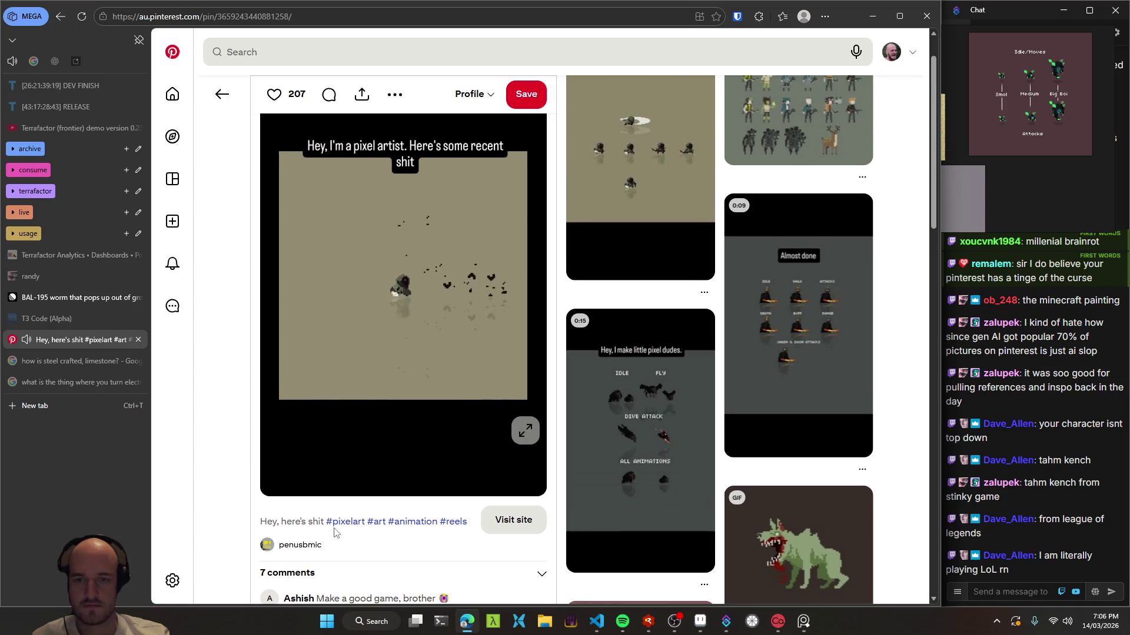
pyautogui.scroll(-2, 338, 529)
pyautogui.middleClick(297, 428)
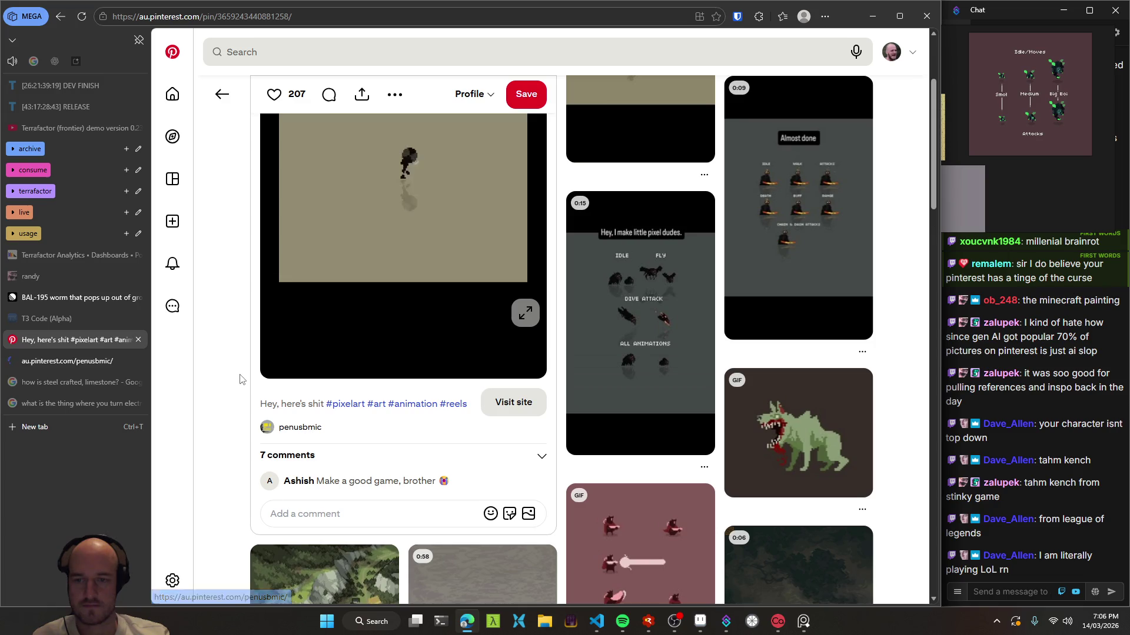
pyautogui.click(65, 360)
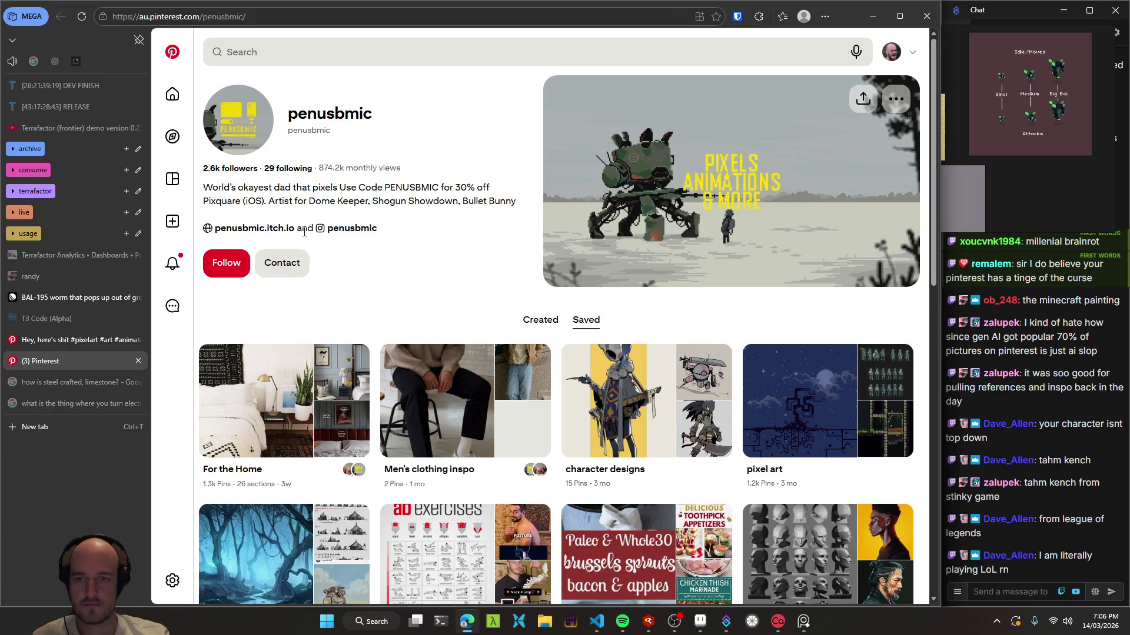
pyautogui.click(270, 233)
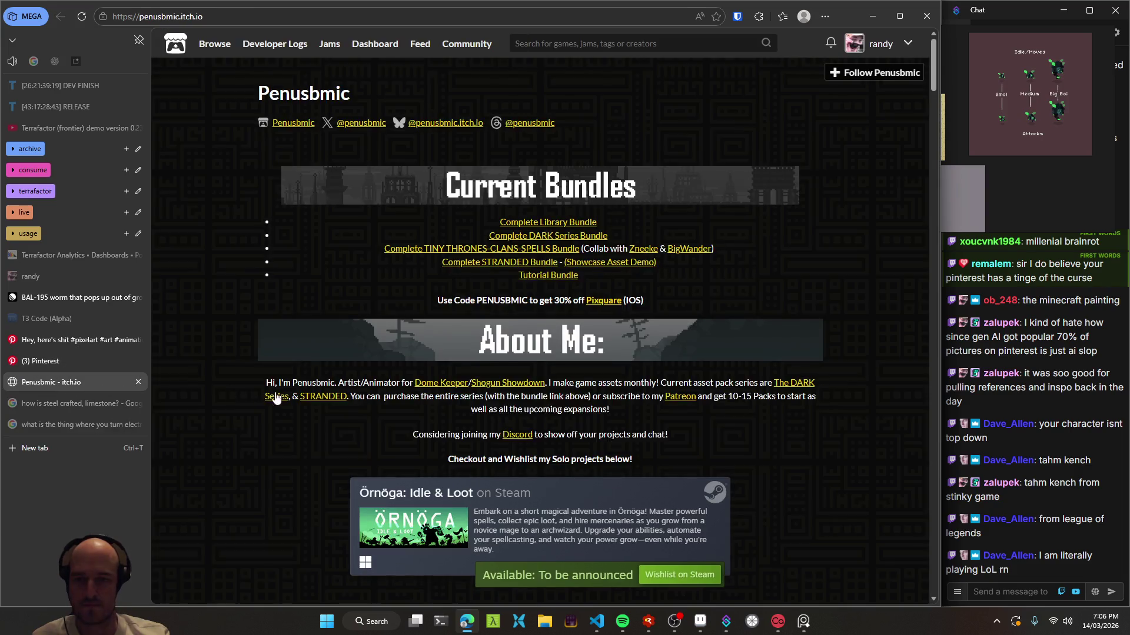
# - Scroll through Penusbmic's itch.io asset packs and games, then back up to Current Bundles and About Me
pyautogui.scroll(-4, 219, 394)
pyautogui.scroll(-5, 228, 319)
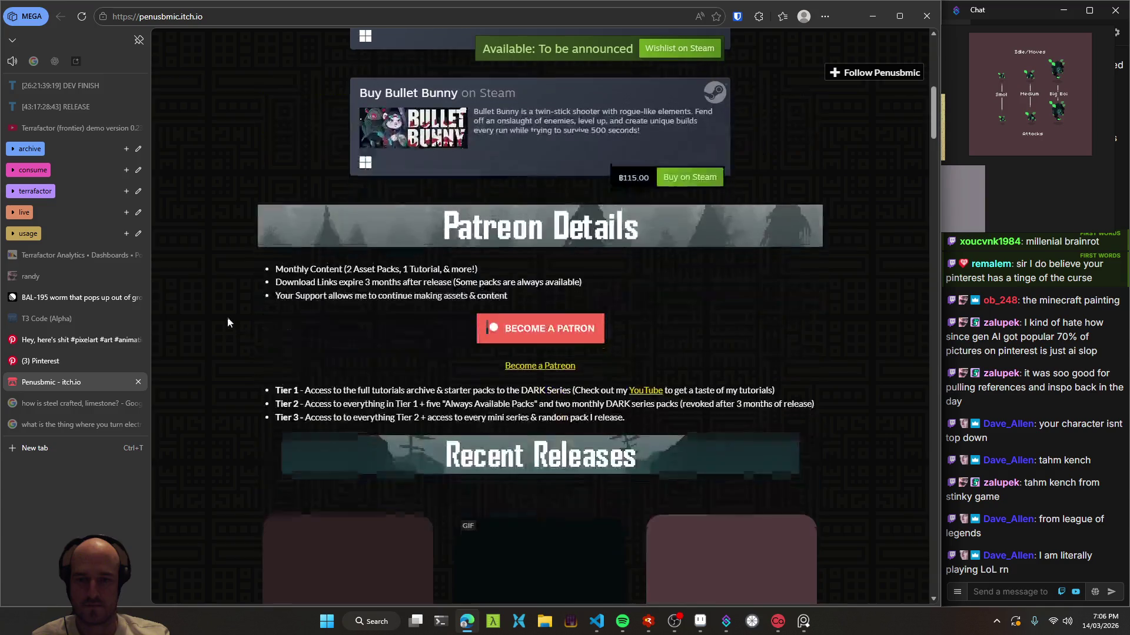
pyautogui.scroll(-5, 226, 314)
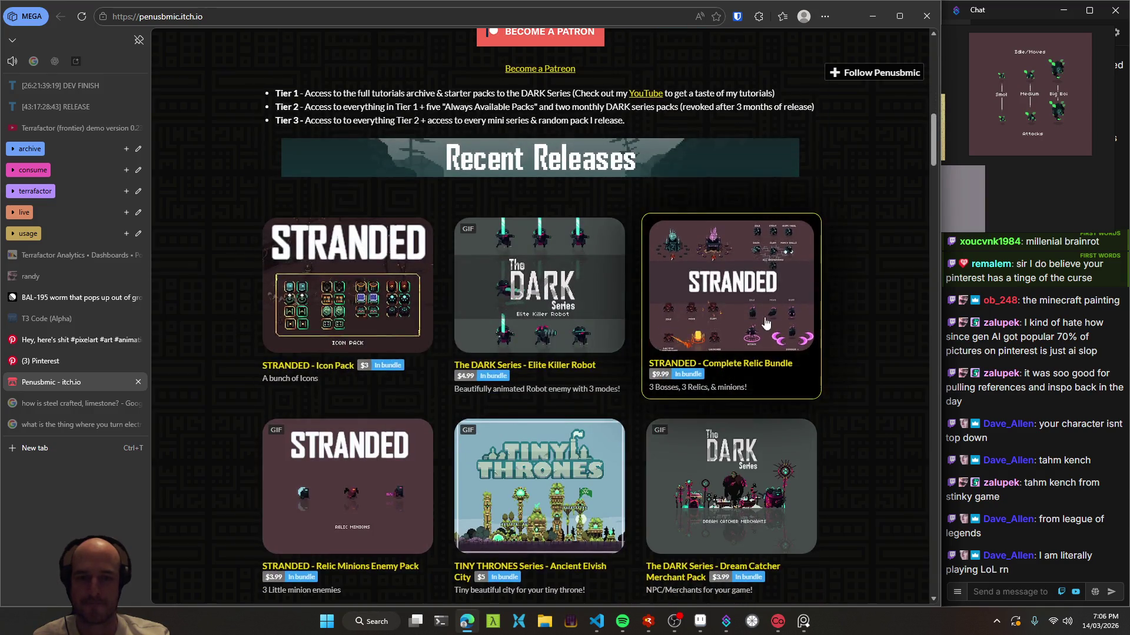
pyautogui.scroll(-5, 879, 299)
pyautogui.scroll(3, 859, 358)
pyautogui.scroll(2, 793, 314)
pyautogui.scroll(-3, 832, 358)
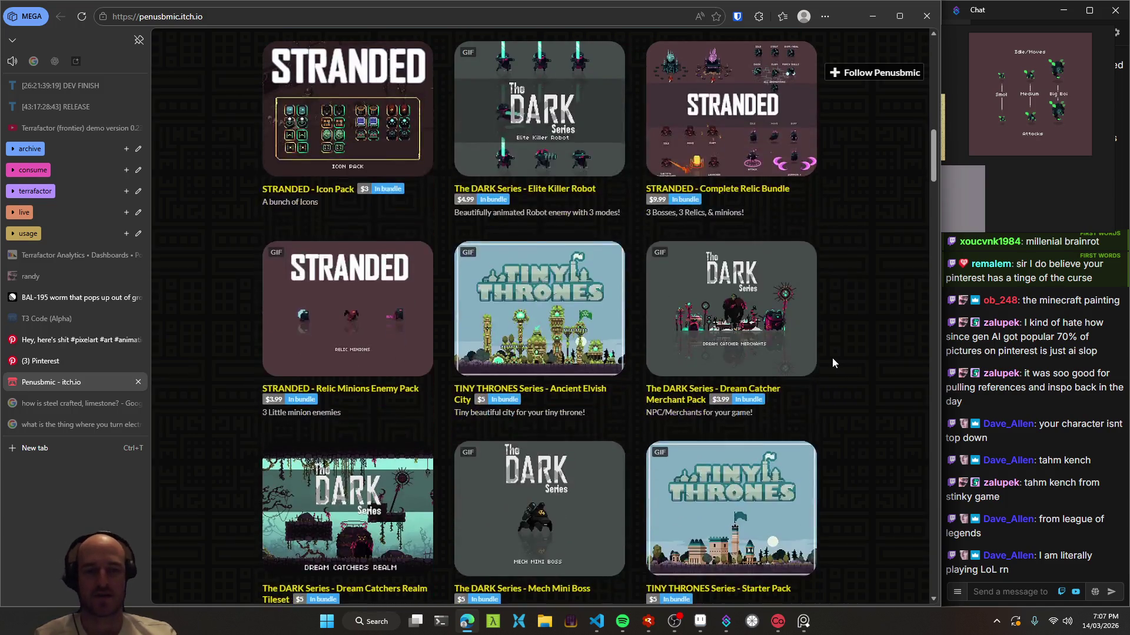
pyautogui.scroll(-4, 825, 386)
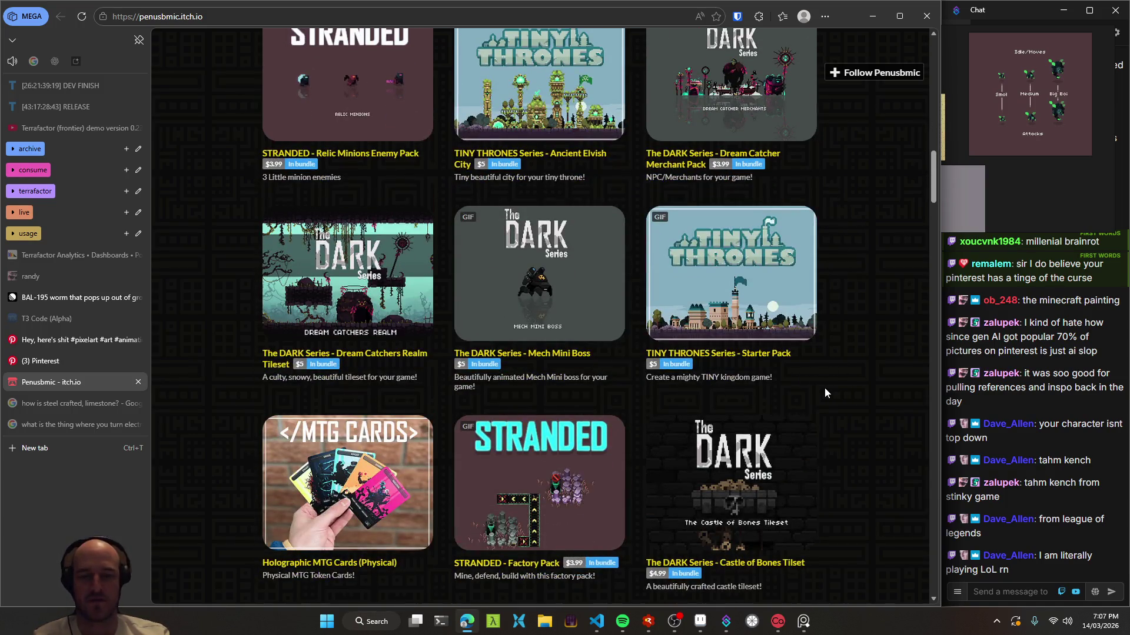
pyautogui.scroll(-2, 539, 515)
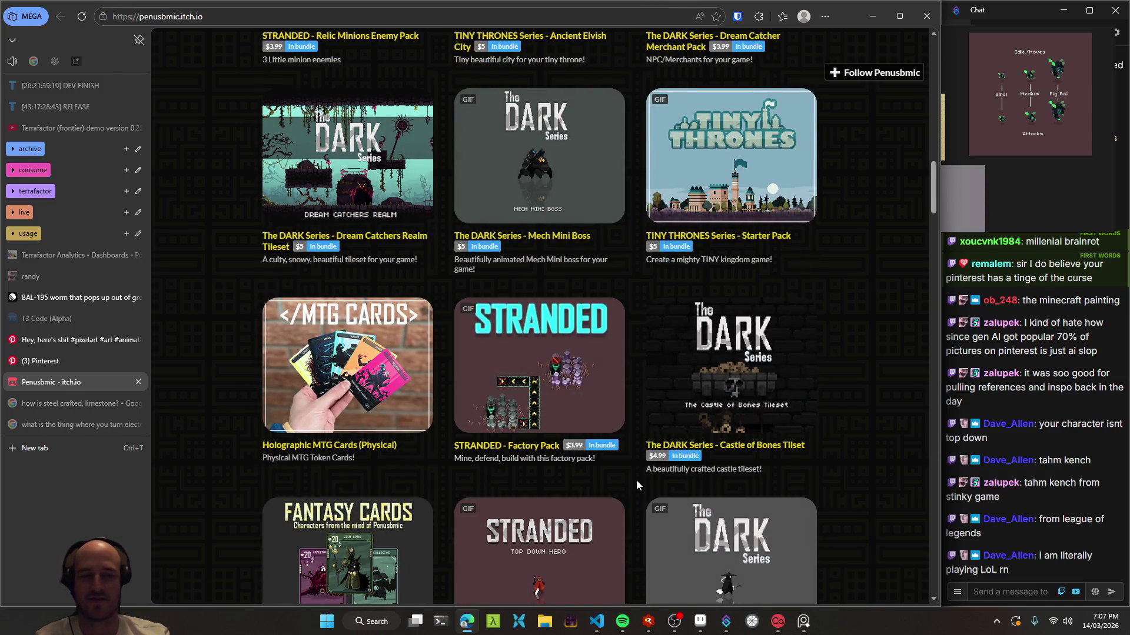
pyautogui.scroll(-3, 640, 478)
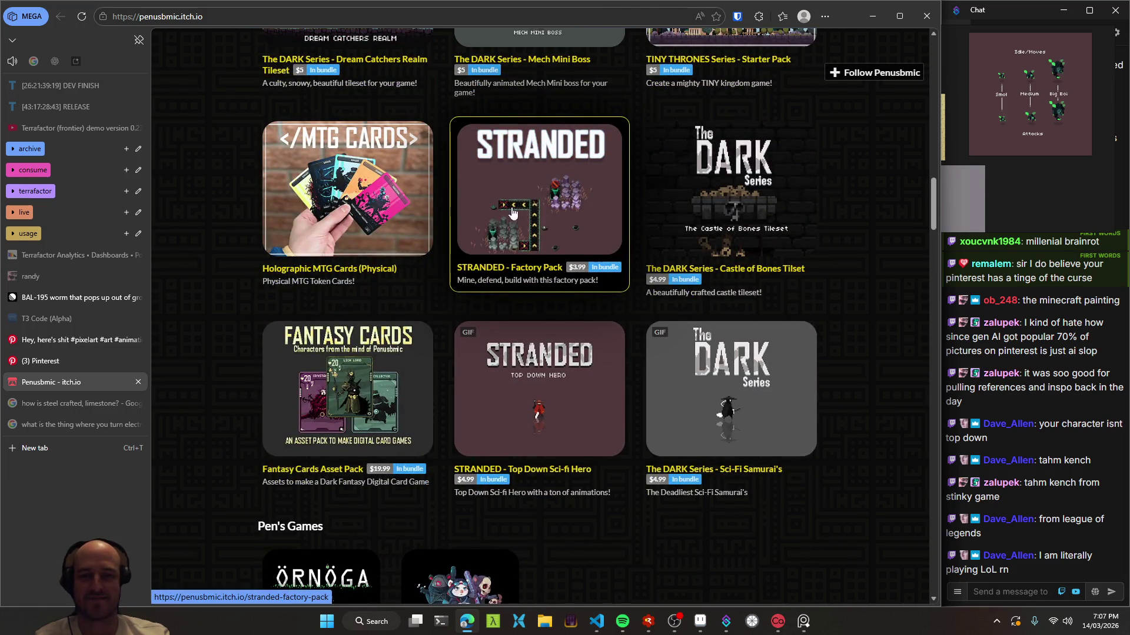
pyautogui.scroll(-5, 855, 410)
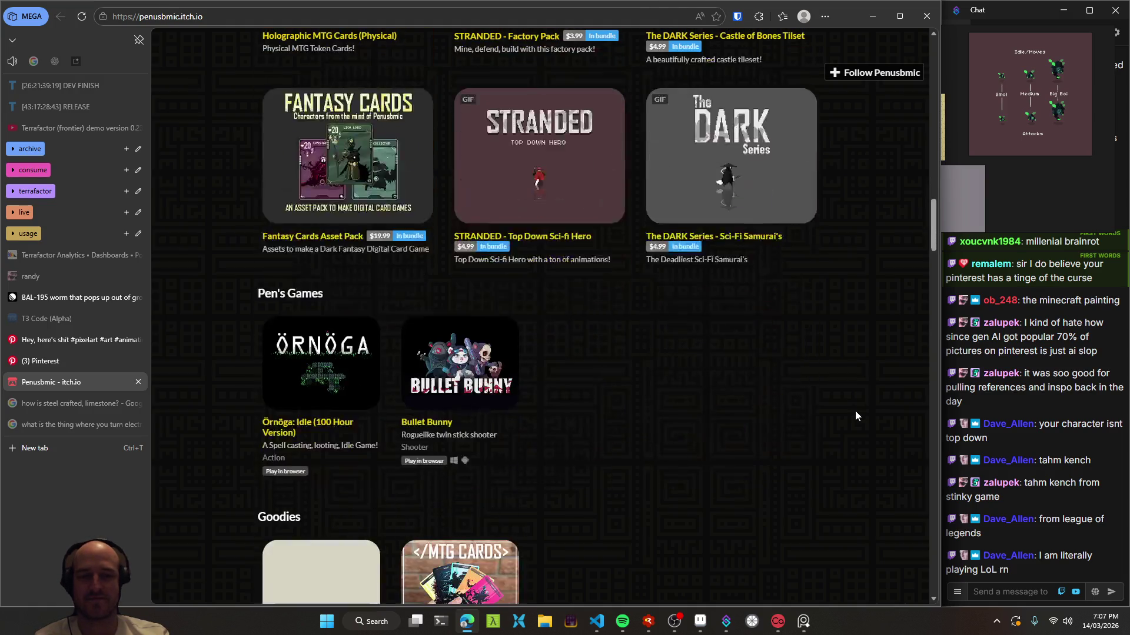
pyautogui.scroll(-5, 856, 402)
pyautogui.scroll(10, 865, 407)
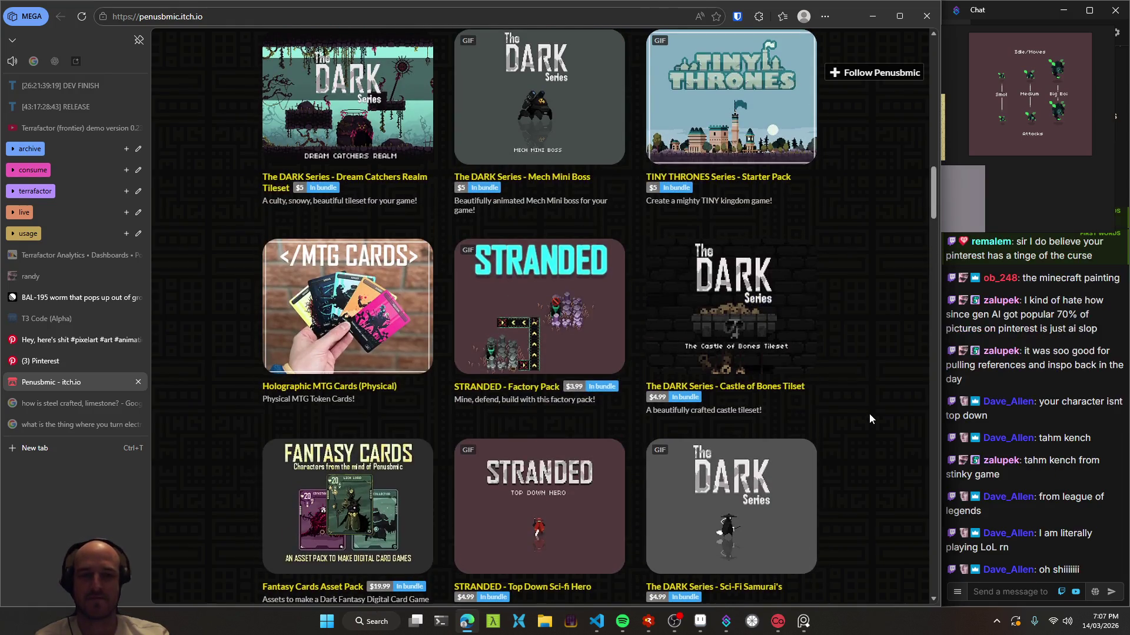
pyautogui.scroll(3, 870, 415)
pyautogui.scroll(7, 870, 415)
pyautogui.scroll(4, 870, 416)
pyautogui.scroll(4, 869, 415)
pyautogui.scroll(4, 870, 318)
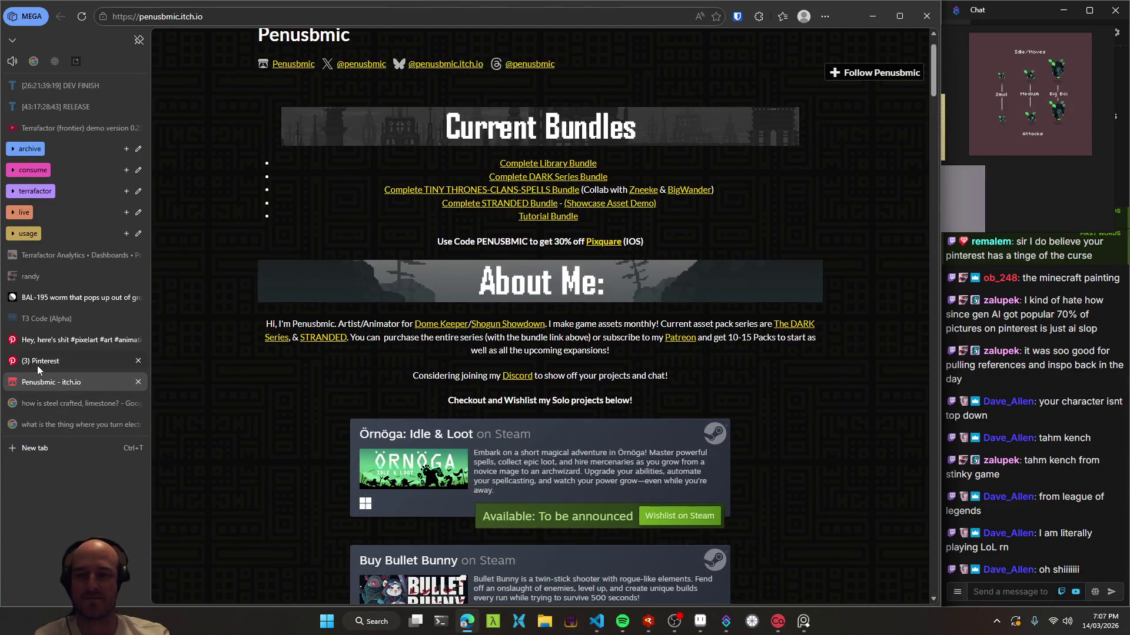
pyautogui.click(38, 365)
pyautogui.click(47, 340)
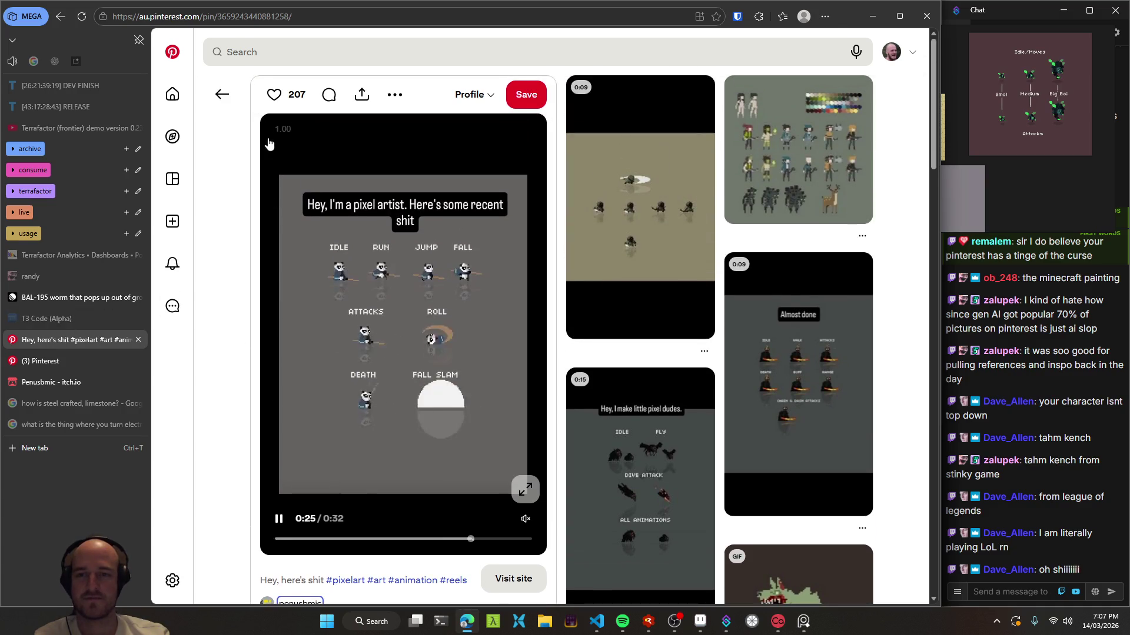
pyautogui.click(222, 94)
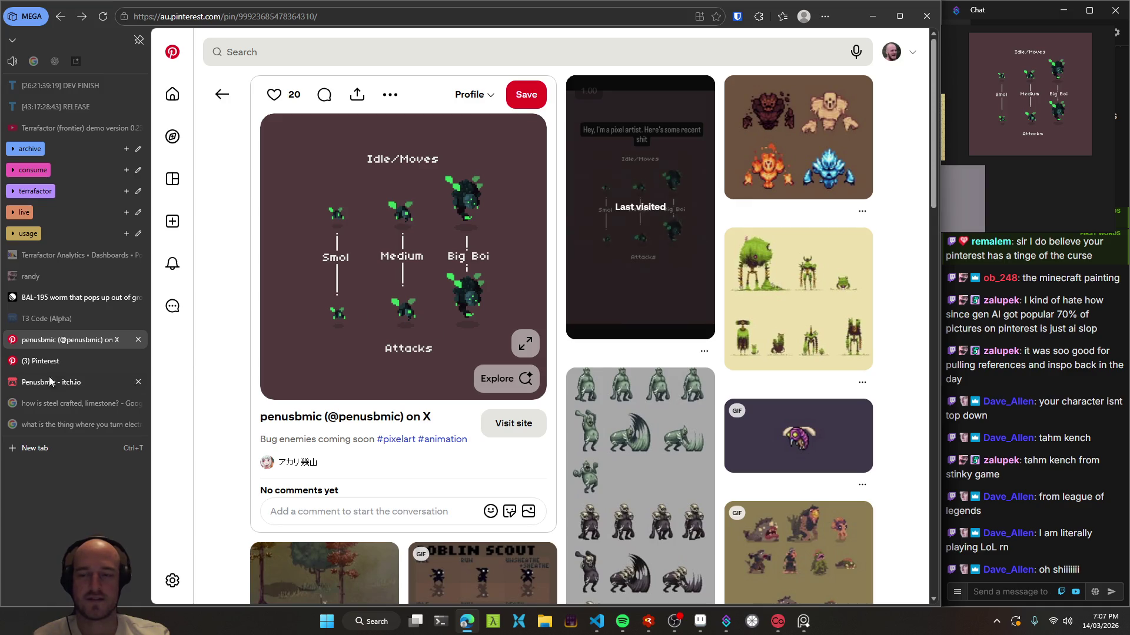
pyautogui.click(27, 365)
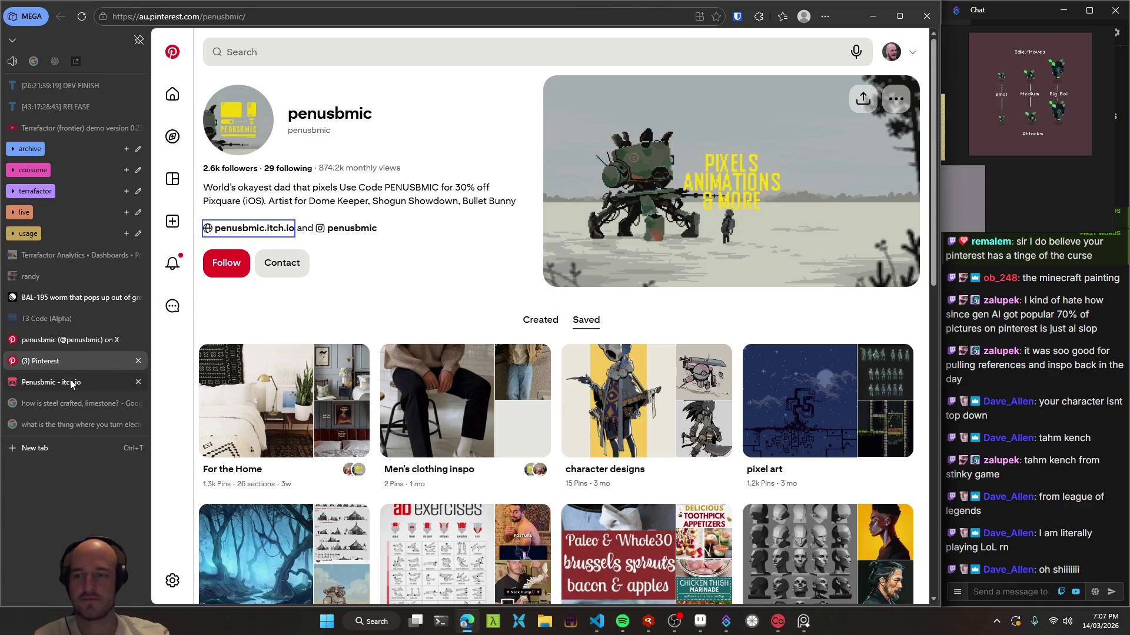
pyautogui.click(70, 383)
pyautogui.scroll(-3, 284, 350)
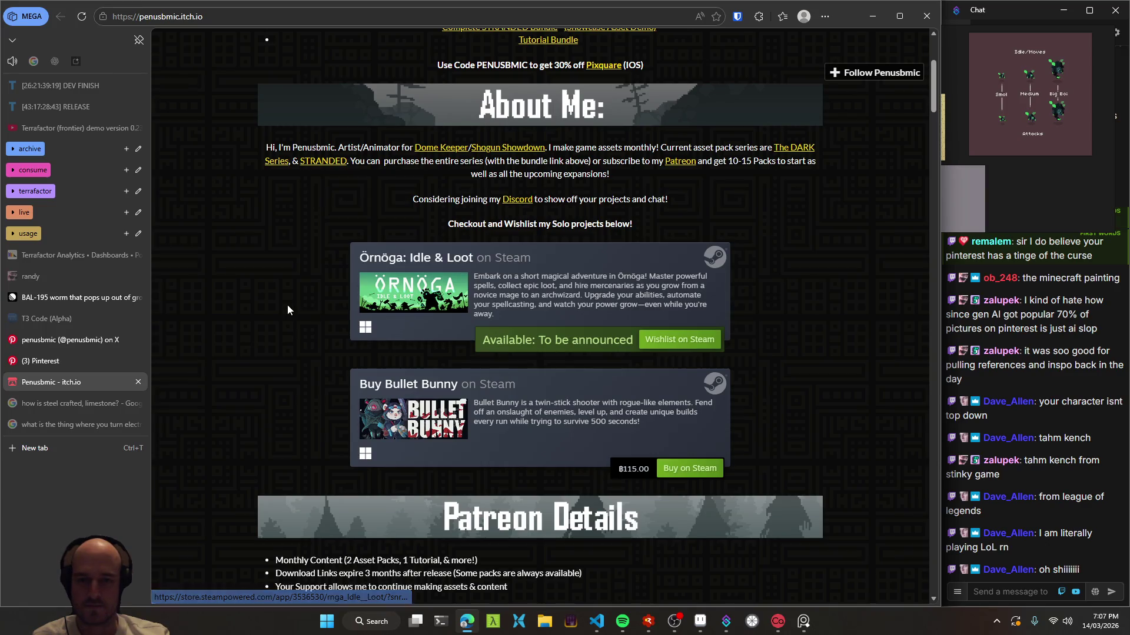
pyautogui.scroll(-2, 283, 318)
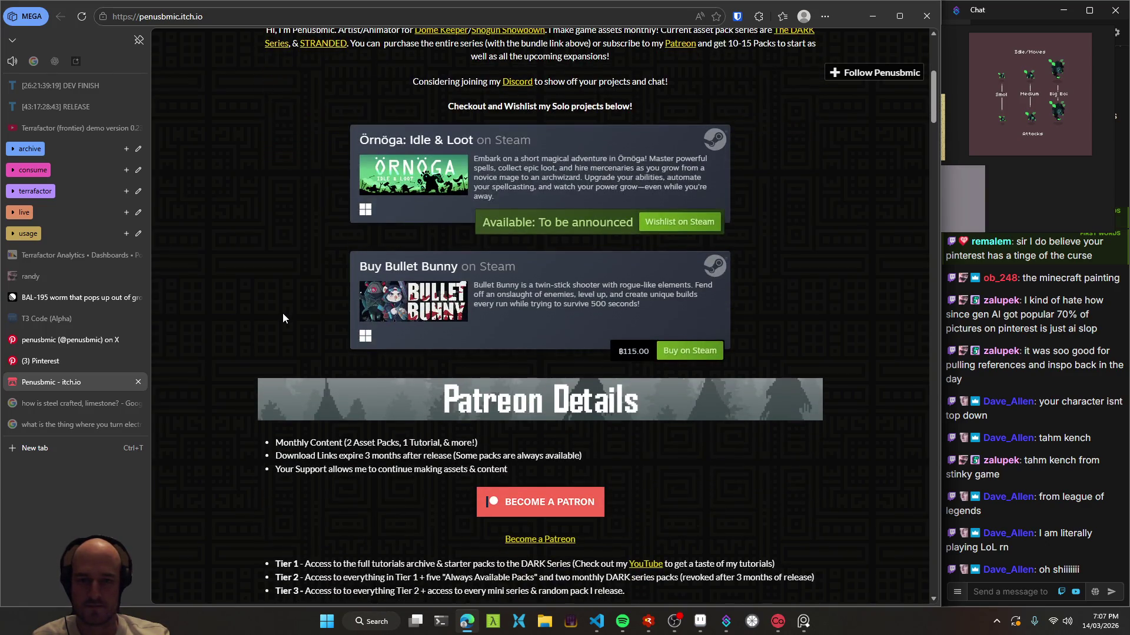
pyautogui.scroll(-2, 282, 317)
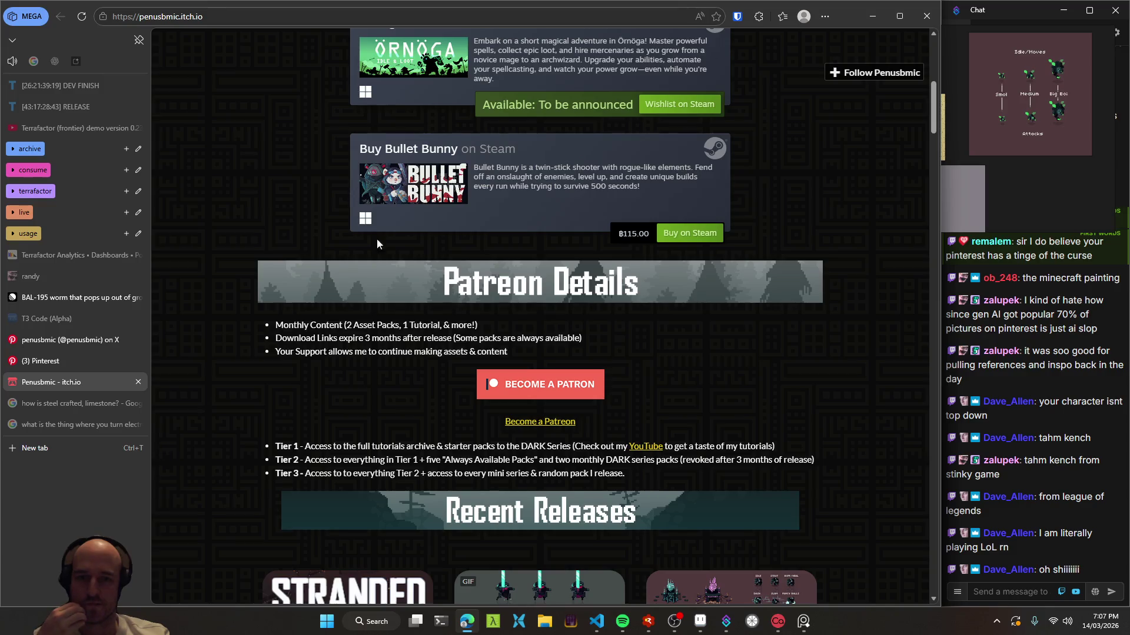
pyautogui.scroll(5, 359, 259)
pyautogui.scroll(3, 378, 367)
pyautogui.scroll(-3, 329, 406)
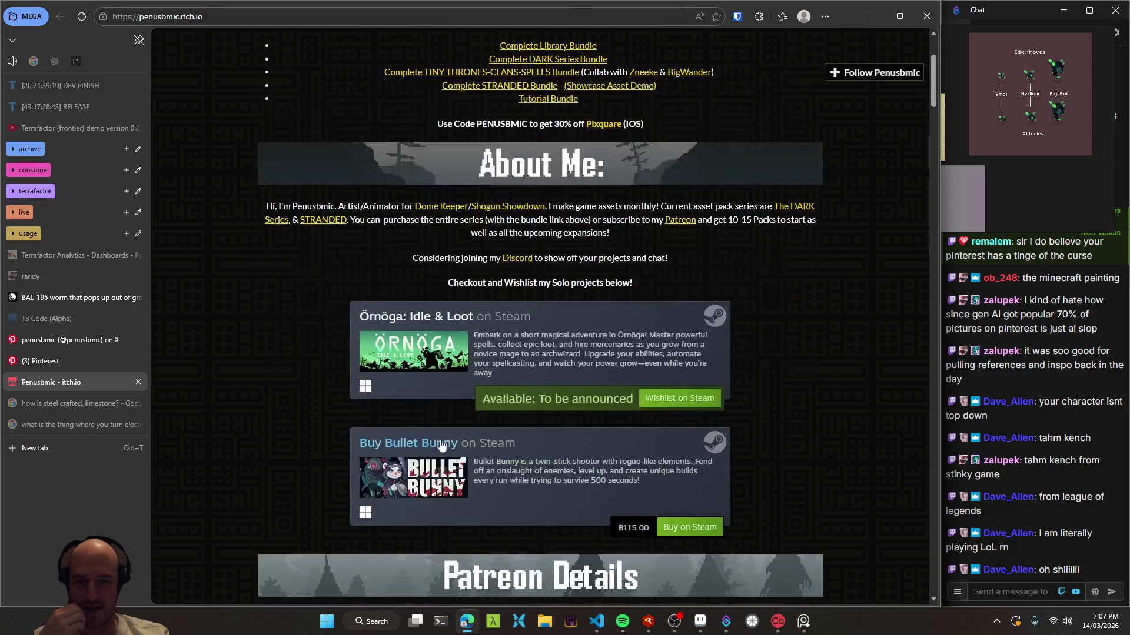
pyautogui.scroll(3, 249, 447)
pyautogui.scroll(-6, 249, 442)
pyautogui.scroll(-2, 245, 432)
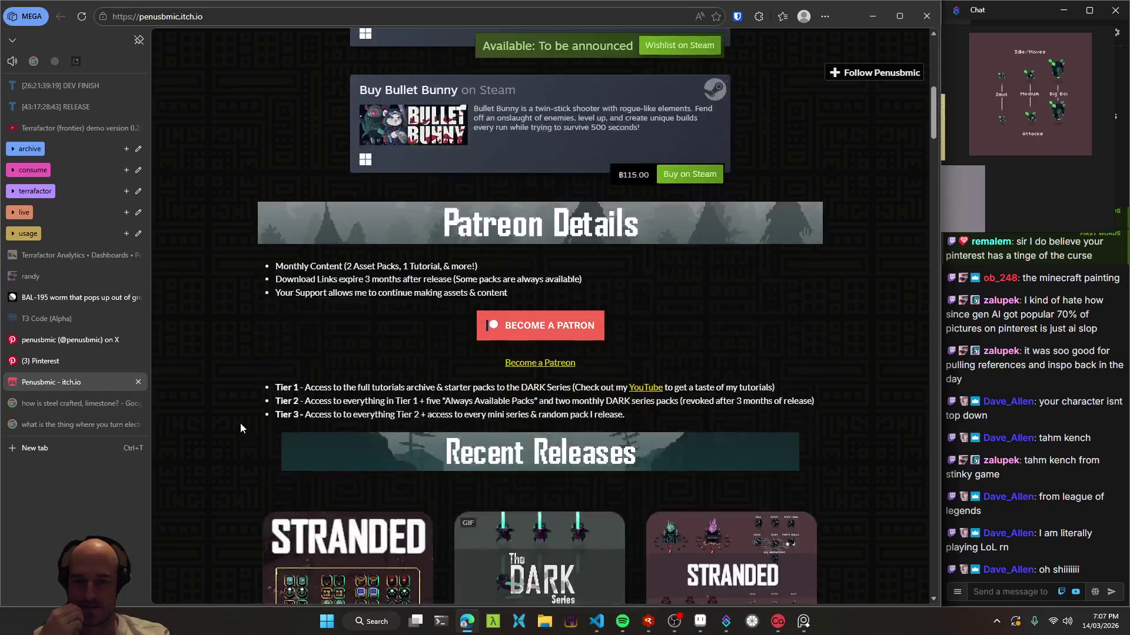
pyautogui.scroll(6, 241, 423)
pyautogui.scroll(3, 283, 405)
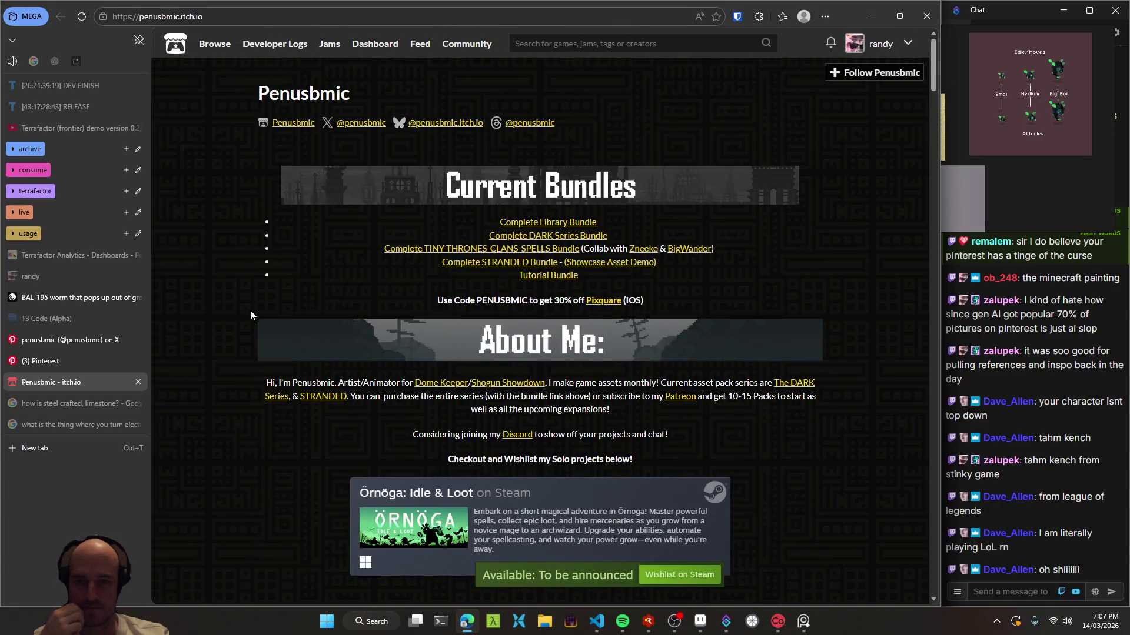
pyautogui.scroll(-5, 245, 319)
pyautogui.scroll(-6, 240, 329)
pyautogui.scroll(-4, 241, 343)
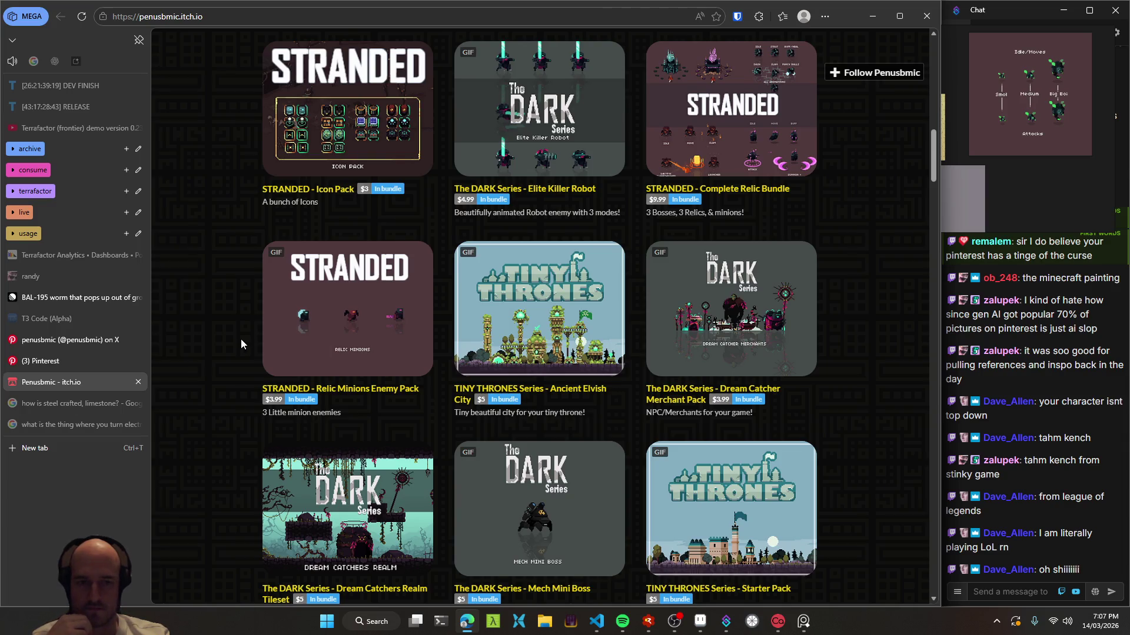
pyautogui.scroll(-2, 241, 341)
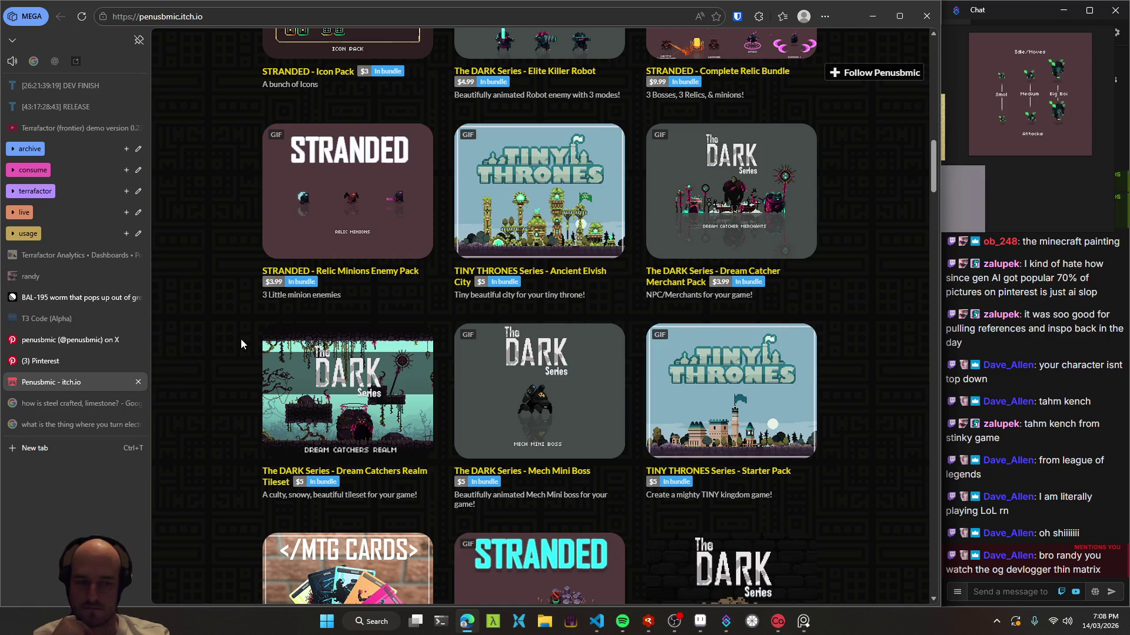
pyautogui.scroll(-2, 241, 341)
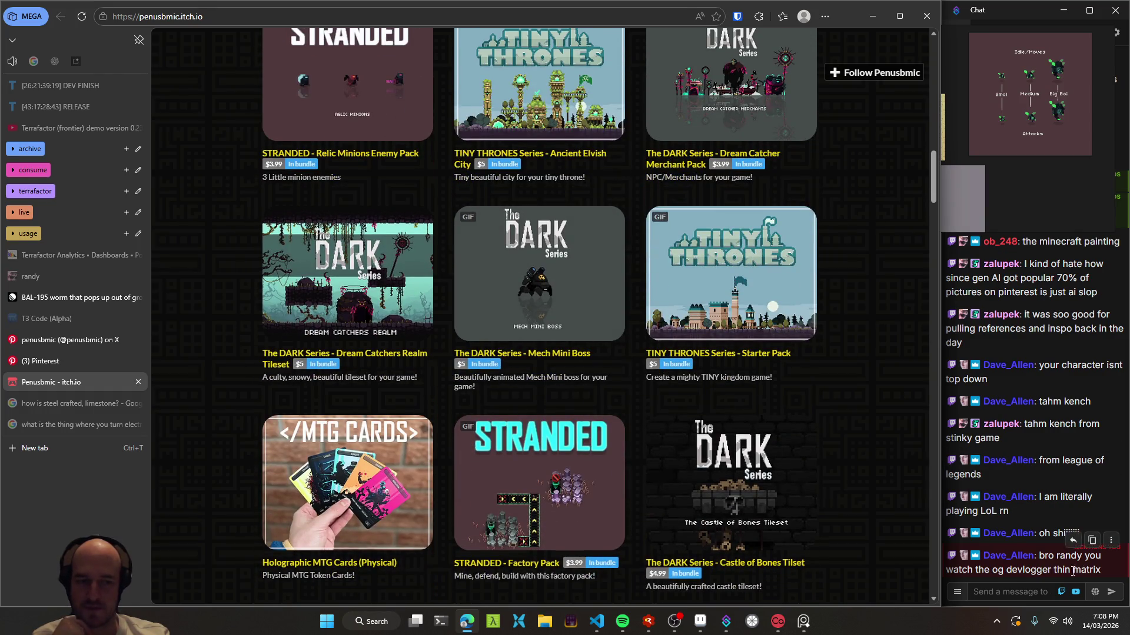
pyautogui.scroll(-3, 245, 349)
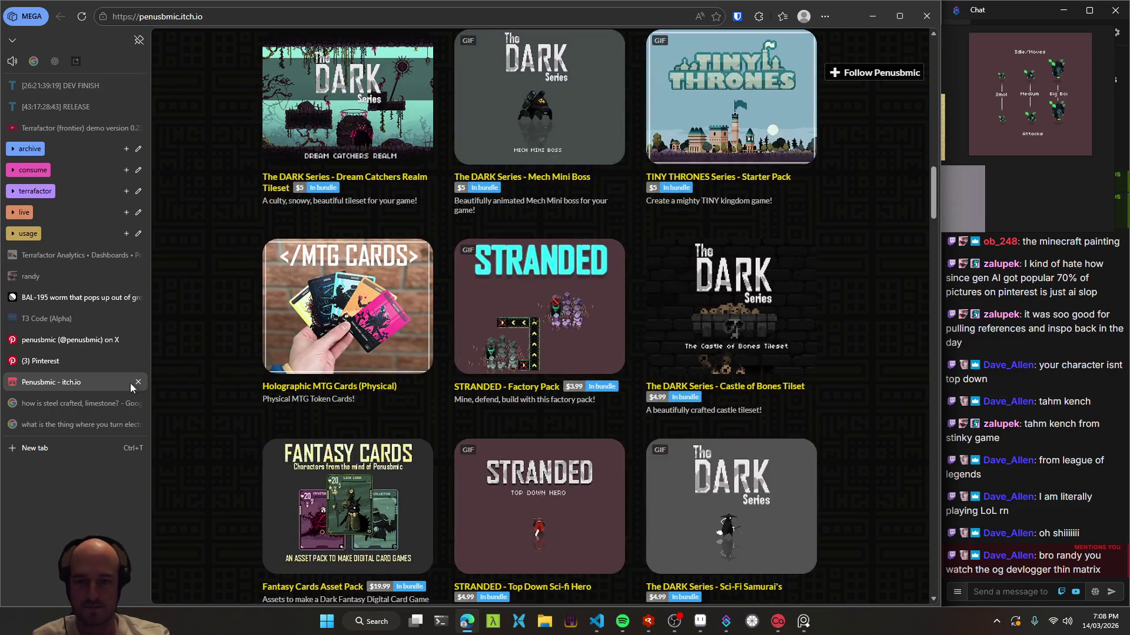
# - Search Google for 'thinmatrix', open the ThinMatrix YouTube channel, and show its videos list
pyautogui.click(66, 448)
pyautogui.write('thi')
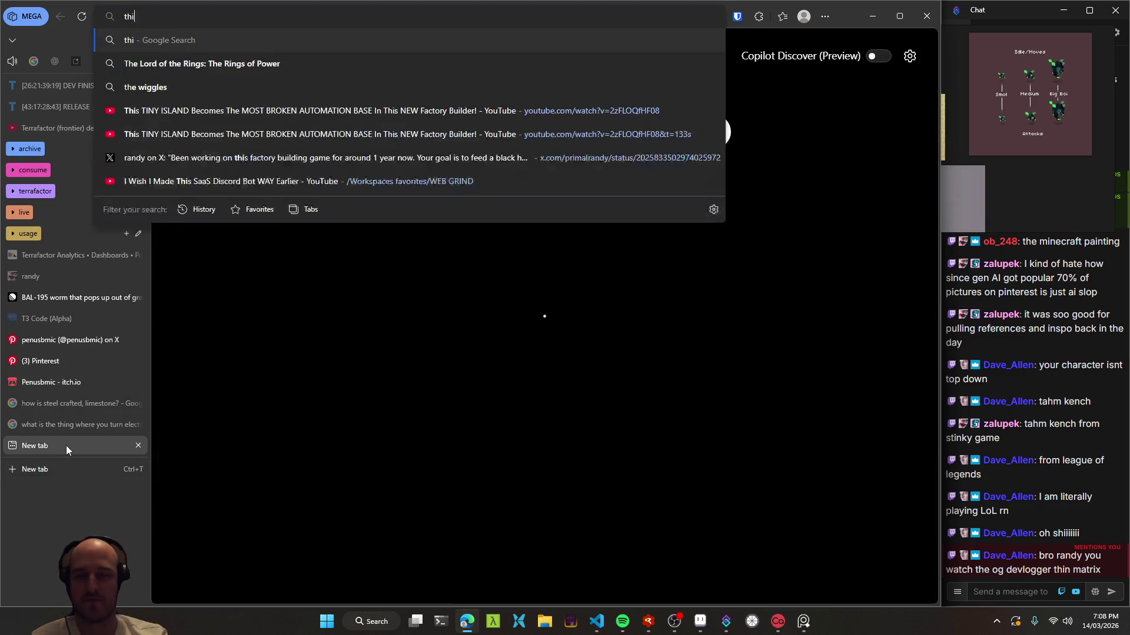
pyautogui.write('nmatrix')
pyautogui.press('Return')
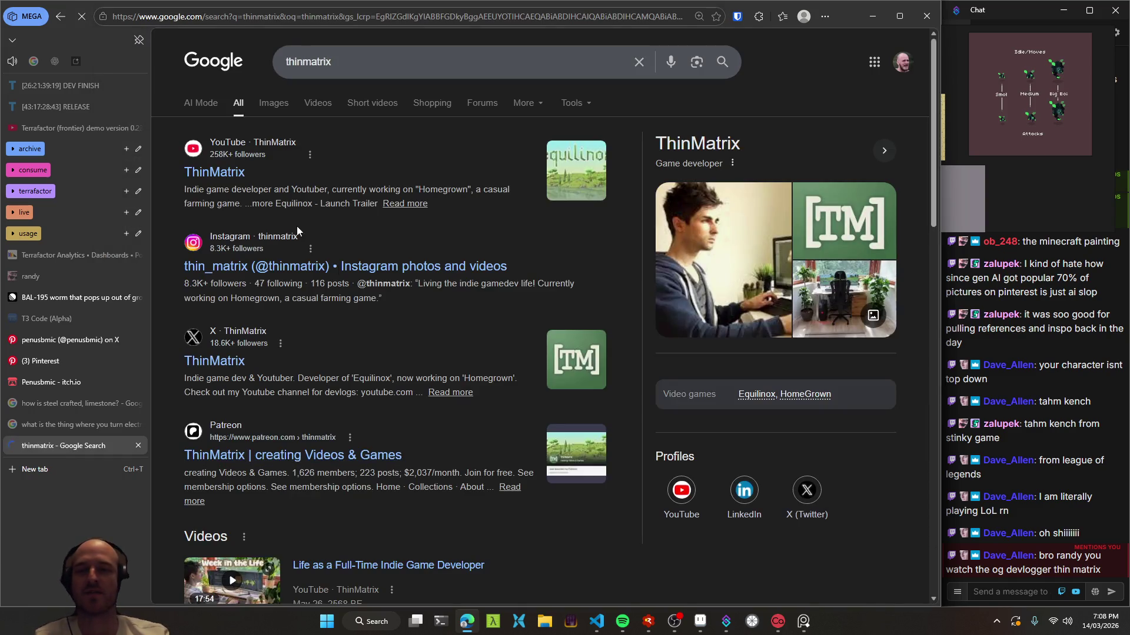
pyautogui.click(210, 173)
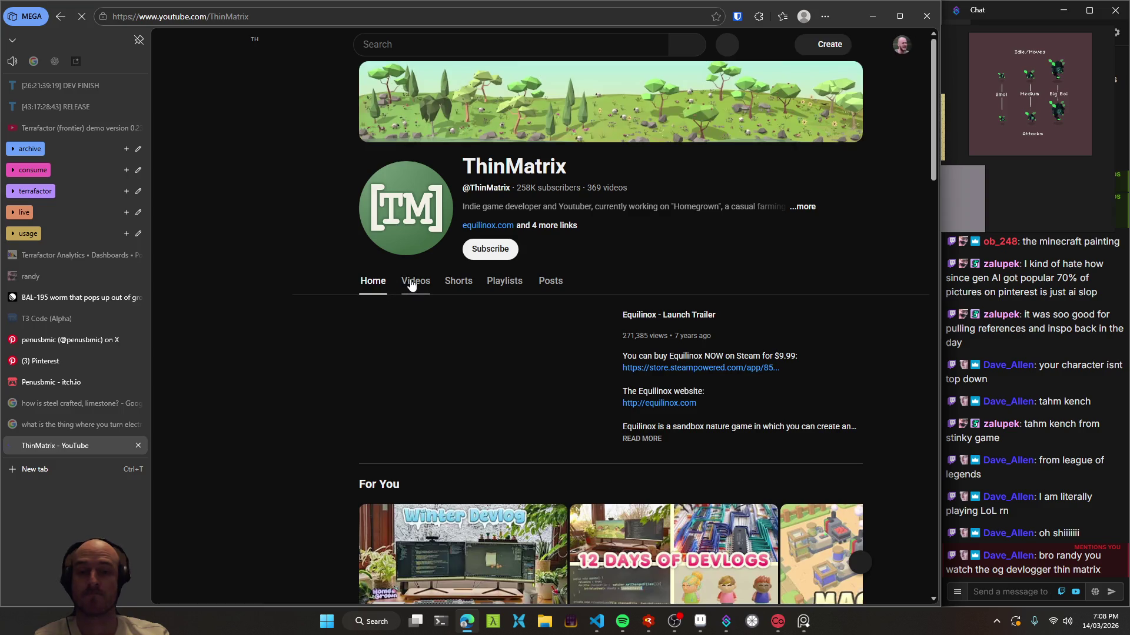
pyautogui.click(411, 282)
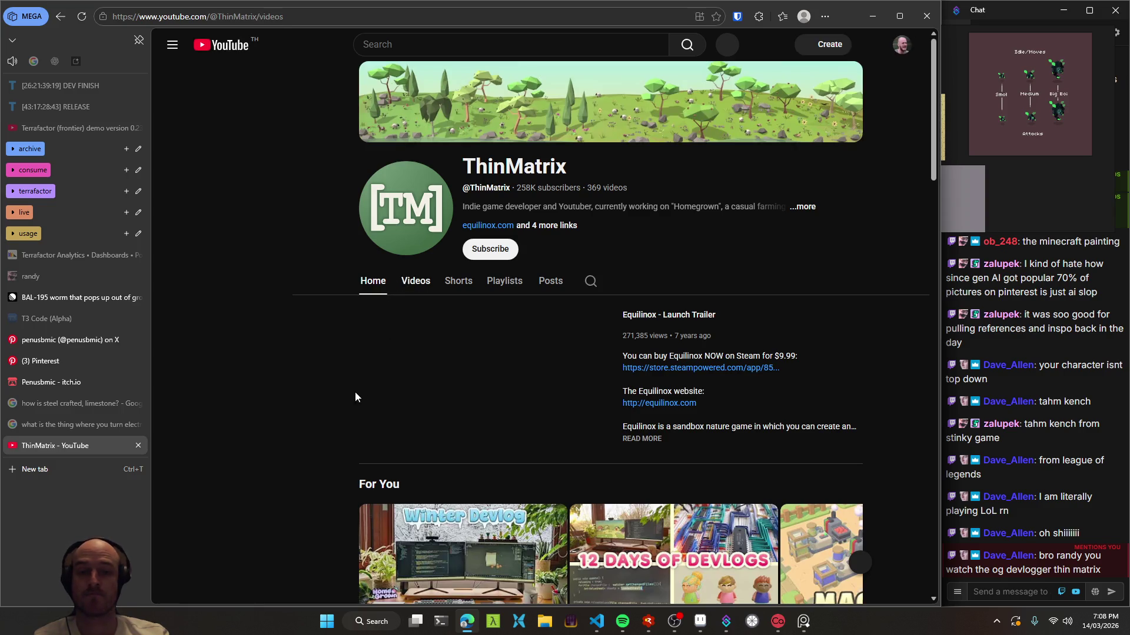
# - Play the 'HomeGrown Devlog: Working towards release!' video at low volume and open its Steam page
pyautogui.scroll(-2, 299, 390)
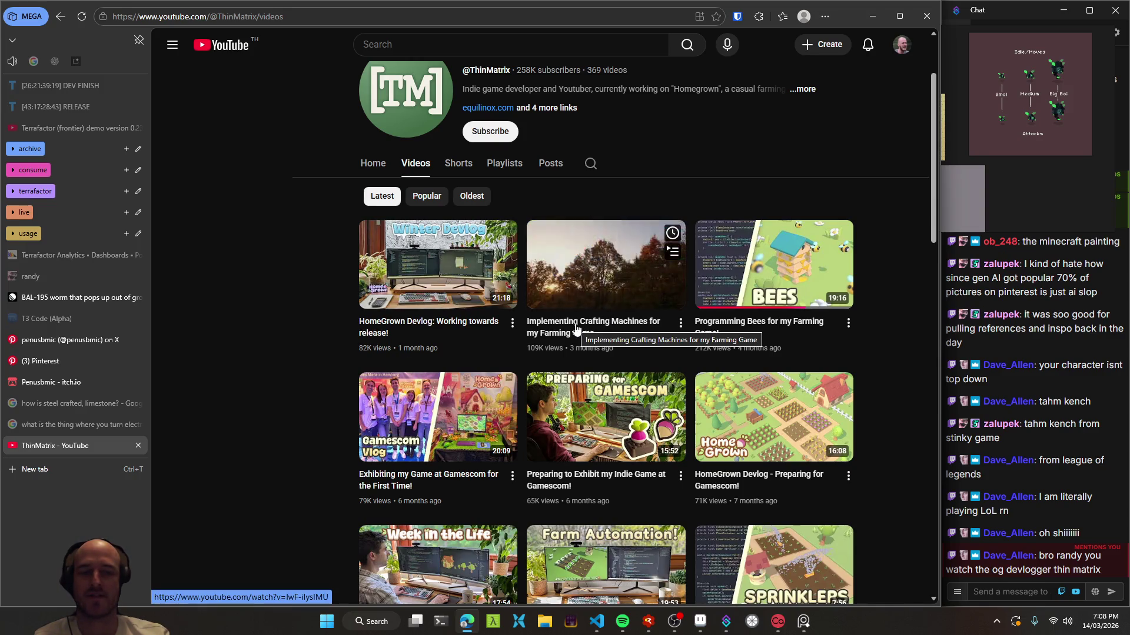
pyautogui.middleClick(469, 324)
pyautogui.click(43, 469)
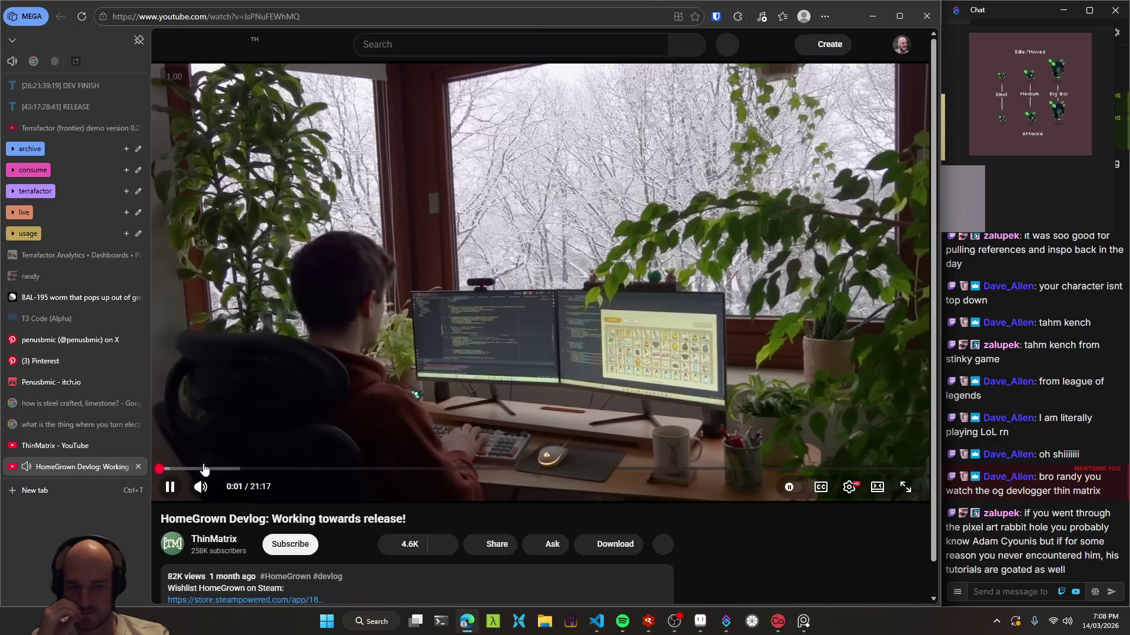
pyautogui.click(223, 490)
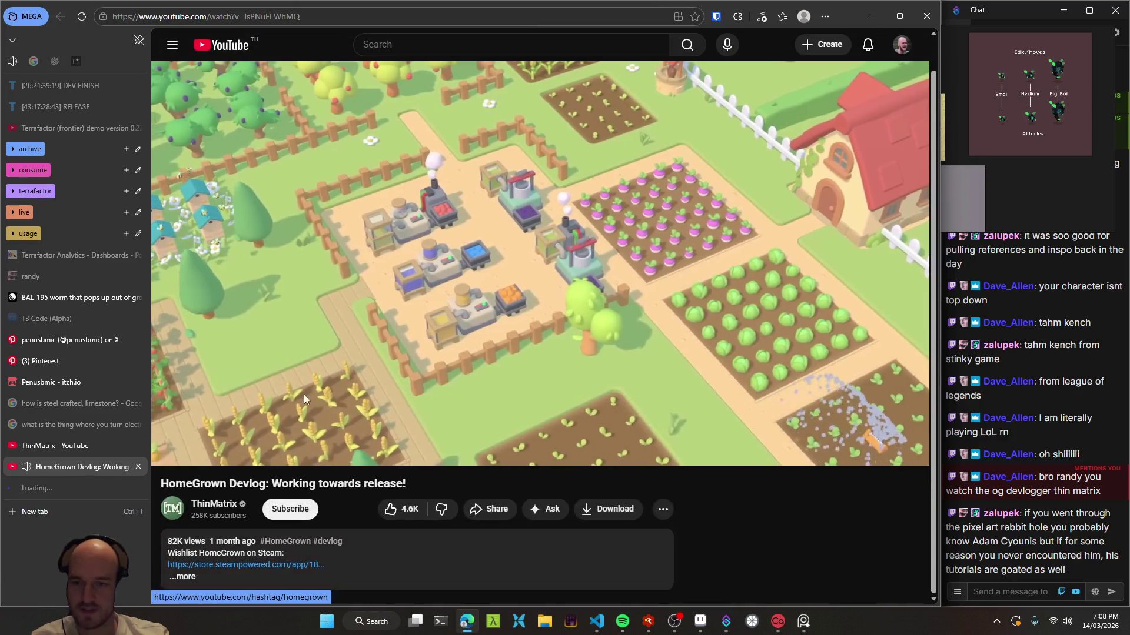
pyautogui.middleClick(304, 394)
pyautogui.click(71, 491)
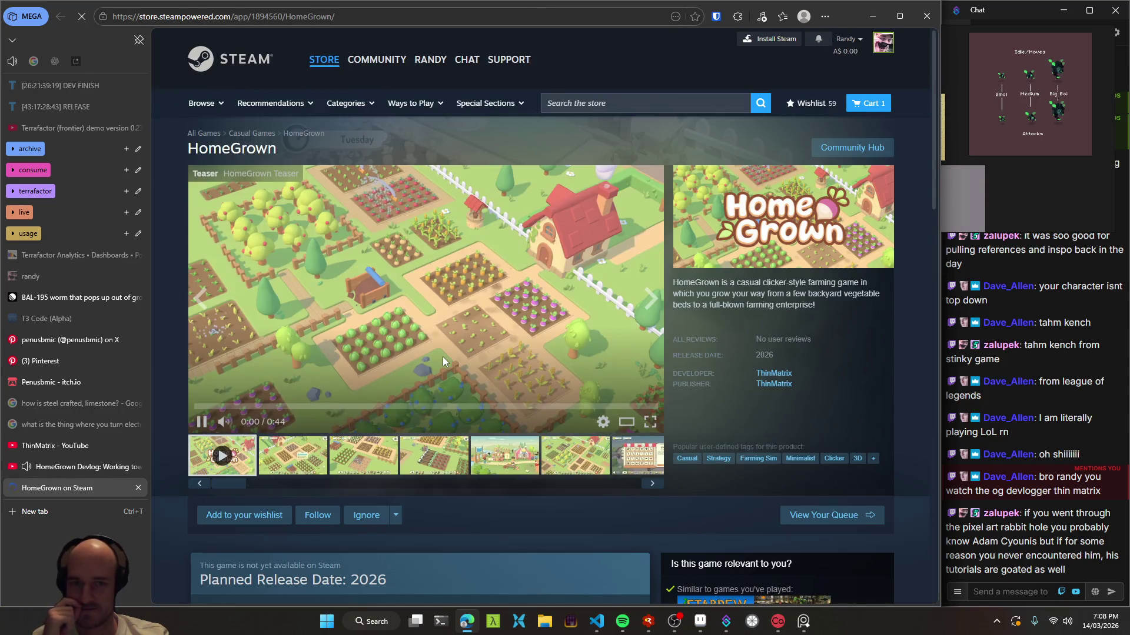
# - Scroll the HomeGrown Steam page and add the game to the wishlist
pyautogui.scroll(-1, 513, 281)
pyautogui.scroll(-1, 513, 281)
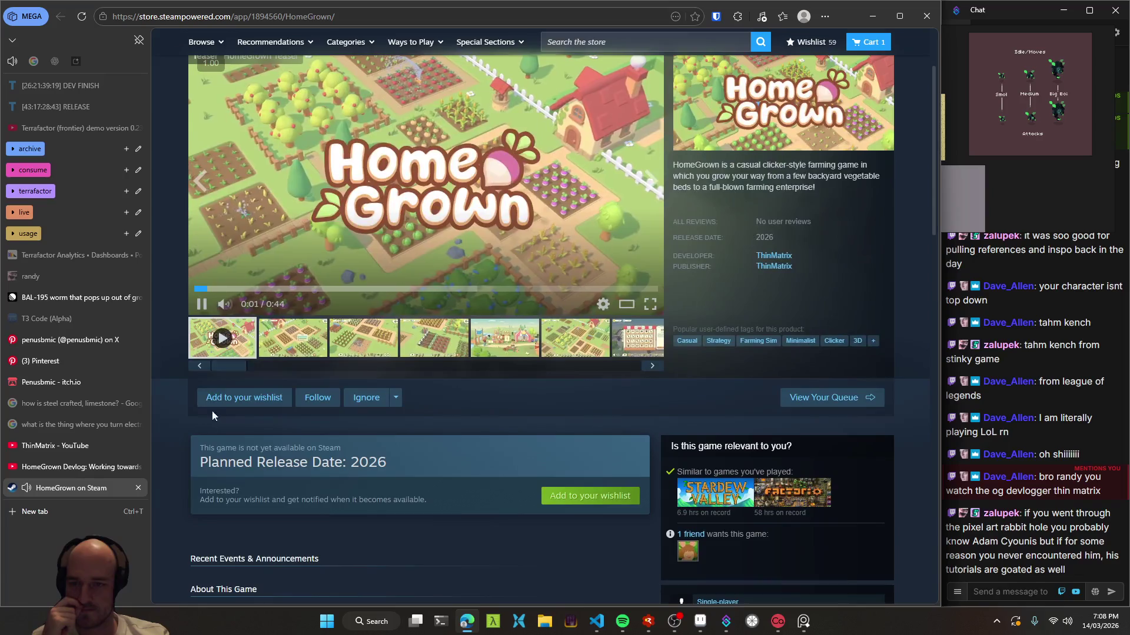
pyautogui.click(238, 398)
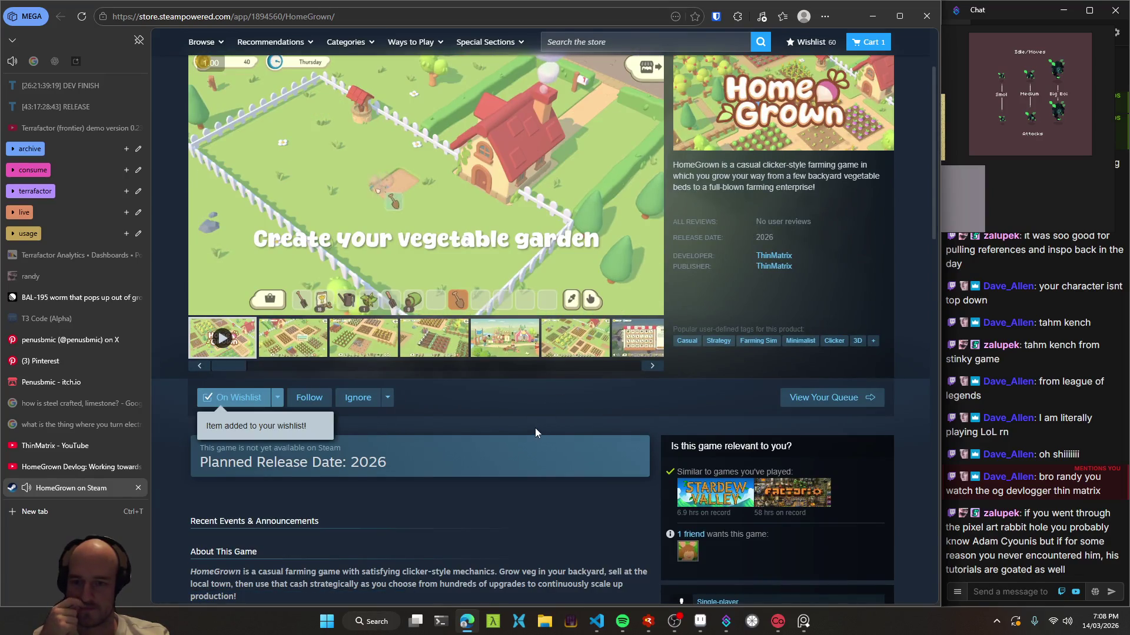
# - Check the planned release date, scroll the store page, then close it
pyautogui.moveTo(413, 464); pyautogui.dragTo(200, 465)
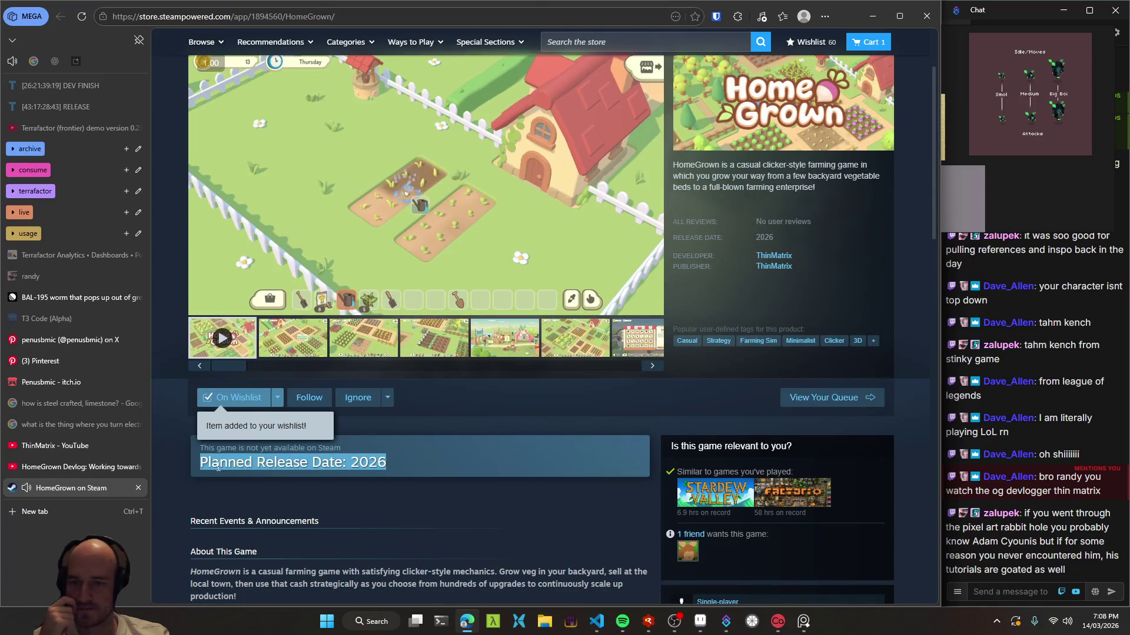
pyautogui.click(281, 488)
pyautogui.scroll(-5, 192, 464)
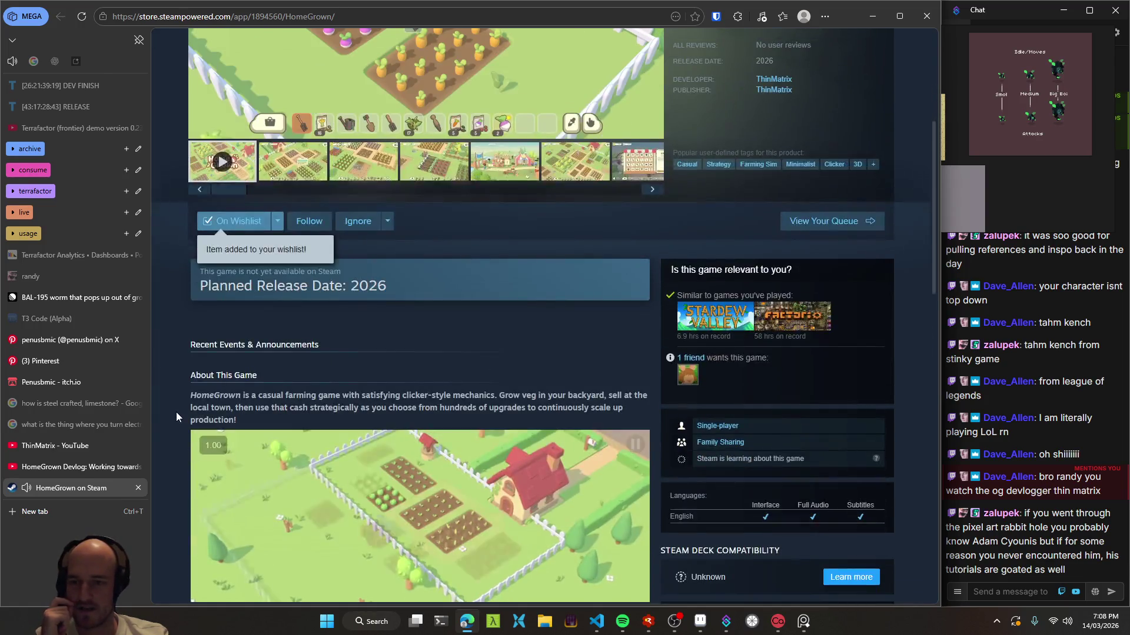
pyautogui.scroll(-3, 175, 406)
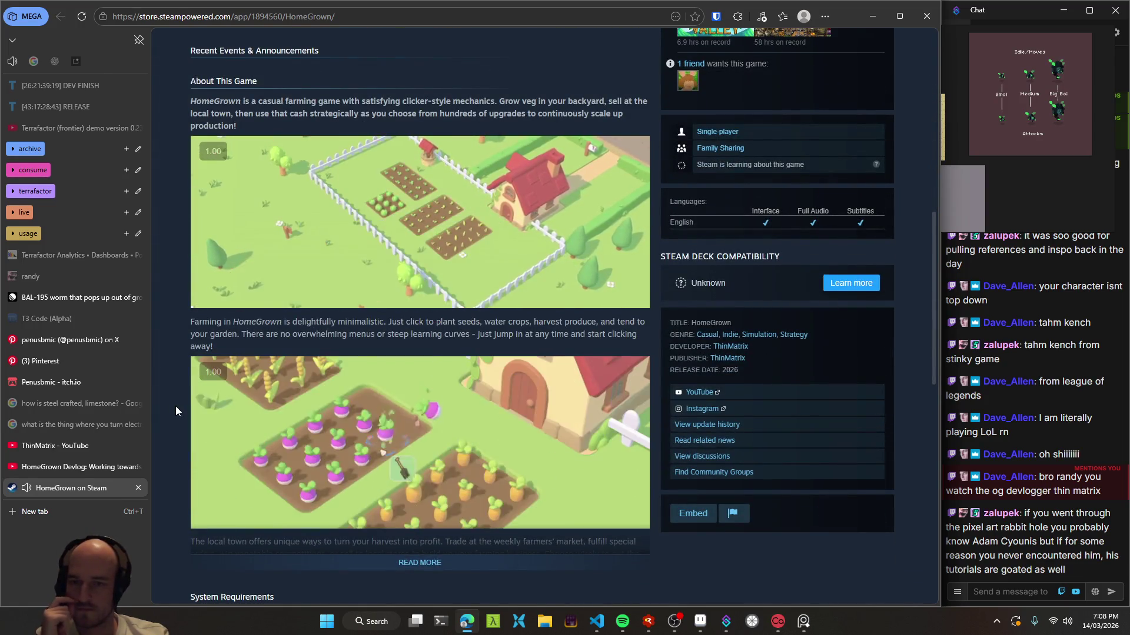
pyautogui.scroll(6, 176, 405)
pyautogui.scroll(4, 177, 403)
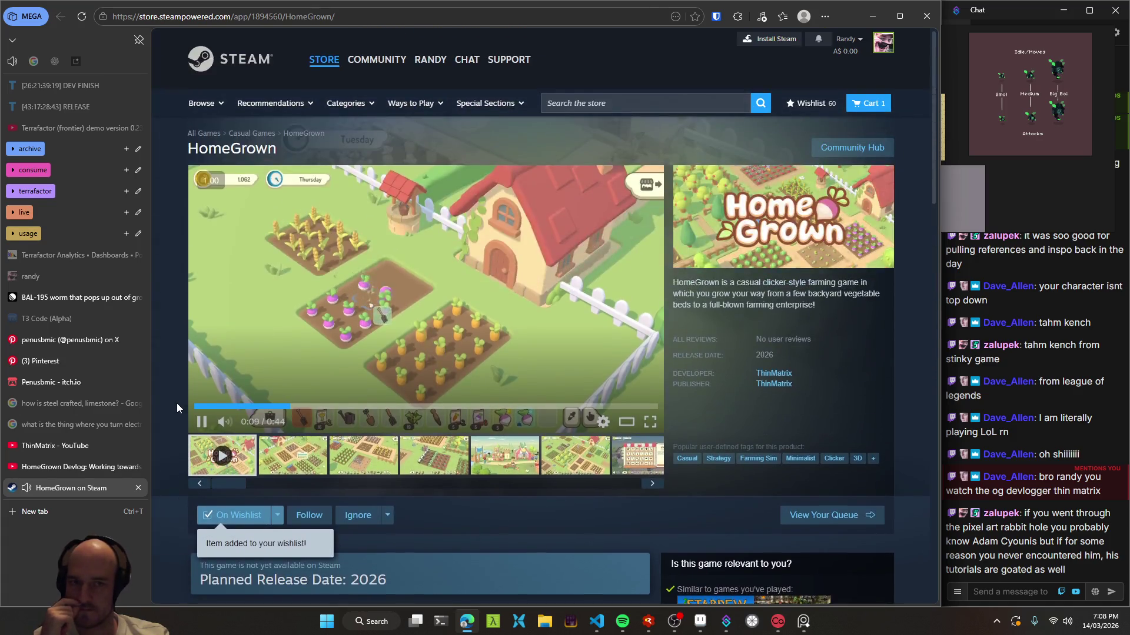
pyautogui.middleClick(72, 489)
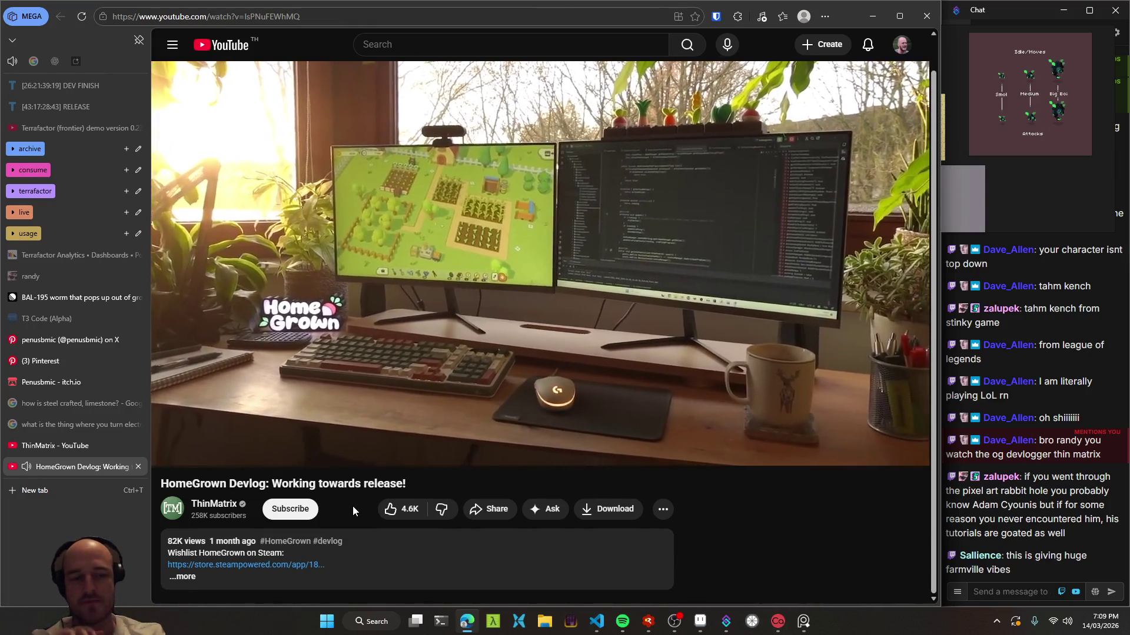
# - Pause and close the HomeGrown devlog tab, then return to Aseprite with the grey figure in view
pyautogui.press('space')
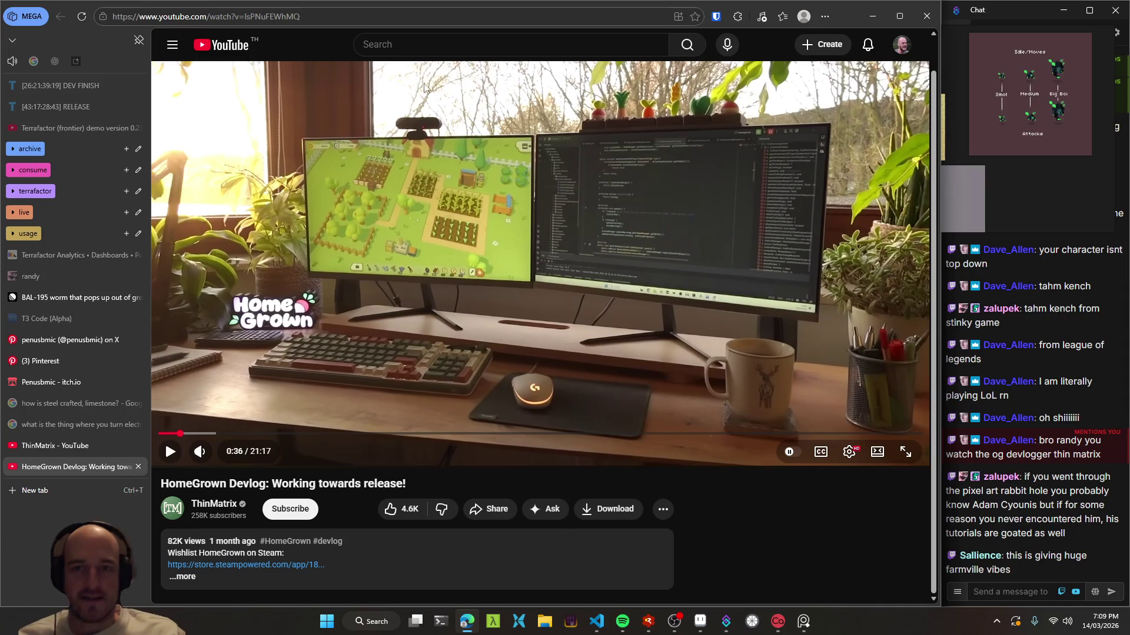
pyautogui.click(417, 46)
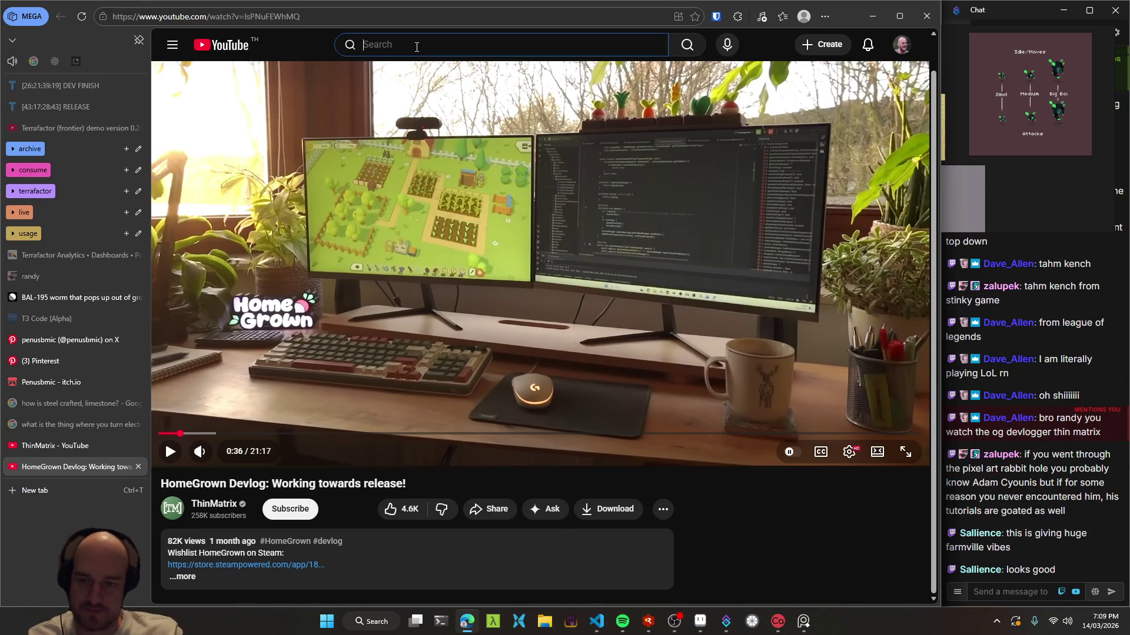
pyautogui.middleClick(67, 464)
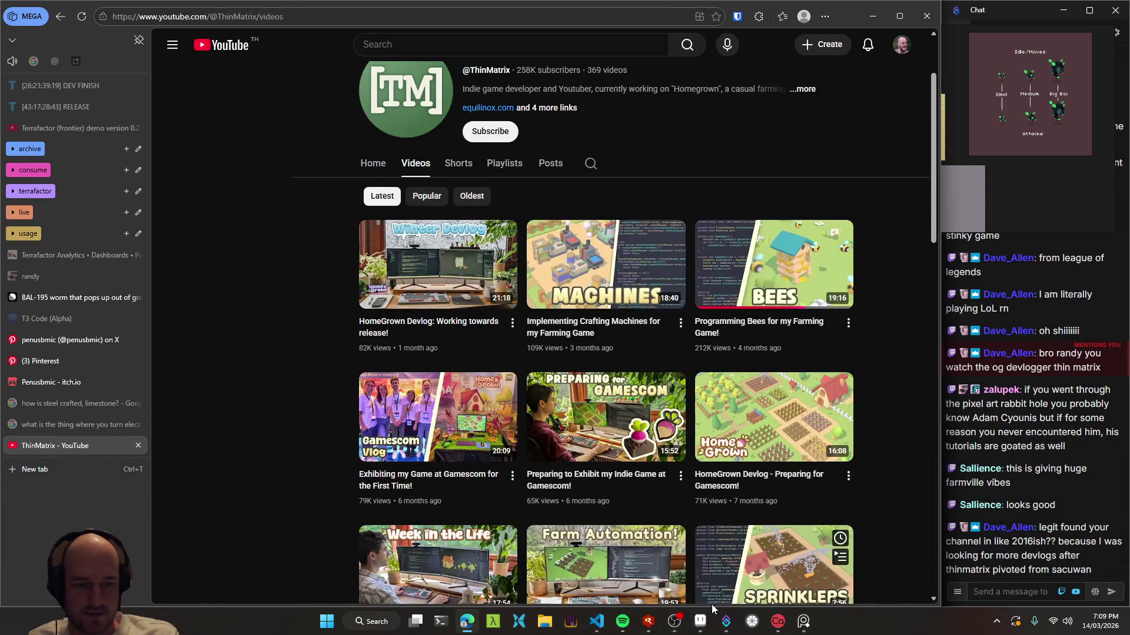
pyautogui.click(700, 621)
pyautogui.moveTo(634, 341); pyautogui.dragTo(567, 271)
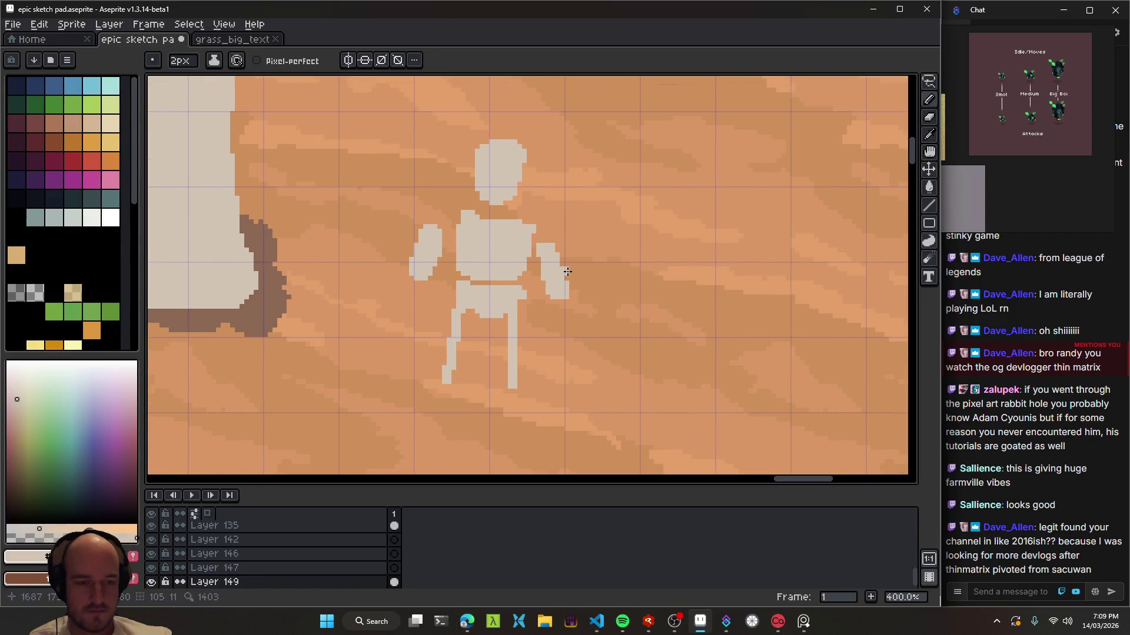
# - Erase the grey placeholder figure beside the bone tower with an enlarged Eraser
pyautogui.scroll(1, 567, 271)
pyautogui.press('e')
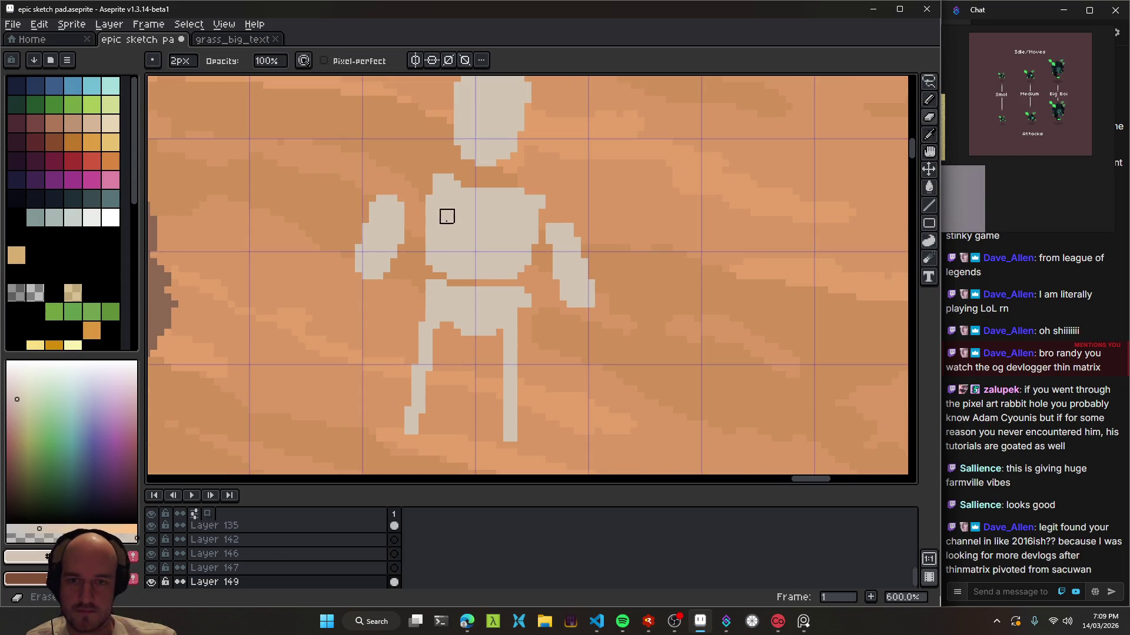
pyautogui.scroll(1, 446, 218)
pyautogui.press('+')
pyautogui.press('+')
pyautogui.scroll(-3, 494, 297)
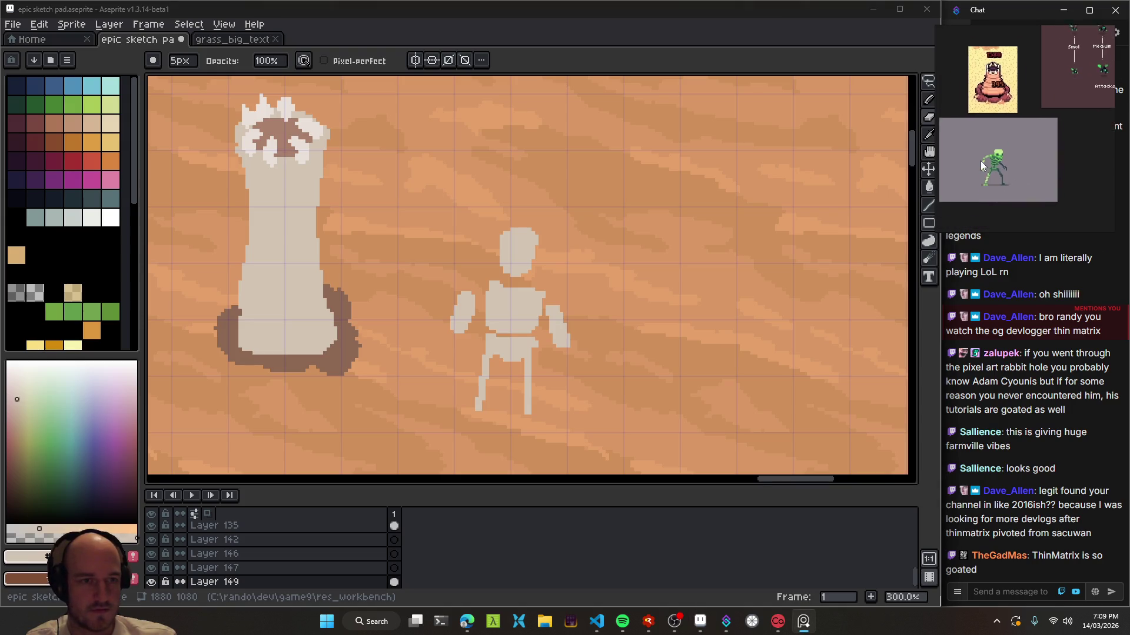
pyautogui.moveTo(1006, 164)
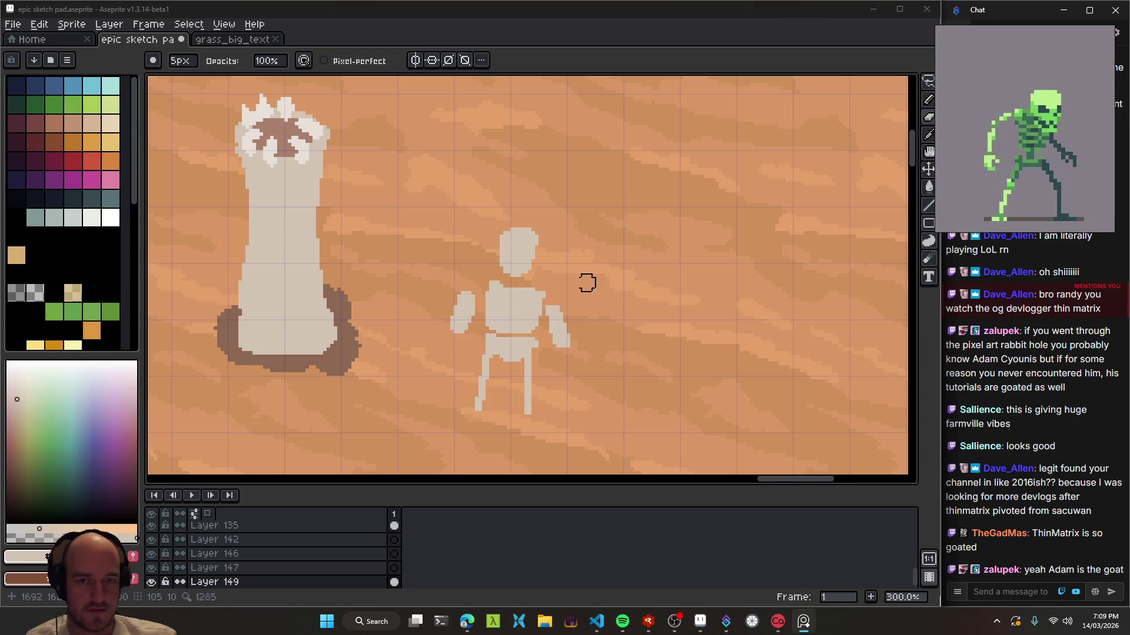
pyautogui.moveTo(543, 286); pyautogui.dragTo(525, 253)
pyautogui.press('+')
pyautogui.moveTo(500, 212)
pyautogui.mouseDown()
pyautogui.moveTo(520, 336)
pyautogui.moveTo(573, 333)
pyautogui.mouseUp()
# - Switch to the Pencil with a near-white colour and test a stroke on the sand
pyautogui.press('b')
pyautogui.scroll(2, 524, 335)
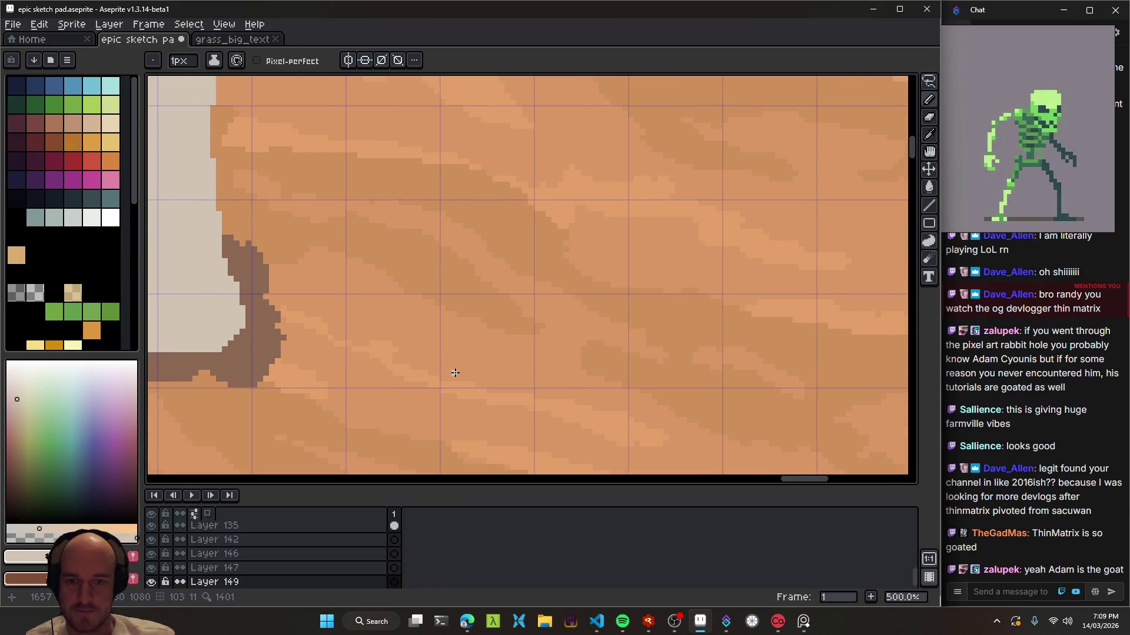
pyautogui.click(23, 450)
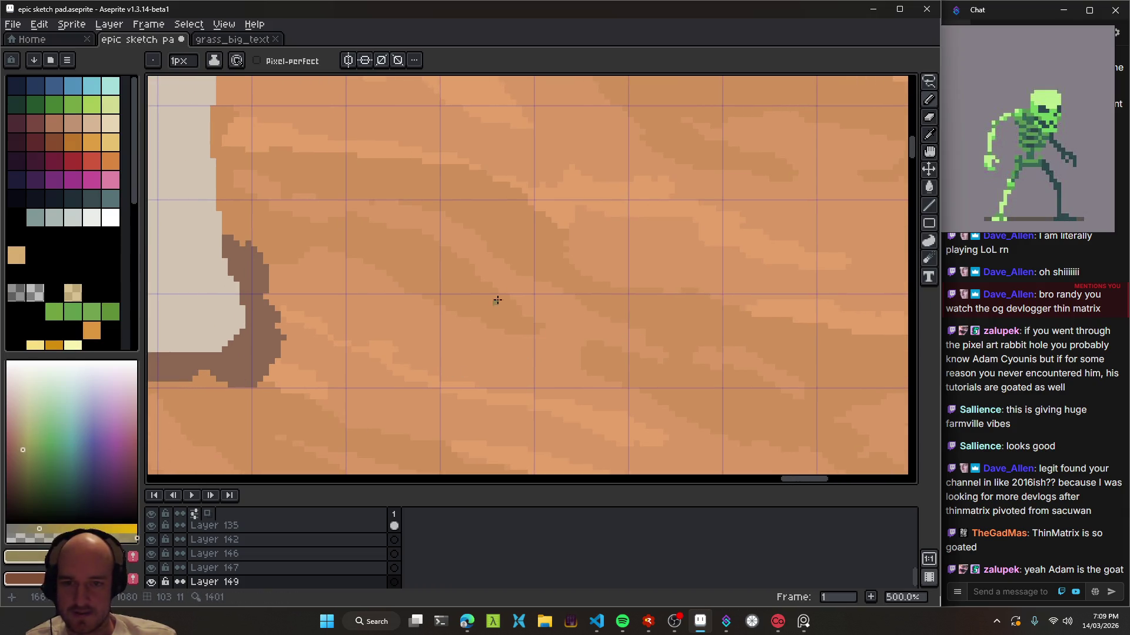
pyautogui.click(19, 374)
pyautogui.moveTo(485, 355)
pyautogui.mouseDown()
pyautogui.moveTo(459, 346)
pyautogui.moveTo(491, 266)
pyautogui.mouseUp()
pyautogui.hotkey('ctrl', 'z')
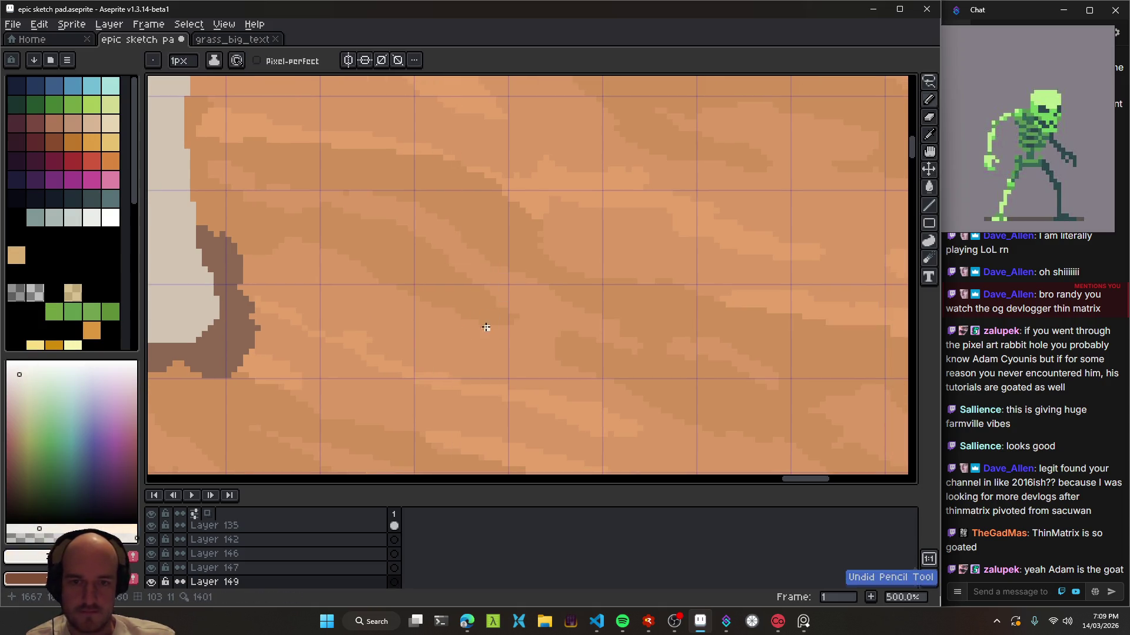
pyautogui.moveTo(487, 328); pyautogui.dragTo(481, 327)
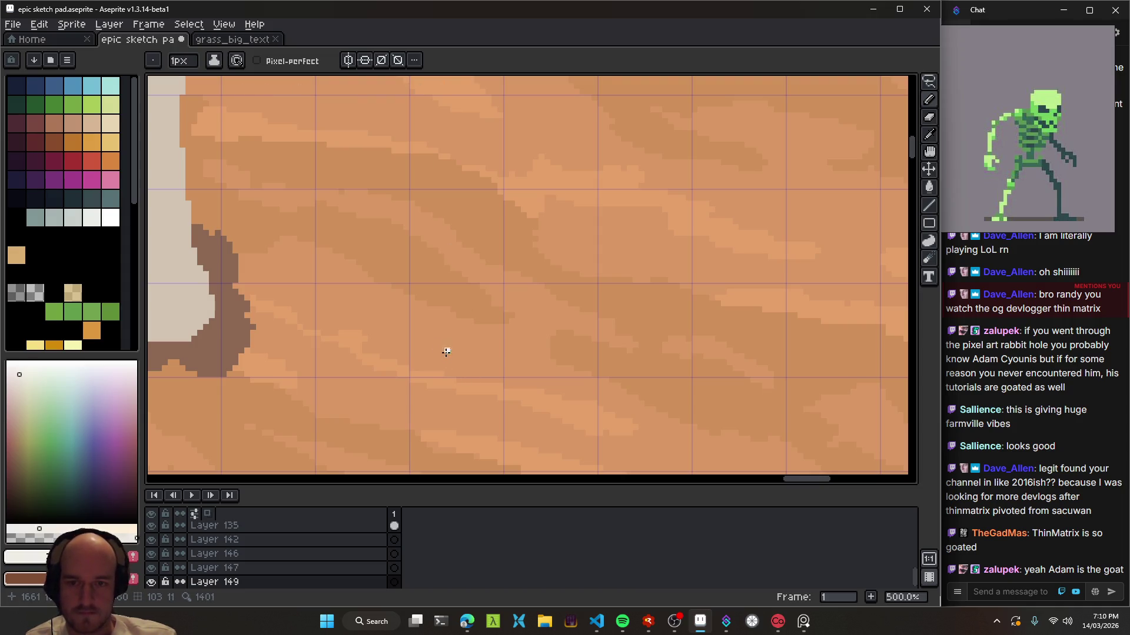
# - Enable Pixel-perfect and sketch the white stick figure's legs, head and raised arm, undoing misdrawn strokes
pyautogui.click(257, 60)
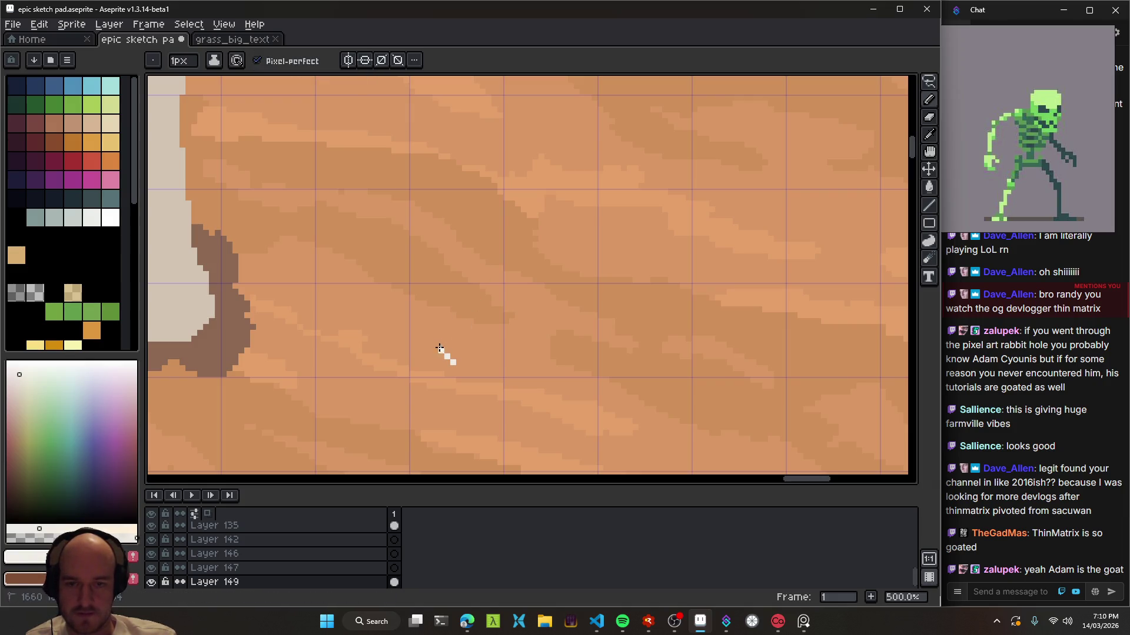
pyautogui.moveTo(482, 299); pyautogui.dragTo(472, 333)
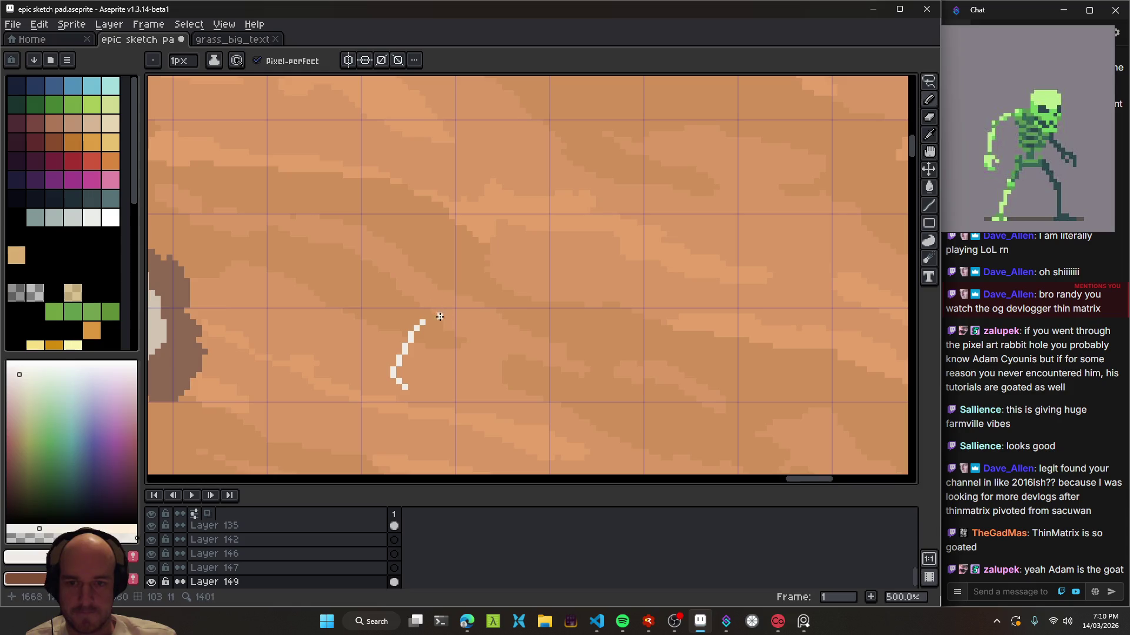
pyautogui.hotkey('ctrl', 'z')
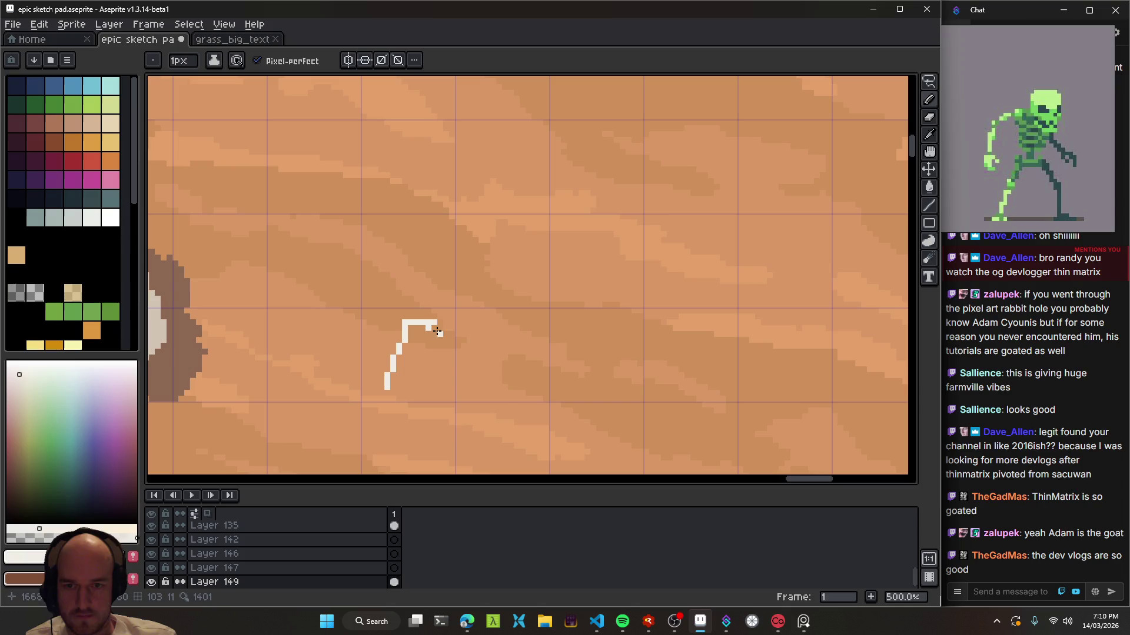
pyautogui.hotkey('ctrl', 'z')
pyautogui.moveTo(431, 327)
pyautogui.mouseDown()
pyautogui.moveTo(422, 355)
pyautogui.moveTo(444, 369)
pyautogui.mouseUp()
pyautogui.hotkey('ctrl', 'z')
pyautogui.scroll(2, 453, 365)
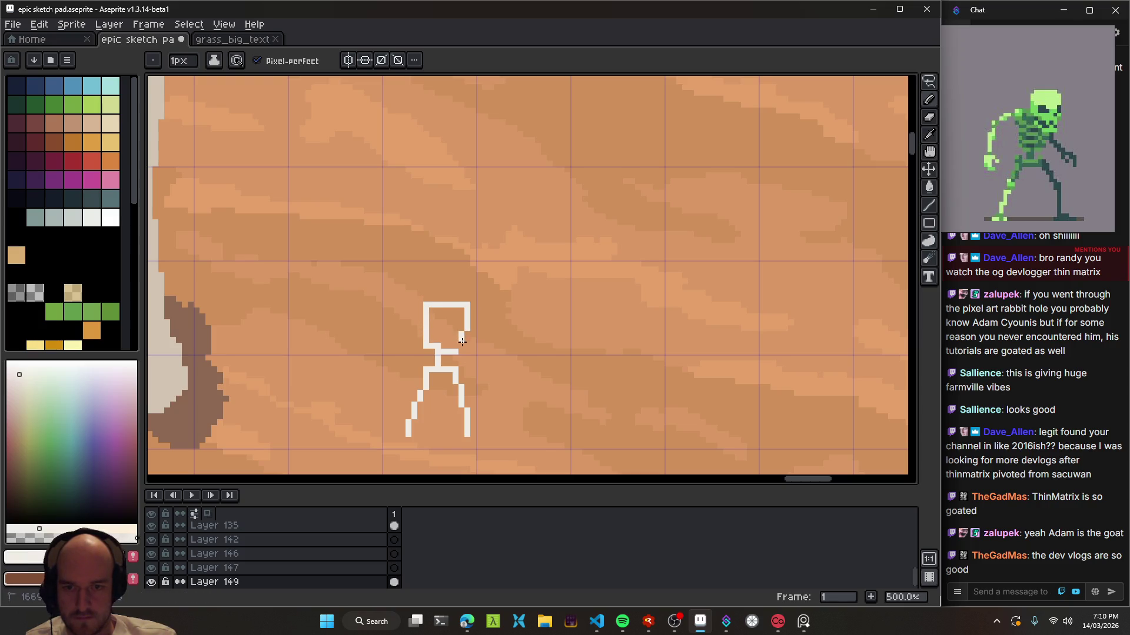
pyautogui.scroll(1, 464, 325)
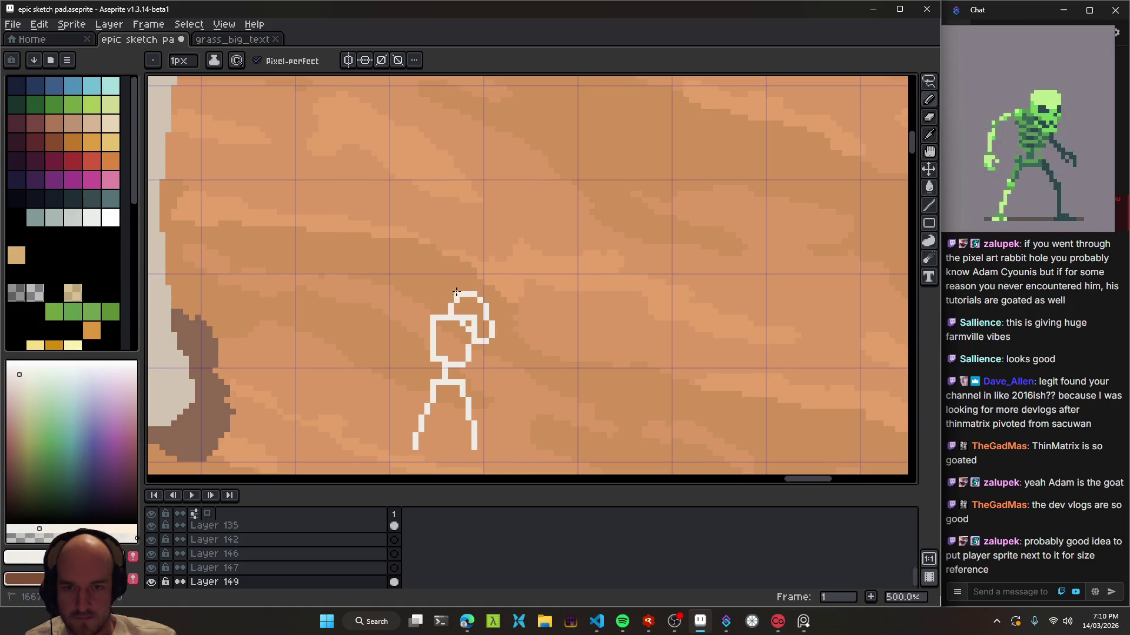
pyautogui.hotkey('ctrl', 'z')
pyautogui.moveTo(476, 293); pyautogui.dragTo(456, 312)
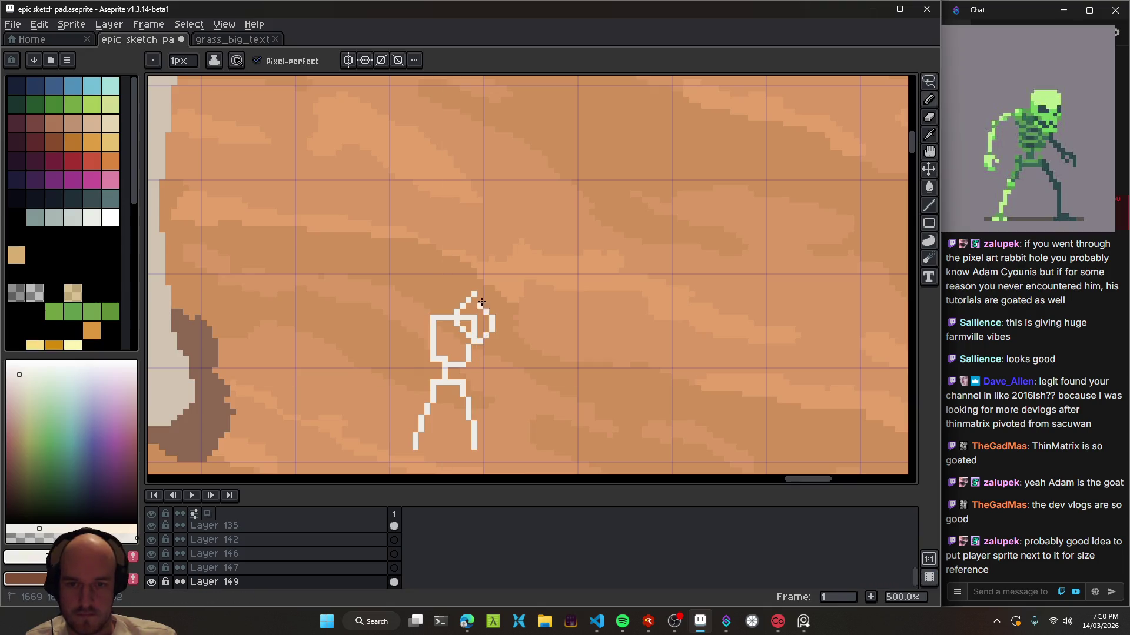
pyautogui.hscroll(-2, 464, 330)
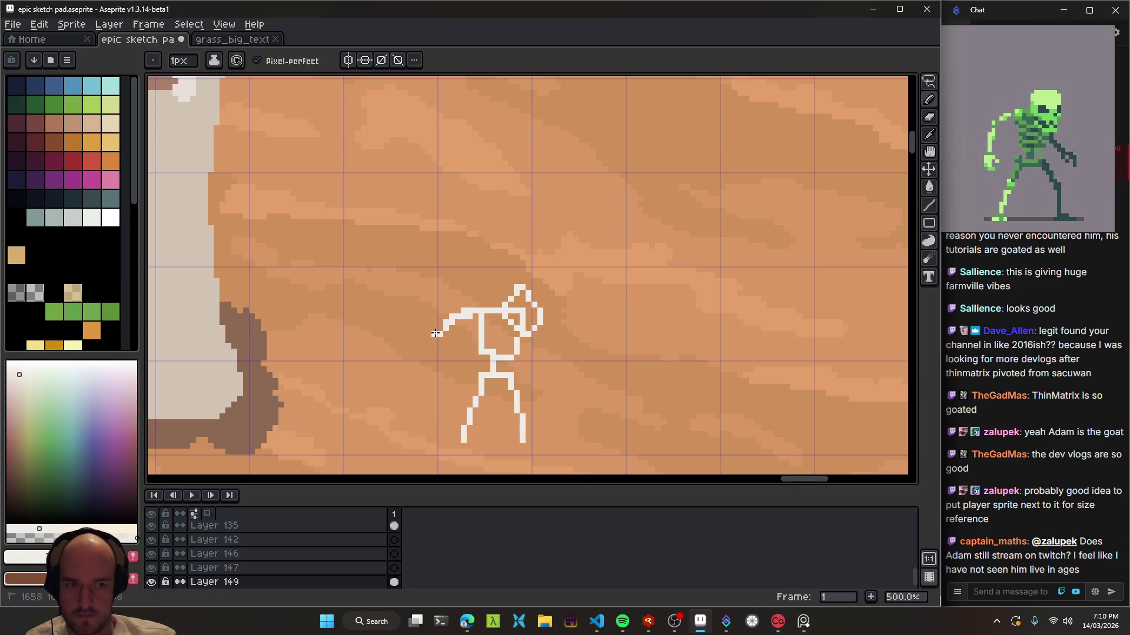
pyautogui.hotkey('ctrl', 'z')
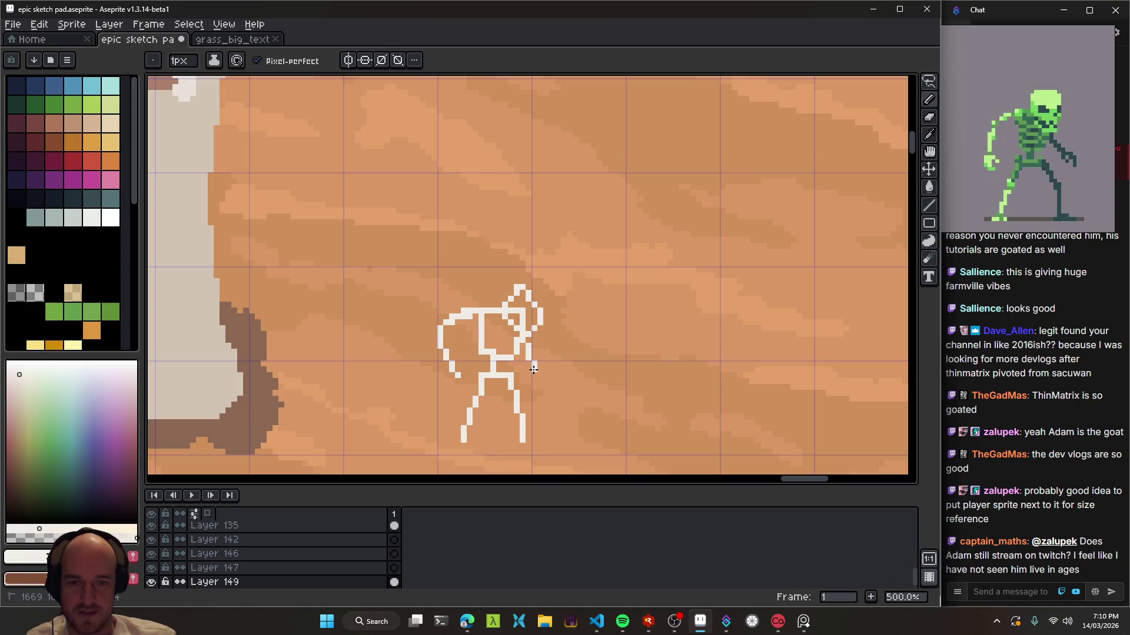
# - Clean up the stick figure, restoring the torso and arm strokes and erasing a stray head pixel
pyautogui.scroll(-2, 560, 379)
pyautogui.press('e')
pyautogui.scroll(3, 479, 328)
pyautogui.moveTo(479, 328); pyautogui.dragTo(465, 324)
pyautogui.hotkey('ctrl', 'z')
pyautogui.press('b')
pyautogui.hotkey('ctrl', 'z')
pyautogui.press('b')
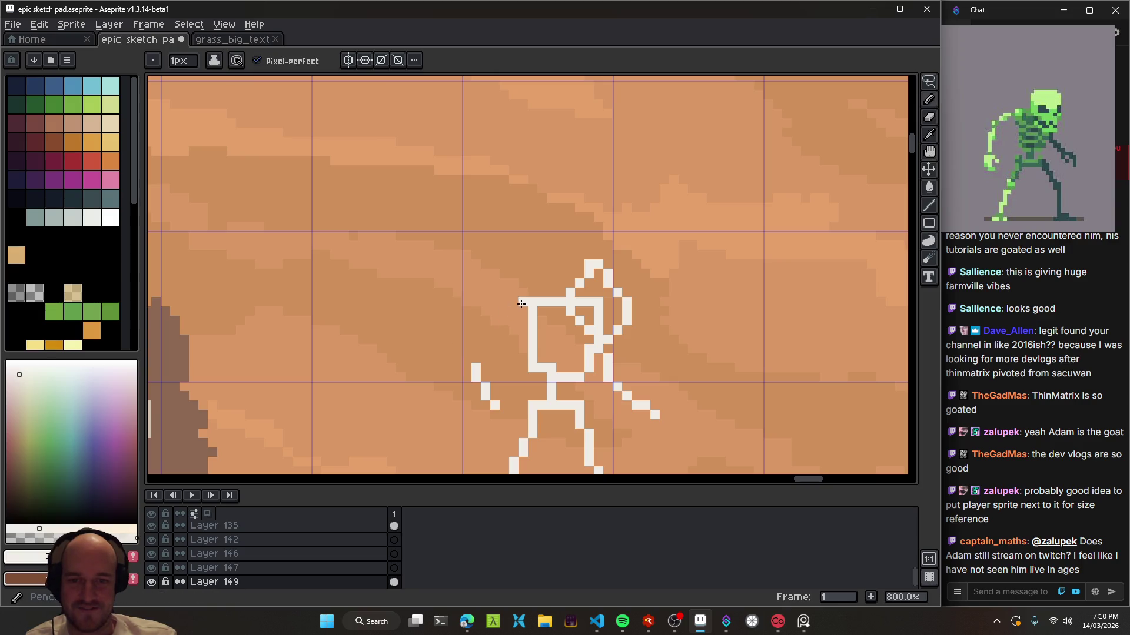
pyautogui.moveTo(490, 359); pyautogui.dragTo(445, 317)
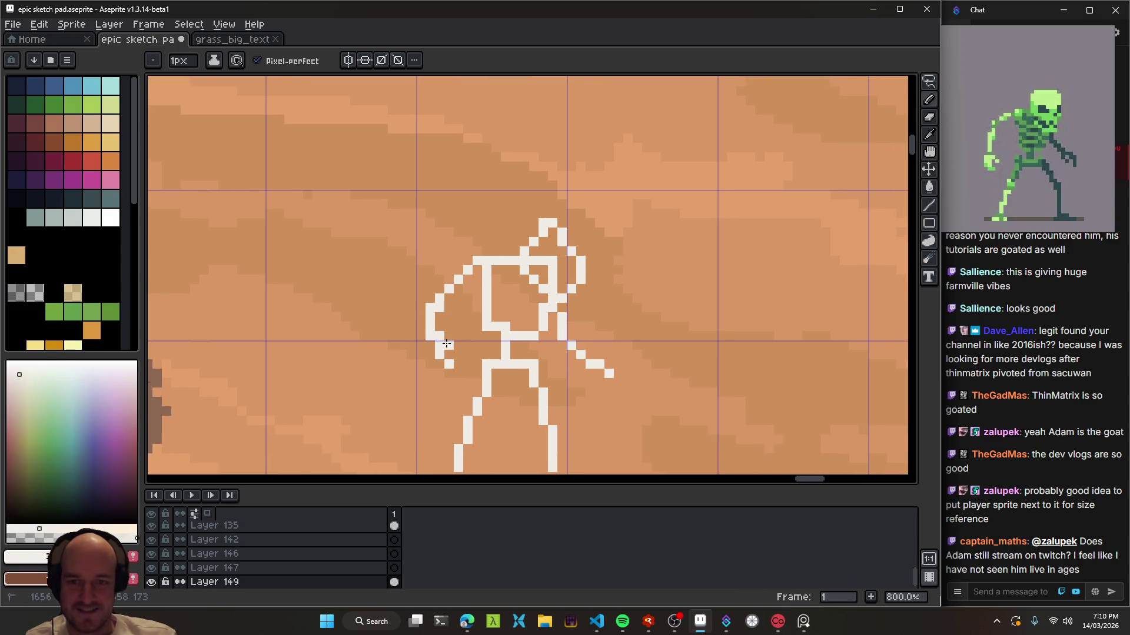
pyautogui.press('e')
pyautogui.press('b')
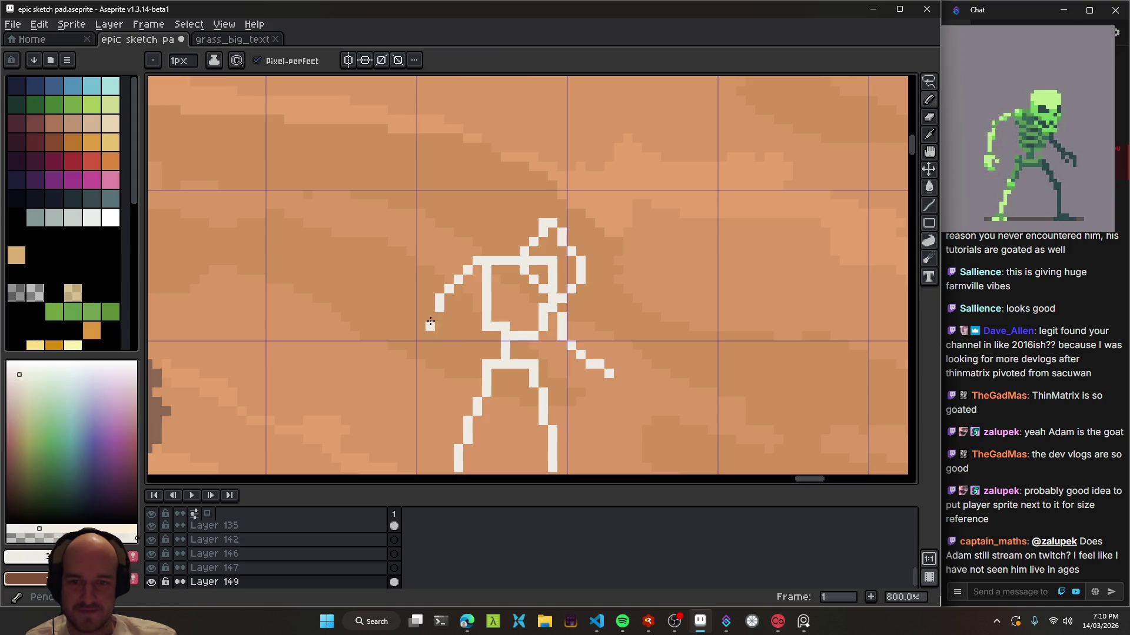
pyautogui.scroll(-5, 550, 363)
pyautogui.press('e')
pyautogui.scroll(4, 579, 293)
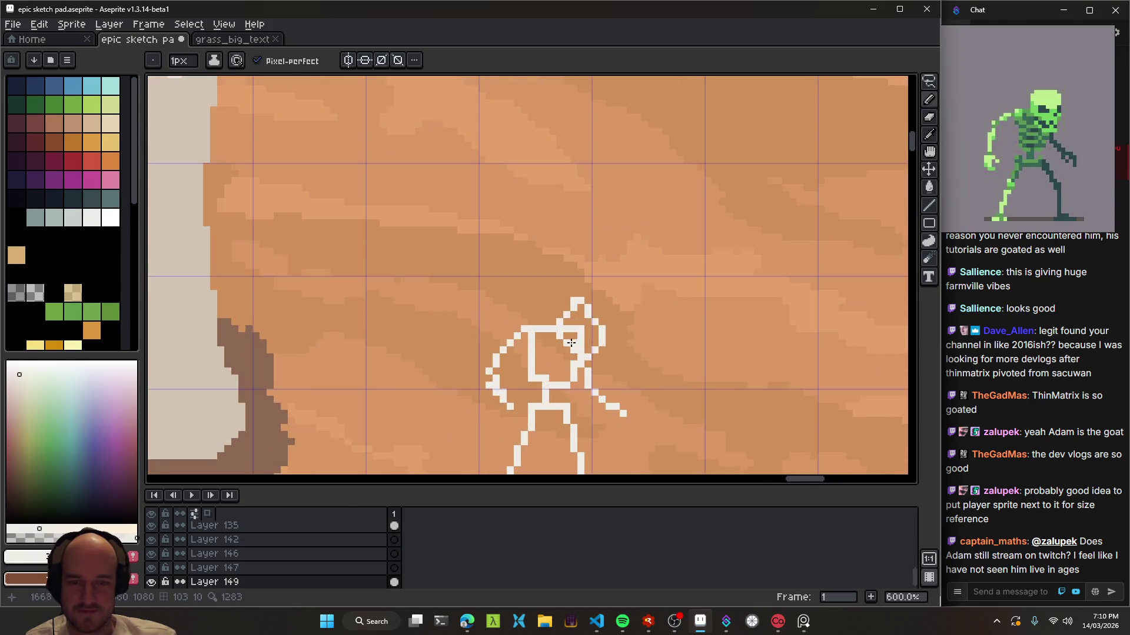
pyautogui.scroll(1, 579, 292)
pyautogui.click(569, 302)
pyautogui.press('b')
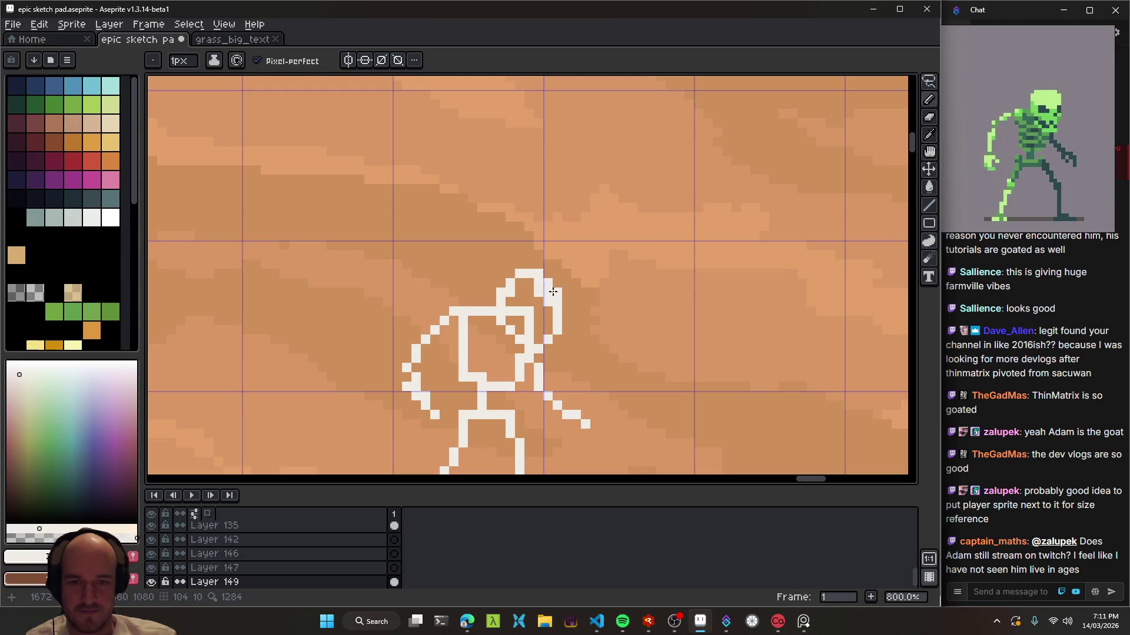
pyautogui.scroll(-4, 564, 318)
pyautogui.scroll(4, 536, 293)
# - Zoom out to 50% to see the skeleton beside the tower and select the player layer
pyautogui.press('e')
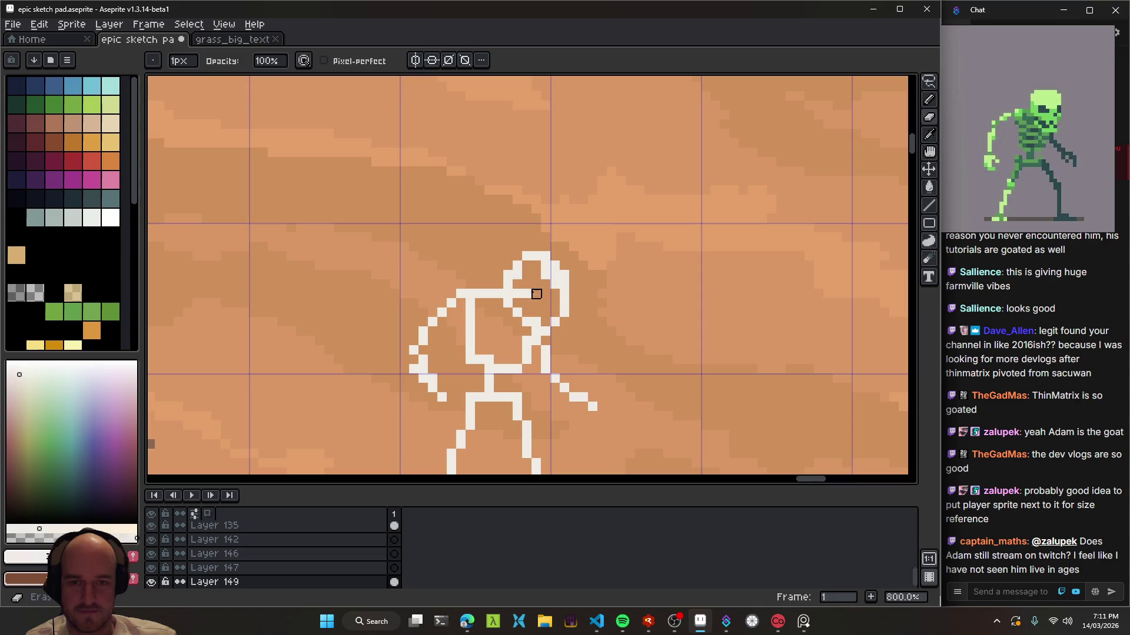
pyautogui.scroll(-4, 552, 294)
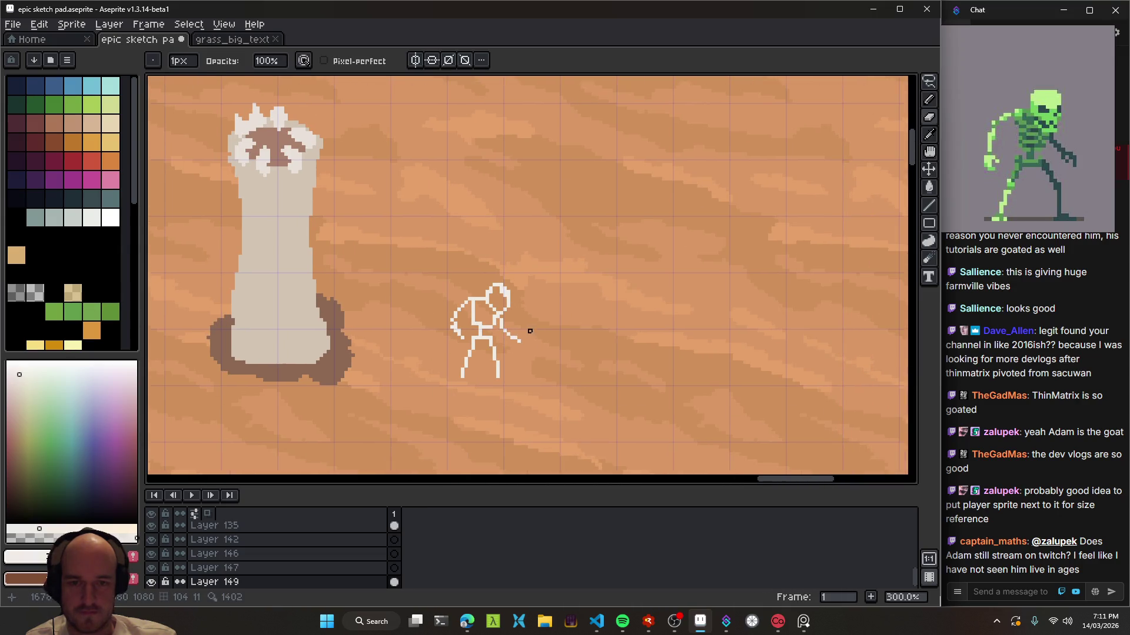
pyautogui.scroll(-1, 505, 373)
pyautogui.scroll(-1, 615, 356)
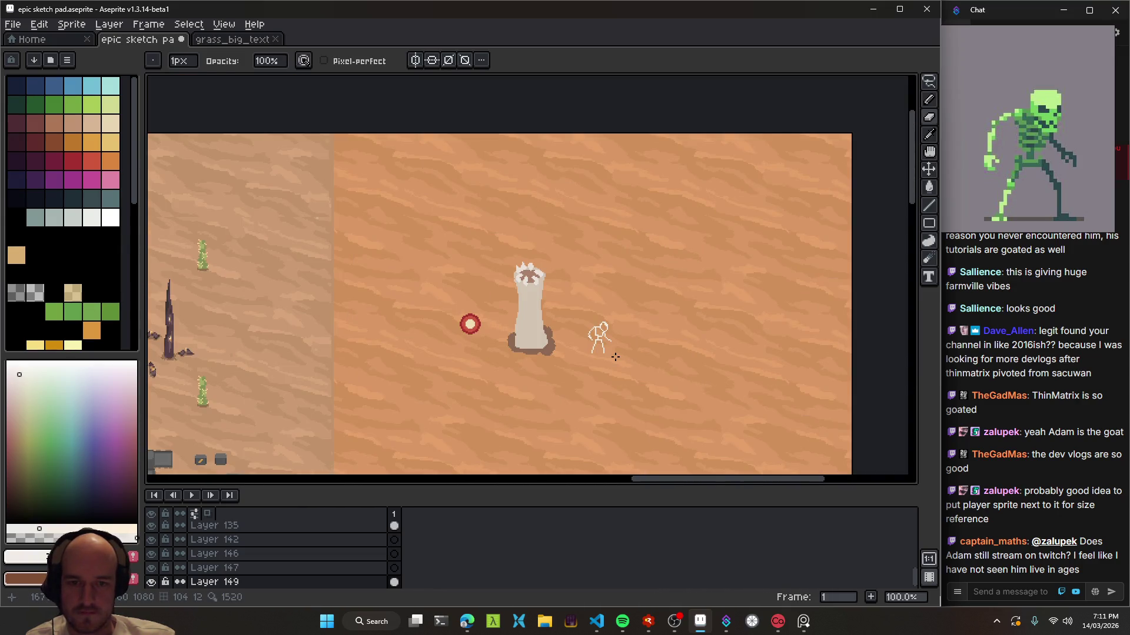
pyautogui.scroll(1, 615, 356)
pyautogui.scroll(-1, 492, 329)
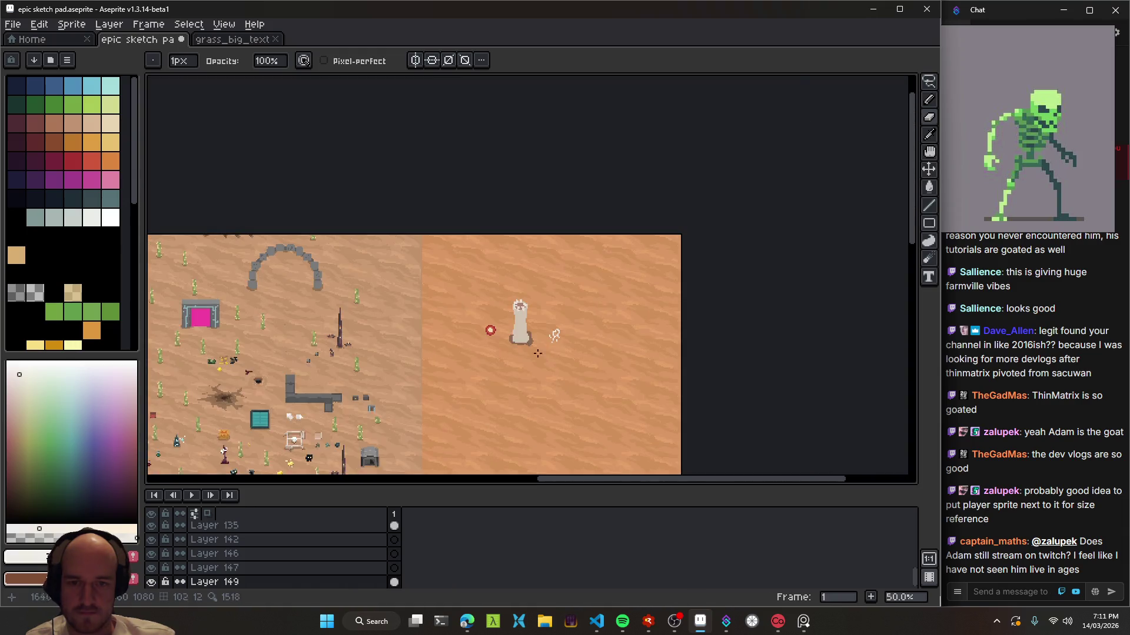
pyautogui.scroll(-1, 377, 353)
pyautogui.press('v')
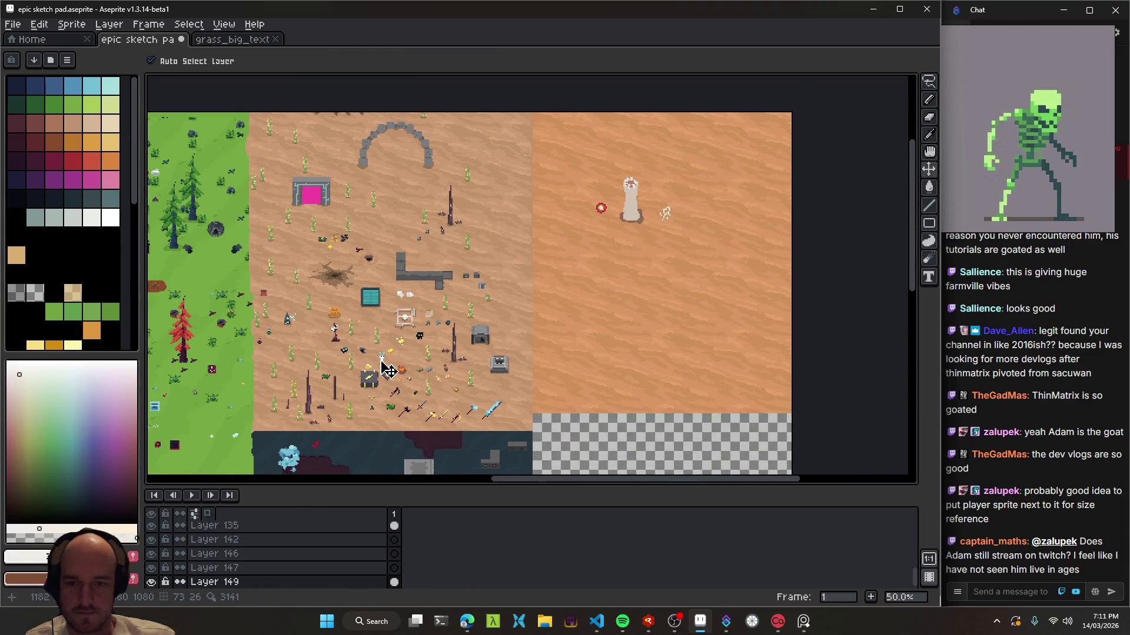
pyautogui.click(388, 367)
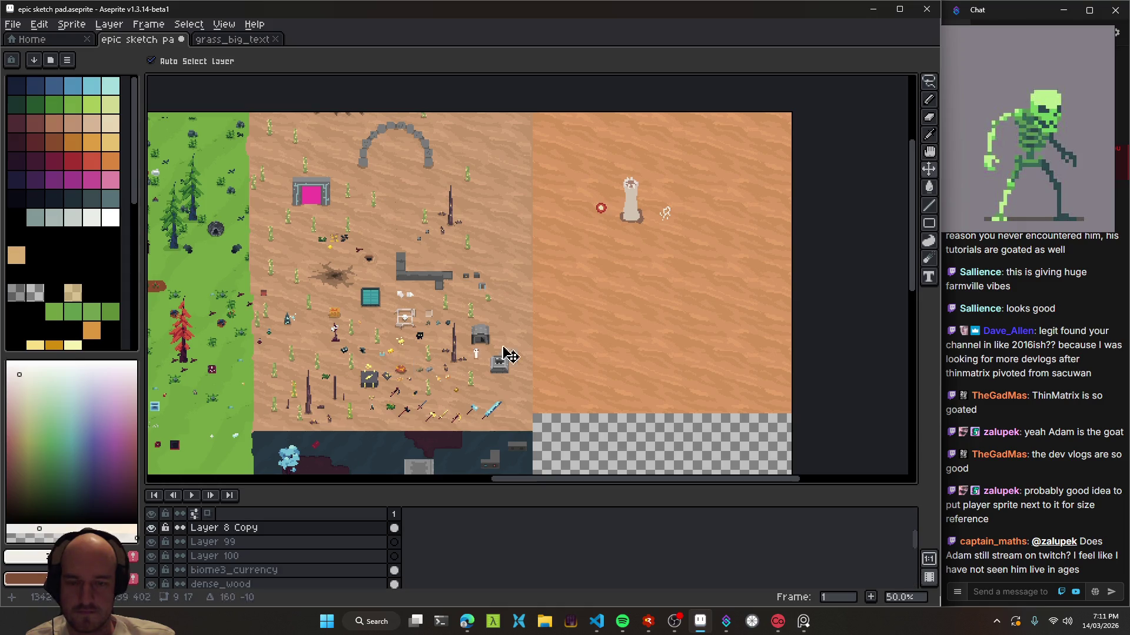
# - Move the player sprite just below the stick figure for scale and save the sketch pad
pyautogui.scroll(2, 664, 209)
pyautogui.scroll(1, 681, 219)
pyautogui.moveTo(654, 239); pyautogui.dragTo(773, 357)
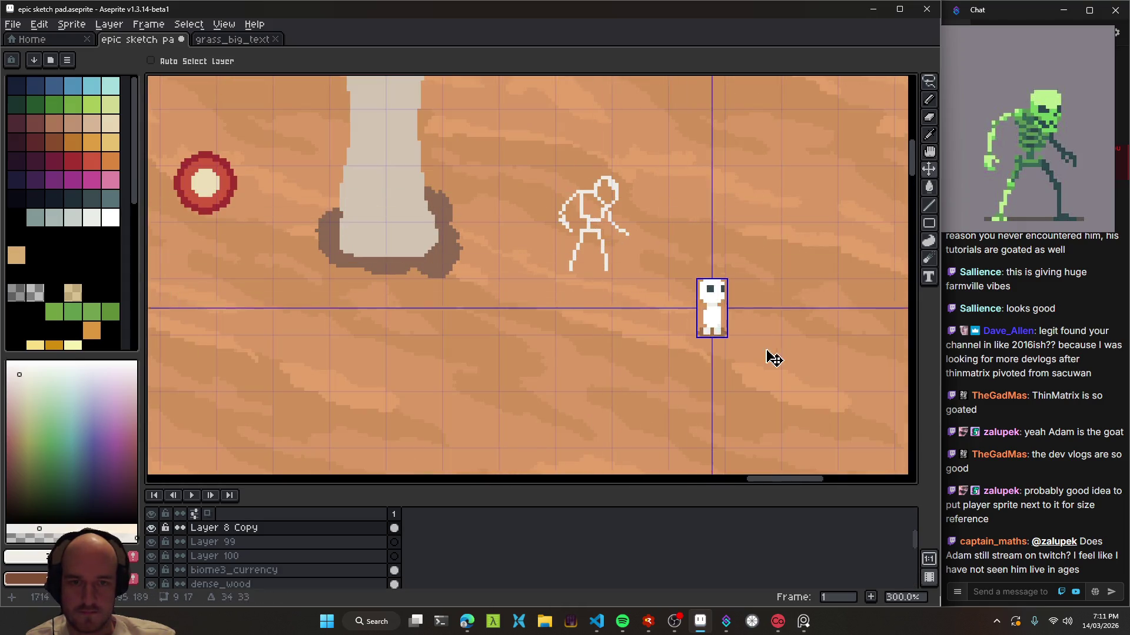
pyautogui.hscroll(3, 647, 347)
pyautogui.moveTo(629, 340)
pyautogui.mouseDown()
pyautogui.moveTo(604, 340)
pyautogui.moveTo(588, 359)
pyautogui.mouseUp()
pyautogui.scroll(-1, 589, 353)
pyautogui.moveTo(588, 320)
pyautogui.mouseDown()
pyautogui.moveTo(682, 328)
pyautogui.moveTo(542, 354)
pyautogui.moveTo(560, 282)
pyautogui.moveTo(492, 270)
pyautogui.moveTo(614, 299)
pyautogui.mouseUp()
pyautogui.scroll(3, 500, 272)
pyautogui.hotkey('ctrl', 's')
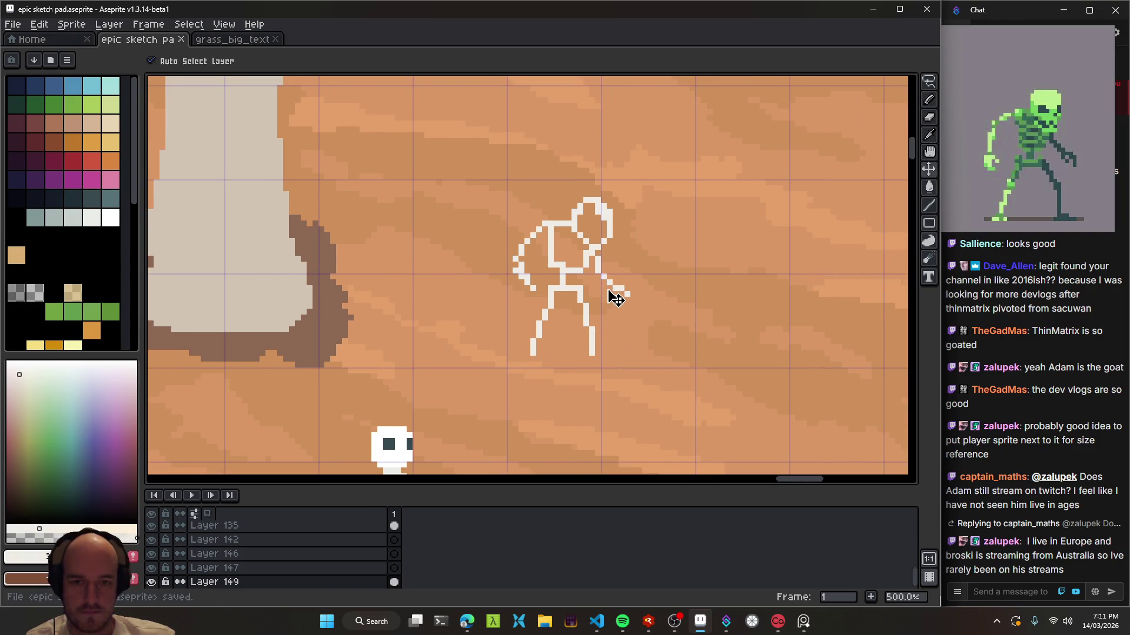
# - Erase the left end of the figure's arm and stray pixels near its head
pyautogui.scroll(4, 527, 254)
pyautogui.press('e')
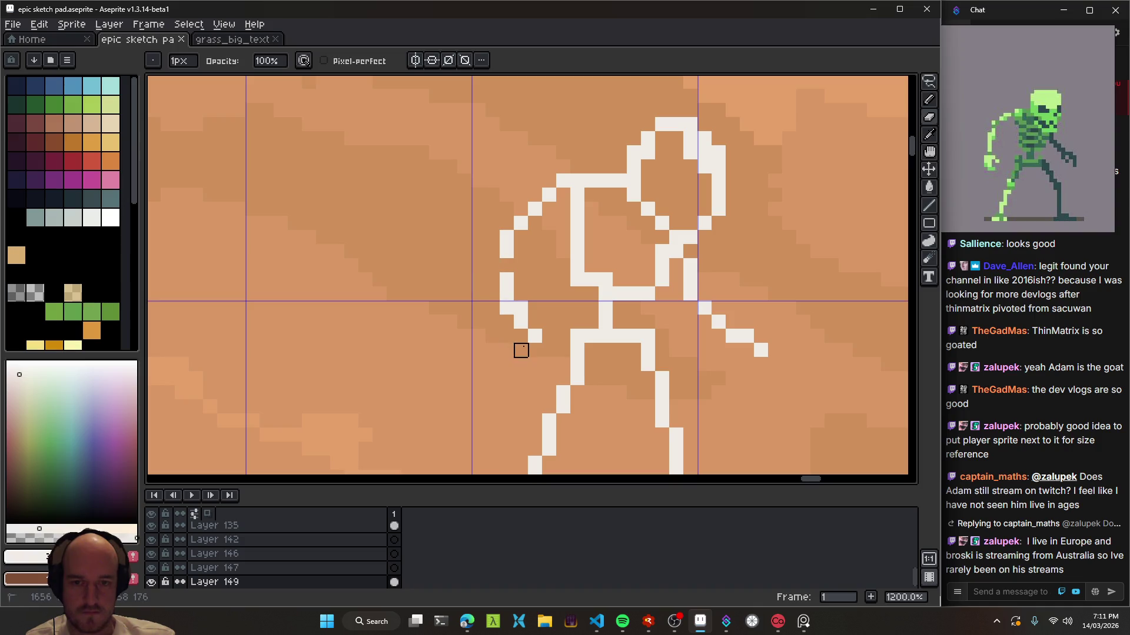
pyautogui.scroll(-1, 509, 379)
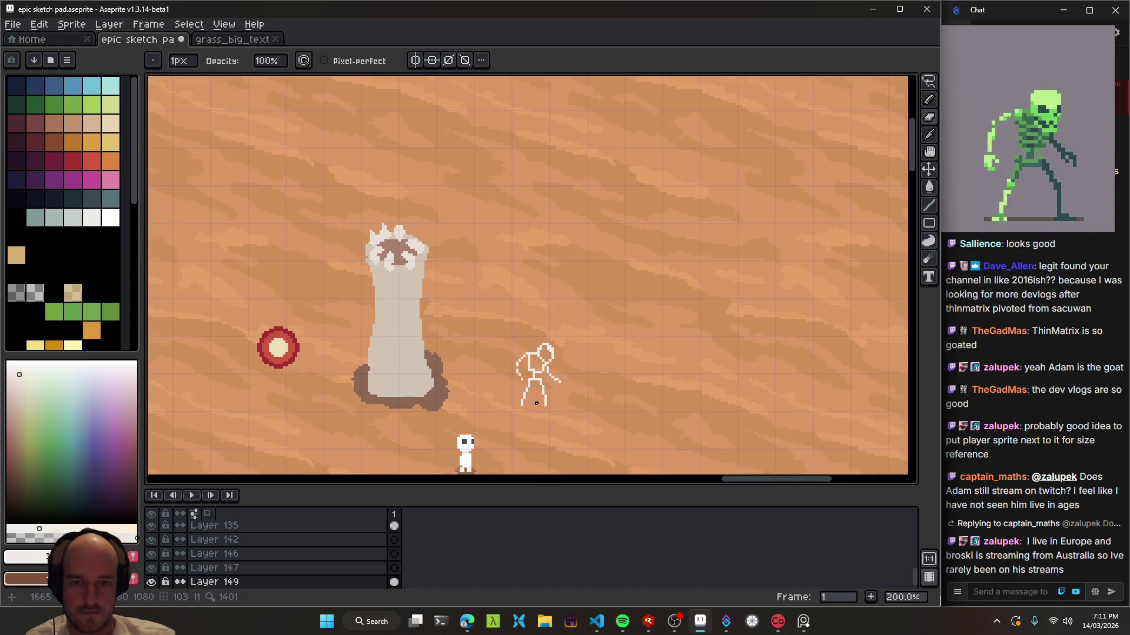
pyautogui.scroll(4, 512, 371)
pyautogui.moveTo(547, 306)
pyautogui.mouseDown()
pyautogui.moveTo(529, 305)
pyautogui.moveTo(552, 312)
pyautogui.mouseUp()
pyautogui.press('b')
pyautogui.scroll(-2, 552, 312)
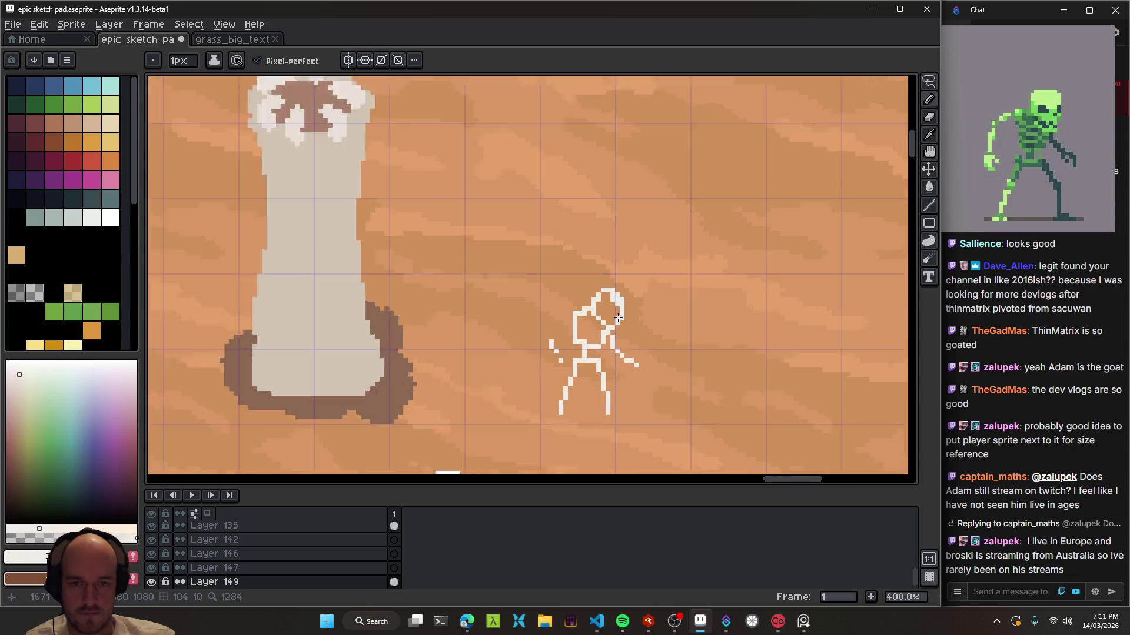
pyautogui.scroll(2, 588, 323)
pyautogui.scroll(1, 638, 336)
pyautogui.scroll(-3, 515, 274)
pyautogui.scroll(-1, 534, 294)
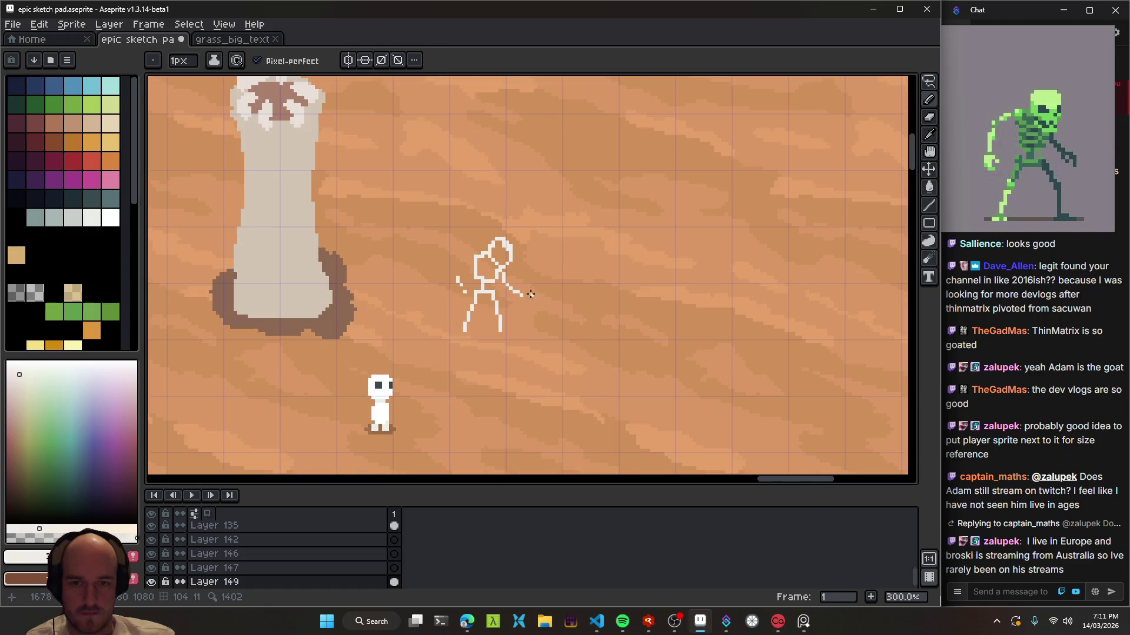
pyautogui.scroll(-2, 504, 277)
pyautogui.scroll(5, 505, 277)
pyautogui.scroll(2, 537, 260)
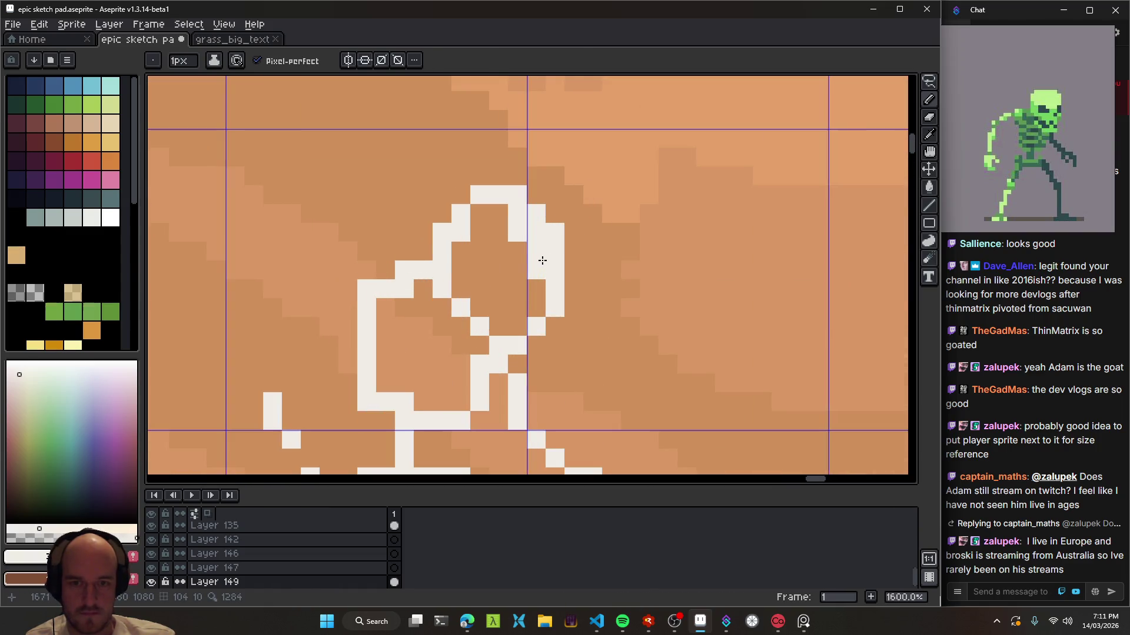
pyautogui.press('e')
pyautogui.moveTo(532, 232)
pyautogui.mouseDown()
pyautogui.moveTo(570, 216)
pyautogui.moveTo(555, 311)
pyautogui.mouseUp()
pyautogui.press('b')
# - Add white pixels to the arm and hand, erasing the line below the arm and stray pixels
pyautogui.click(536, 194)
pyautogui.press('e')
pyautogui.moveTo(555, 270)
pyautogui.mouseDown()
pyautogui.moveTo(575, 215)
pyautogui.moveTo(573, 289)
pyautogui.moveTo(555, 288)
pyautogui.mouseUp()
pyautogui.press('b')
pyautogui.click(521, 310)
pyautogui.click(517, 327)
pyautogui.press('e')
pyautogui.click(536, 327)
pyautogui.press('b')
pyautogui.press('e')
pyautogui.moveTo(536, 326); pyautogui.dragTo(517, 307)
# - Redraw the short horizontal arm stroke higher and erase stray pixels near the hand
pyautogui.scroll(-7, 517, 317)
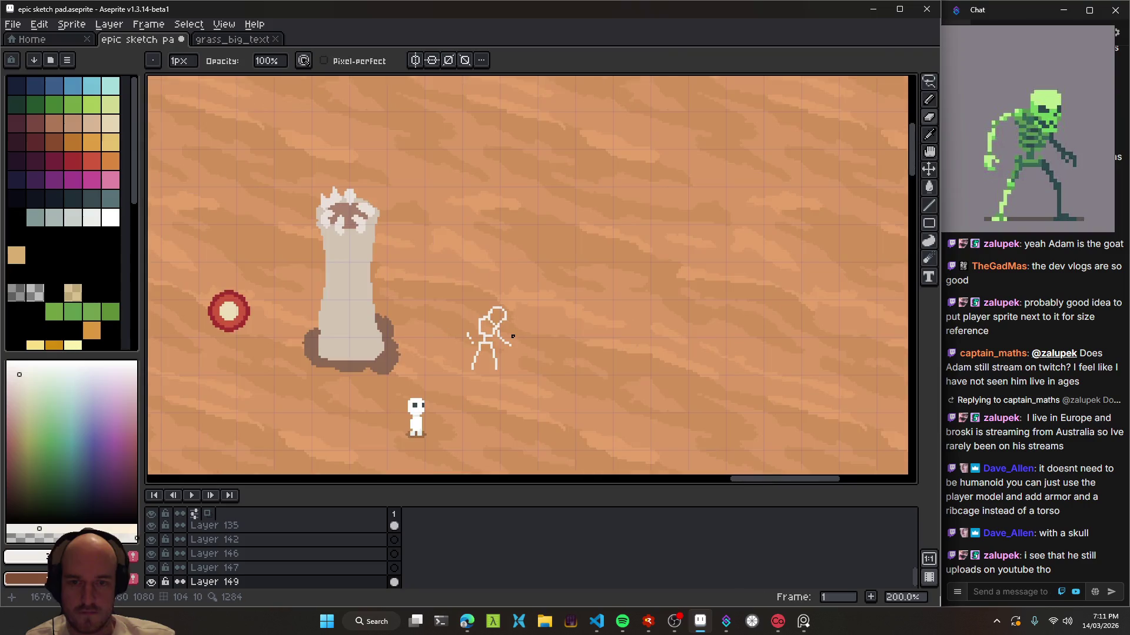
pyautogui.scroll(5, 496, 331)
pyautogui.press('b')
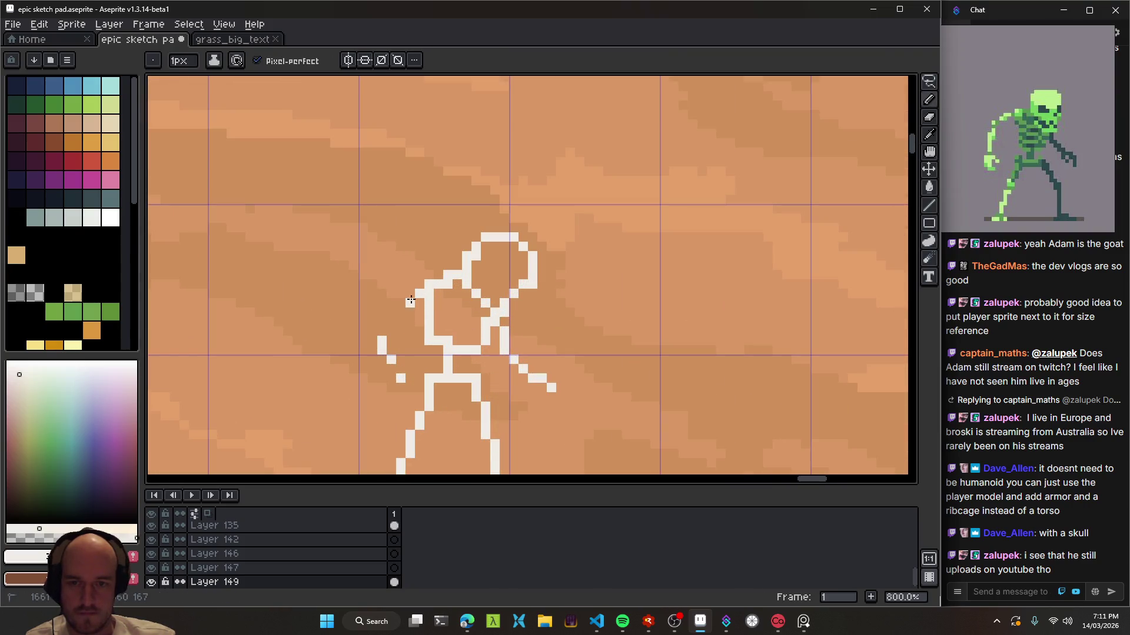
pyautogui.hotkey('ctrl', 'z')
pyautogui.hotkey('ctrl', 'z')
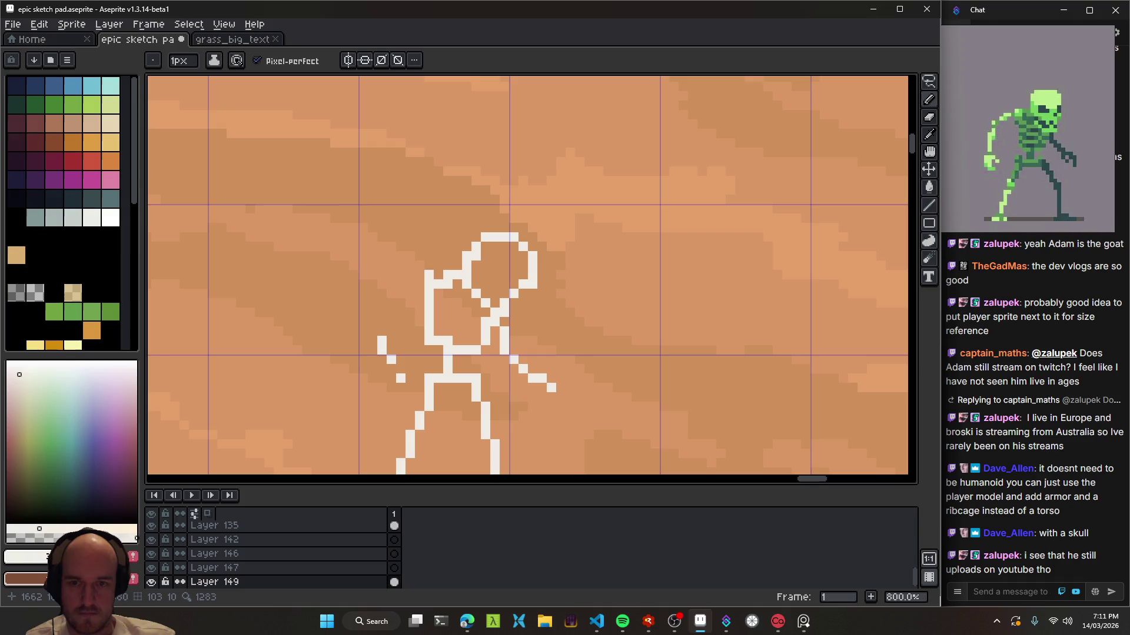
pyautogui.moveTo(390, 293)
pyautogui.mouseDown()
pyautogui.moveTo(410, 289)
pyautogui.moveTo(378, 275)
pyautogui.moveTo(374, 331)
pyautogui.moveTo(388, 352)
pyautogui.moveTo(429, 331)
pyautogui.mouseUp()
pyautogui.hotkey('ctrl', 'z')
pyautogui.hotkey('ctrl', 'z')
pyautogui.scroll(-2, 431, 361)
pyautogui.scroll(2, 432, 360)
pyautogui.press('e')
pyautogui.scroll(-5, 582, 412)
pyautogui.moveTo(588, 429); pyautogui.dragTo(559, 338)
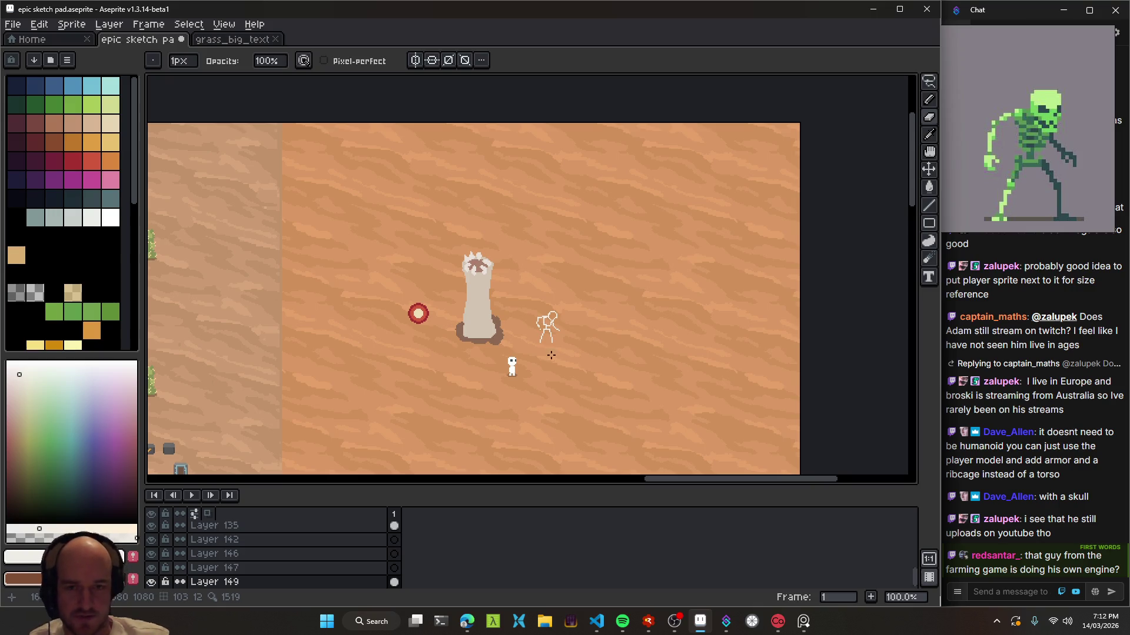
# - Erase most of the stick-figure sketch with the 8px Eraser and save the file
pyautogui.scroll(4, 551, 355)
pyautogui.press('e')
pyautogui.moveTo(582, 182)
pyautogui.mouseDown()
pyautogui.moveTo(541, 230)
pyautogui.moveTo(558, 278)
pyautogui.mouseUp()
pyautogui.hotkey('ctrl', 's')
pyautogui.scroll(-3, 588, 288)
pyautogui.press('b')
# - Paint a solid white skull with a 3px Pencil, then refine its jaw with single pixels
pyautogui.press('+')
pyautogui.press('+')
pyautogui.click(530, 389)
pyautogui.moveTo(536, 376); pyautogui.dragTo(540, 328)
pyautogui.hotkey('ctrl', 'z')
pyautogui.scroll(1, 565, 377)
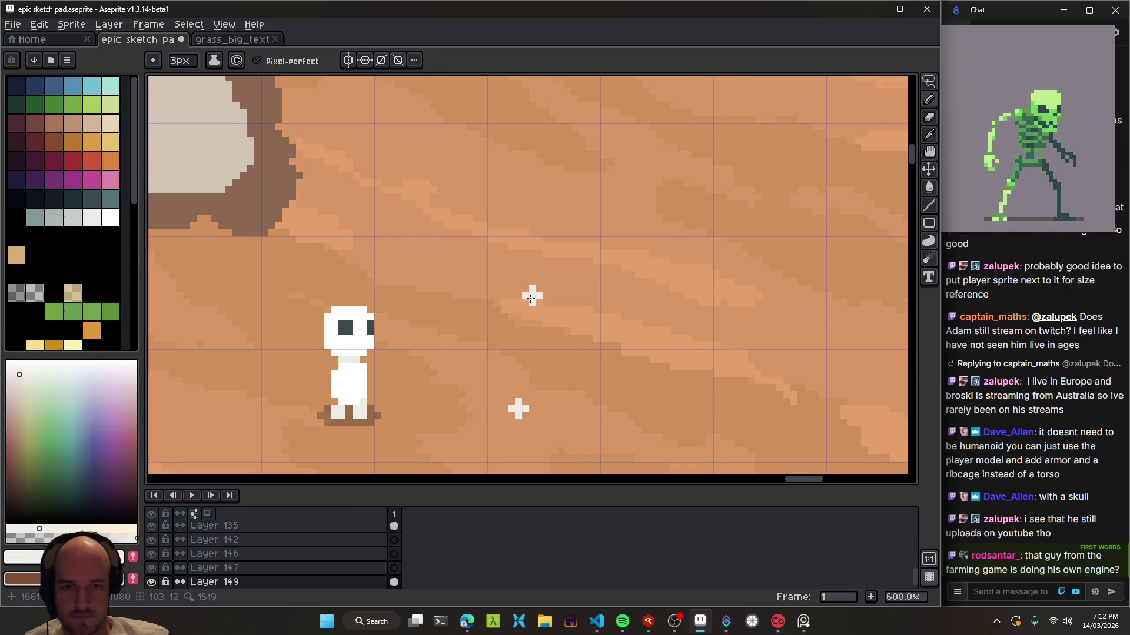
pyautogui.moveTo(532, 301)
pyautogui.mouseDown()
pyautogui.moveTo(533, 332)
pyautogui.moveTo(544, 302)
pyautogui.mouseUp()
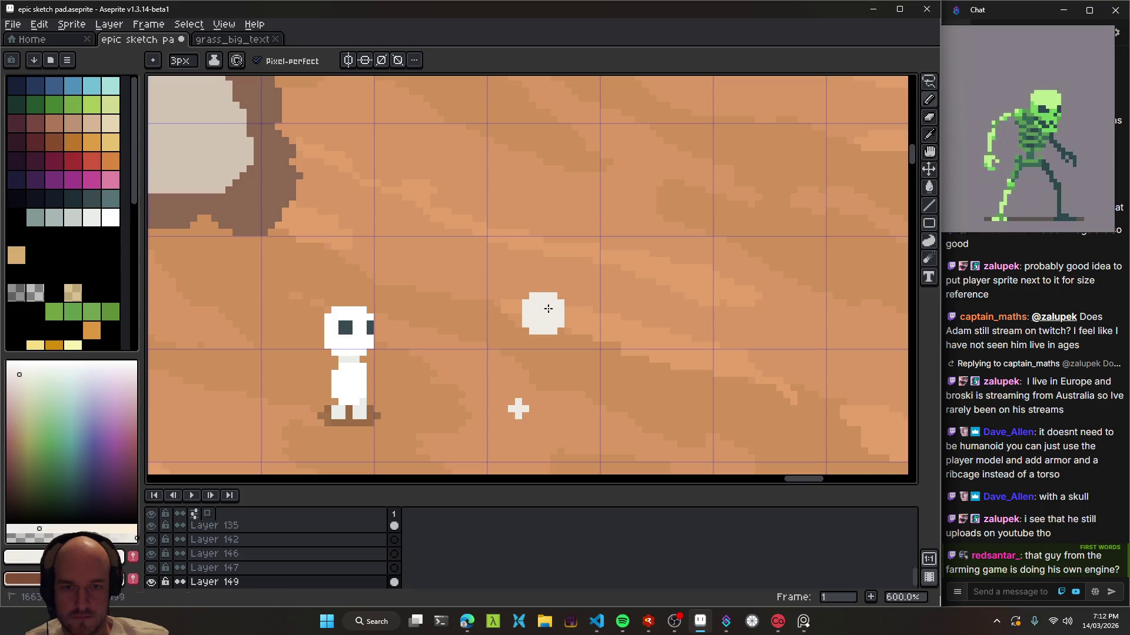
pyautogui.scroll(4, 546, 306)
pyautogui.moveTo(548, 353)
pyautogui.mouseDown()
pyautogui.moveTo(549, 330)
pyautogui.moveTo(592, 297)
pyautogui.moveTo(587, 320)
pyautogui.mouseUp()
pyautogui.hotkey('ctrl', 'z')
pyautogui.hotkey('ctrl', 'z')
pyautogui.click(549, 301)
pyautogui.click(587, 283)
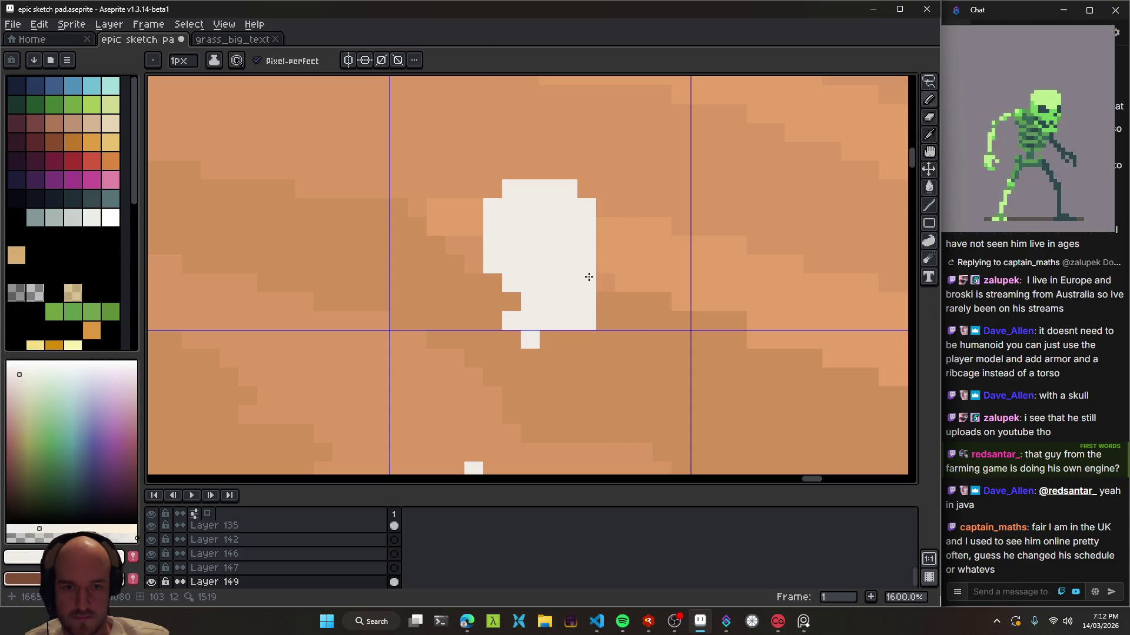
pyautogui.press('e')
pyautogui.click(586, 283)
# - Draw a thin 1px white spine below the skull
pyautogui.scroll(-6, 661, 322)
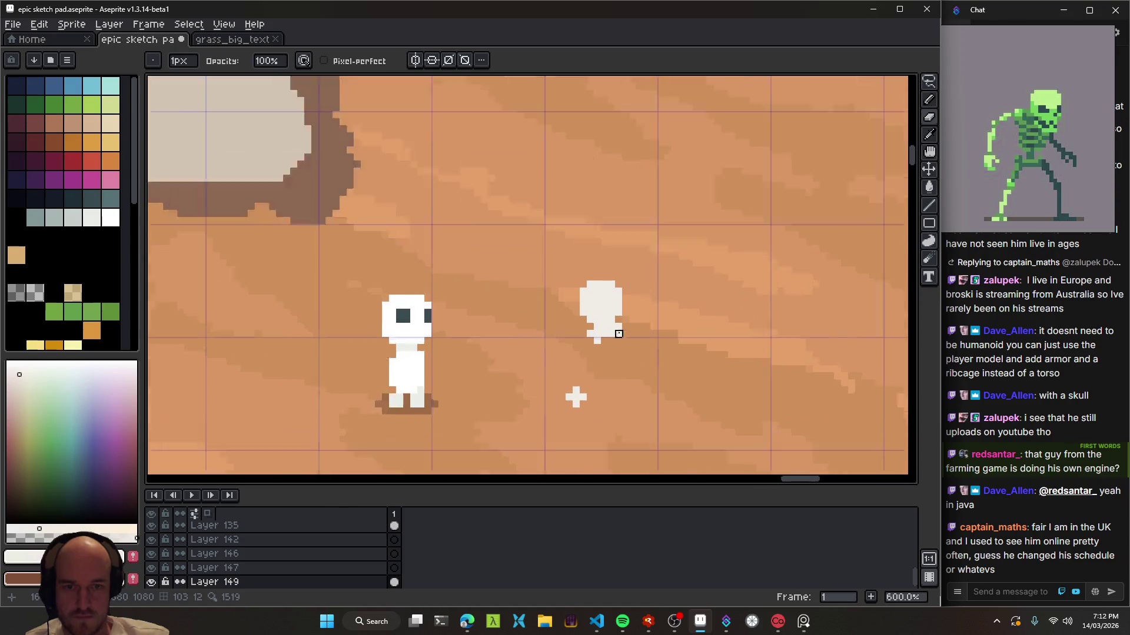
pyautogui.scroll(5, 585, 386)
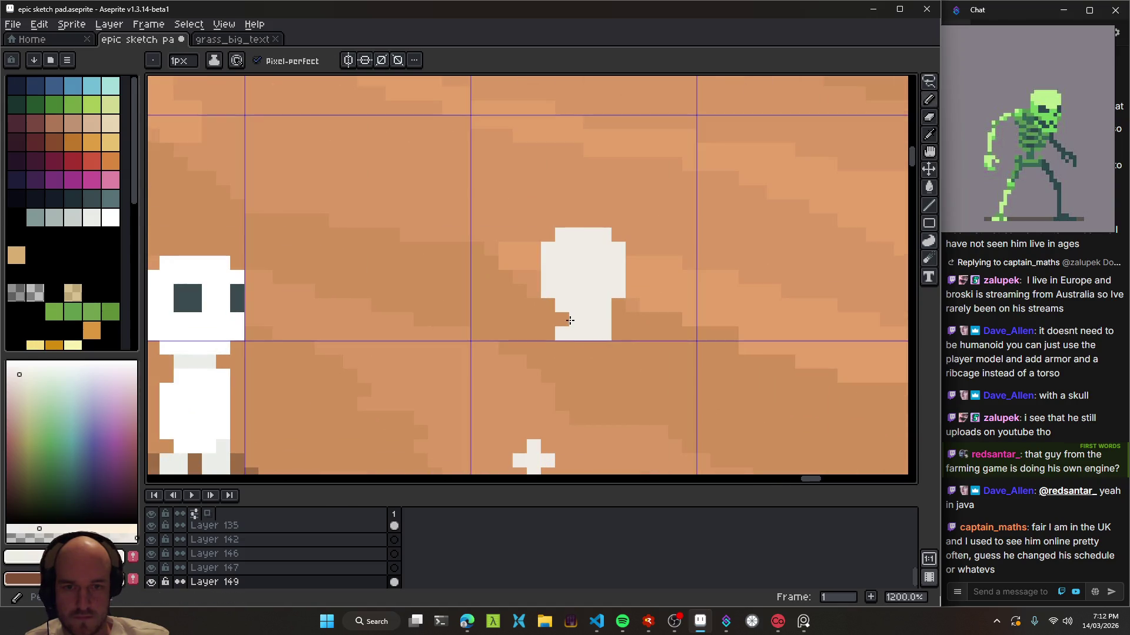
pyautogui.scroll(-6, 596, 386)
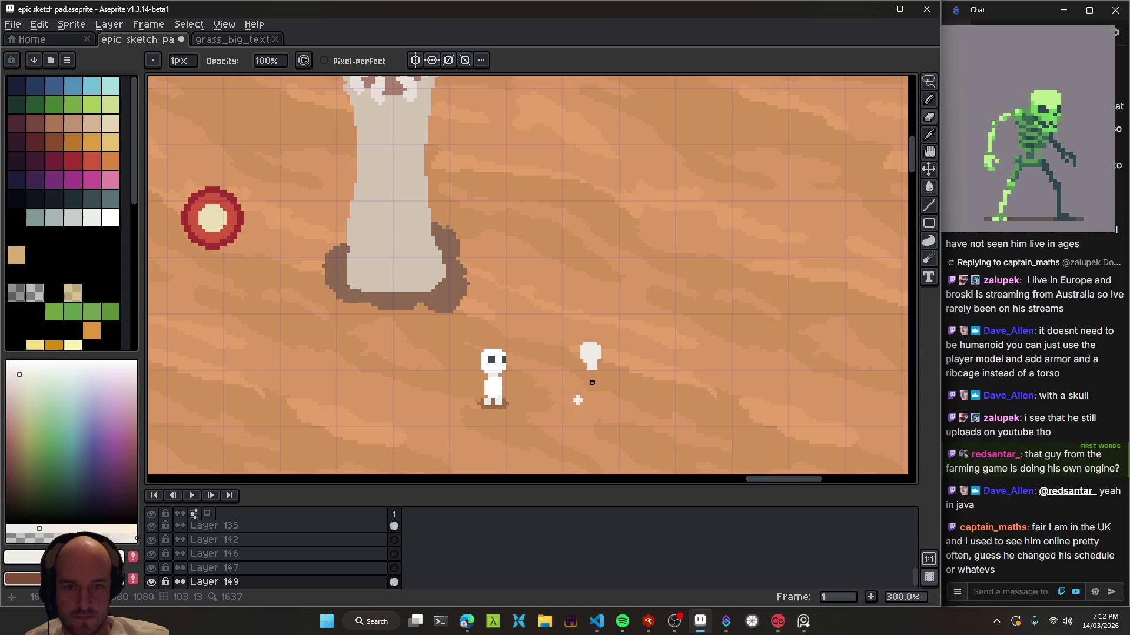
pyautogui.scroll(3, 588, 383)
pyautogui.scroll(1, 559, 333)
pyautogui.scroll(2, 544, 365)
pyautogui.scroll(1, 500, 330)
pyautogui.press('b')
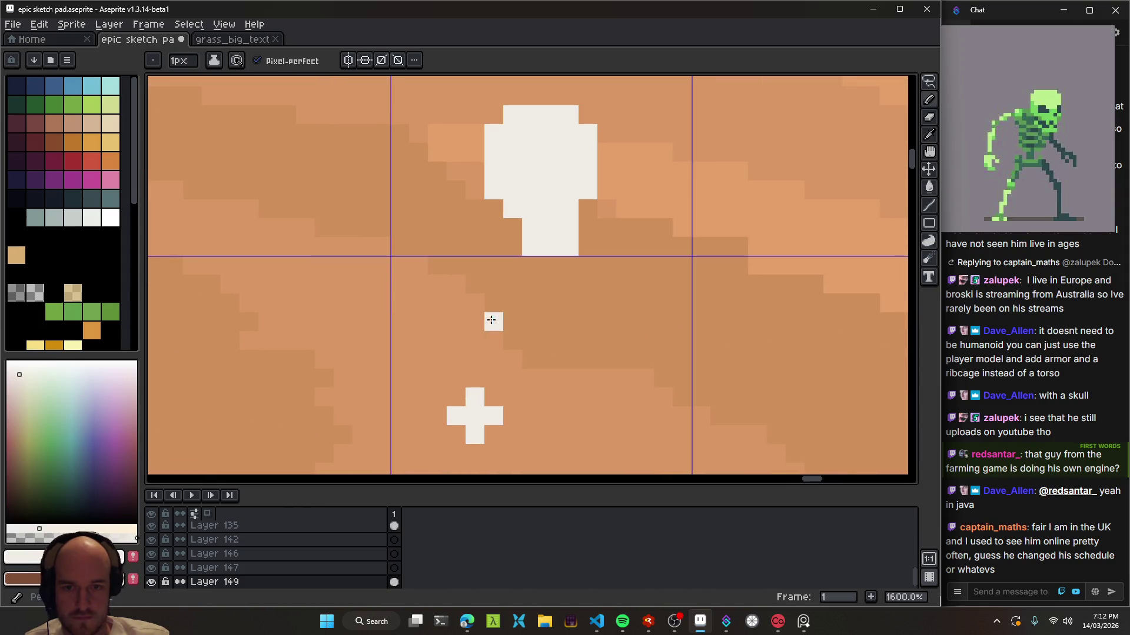
pyautogui.moveTo(456, 306); pyautogui.dragTo(495, 373)
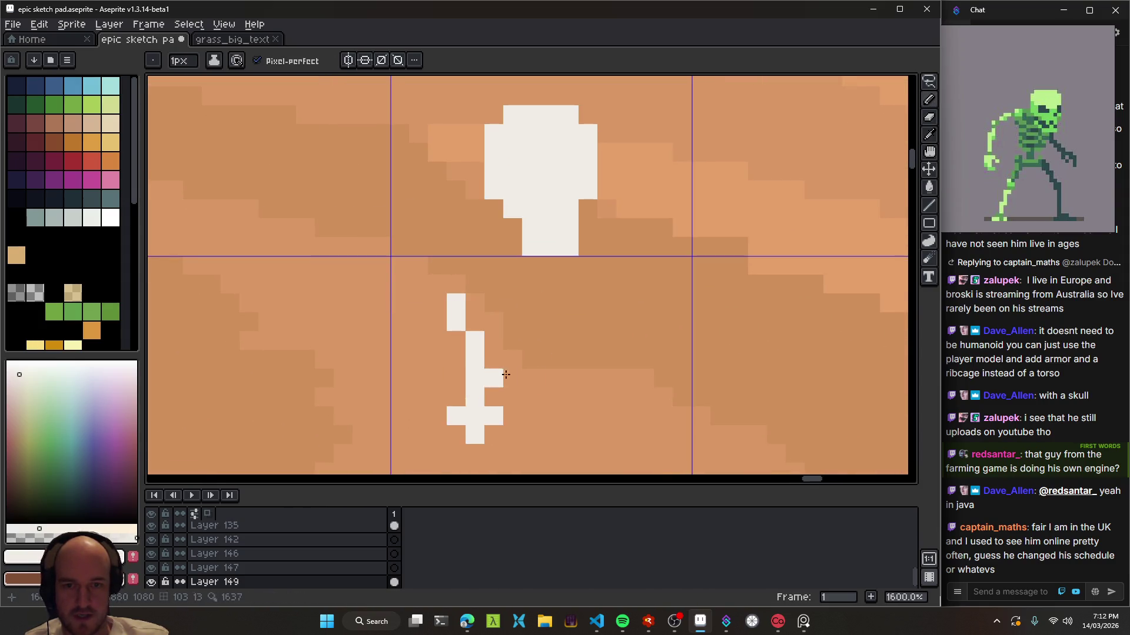
pyautogui.scroll(-6, 495, 373)
pyautogui.press('e')
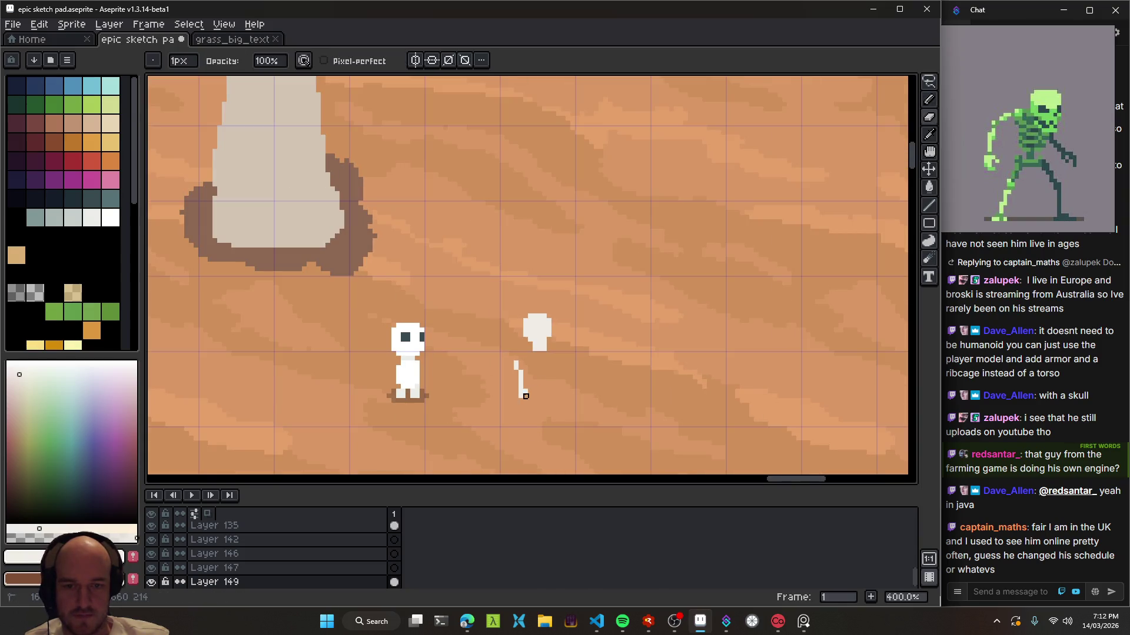
pyautogui.scroll(3, 526, 394)
# - Draw the ribcage's top line and fill in its top row beneath the skull
pyautogui.press('b')
pyautogui.moveTo(509, 350)
pyautogui.mouseDown()
pyautogui.moveTo(598, 339)
pyautogui.moveTo(603, 407)
pyautogui.moveTo(538, 436)
pyautogui.moveTo(529, 424)
pyautogui.mouseUp()
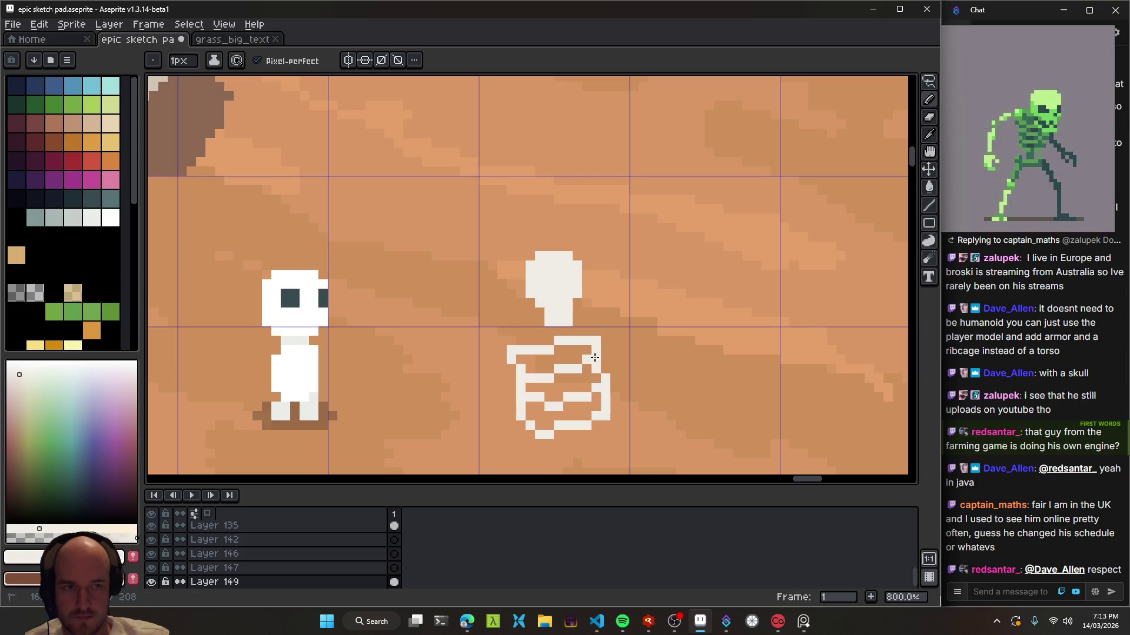
pyautogui.moveTo(523, 363); pyautogui.dragTo(578, 349)
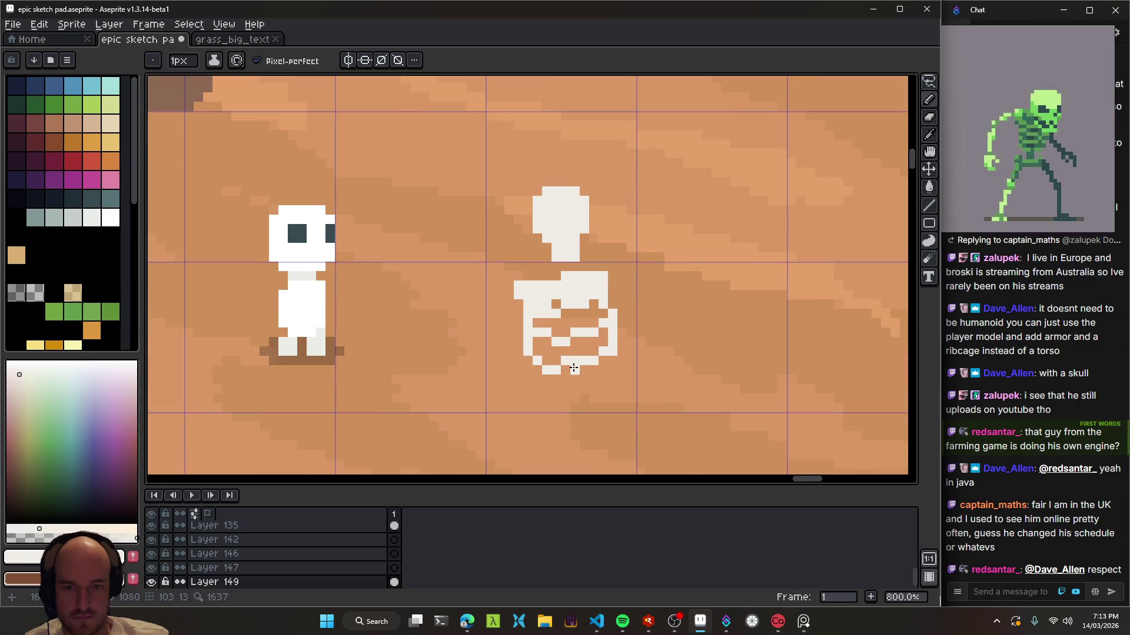
pyautogui.scroll(3, 538, 372)
# - Carve gaps between the ribs with the Eraser
pyautogui.press('e')
pyautogui.press('b')
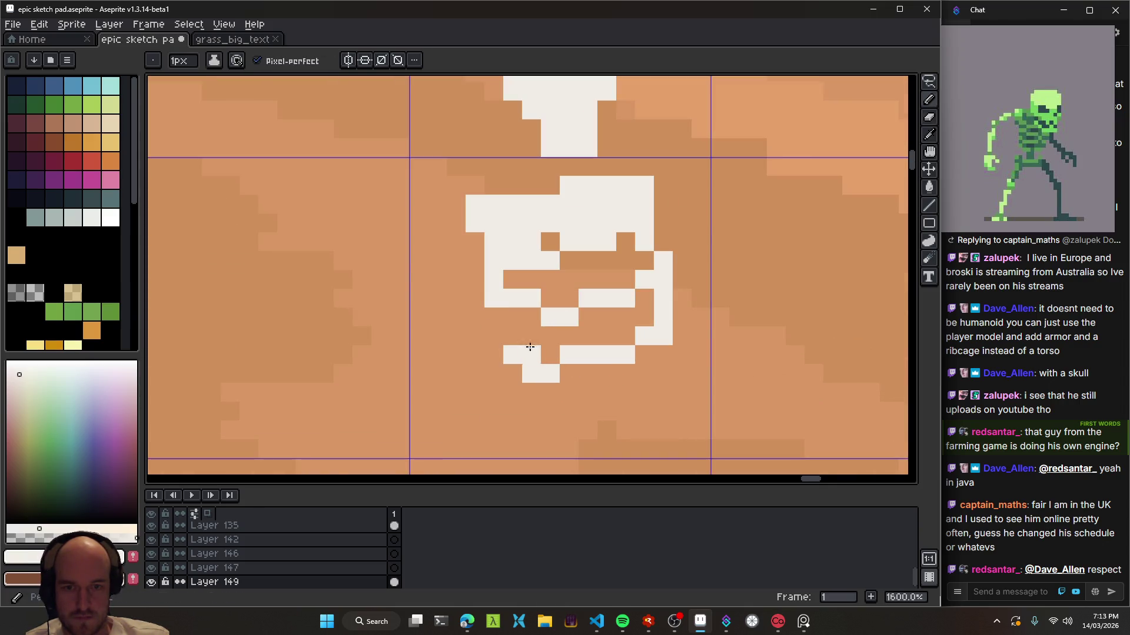
pyautogui.scroll(-3, 692, 359)
pyautogui.scroll(-5, 694, 382)
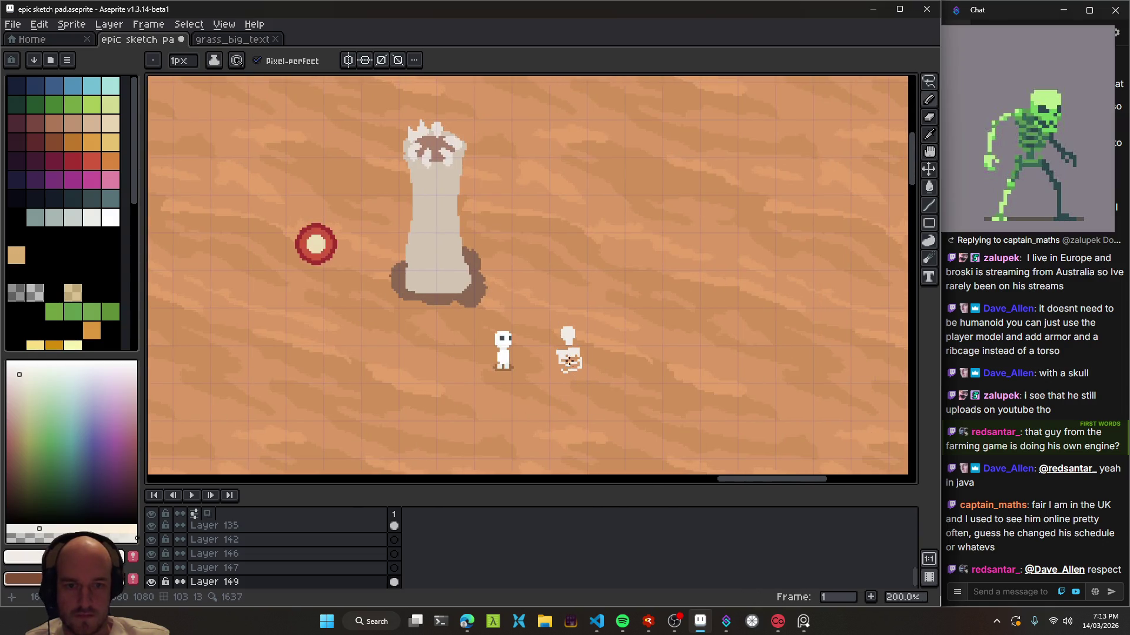
pyautogui.scroll(6, 577, 346)
pyautogui.press('e')
pyautogui.moveTo(577, 346); pyautogui.dragTo(478, 366)
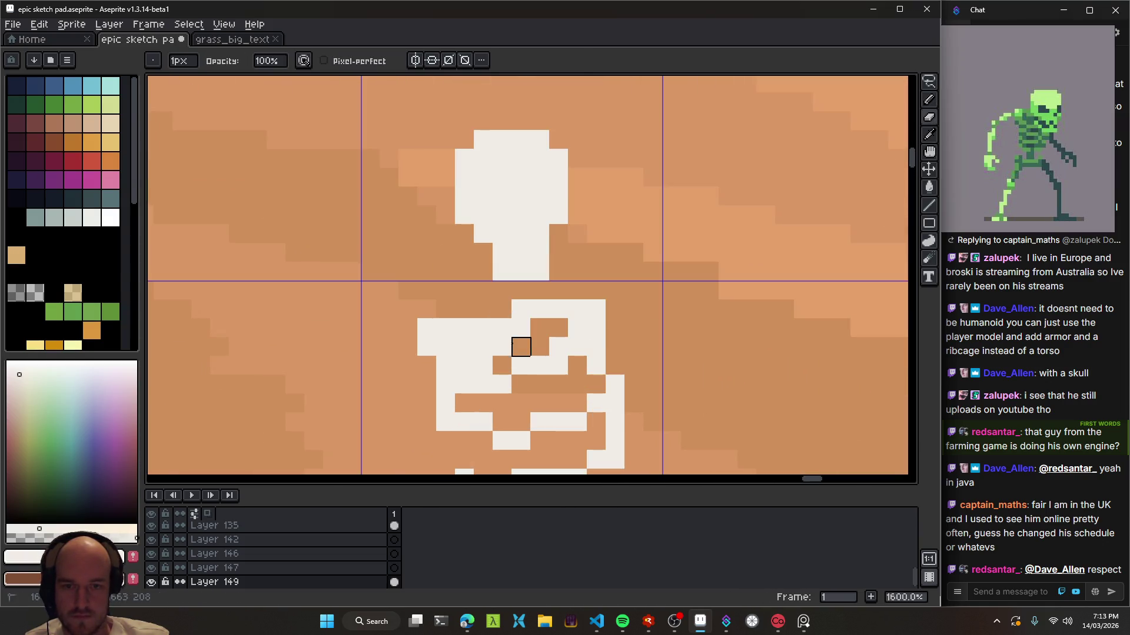
pyautogui.scroll(-7, 520, 328)
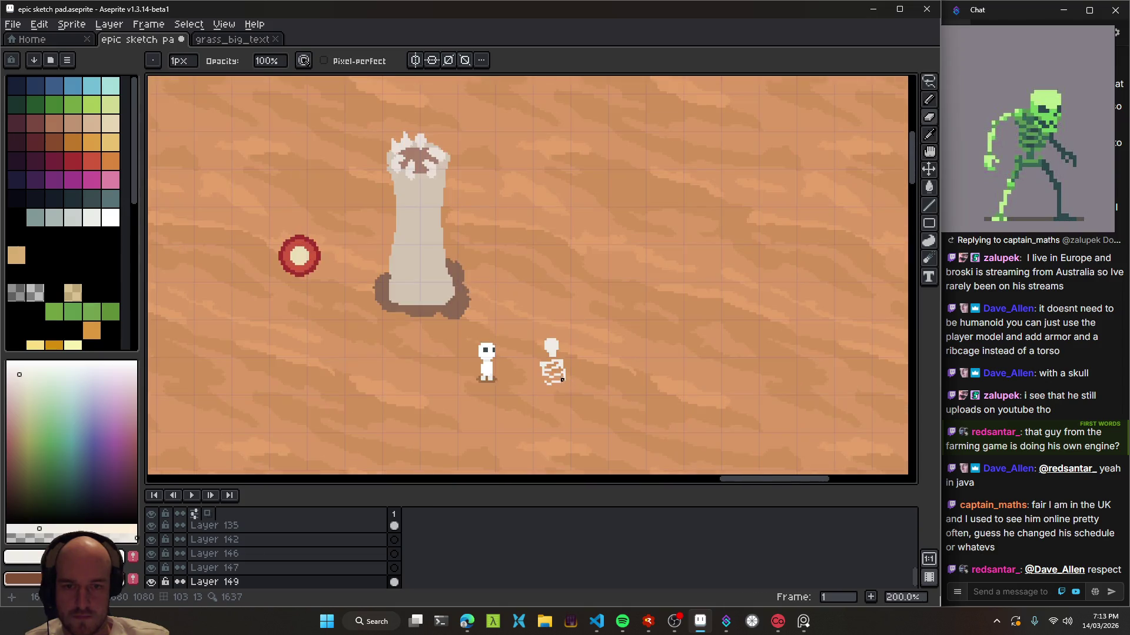
pyautogui.scroll(4, 614, 347)
pyautogui.press('m')
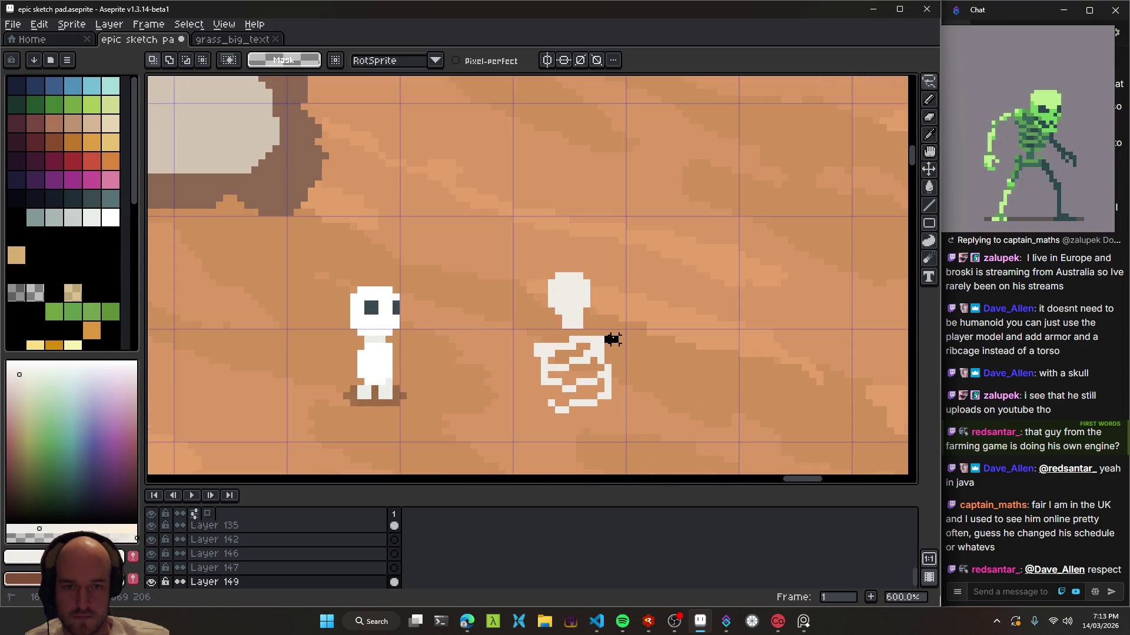
# - Shrink the skeleton's ribcage and tilt it to -34°, then commit it
pyautogui.moveTo(579, 332); pyautogui.dragTo(653, 356)
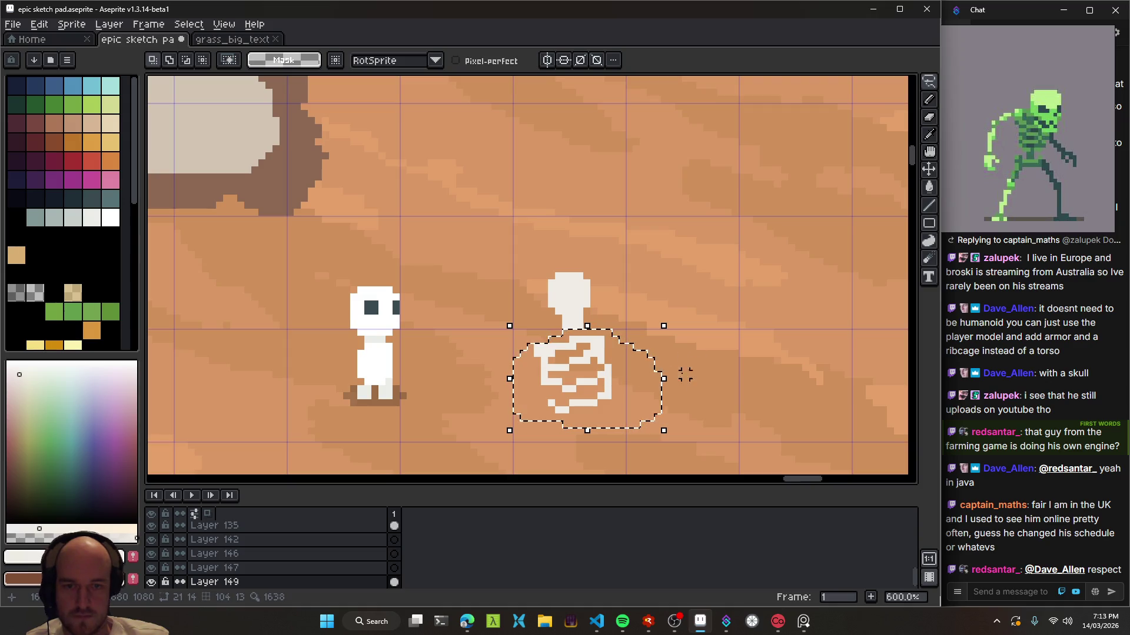
pyautogui.moveTo(660, 429); pyautogui.dragTo(626, 404)
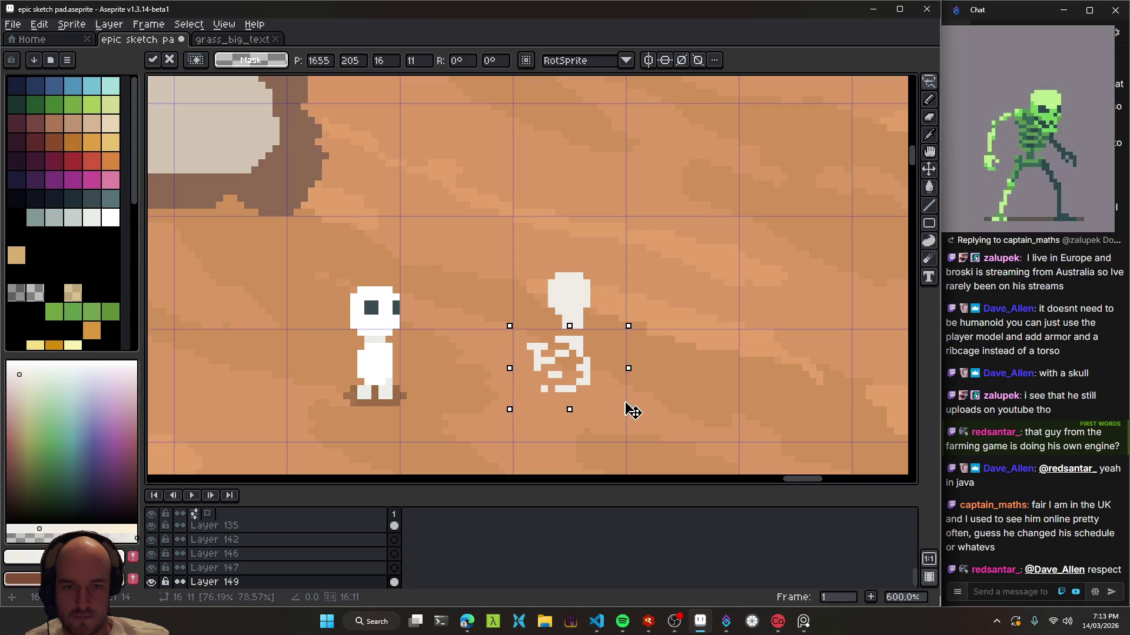
pyautogui.moveTo(647, 325)
pyautogui.mouseDown()
pyautogui.moveTo(685, 372)
pyautogui.moveTo(646, 327)
pyautogui.mouseUp()
pyautogui.press('Return')
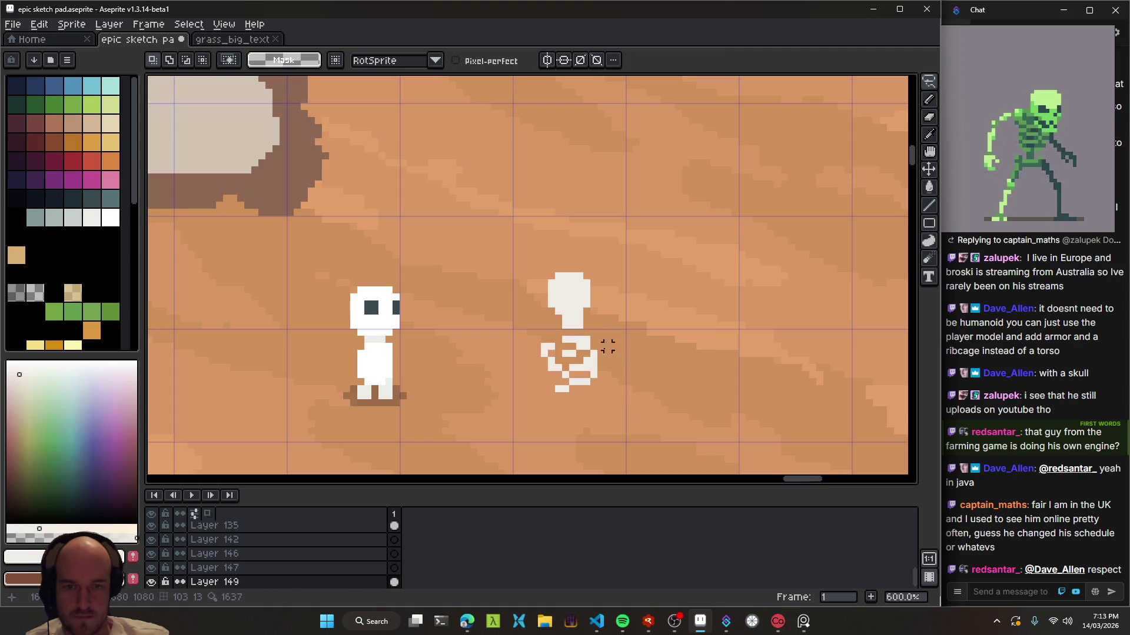
pyautogui.scroll(-4, 598, 357)
pyautogui.scroll(2, 581, 327)
pyautogui.scroll(2, 581, 333)
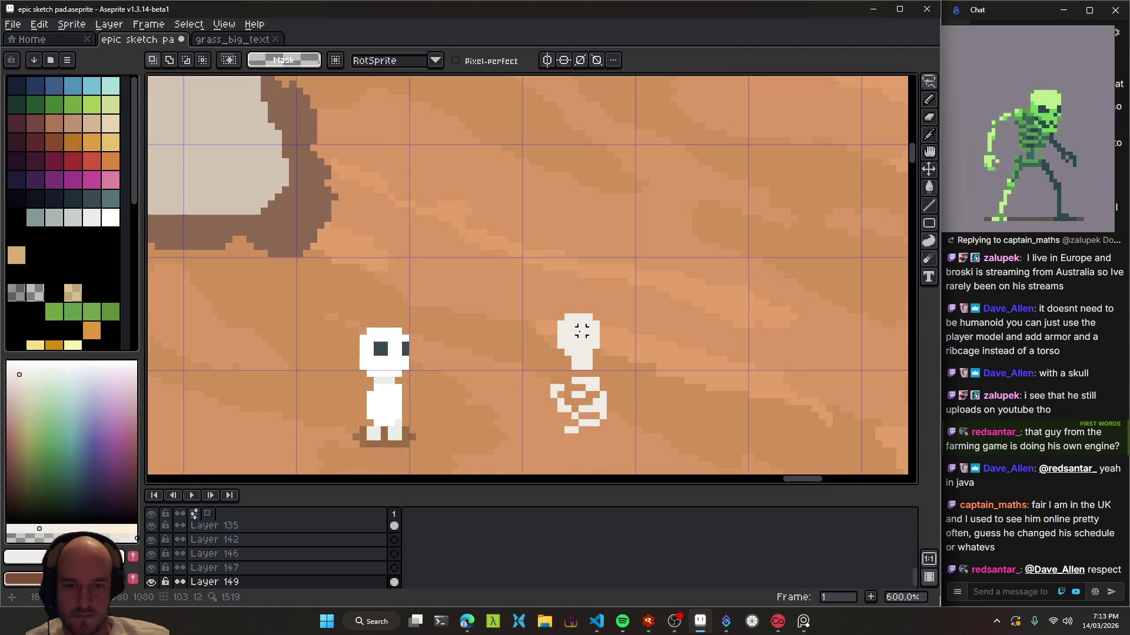
# - Select the skull with a freehand outline, commit it, and save the sketch
pyautogui.moveTo(638, 310); pyautogui.dragTo(608, 317)
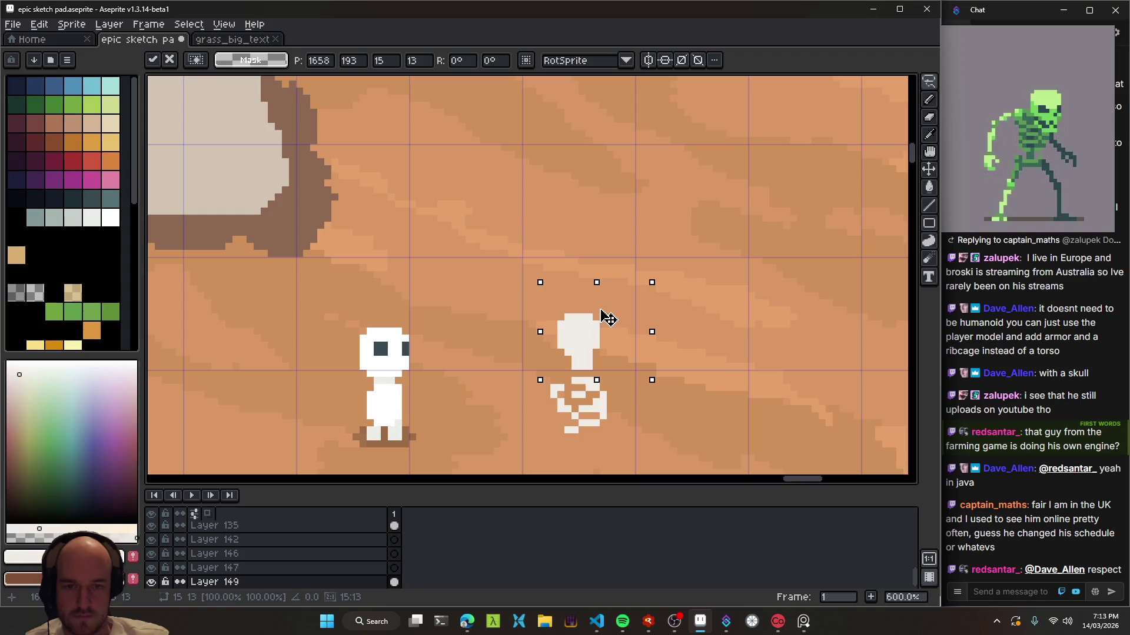
pyautogui.press('Return')
pyautogui.scroll(-3, 663, 404)
pyautogui.moveTo(663, 404); pyautogui.dragTo(599, 379)
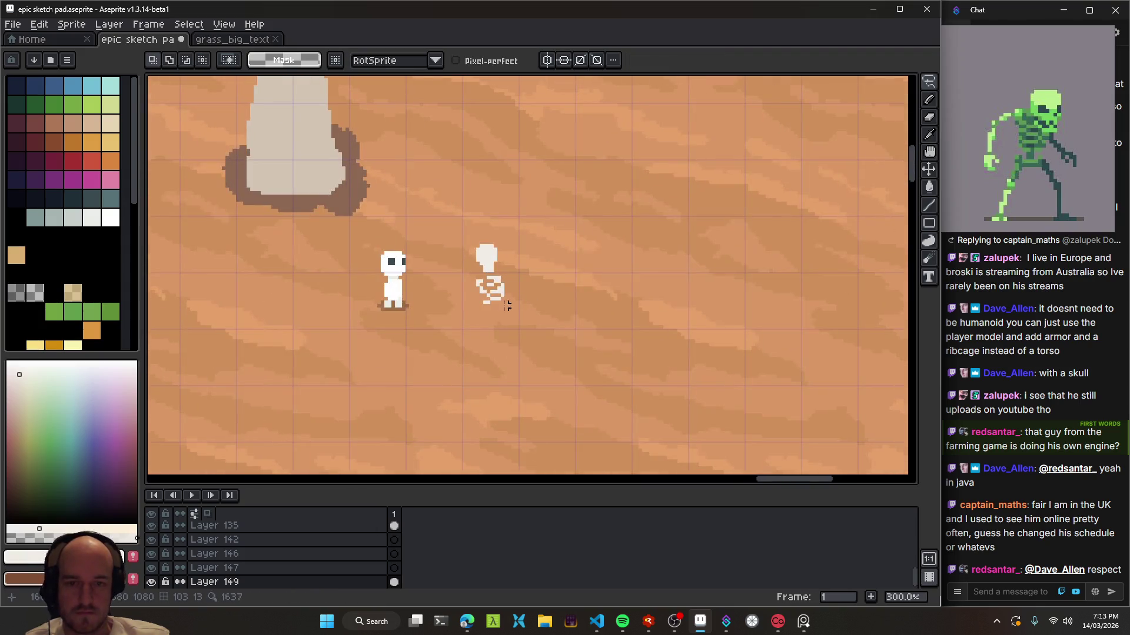
pyautogui.scroll(-2, 600, 373)
pyautogui.hotkey('ctrl', 's')
pyautogui.scroll(3, 562, 353)
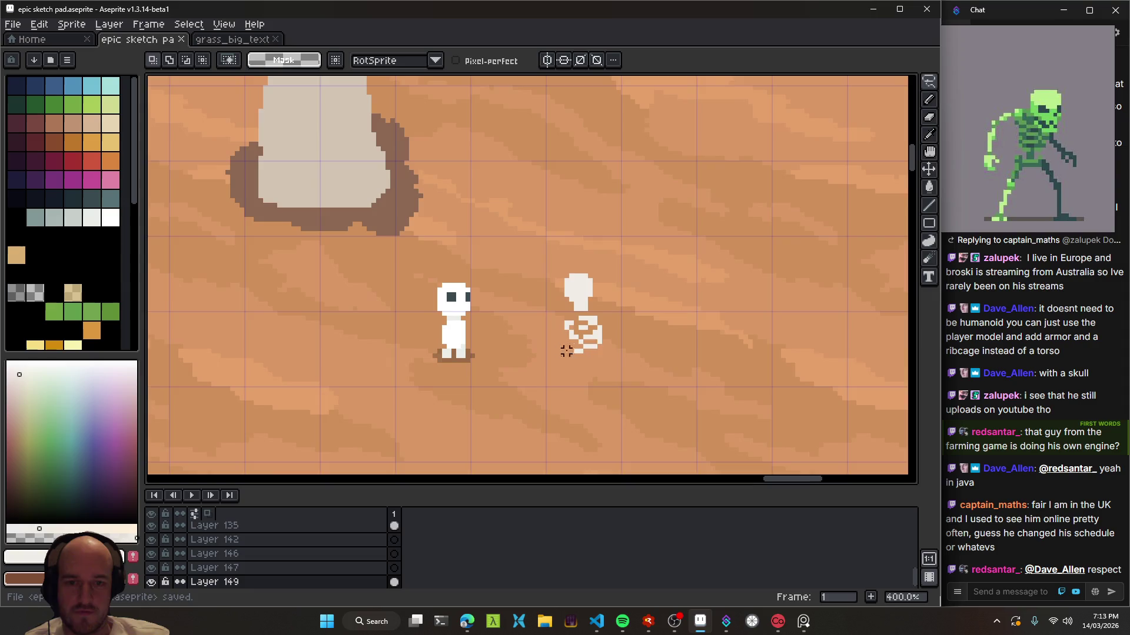
# - Move the skeleton up and to the right on the desert map
pyautogui.press('v')
pyautogui.moveTo(540, 341); pyautogui.dragTo(623, 294)
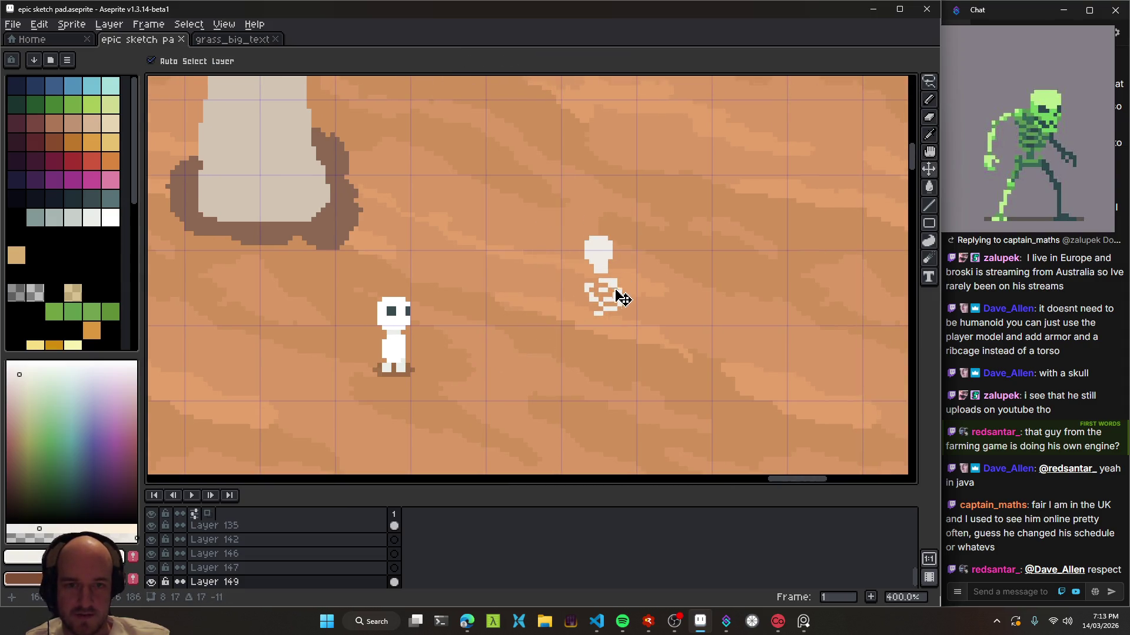
pyautogui.scroll(-3, 626, 312)
pyautogui.scroll(1, 535, 312)
pyautogui.scroll(3, 448, 338)
# - Try white curves around the skeleton, undo both, and save the sketch
pyautogui.press('b')
pyautogui.moveTo(411, 298); pyautogui.dragTo(613, 319)
pyautogui.hotkey('ctrl', 'z')
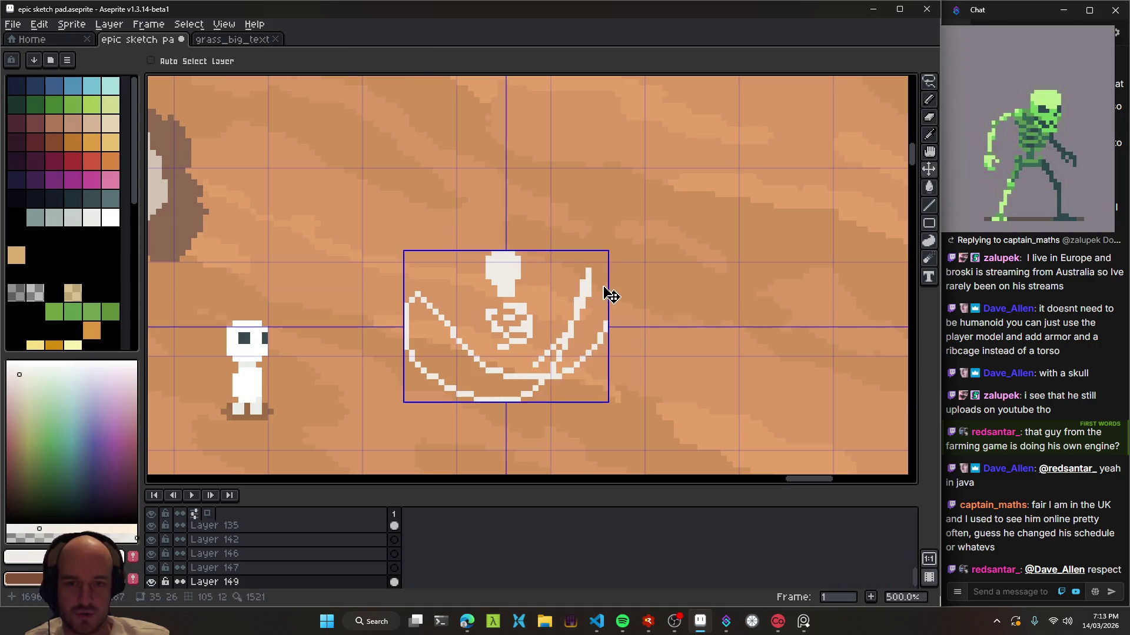
pyautogui.scroll(-3, 528, 337)
pyautogui.scroll(-2, 528, 337)
pyautogui.scroll(3, 517, 330)
pyautogui.moveTo(527, 277); pyautogui.dragTo(541, 364)
pyautogui.hotkey('ctrl', 'z')
pyautogui.scroll(-2, 569, 358)
pyautogui.hotkey('ctrl', 's')
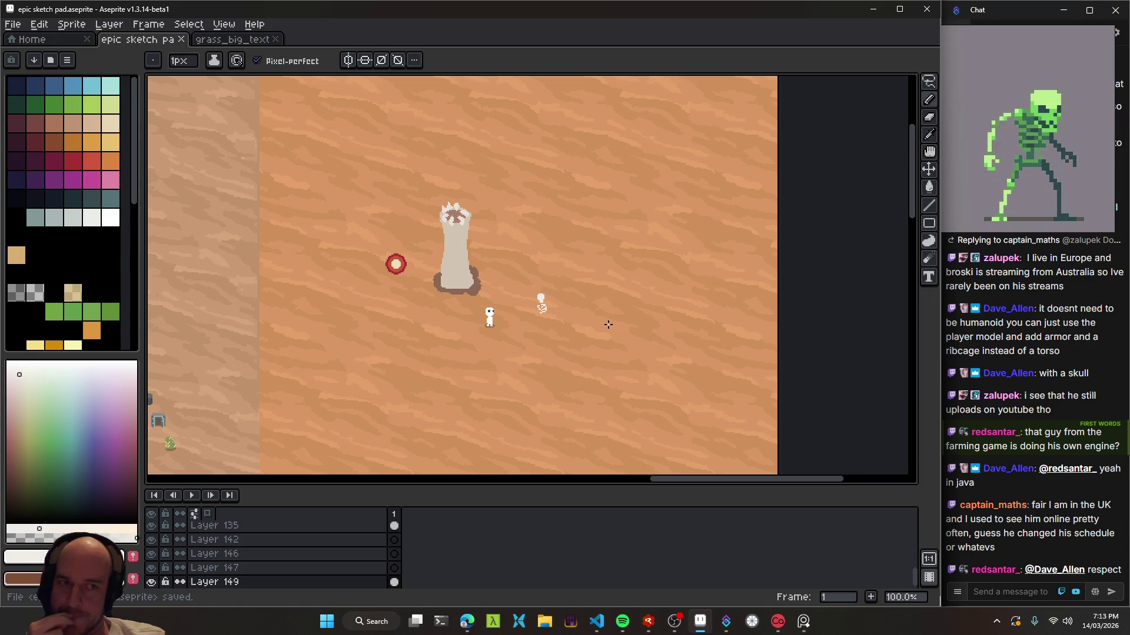
pyautogui.scroll(1, 607, 324)
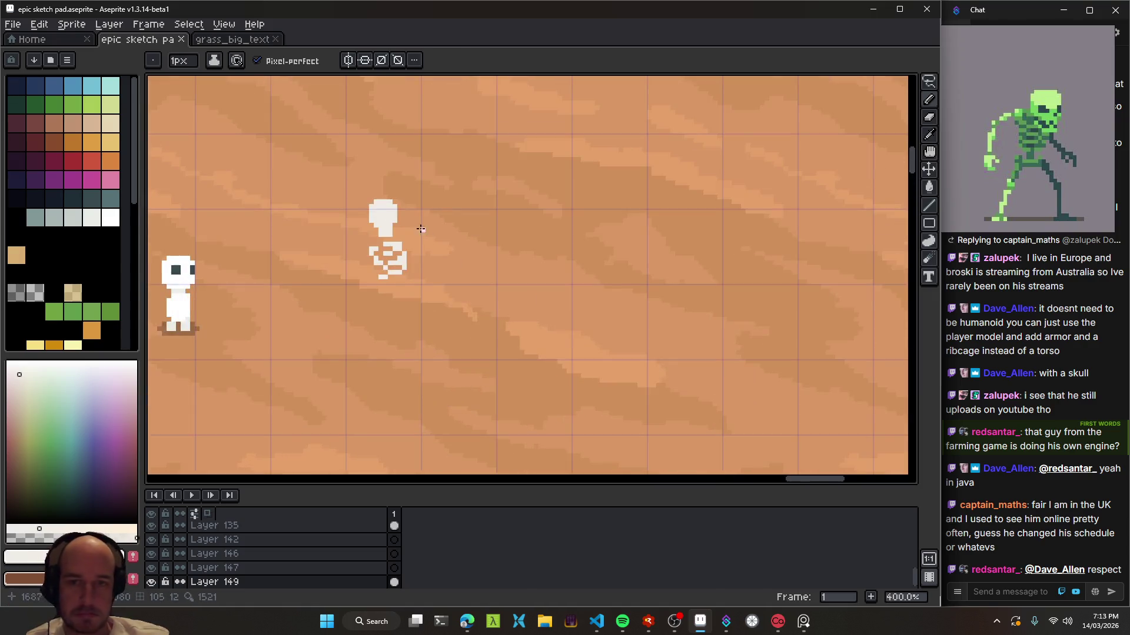
# - Try a greyish pixel on the skull, then undo it
pyautogui.scroll(4, 504, 260)
pyautogui.scroll(2, 535, 280)
pyautogui.press('v')
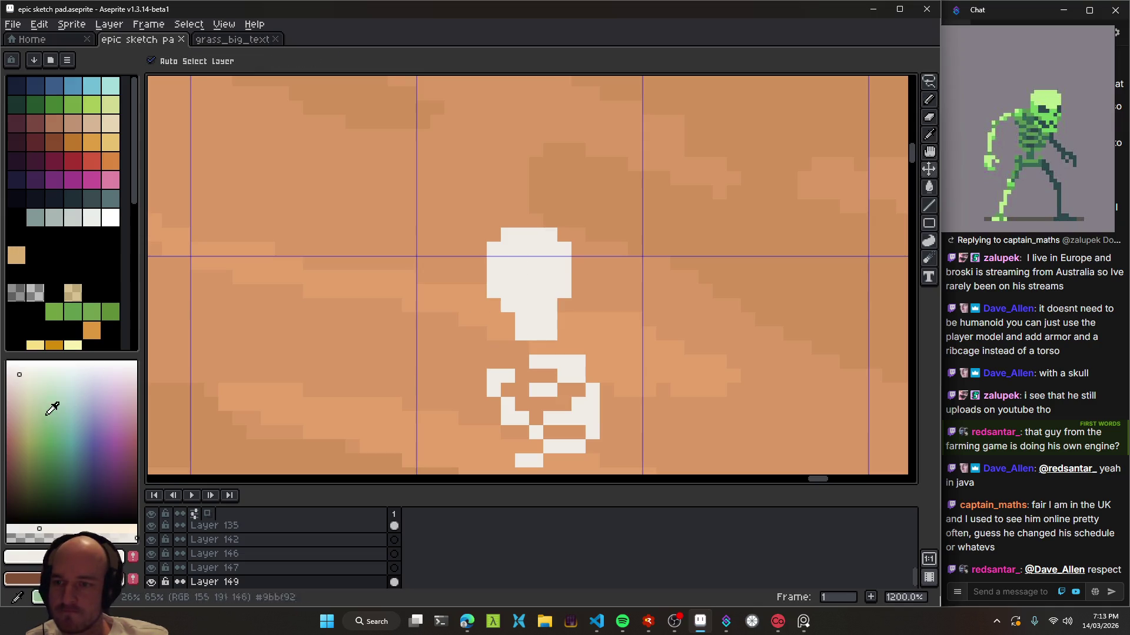
pyautogui.click(24, 420)
pyautogui.press('b')
pyautogui.click(513, 279)
pyautogui.hotkey('ctrl', 'z')
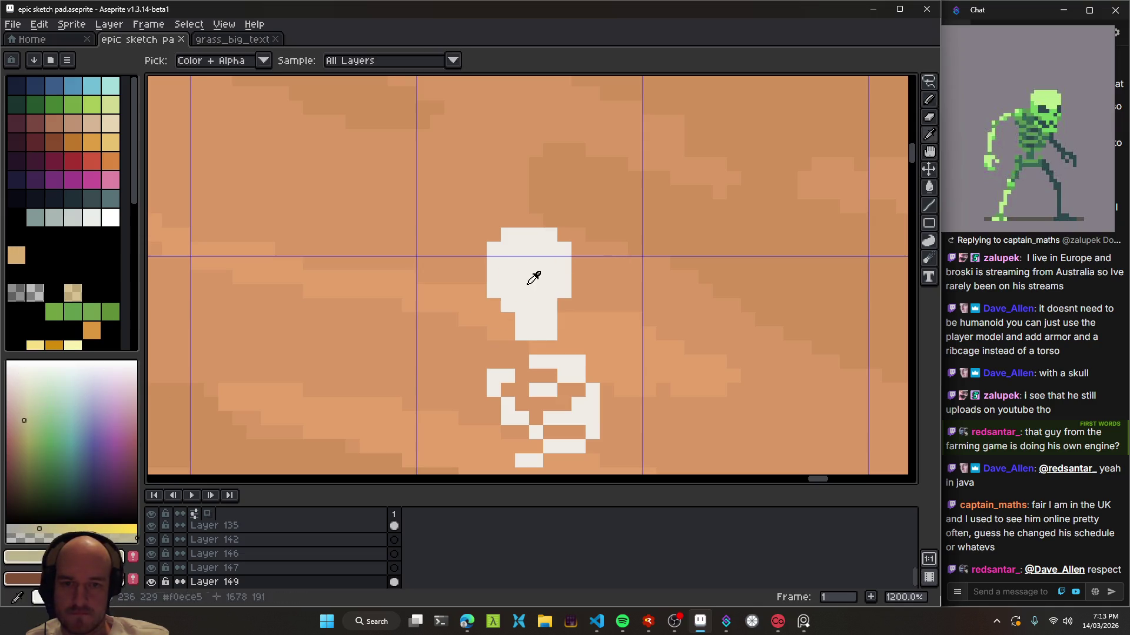
# - Test a pinkish-beige shade on the skull at 1-pixel brush size, undoing the strokes
pyautogui.click(20, 418)
pyautogui.click(515, 274)
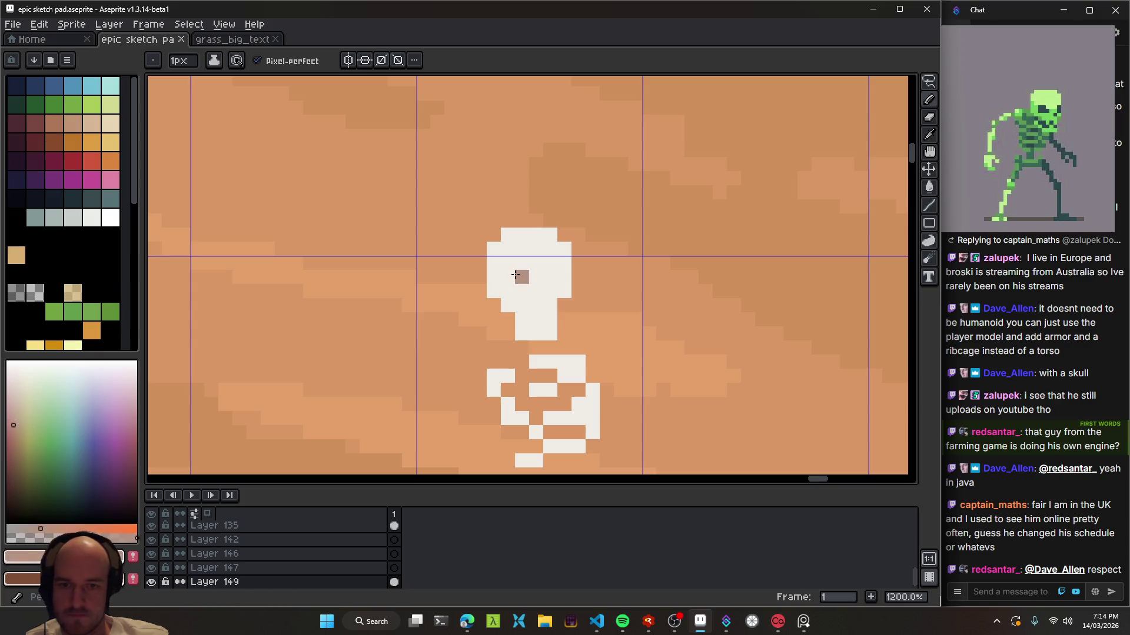
pyautogui.press('+')
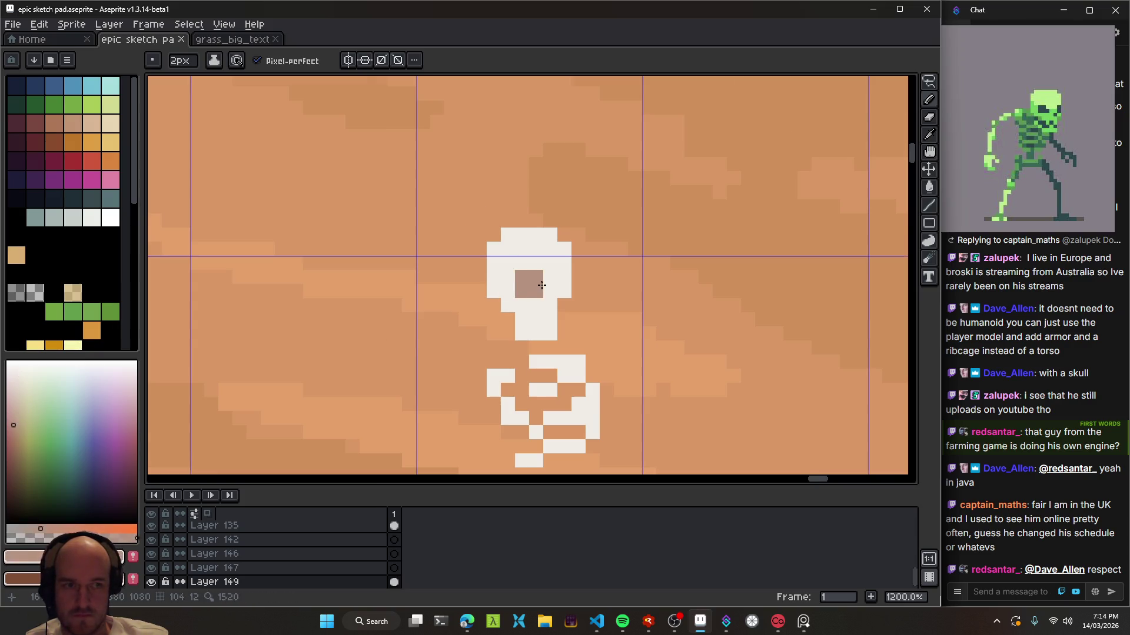
pyautogui.scroll(1, 541, 285)
pyautogui.press('-')
pyautogui.click(579, 272)
pyautogui.hotkey('ctrl', 'z')
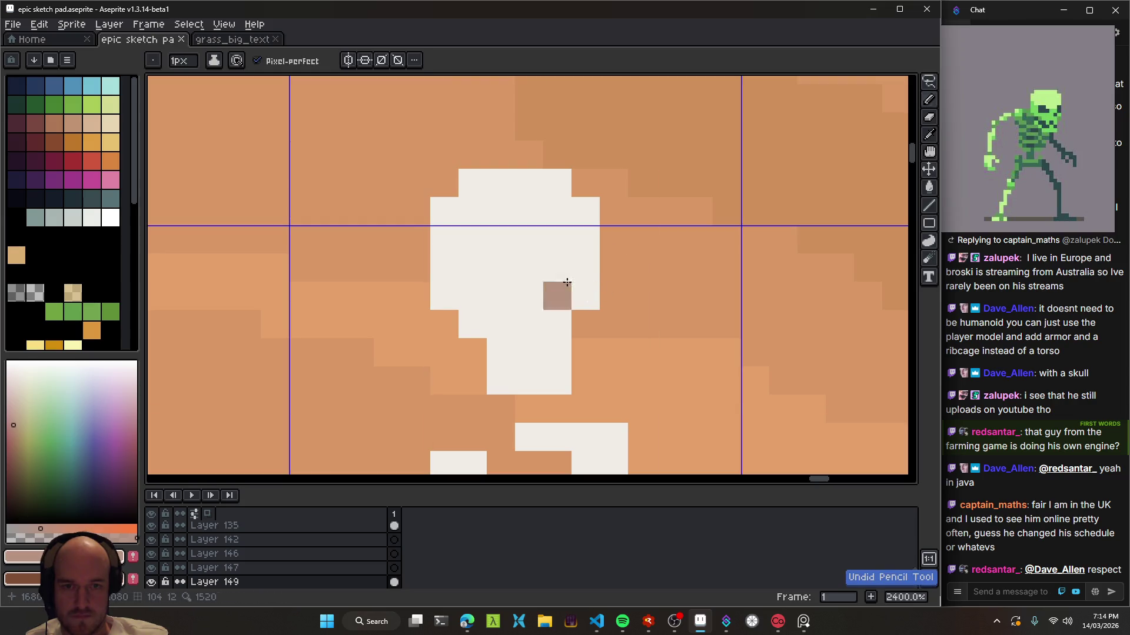
pyautogui.hotkey('ctrl', 'z')
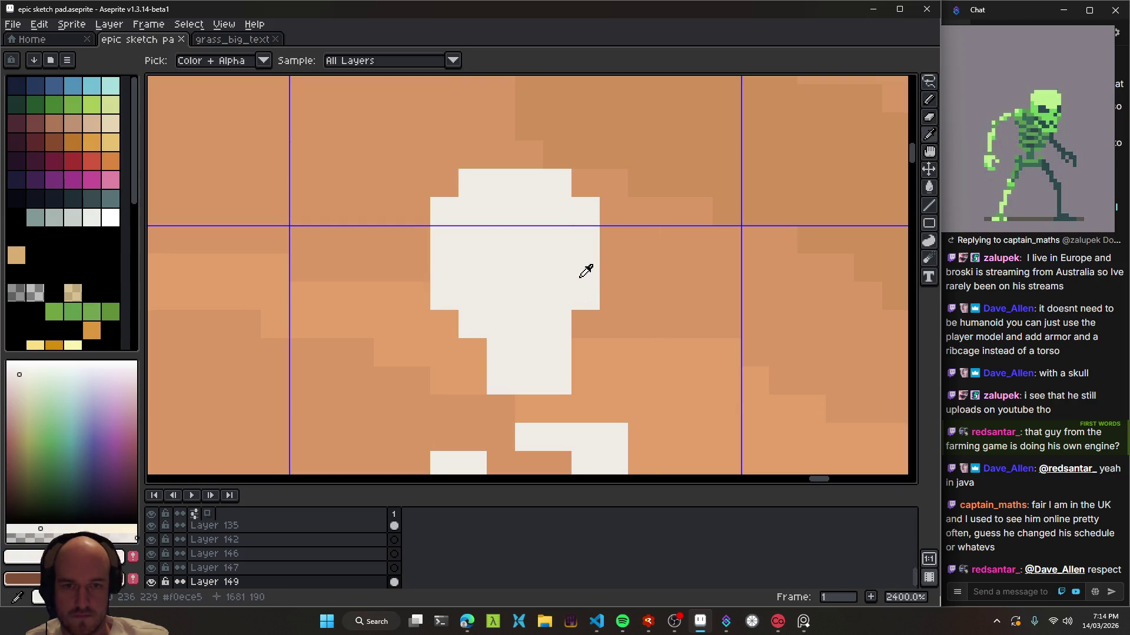
# - Desaturate the colour to grey and paint the skull's right edge and left eye
pyautogui.click(22, 529)
pyautogui.moveTo(582, 240); pyautogui.dragTo(581, 268)
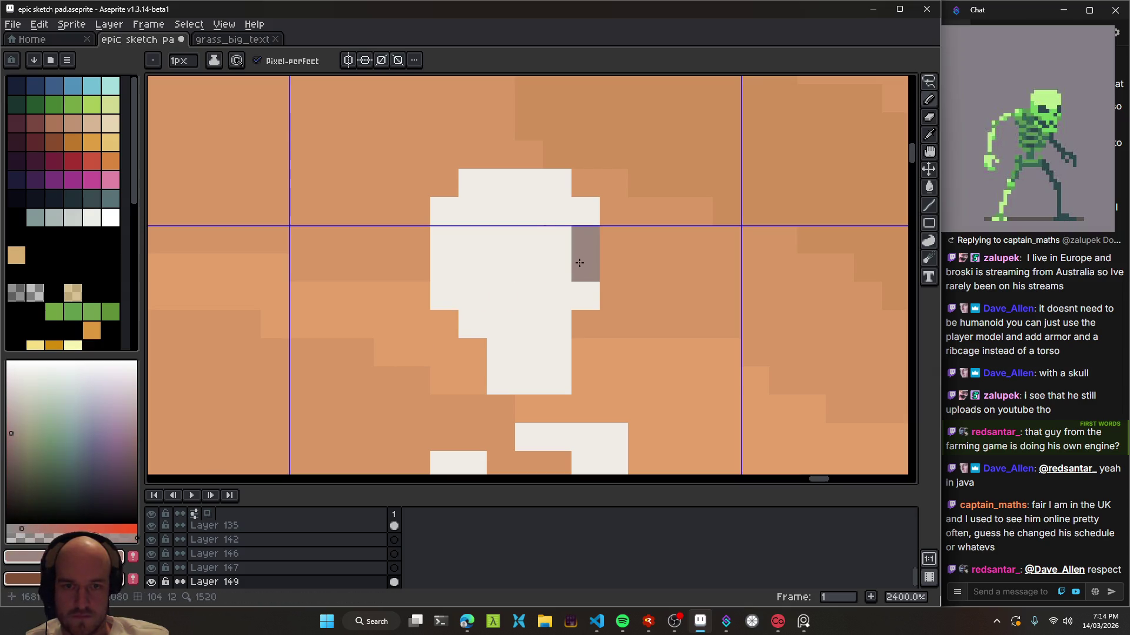
pyautogui.moveTo(476, 243); pyautogui.dragTo(529, 268)
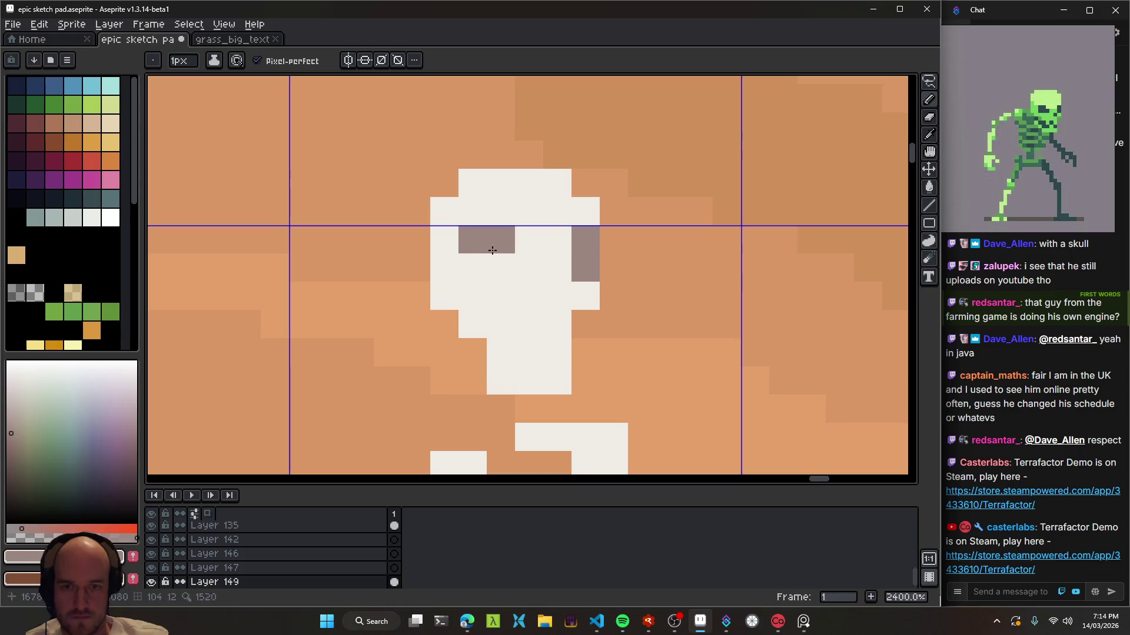
pyautogui.scroll(-2, 597, 334)
pyautogui.scroll(-1, 597, 335)
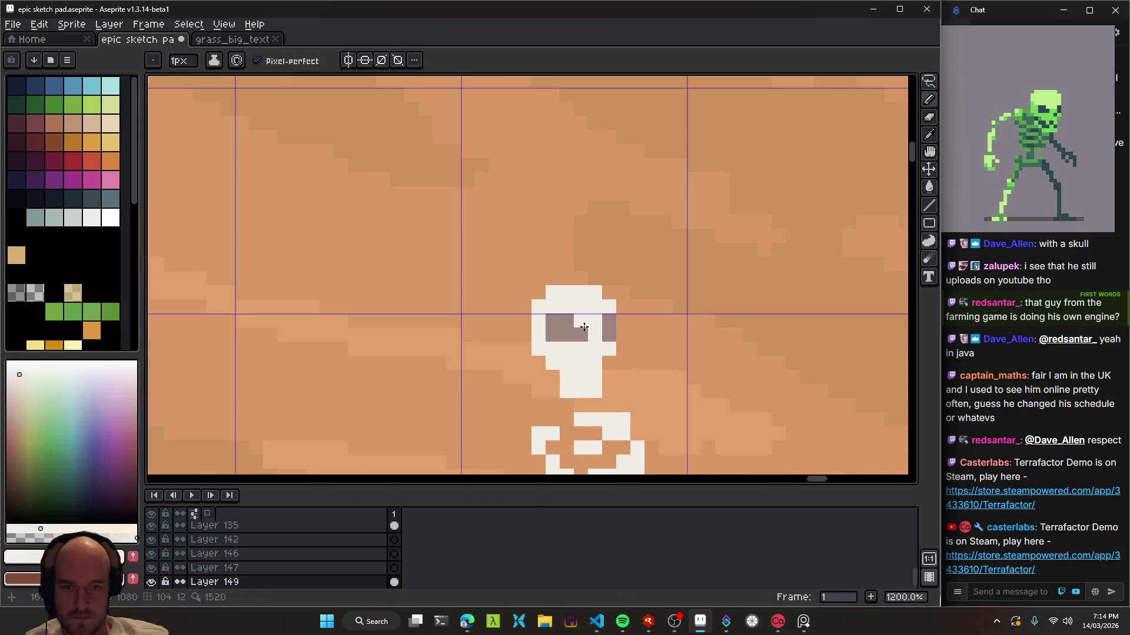
pyautogui.scroll(-4, 573, 320)
pyautogui.scroll(-1, 577, 319)
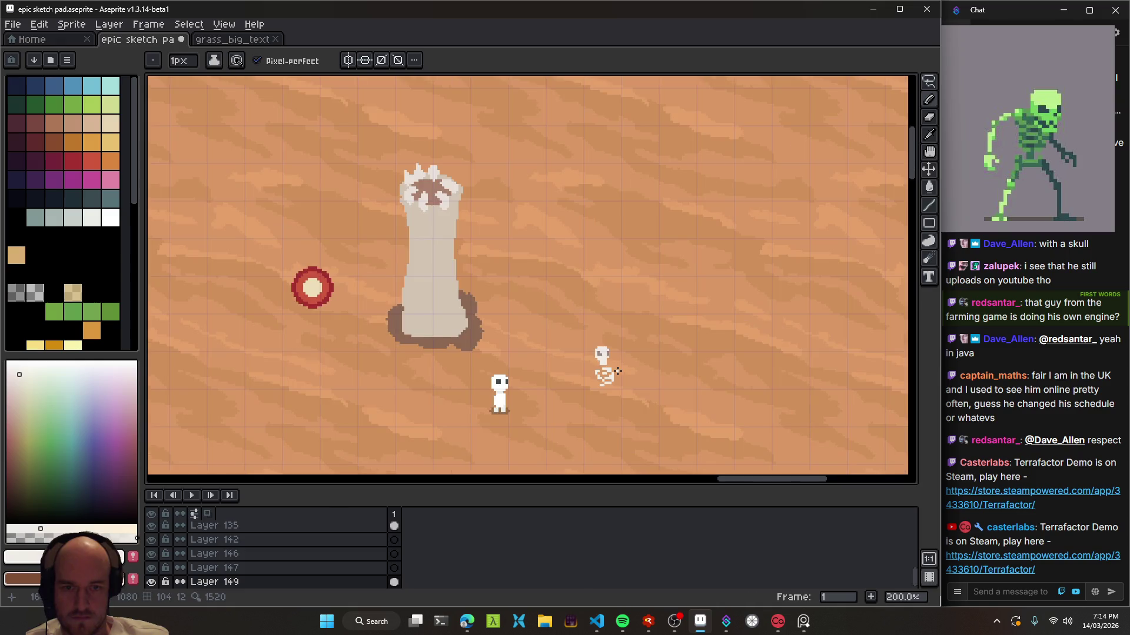
pyautogui.scroll(4, 588, 318)
pyautogui.scroll(2, 593, 316)
# - Fill the right eye socket and more of the eye sockets with grey
pyautogui.click(579, 320)
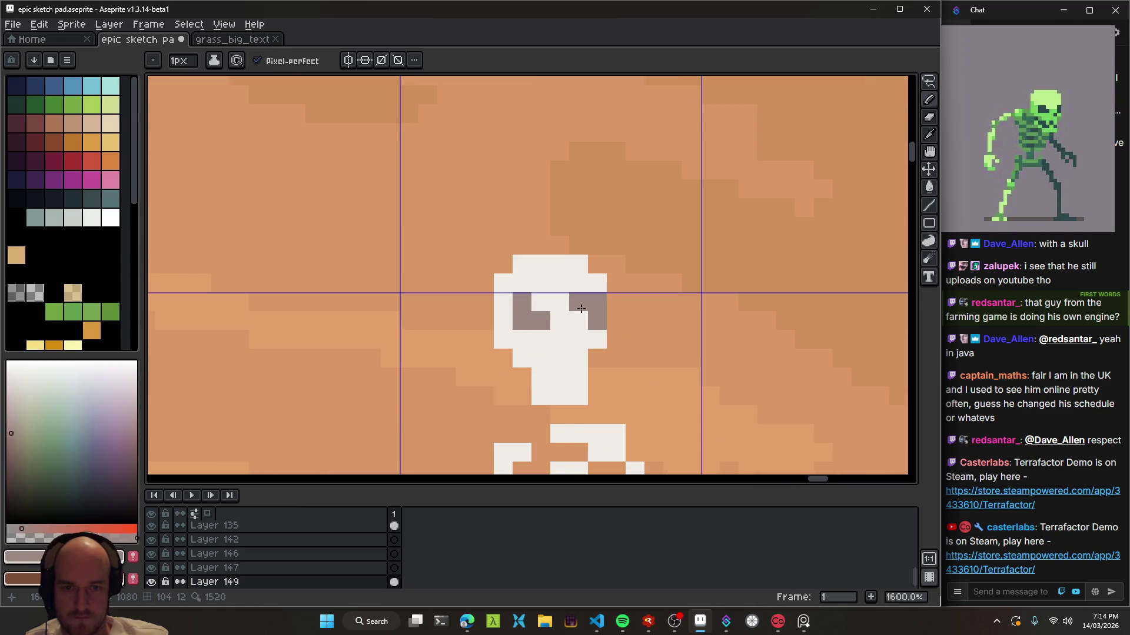
pyautogui.scroll(-8, 612, 330)
pyautogui.scroll(-1, 631, 375)
pyautogui.scroll(1, 632, 377)
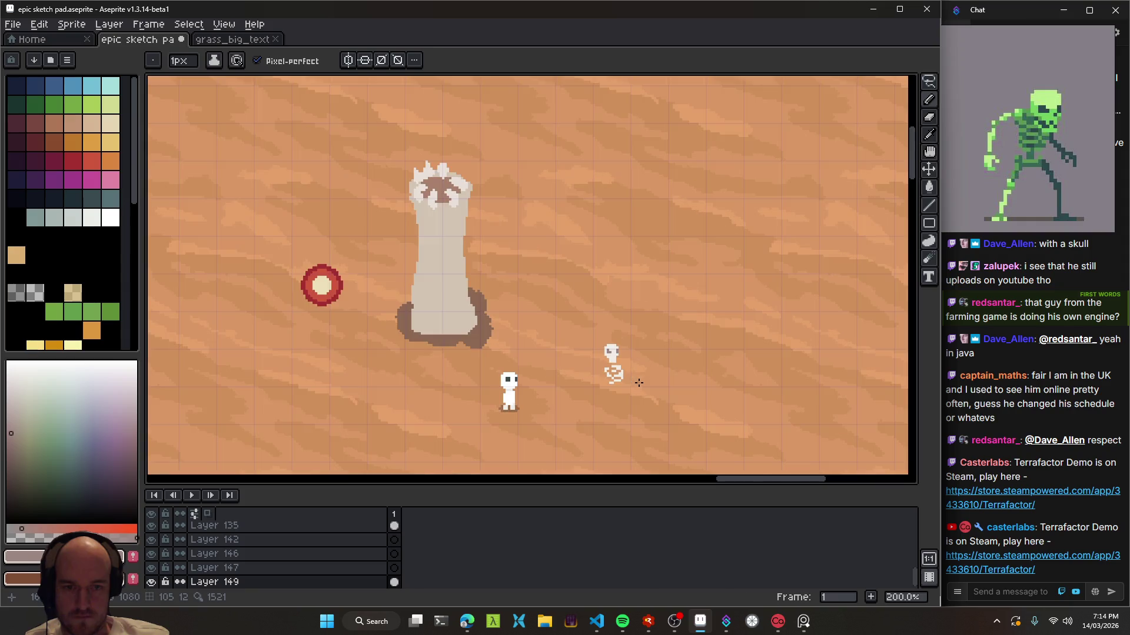
pyautogui.scroll(5, 630, 355)
pyautogui.scroll(3, 577, 337)
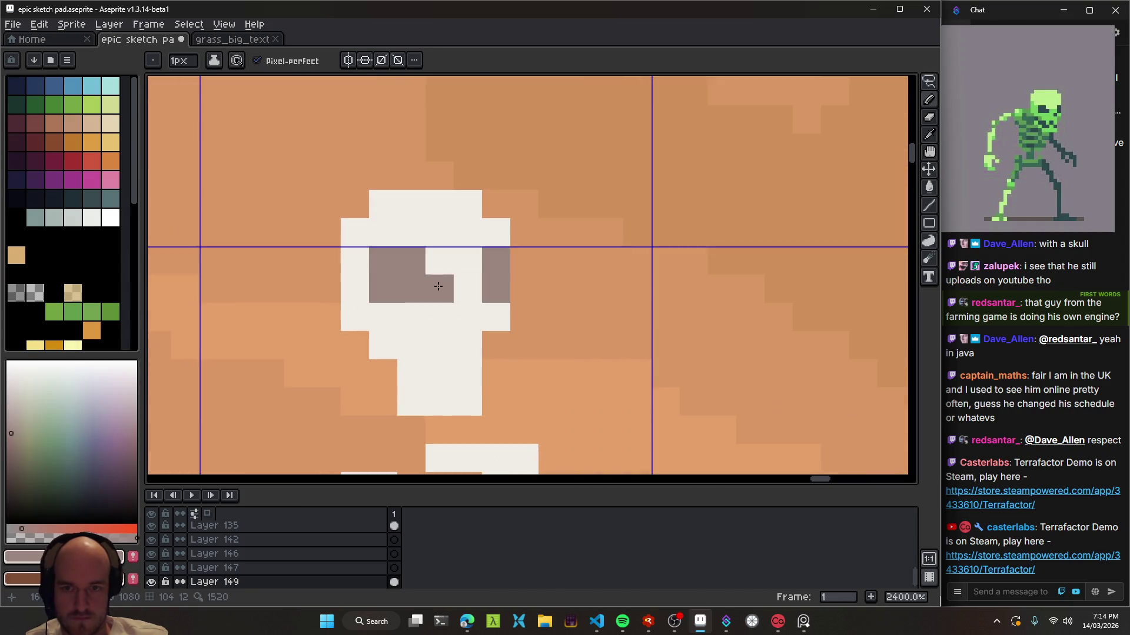
pyautogui.click(439, 288)
pyautogui.scroll(-10, 513, 376)
pyautogui.scroll(-1, 515, 374)
pyautogui.scroll(-1, 513, 370)
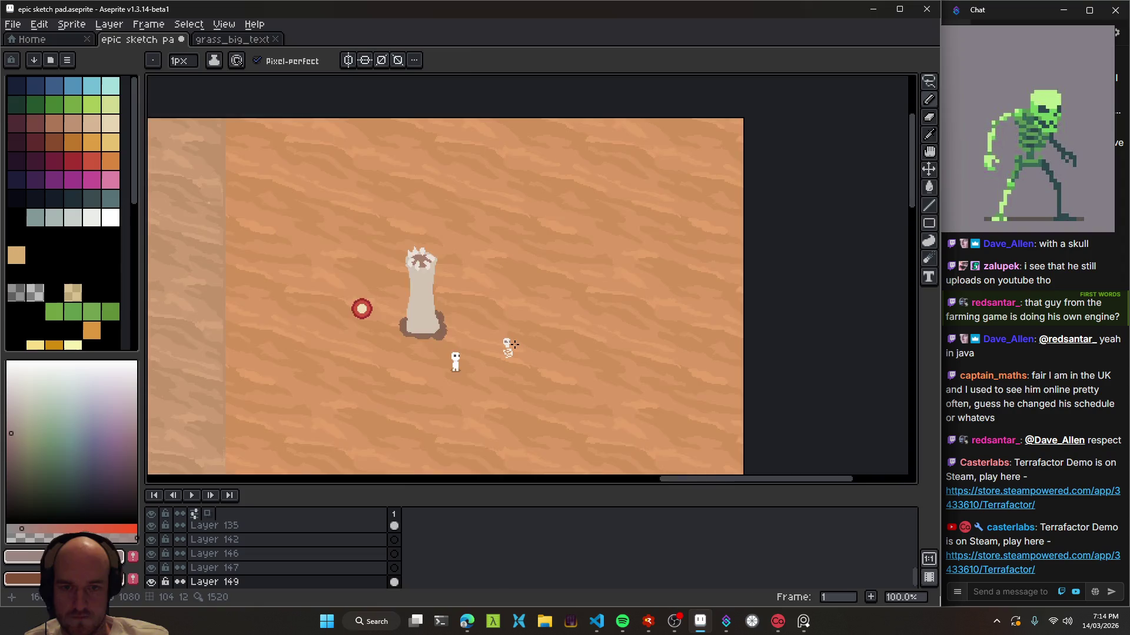
pyautogui.scroll(3, 500, 367)
pyautogui.scroll(2, 482, 366)
pyautogui.scroll(4, 482, 366)
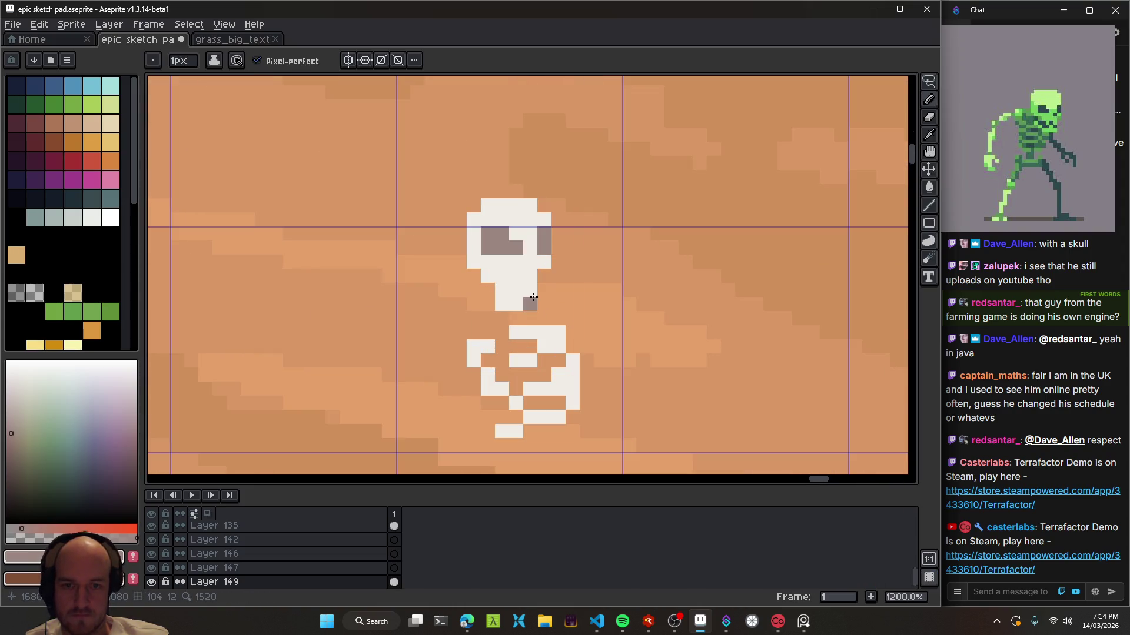
# - Erase stray pixels and sample the skull's near-white colour for the Pencil
pyautogui.press('e')
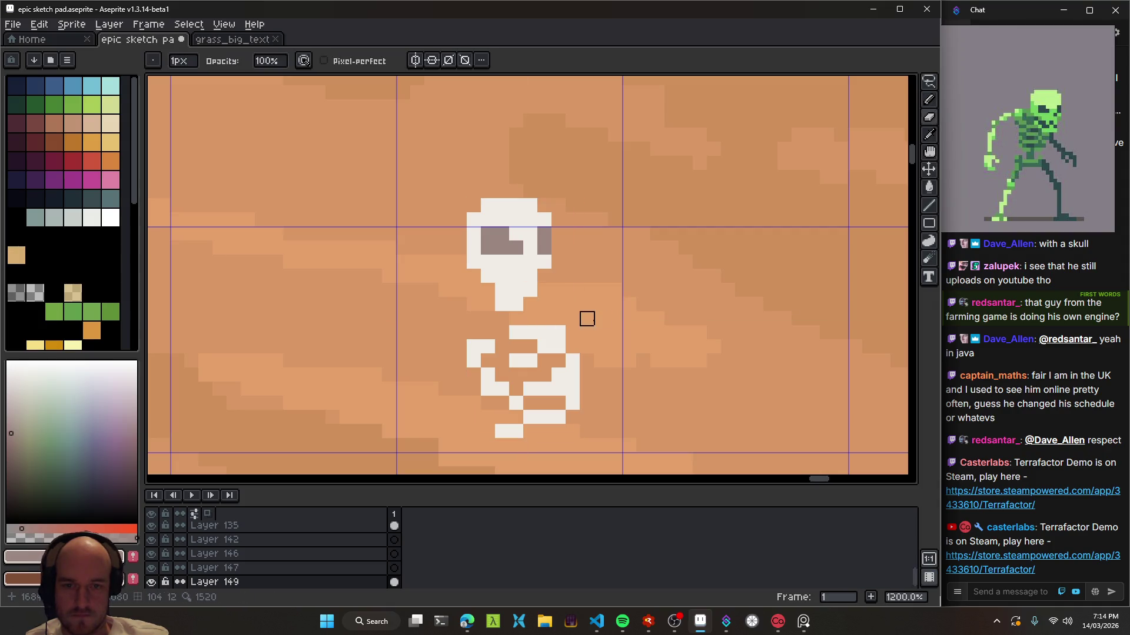
pyautogui.scroll(-6, 599, 342)
pyautogui.scroll(-2, 594, 336)
pyautogui.press('i')
pyautogui.scroll(3, 588, 330)
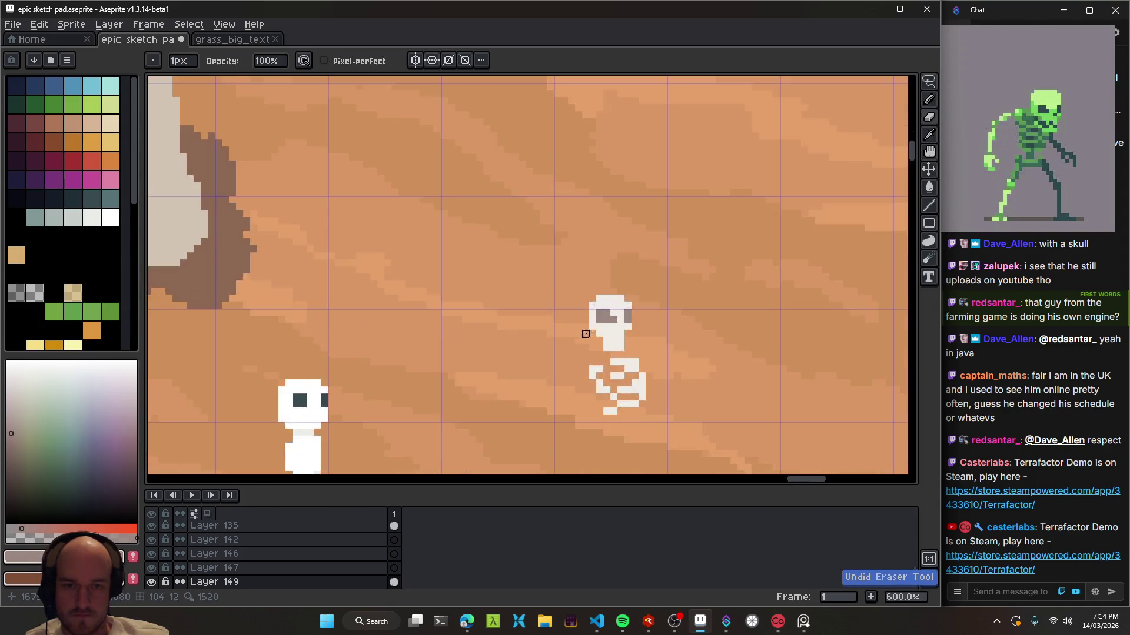
pyautogui.scroll(6, 631, 278)
pyautogui.click(632, 278)
pyautogui.press('b')
pyautogui.scroll(-7, 491, 363)
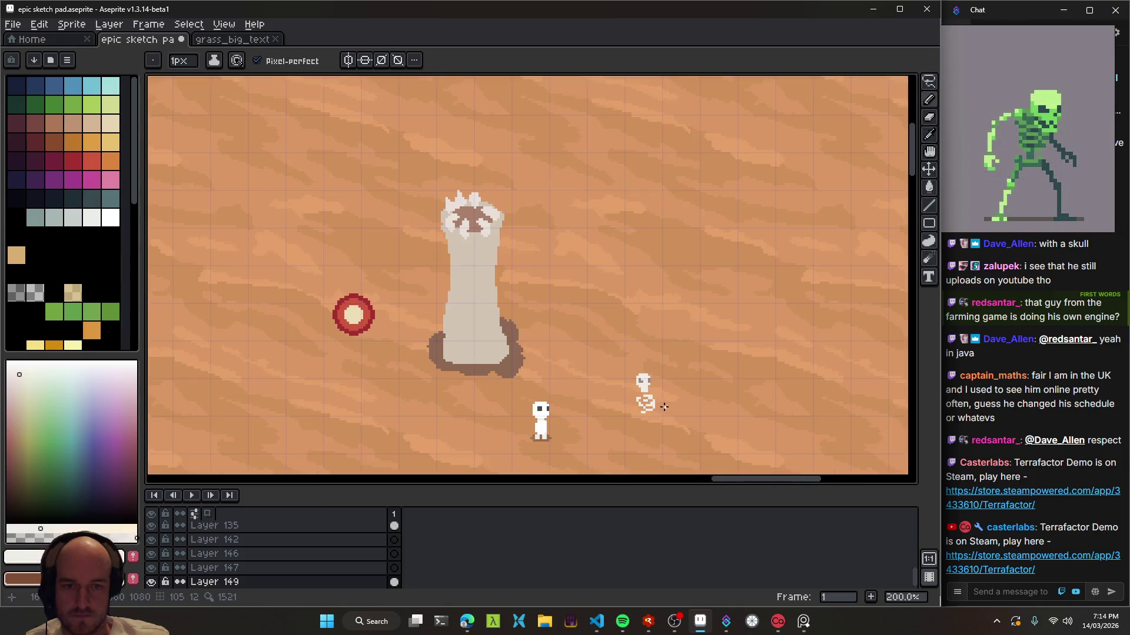
pyautogui.scroll(-1, 498, 360)
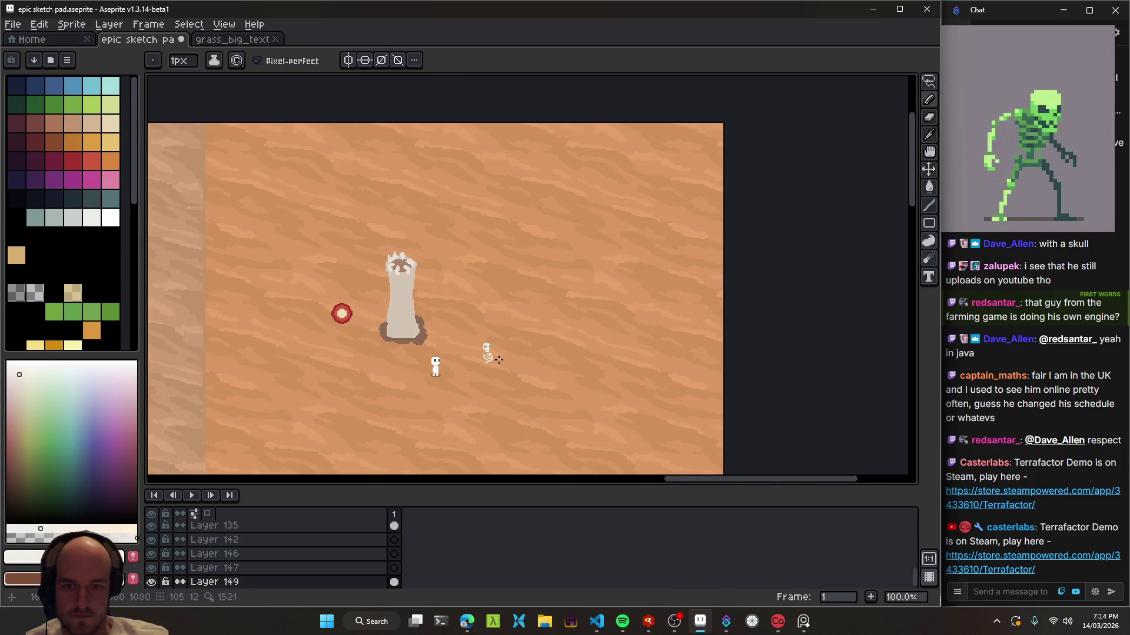
pyautogui.scroll(4, 482, 336)
pyautogui.scroll(2, 469, 303)
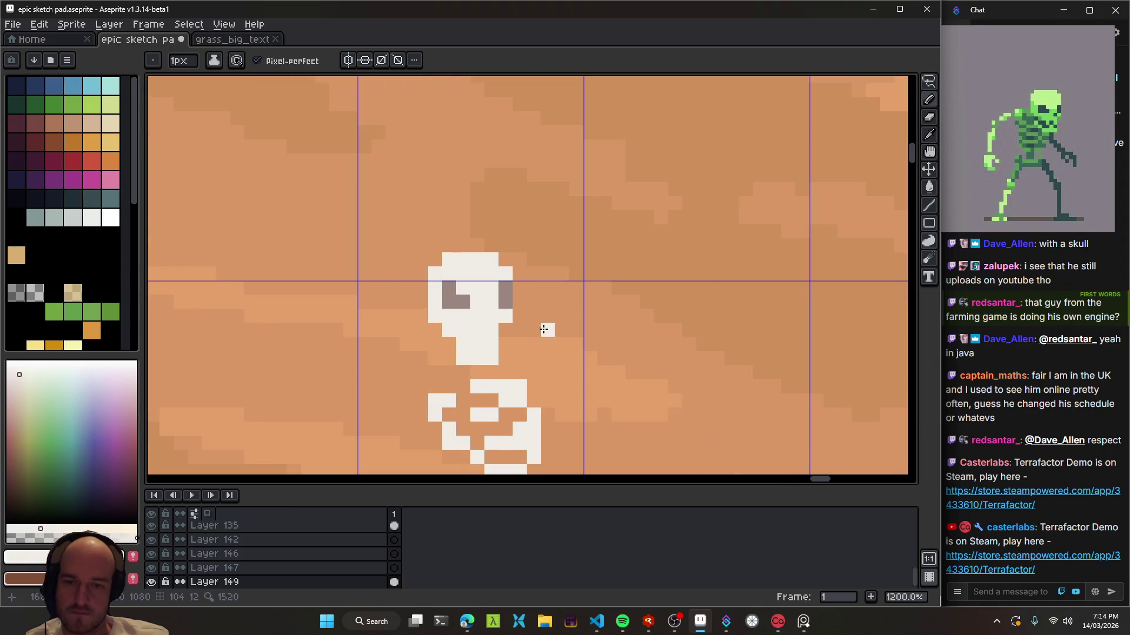
# - Save the sketch after panning across the desert scene
pyautogui.scroll(-6, 542, 347)
pyautogui.moveTo(540, 369); pyautogui.dragTo(530, 317)
pyautogui.hotkey('ctrl', 's')
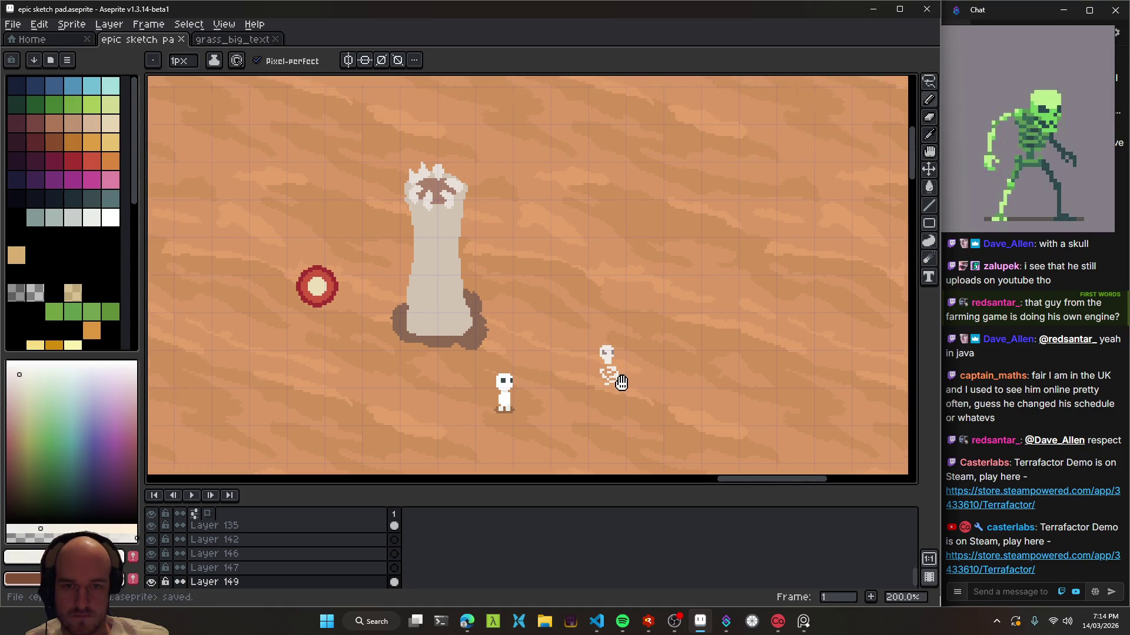
pyautogui.moveTo(560, 339)
pyautogui.mouseDown()
pyautogui.moveTo(397, 327)
pyautogui.moveTo(560, 366)
pyautogui.mouseUp()
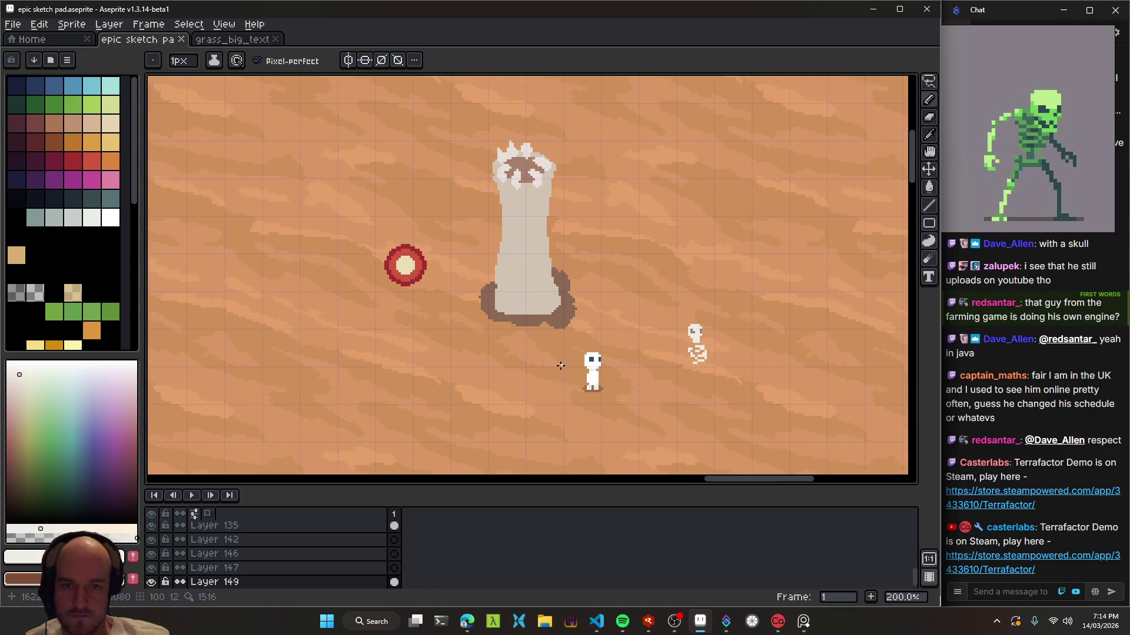
# - Shift the view across the map and select the tower's layer
pyautogui.scroll(-1, 601, 353)
pyautogui.scroll(-1, 512, 316)
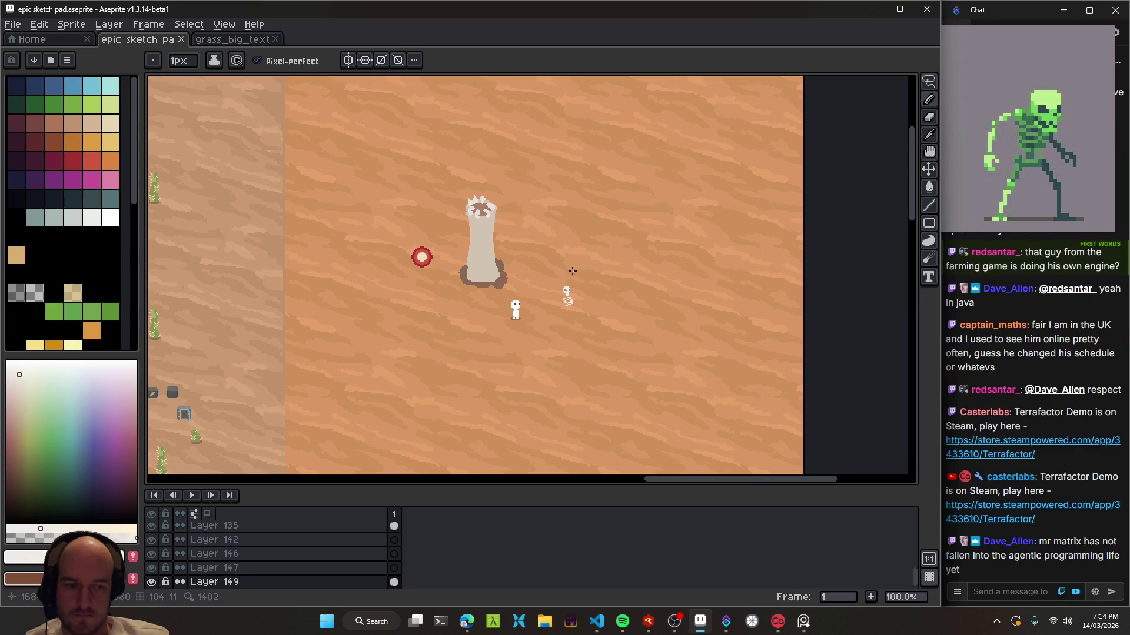
pyautogui.press('v')
pyautogui.moveTo(497, 265)
pyautogui.mouseDown()
pyautogui.moveTo(547, 291)
pyautogui.moveTo(485, 340)
pyautogui.mouseUp()
pyautogui.click(547, 292)
pyautogui.scroll(3, 547, 291)
# - Return to the Pencil, pan up-left over the map, and save
pyautogui.press('b')
pyautogui.scroll(-5, 503, 323)
pyautogui.scroll(2, 546, 336)
pyautogui.moveTo(532, 352)
pyautogui.mouseDown()
pyautogui.moveTo(487, 305)
pyautogui.moveTo(515, 313)
pyautogui.mouseUp()
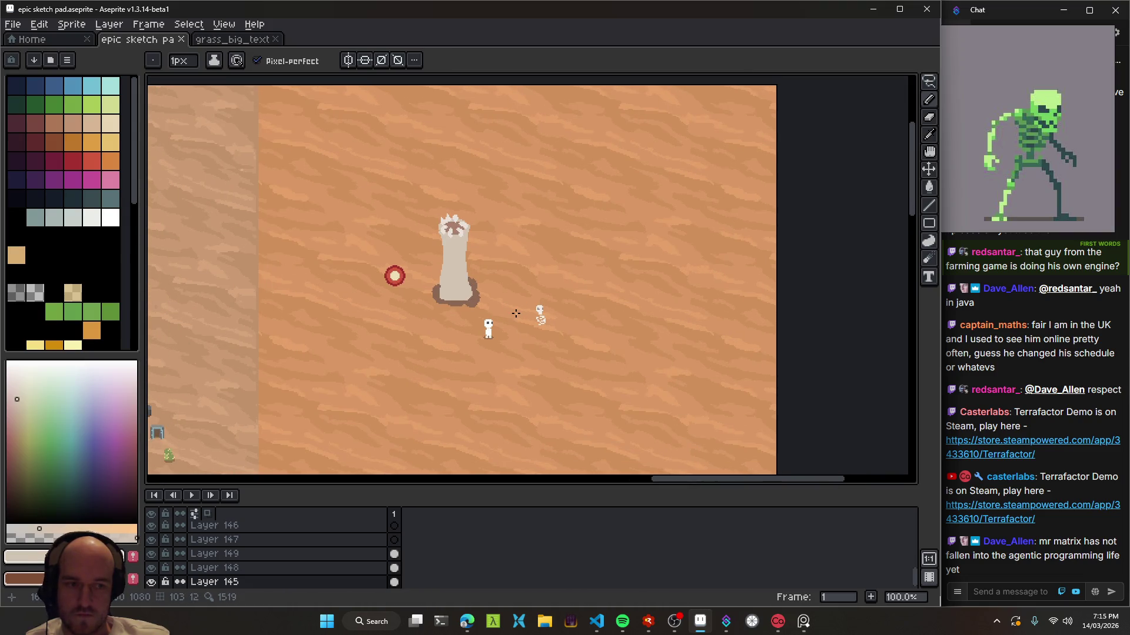
pyautogui.hotkey('ctrl', 's')
# - Pan over the rest of the map and pick bone white with a 2-pixel brush
pyautogui.moveTo(380, 359); pyautogui.dragTo(677, 227)
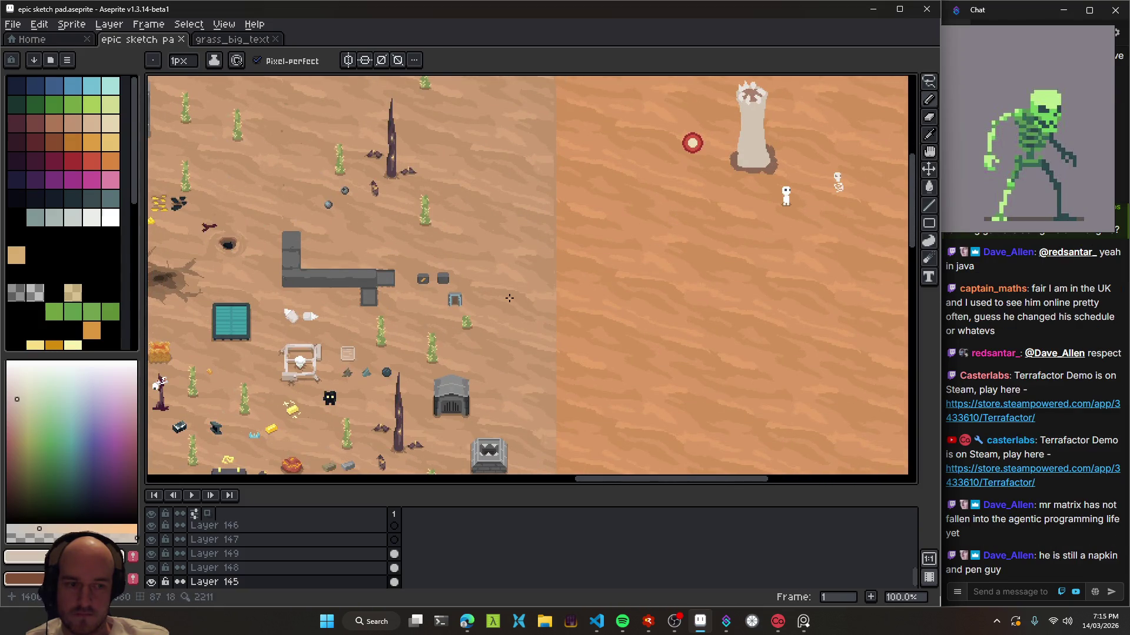
pyautogui.moveTo(503, 309)
pyautogui.mouseDown()
pyautogui.moveTo(651, 250)
pyautogui.moveTo(559, 447)
pyautogui.moveTo(597, 375)
pyautogui.moveTo(561, 247)
pyautogui.mouseUp()
pyautogui.scroll(-1, 598, 360)
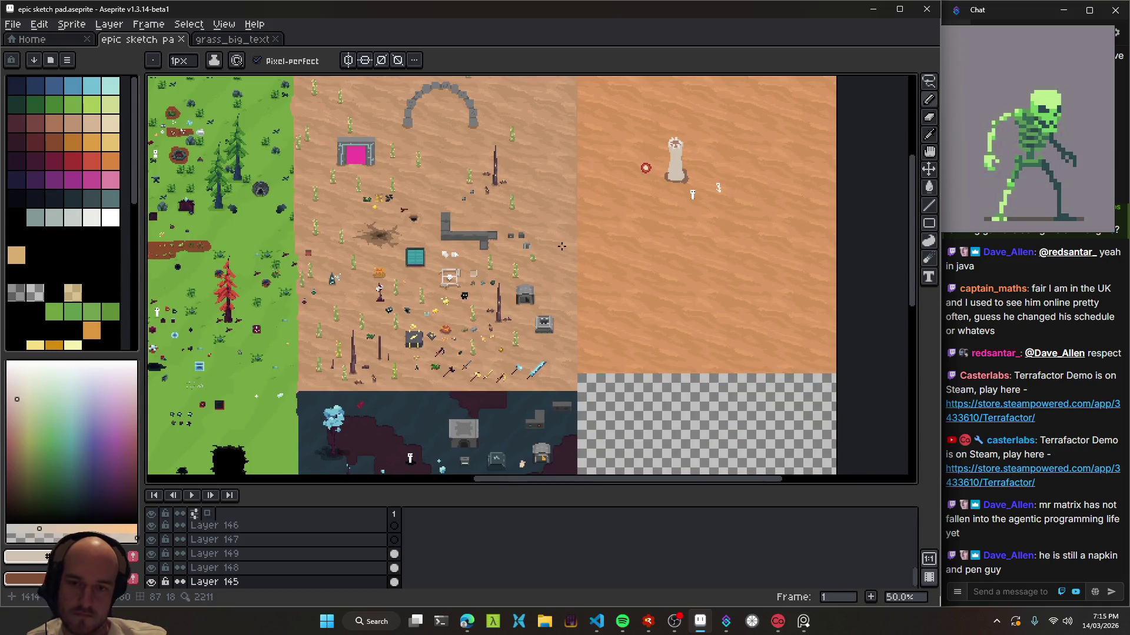
pyautogui.scroll(7, 562, 246)
pyautogui.keyDown('alt'); pyautogui.click(470, 247); pyautogui.keyUp('alt')
pyautogui.press('-')
# - Draw a white diagonal projectile beside the skeleton
pyautogui.moveTo(555, 335)
pyautogui.mouseDown()
pyautogui.moveTo(521, 309)
pyautogui.moveTo(560, 350)
pyautogui.mouseUp()
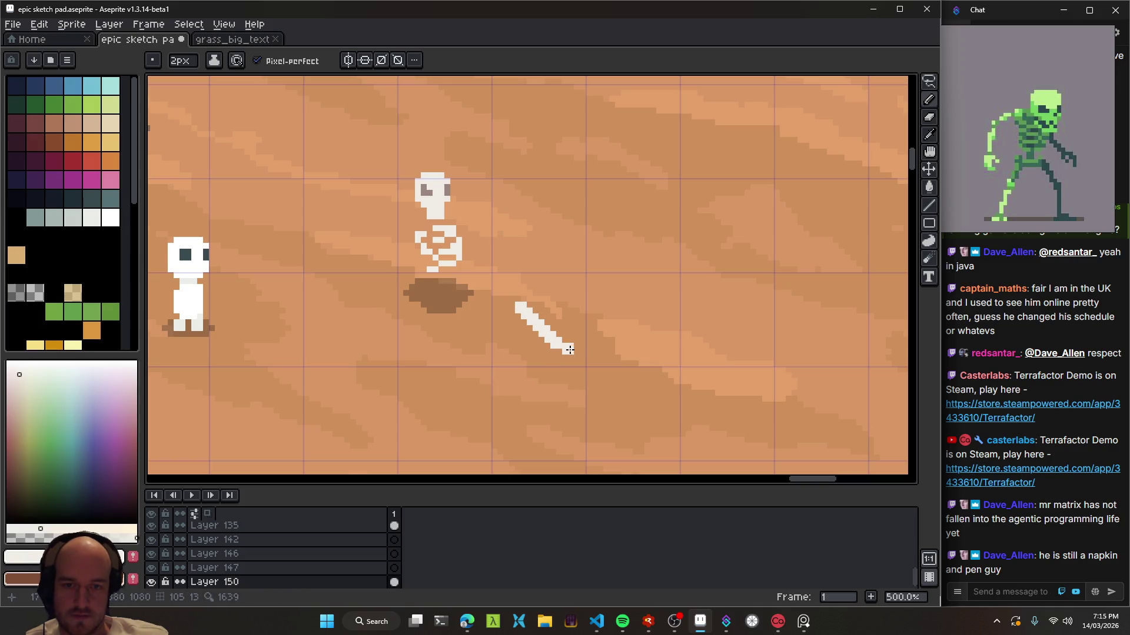
pyautogui.scroll(-4, 588, 356)
pyautogui.scroll(4, 604, 365)
pyautogui.scroll(4, 565, 335)
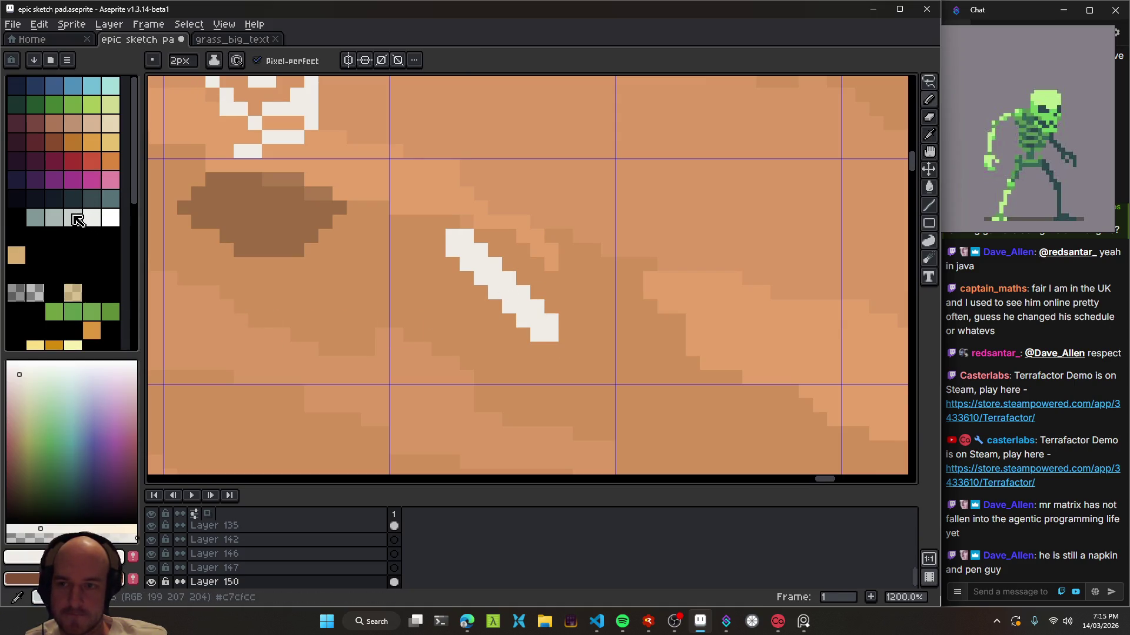
# - Add 1-pixel dark slate edge pixels around the projectile's lower end
pyautogui.click(79, 201)
pyautogui.press('-')
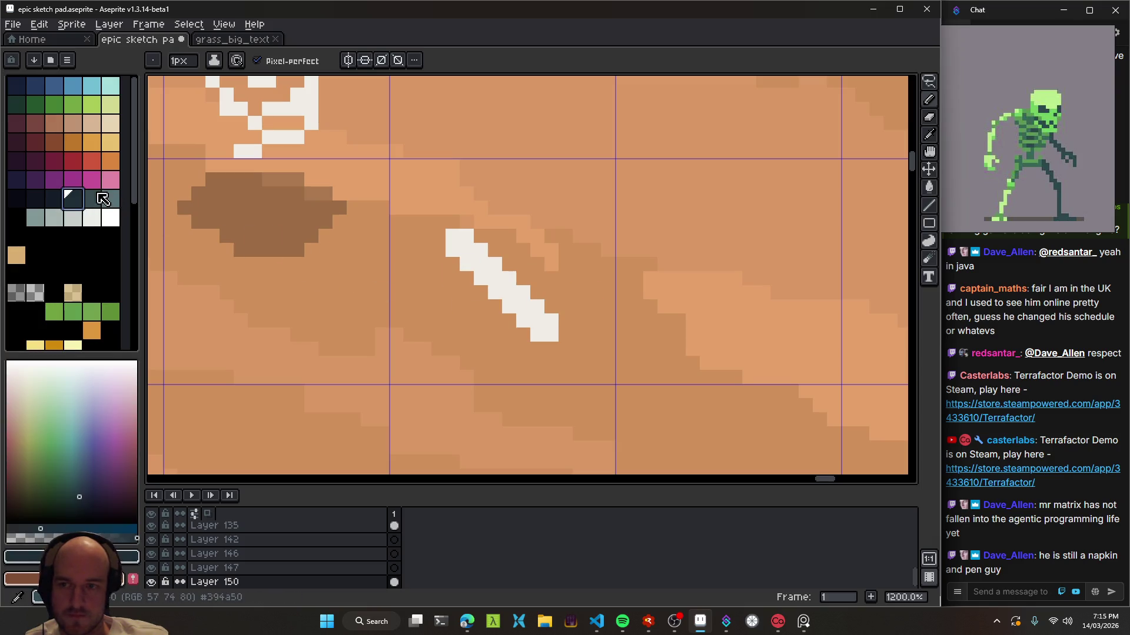
pyautogui.press(']')
pyautogui.moveTo(565, 321); pyautogui.dragTo(550, 306)
pyautogui.click(523, 335)
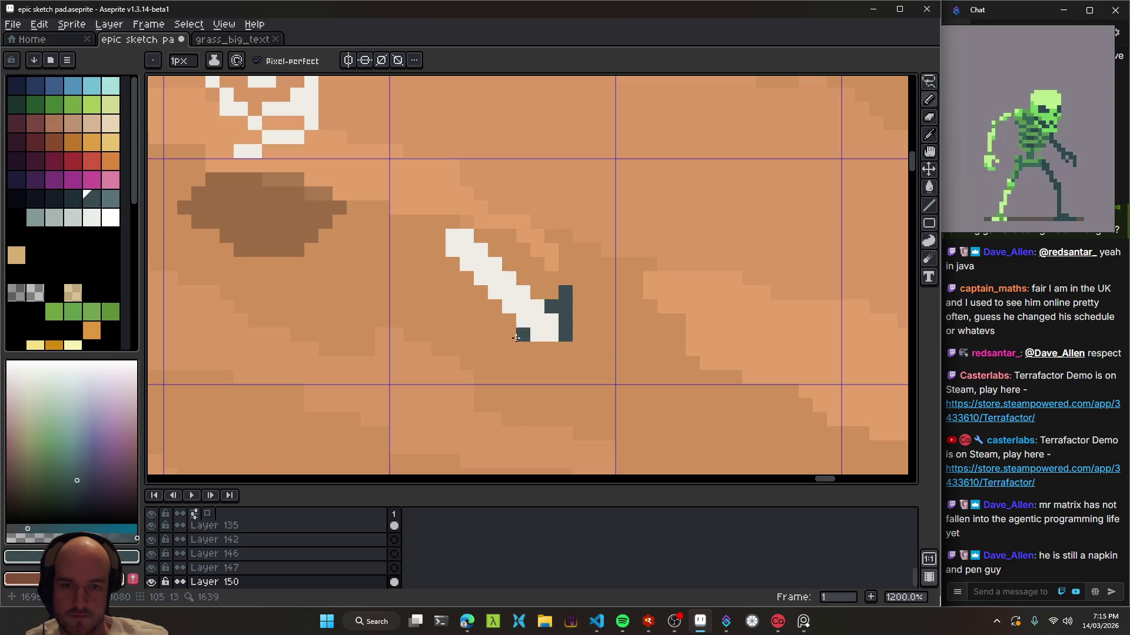
pyautogui.click(508, 334)
pyautogui.moveTo(522, 348); pyautogui.dragTo(551, 348)
pyautogui.hotkey('ctrl', 'z')
pyautogui.click(534, 350)
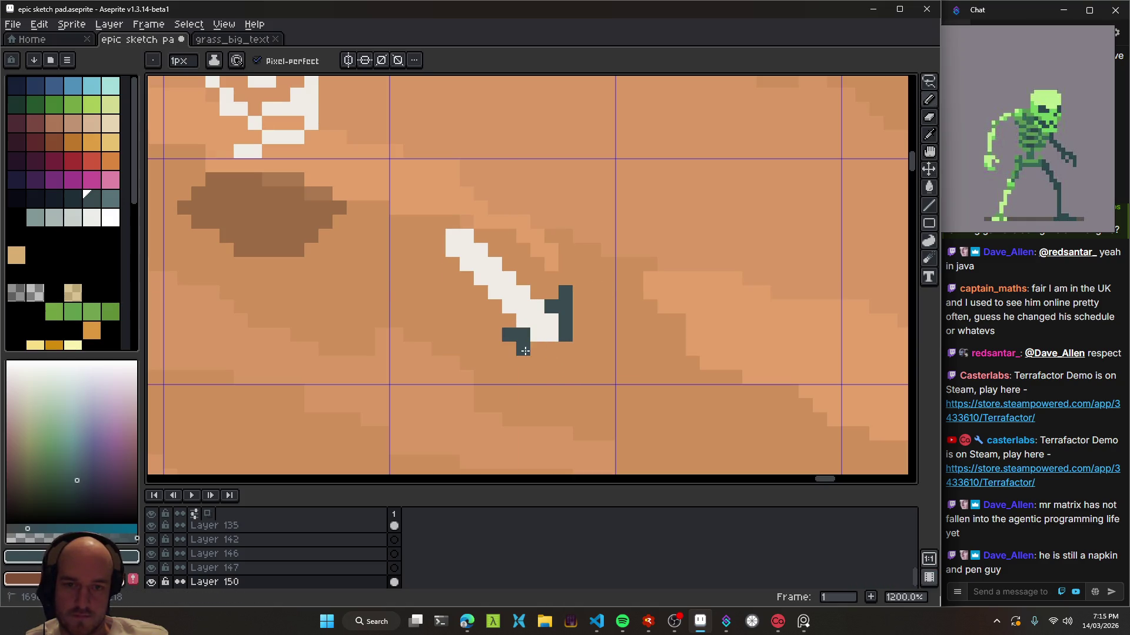
pyautogui.scroll(-8, 624, 377)
pyautogui.scroll(1, 635, 377)
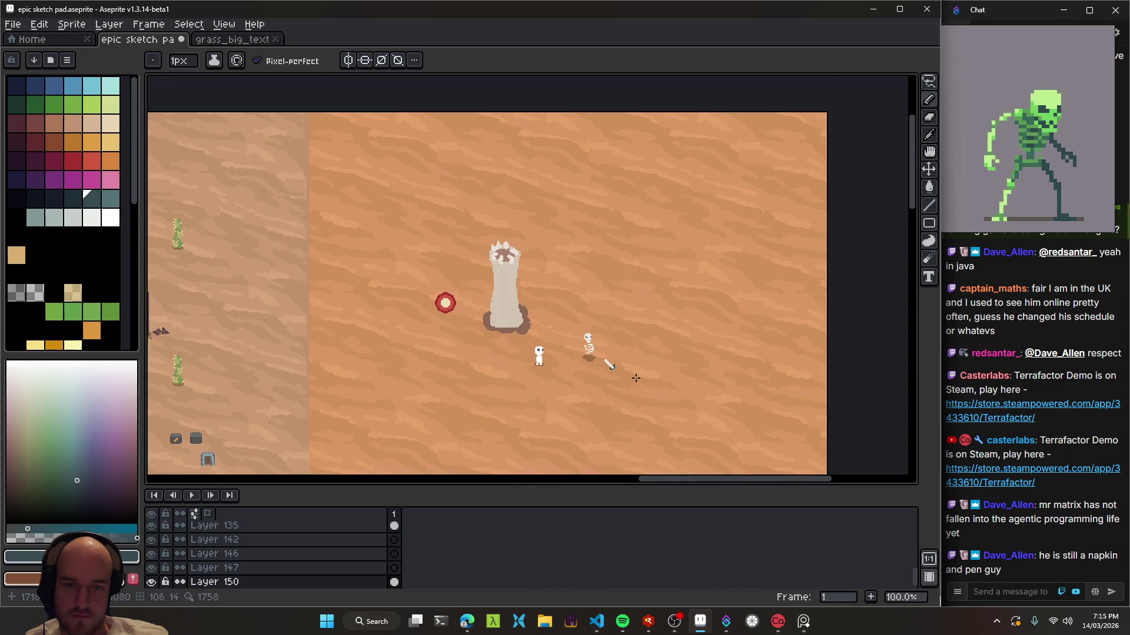
# - Draw a dark dotted trail from the shadow to the projectile
pyautogui.scroll(5, 634, 375)
pyautogui.scroll(1, 600, 356)
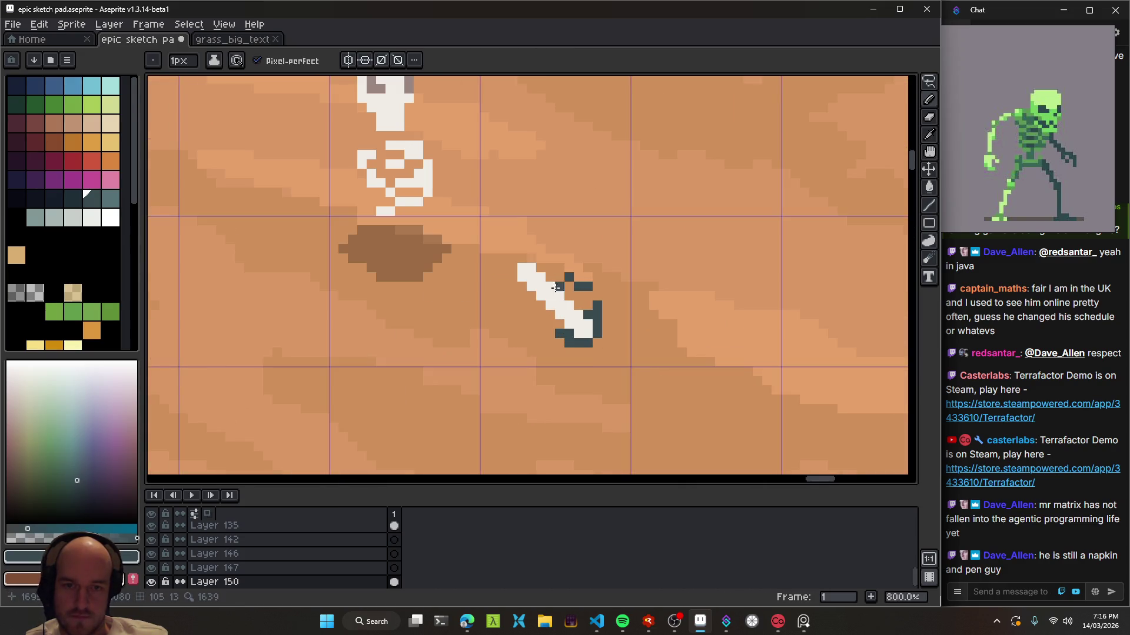
pyautogui.moveTo(513, 288); pyautogui.dragTo(451, 252)
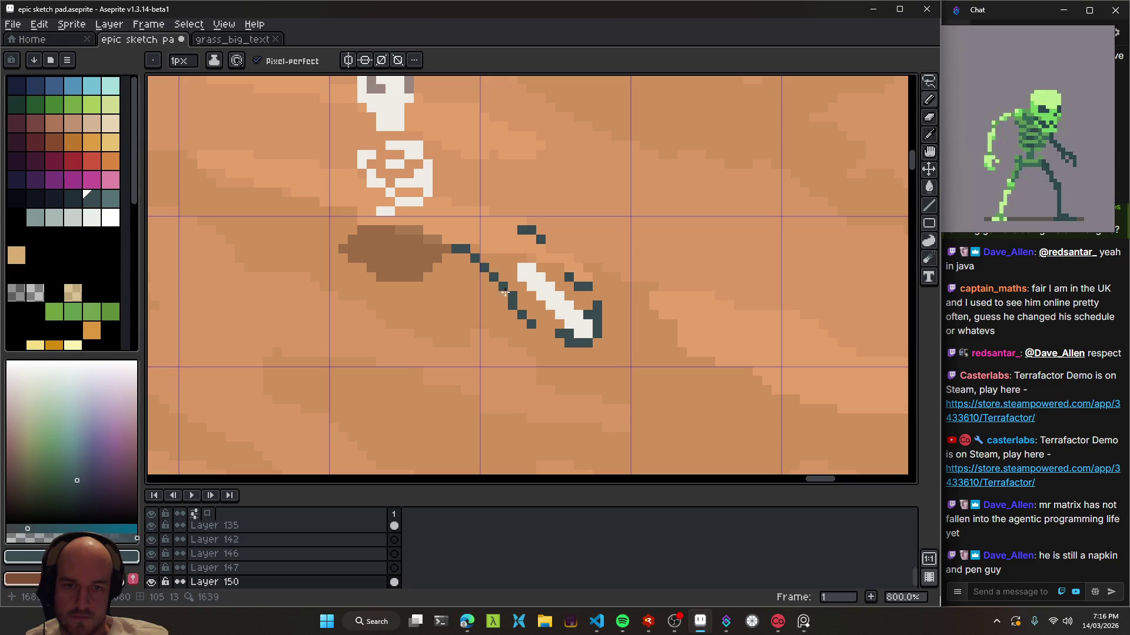
pyautogui.scroll(-4, 579, 359)
pyautogui.scroll(-2, 580, 359)
pyautogui.scroll(-1, 574, 341)
pyautogui.scroll(1, 577, 317)
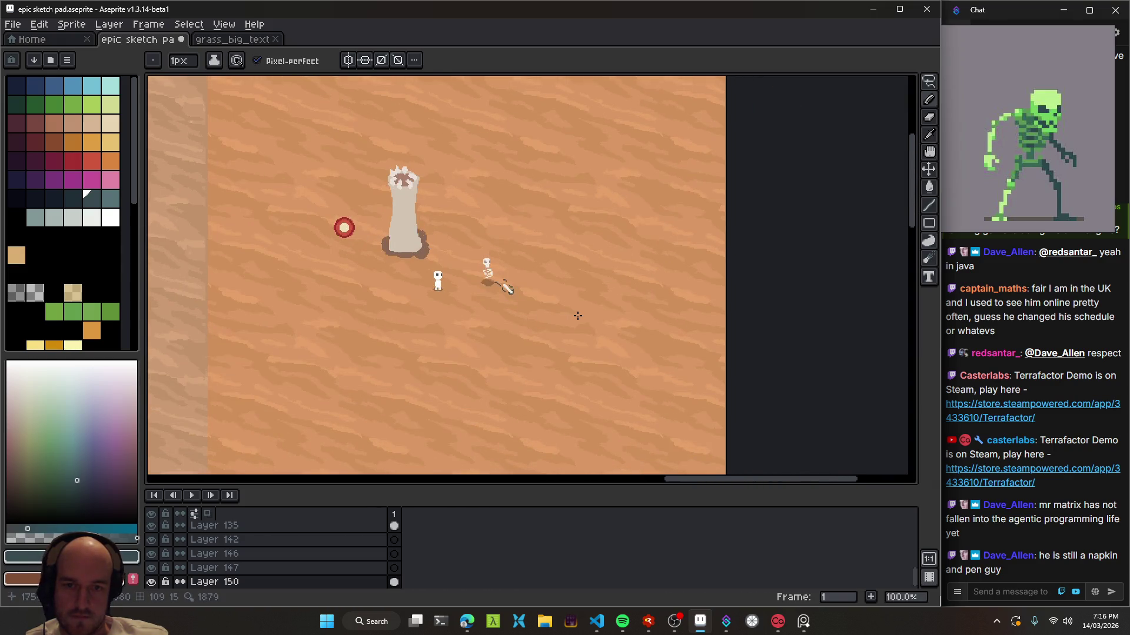
# - Bring the cacti on the left into view and erase stray pixels
pyautogui.moveTo(596, 340); pyautogui.dragTo(577, 303)
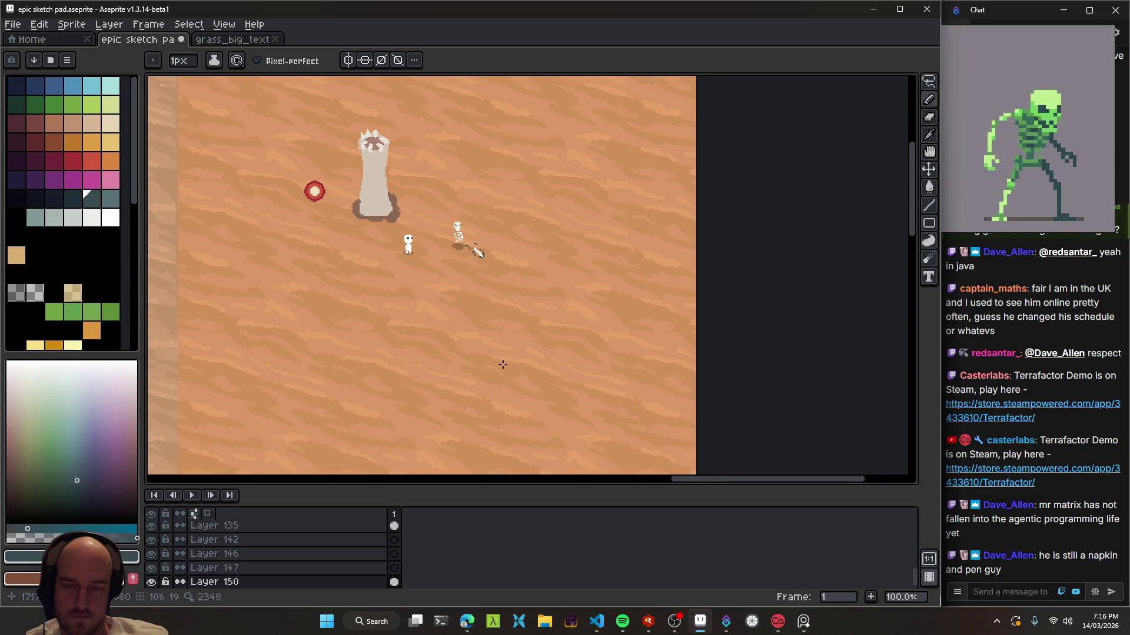
pyautogui.moveTo(474, 312); pyautogui.dragTo(600, 358)
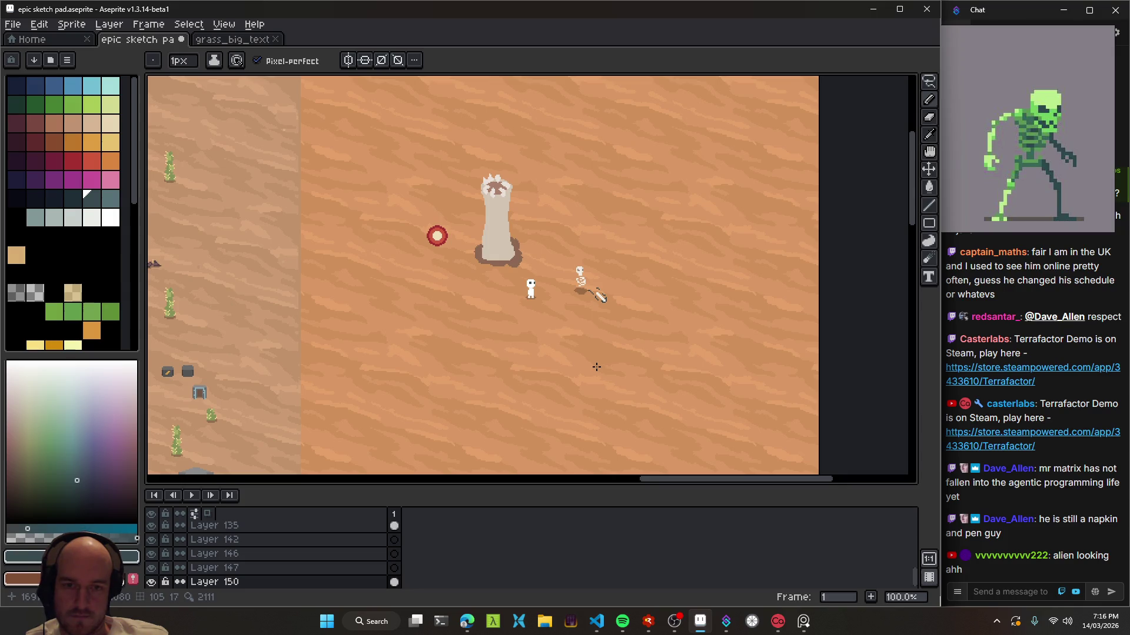
pyautogui.scroll(3, 589, 292)
pyautogui.scroll(2, 588, 291)
pyautogui.press('e')
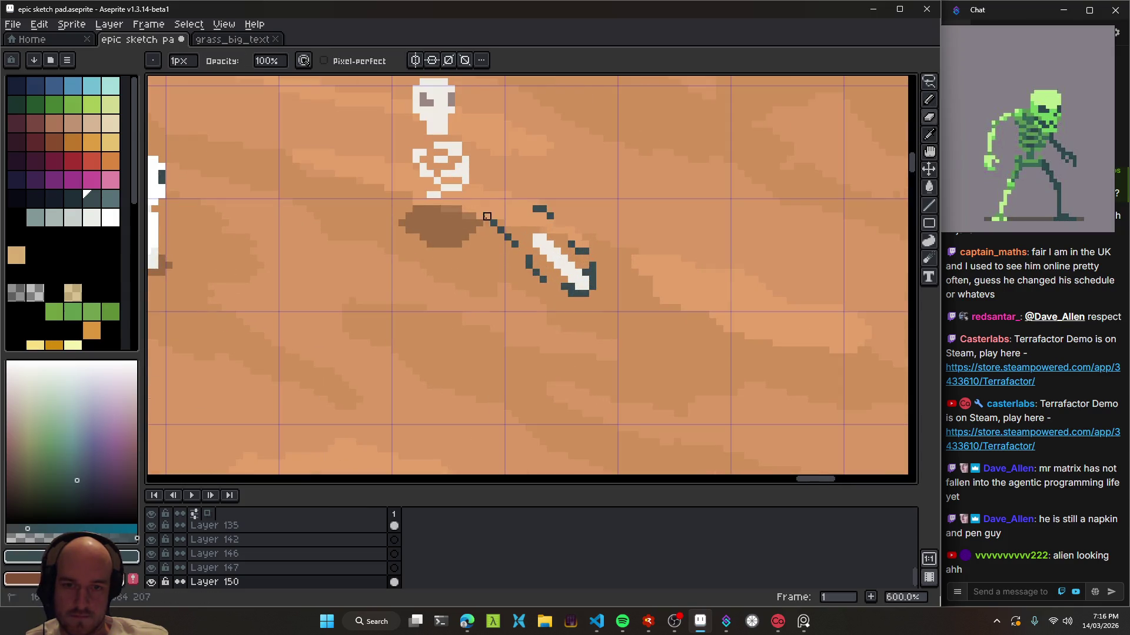
pyautogui.scroll(-3, 501, 294)
pyautogui.scroll(-2, 589, 311)
# - Save the sketch and move the projectile next to the player sprite
pyautogui.hotkey('ctrl', 's')
pyautogui.scroll(1, 664, 342)
pyautogui.scroll(3, 664, 341)
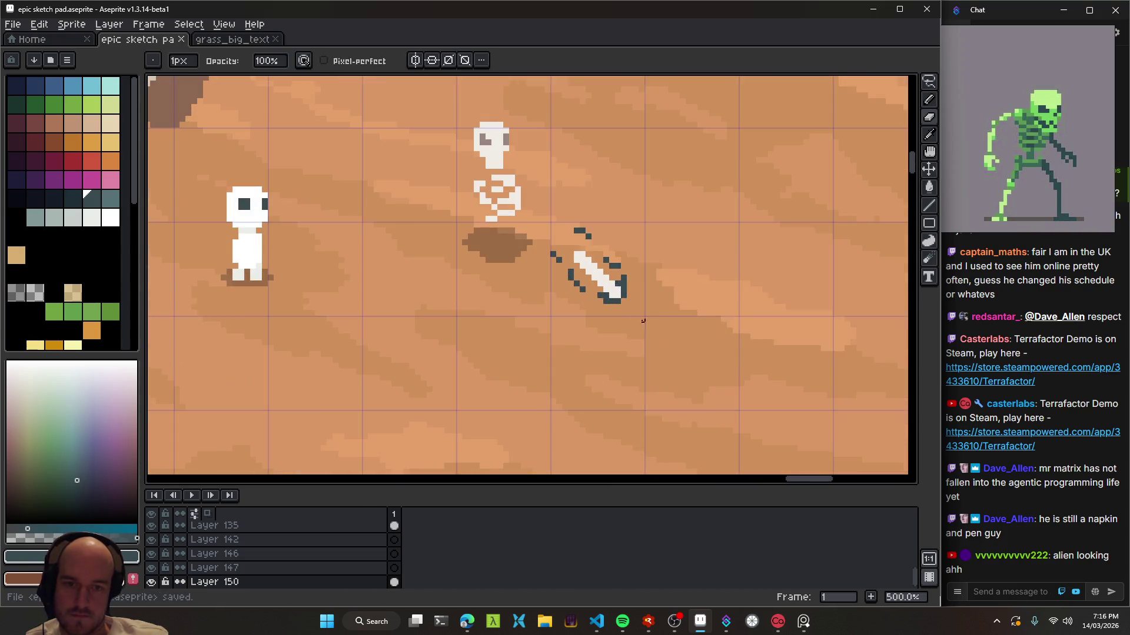
pyautogui.press('v')
pyautogui.moveTo(619, 297)
pyautogui.mouseDown()
pyautogui.moveTo(219, 251)
pyautogui.moveTo(677, 306)
pyautogui.mouseUp()
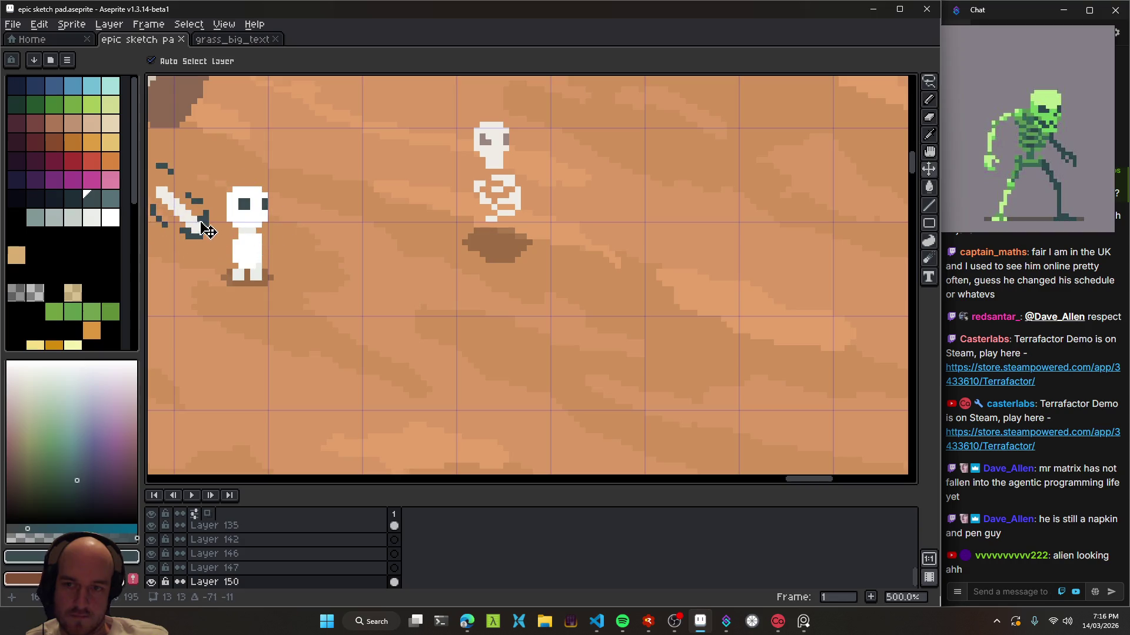
# - Scroll down the canvas and save the sketch file
pyautogui.scroll(-2, 677, 306)
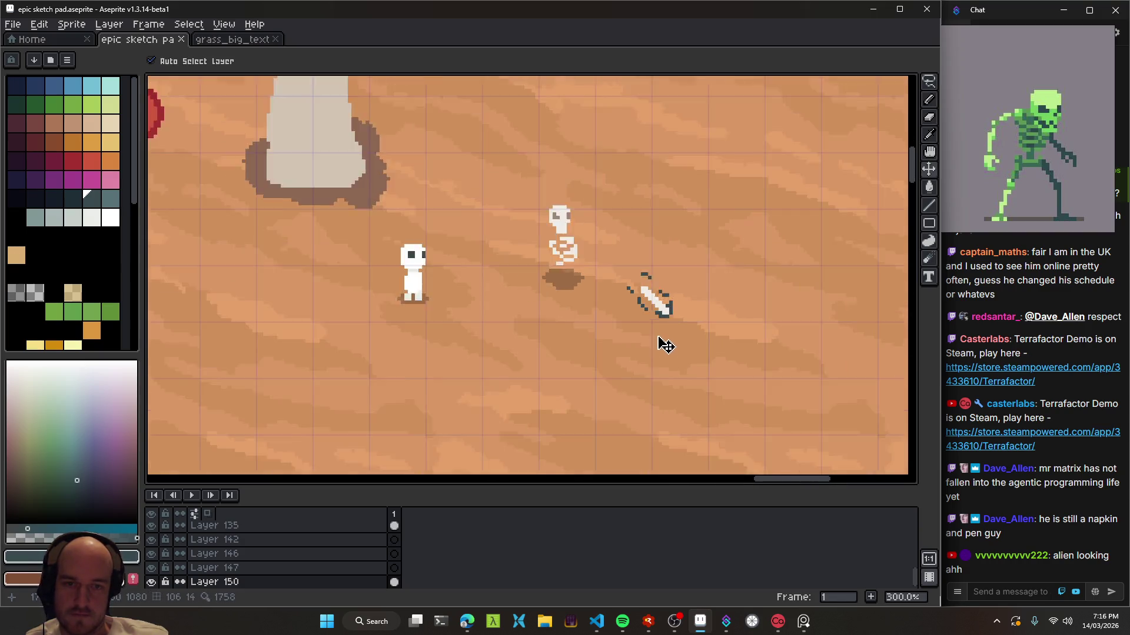
pyautogui.scroll(-1, 663, 340)
pyautogui.scroll(-1, 636, 348)
pyautogui.hotkey('ctrl', 's')
# - Pan the scene to bring the tower and skeleton into view, check layer distance guides, and save
pyautogui.moveTo(639, 347)
pyautogui.mouseDown()
pyautogui.moveTo(585, 328)
pyautogui.moveTo(617, 341)
pyautogui.moveTo(618, 321)
pyautogui.mouseUp()
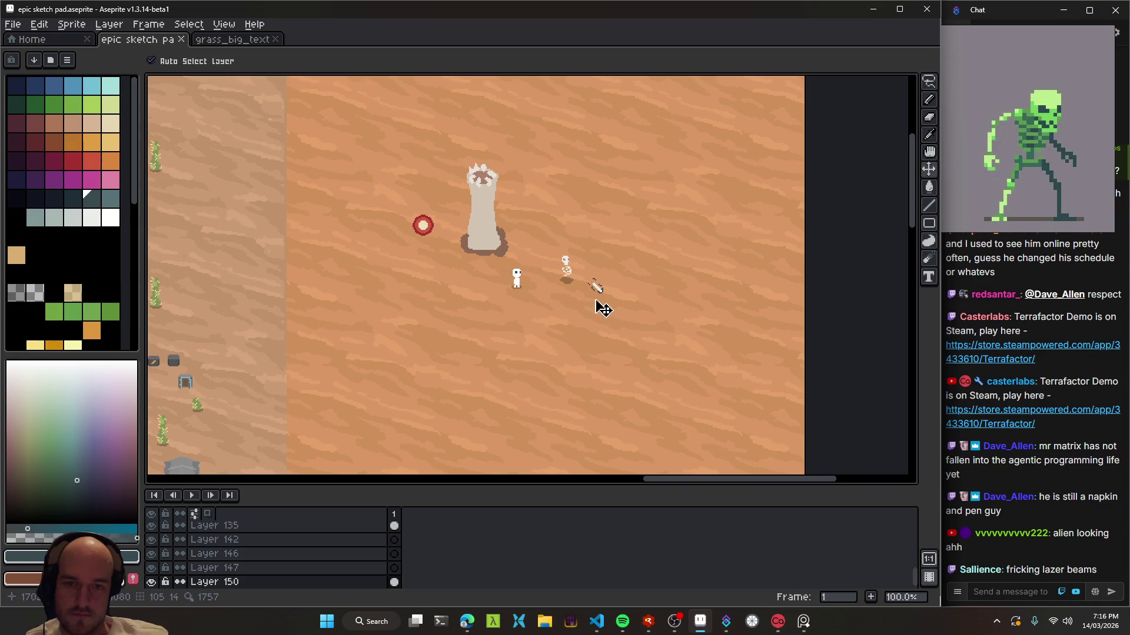
pyautogui.moveTo(546, 298)
pyautogui.mouseDown()
pyautogui.moveTo(541, 285)
pyautogui.moveTo(502, 283)
pyautogui.moveTo(565, 322)
pyautogui.mouseUp()
pyautogui.scroll(2, 500, 276)
pyautogui.scroll(-1, 565, 323)
pyautogui.moveTo(466, 304)
pyautogui.mouseDown()
pyautogui.moveTo(645, 353)
pyautogui.moveTo(591, 355)
pyautogui.mouseUp()
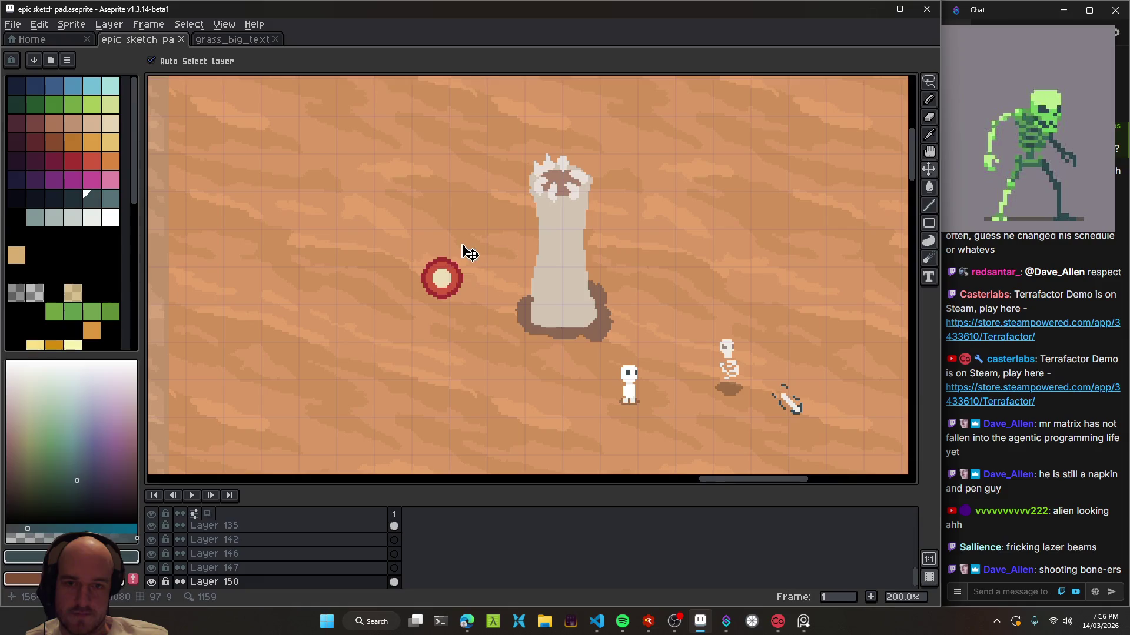
pyautogui.hscroll(5, 456, 290)
pyautogui.hscroll(-3, 560, 302)
pyautogui.press('ctrl')
pyautogui.hotkey('ctrl', 's')
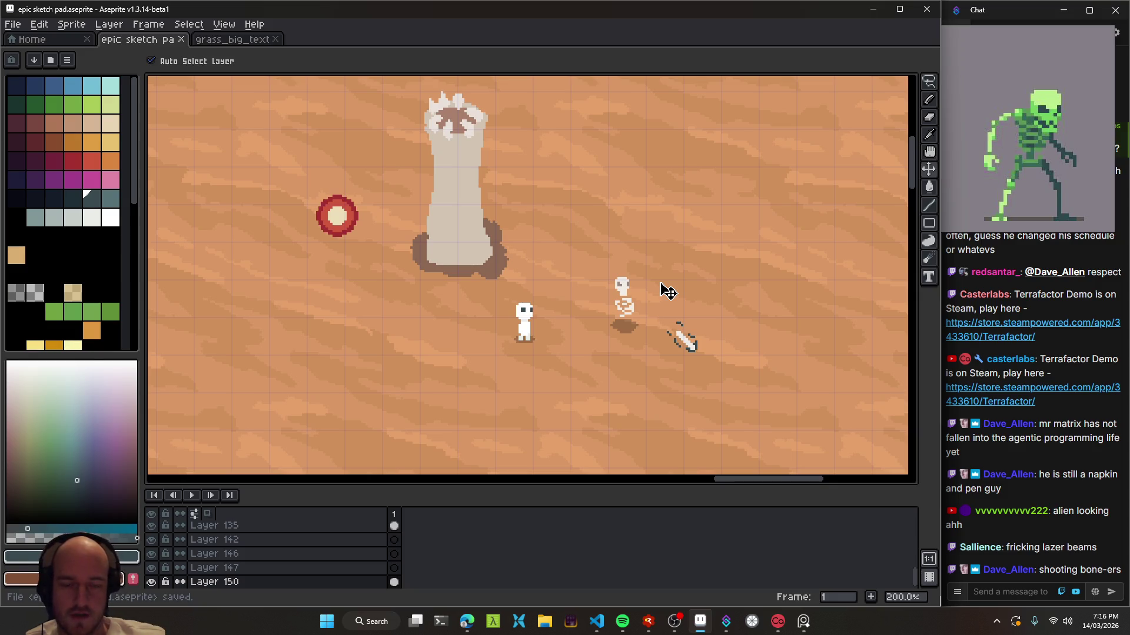
# - Scroll around the scene to review the layout, then save the sketch again
pyautogui.hscroll(4, 703, 320)
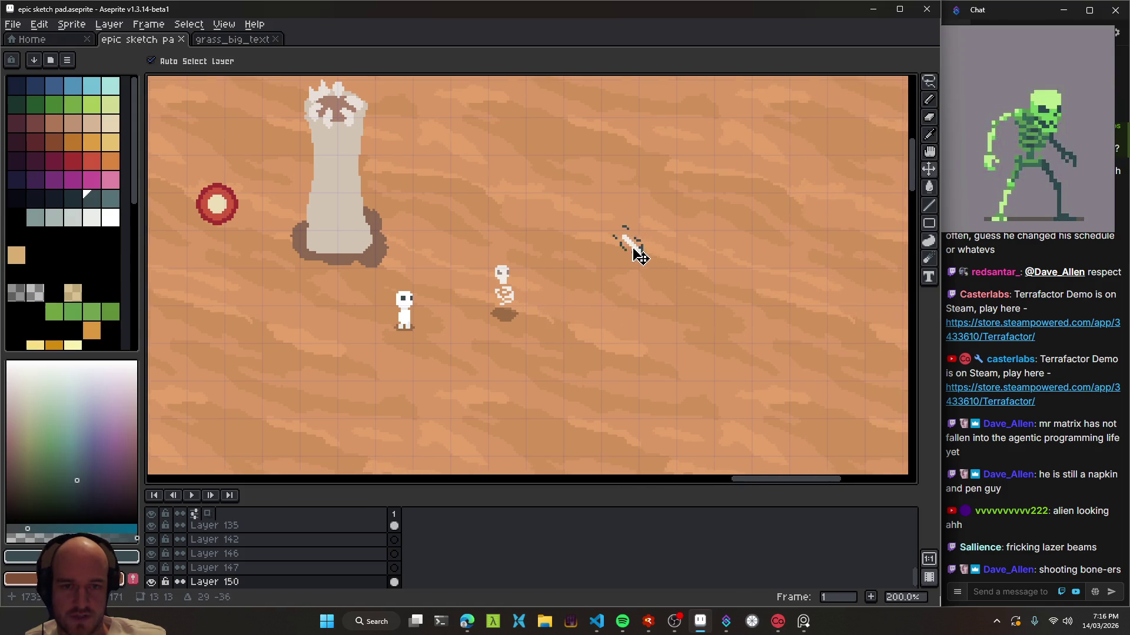
pyautogui.scroll(1, 497, 312)
pyautogui.scroll(2, 542, 239)
pyautogui.scroll(2, 565, 312)
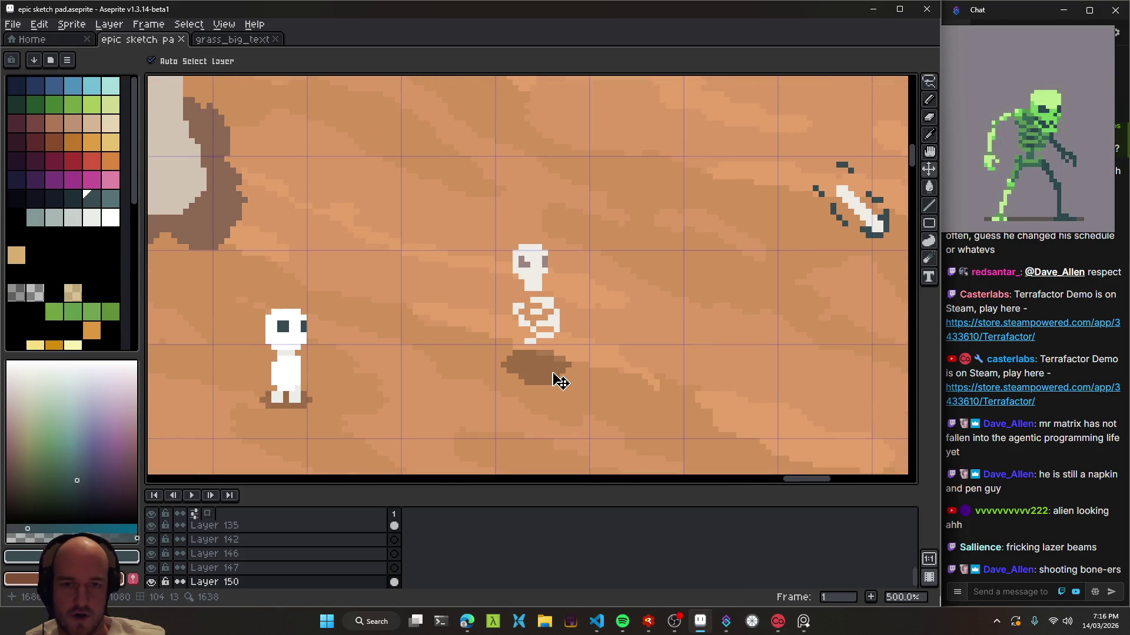
pyautogui.scroll(-1, 586, 378)
pyautogui.scroll(-1, 575, 378)
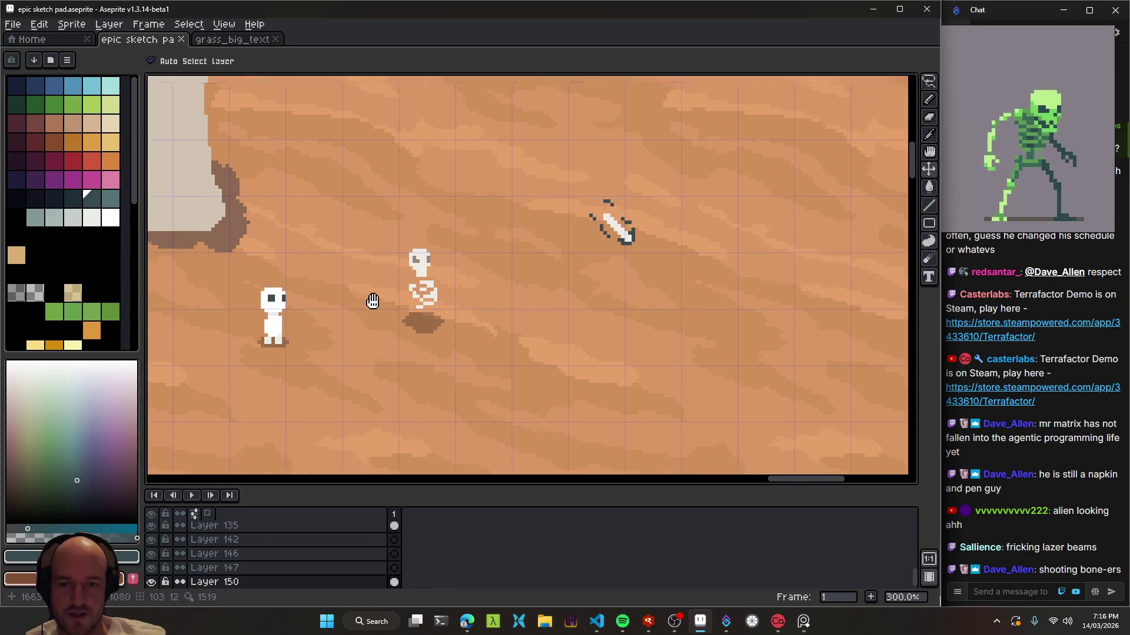
pyautogui.scroll(-1, 565, 341)
pyautogui.hotkey('ctrl', 's')
# - Drag the thrown projectile into place above and to the right of the skeleton
pyautogui.hscroll(-1, 605, 320)
pyautogui.hscroll(1, 535, 312)
pyautogui.hscroll(1, 497, 315)
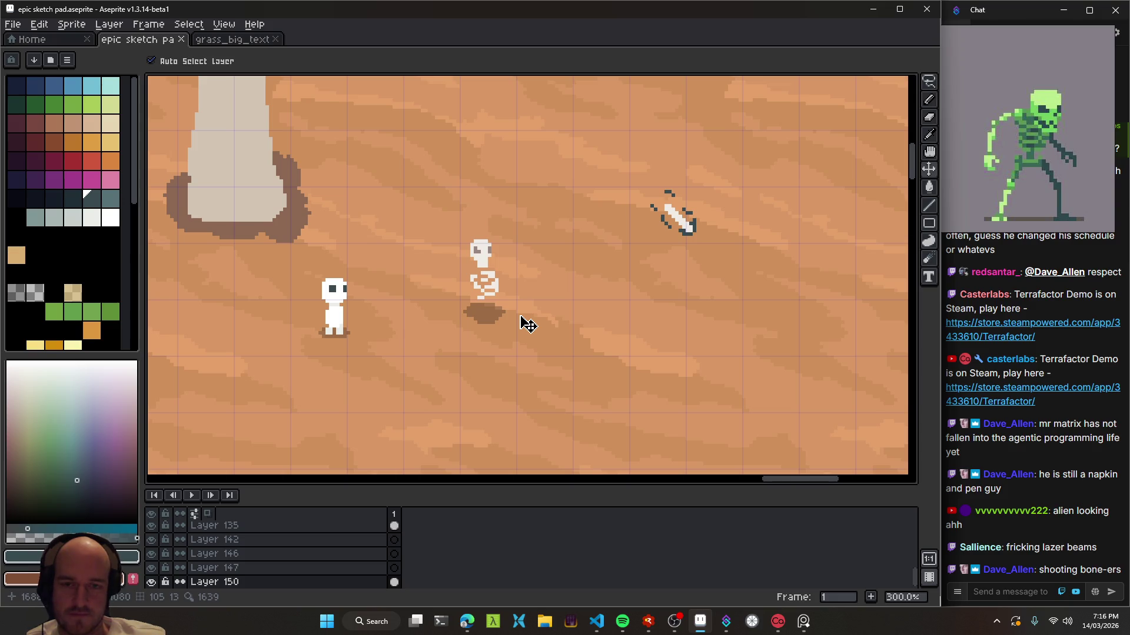
pyautogui.scroll(-1, 506, 329)
pyautogui.moveTo(430, 332); pyautogui.dragTo(522, 319)
pyautogui.scroll(-1, 528, 319)
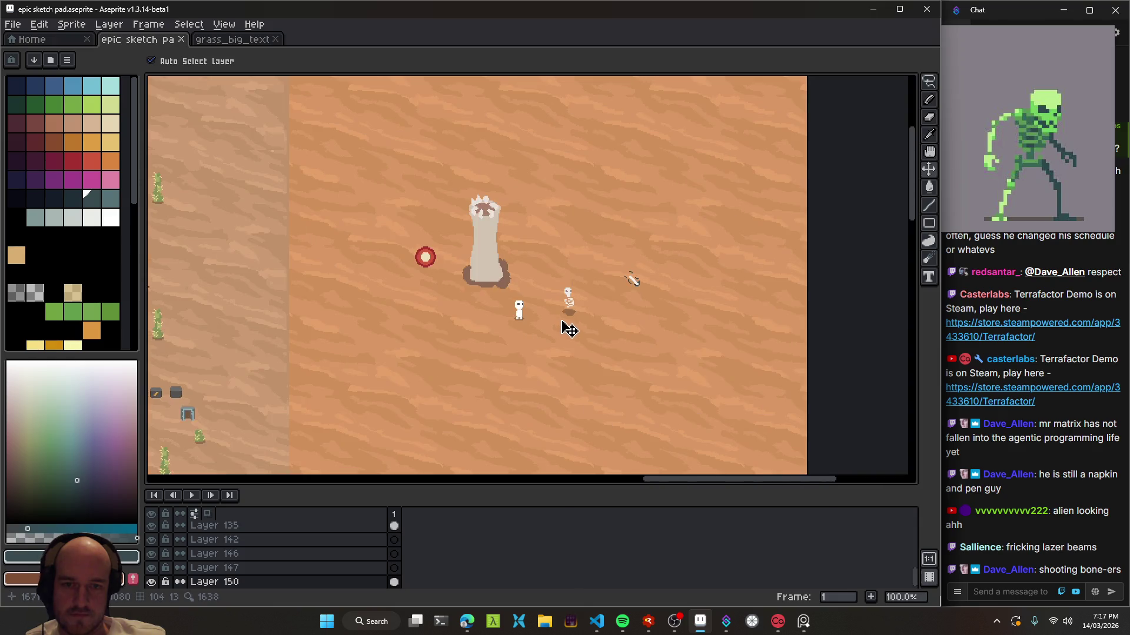
pyautogui.scroll(1, 567, 326)
pyautogui.scroll(1, 585, 318)
# - Nudge the skeleton up and to the right, then save the sketch
pyautogui.moveTo(553, 299)
pyautogui.mouseDown()
pyautogui.moveTo(568, 246)
pyautogui.moveTo(538, 287)
pyautogui.mouseUp()
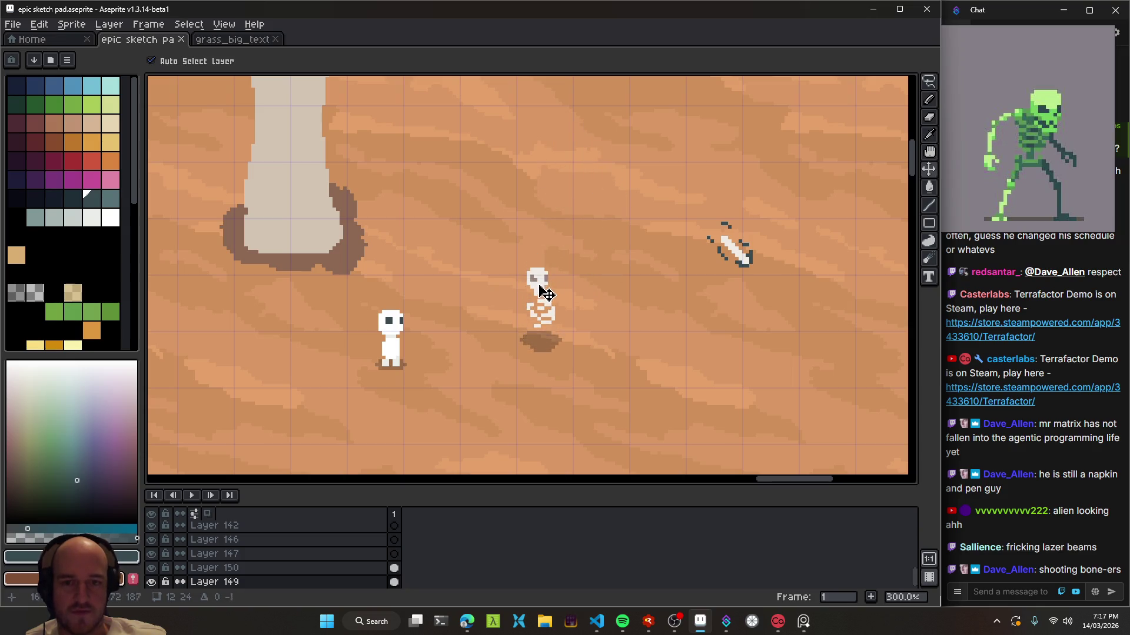
pyautogui.hotkey('ctrl', 's')
pyautogui.scroll(-1, 560, 356)
pyautogui.scroll(-1, 562, 358)
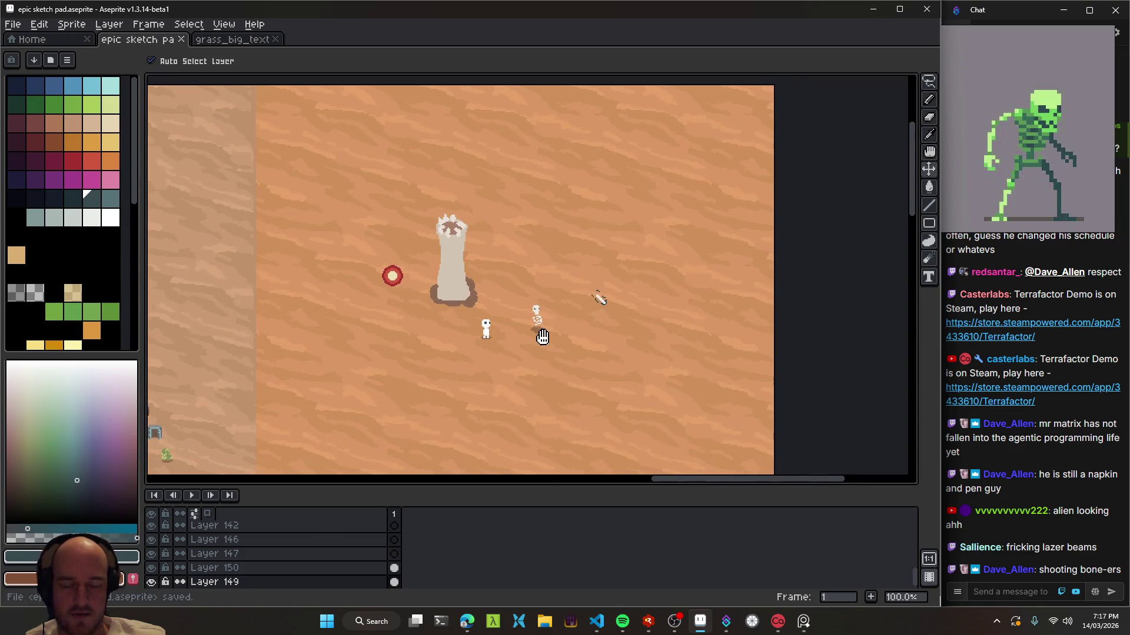
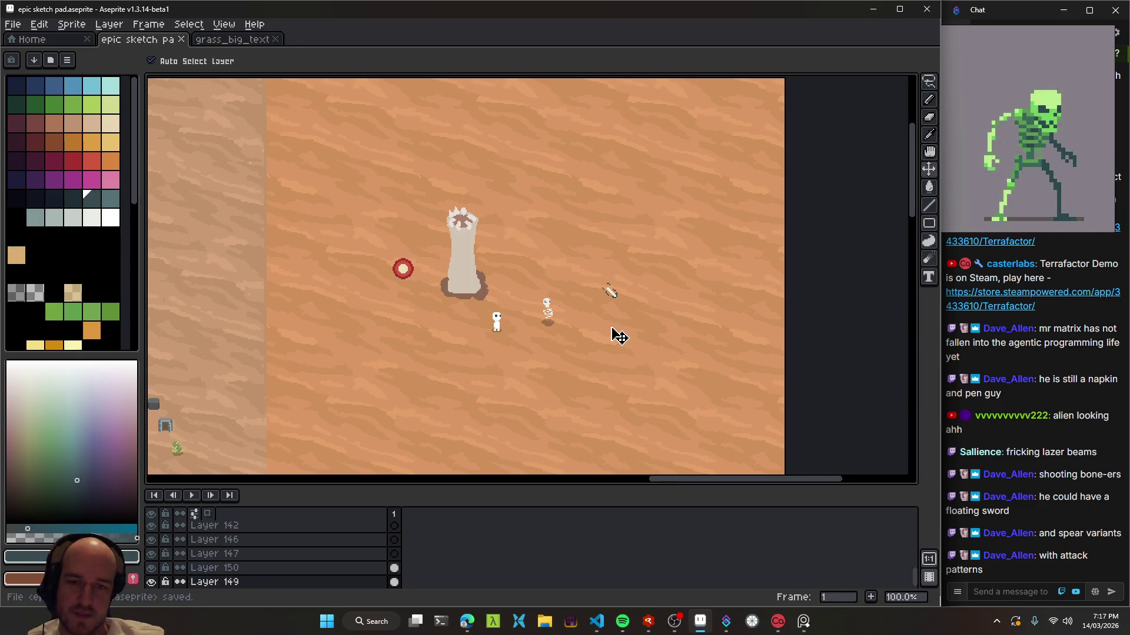
# - Zoom in on the skeleton sprite and save the sketch pad file
pyautogui.scroll(2, 553, 328)
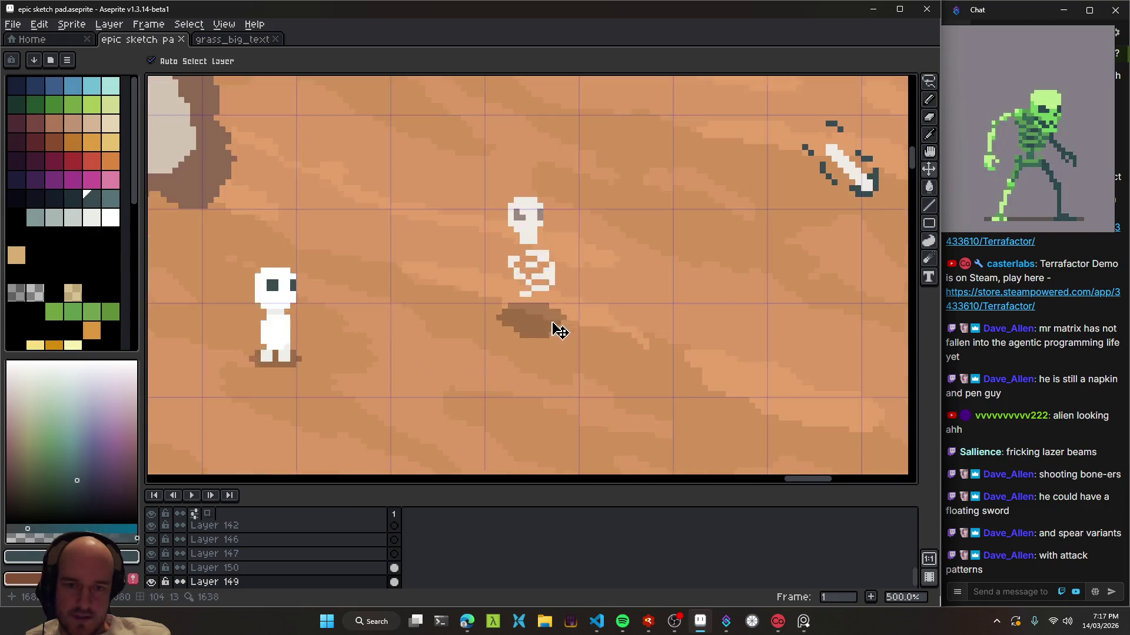
pyautogui.scroll(2, 532, 354)
pyautogui.press('m')
pyautogui.scroll(-4, 533, 351)
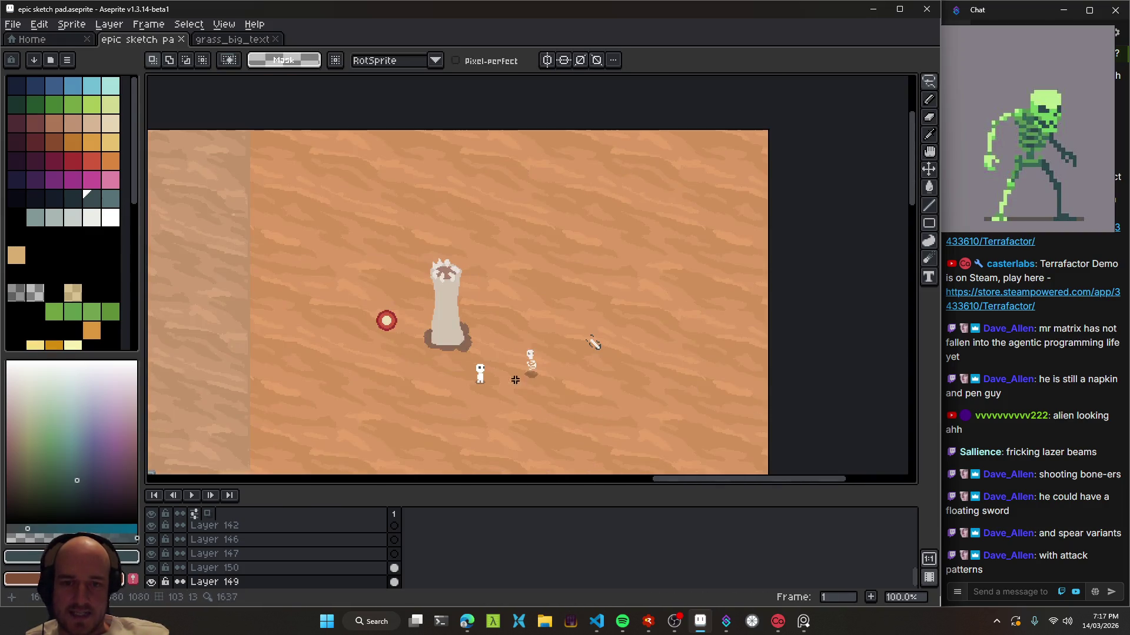
pyautogui.hotkey('ctrl', 's')
# - Drag the skeleton sprite upward on the sand with the Move tool
pyautogui.scroll(4, 491, 323)
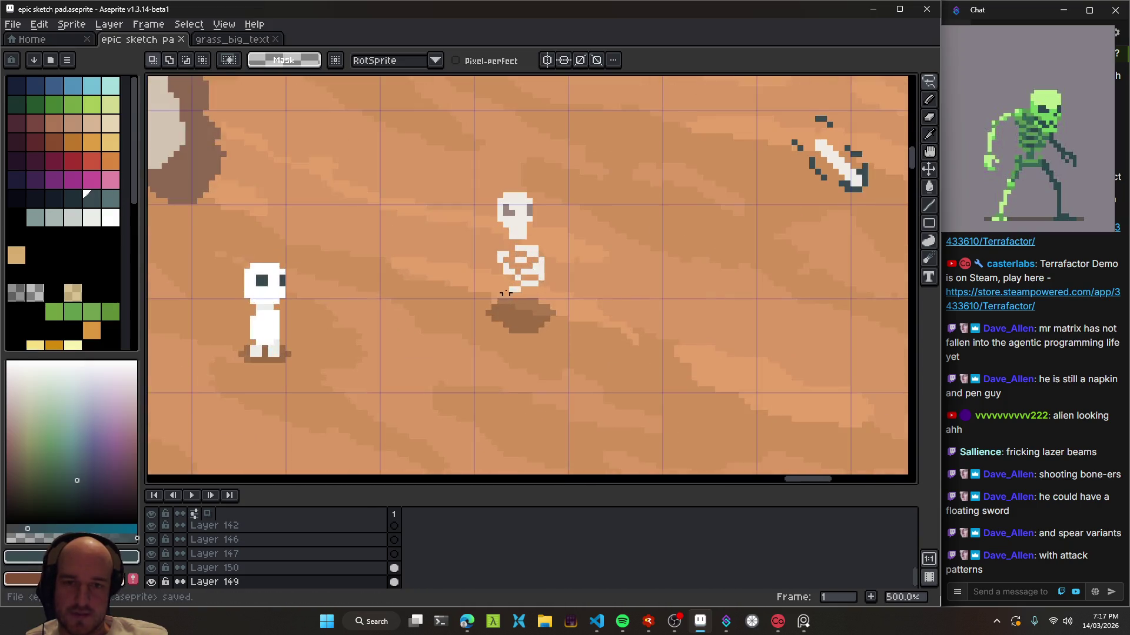
pyautogui.press('v')
pyautogui.moveTo(442, 374); pyautogui.dragTo(438, 202)
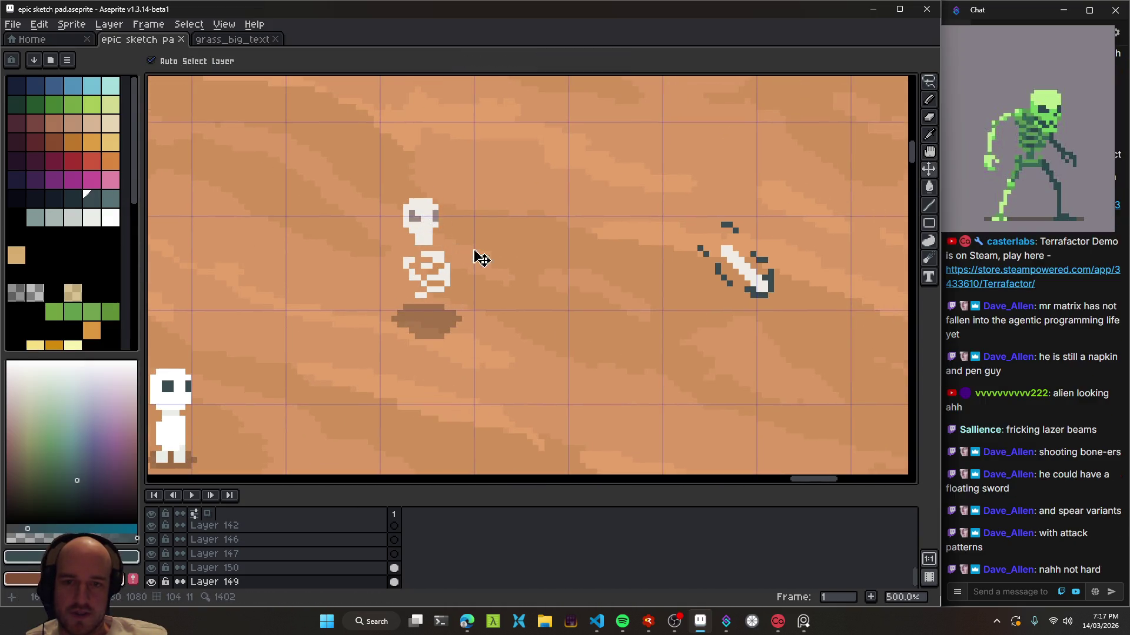
# - Marquee-select the skeleton and shift it slightly up and to the right
pyautogui.scroll(-3, 450, 365)
pyautogui.press('m')
pyautogui.moveTo(470, 397); pyautogui.dragTo(411, 303)
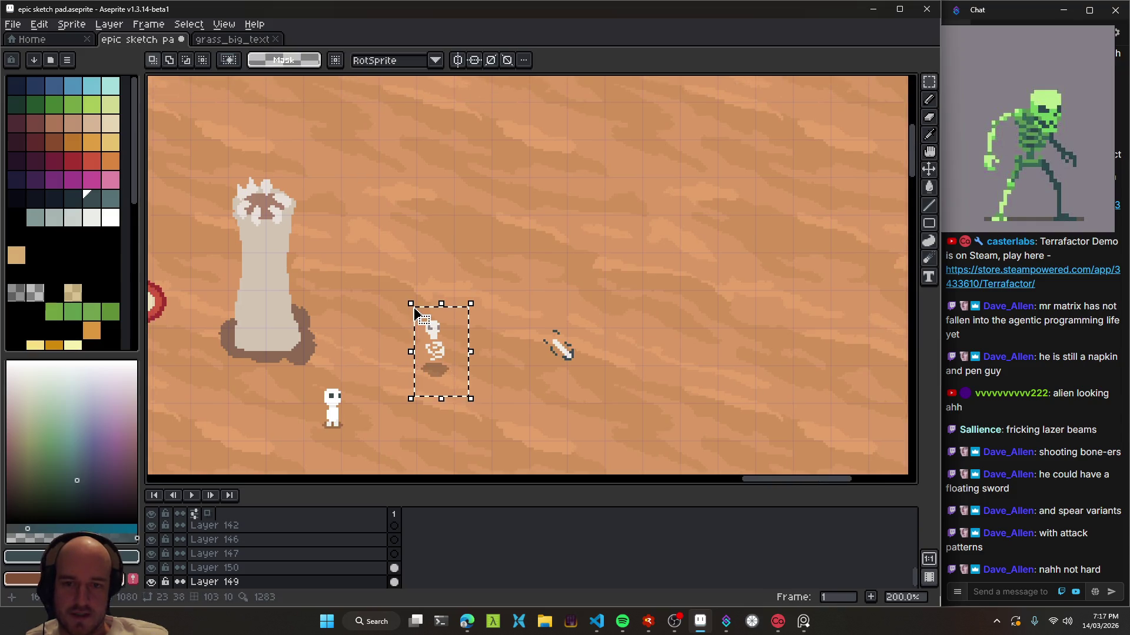
pyautogui.keyDown('ctrl'); pyautogui.moveTo(449, 353); pyautogui.dragTo(489, 315); pyautogui.keyUp('ctrl')
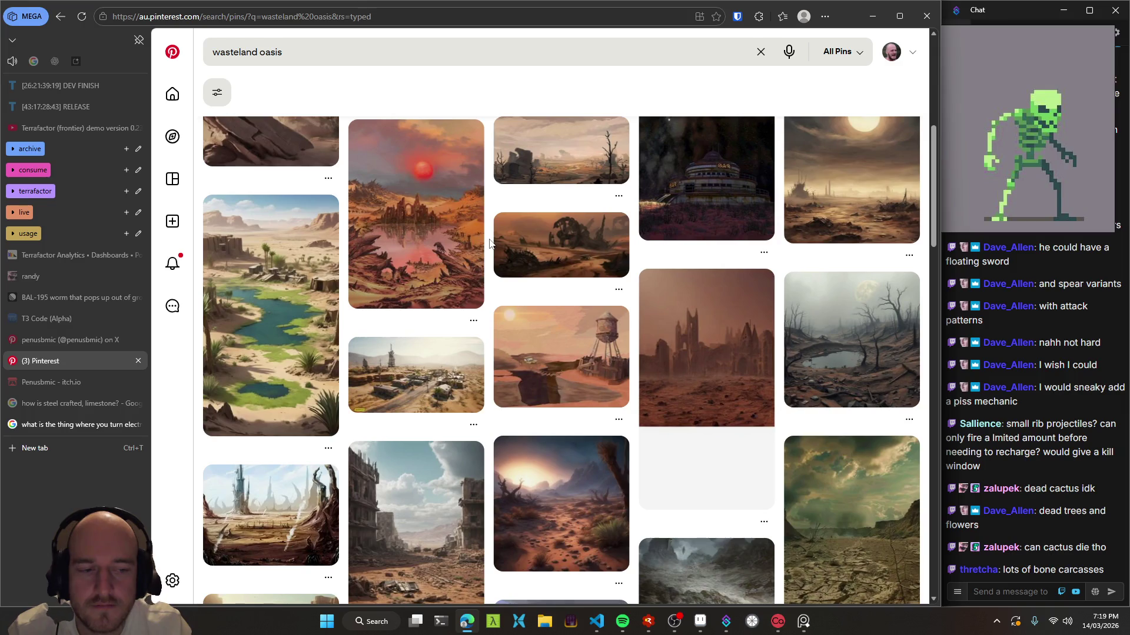
pyautogui.scroll(-1, 489, 243)
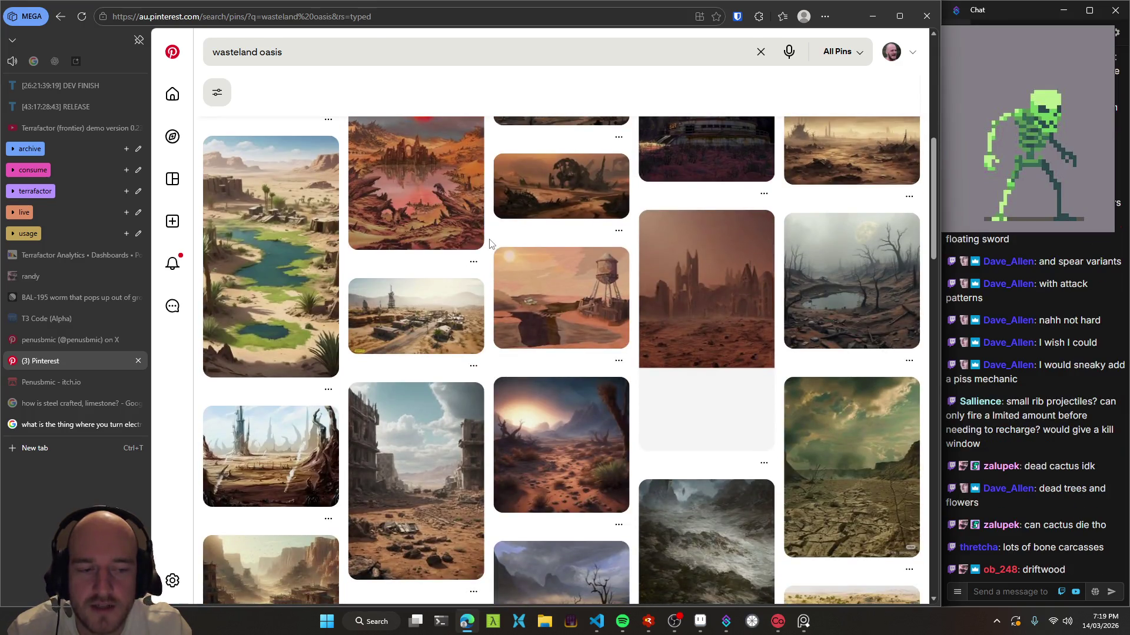
pyautogui.scroll(-1, 489, 243)
pyautogui.scroll(-2, 490, 243)
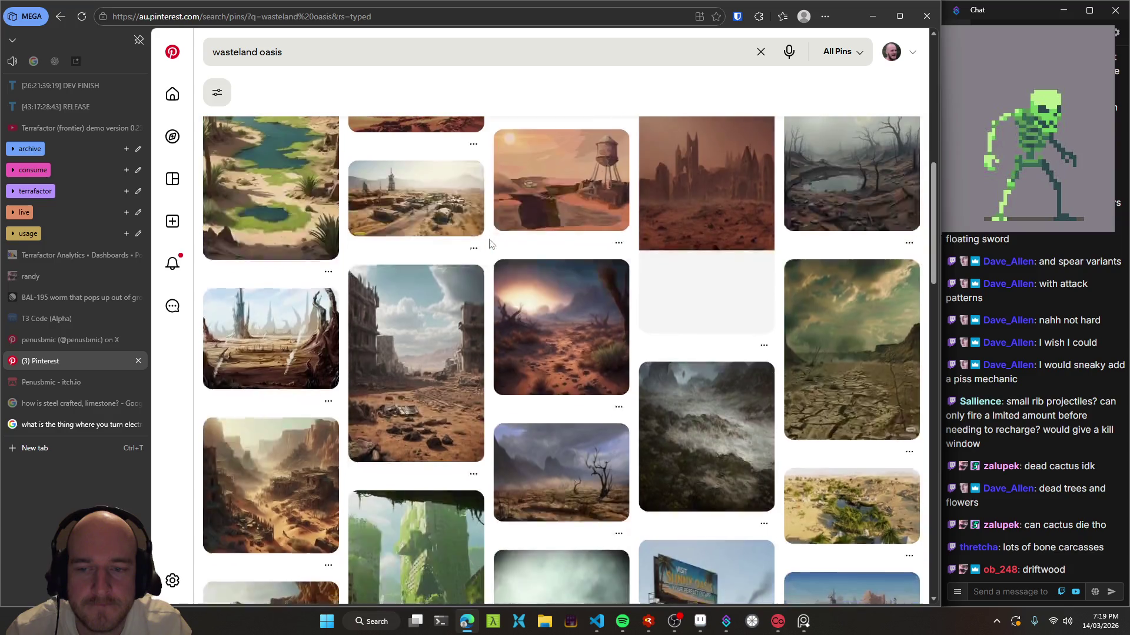
pyautogui.scroll(-2, 489, 243)
pyautogui.scroll(-2, 489, 243)
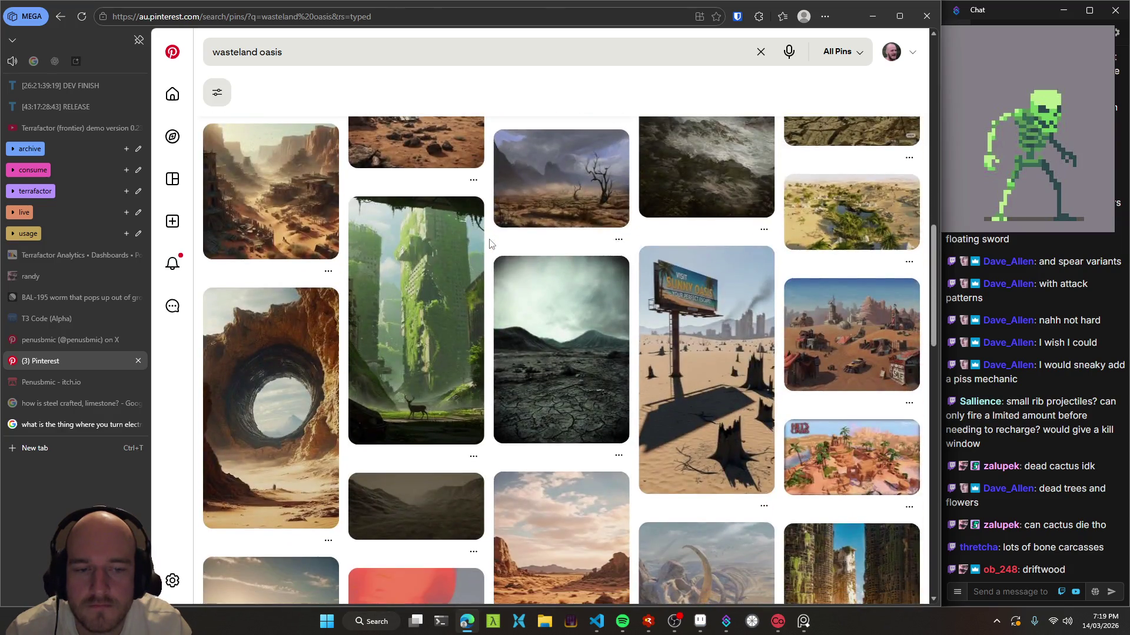
pyautogui.scroll(-2, 489, 243)
pyautogui.scroll(-3, 489, 243)
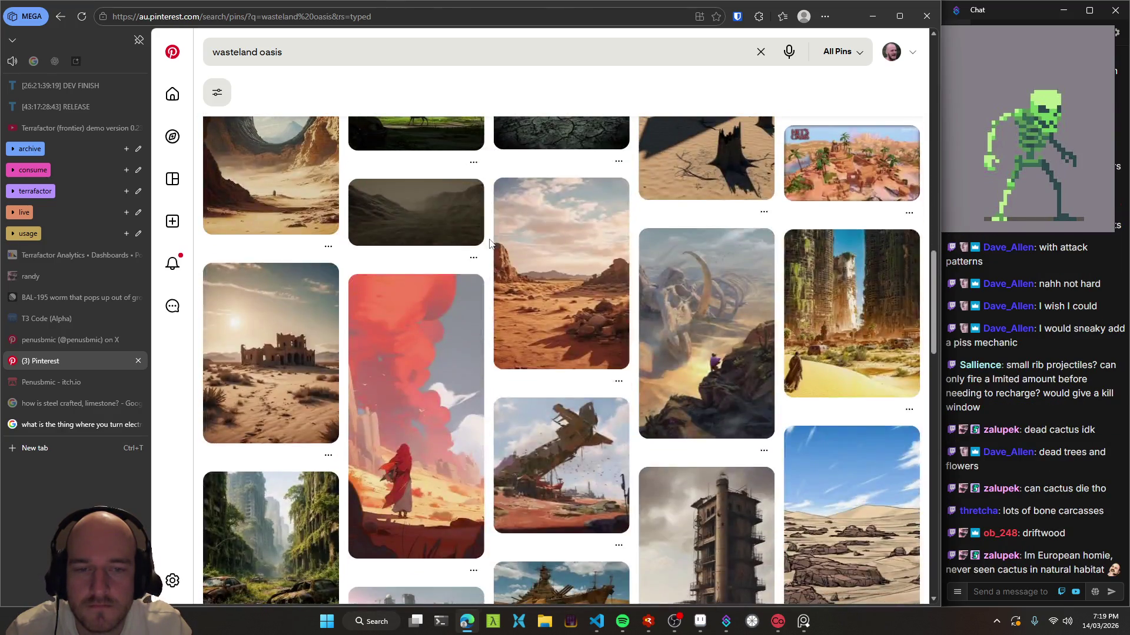
pyautogui.scroll(-4, 489, 243)
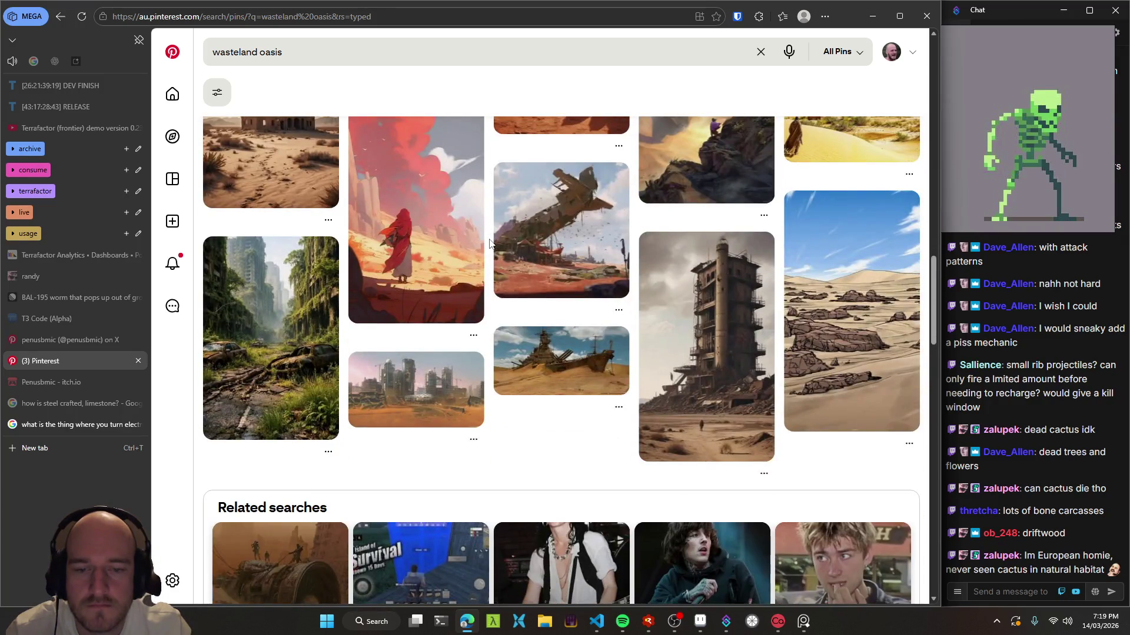
pyautogui.scroll(4, 489, 243)
pyautogui.scroll(-5, 490, 243)
pyautogui.scroll(-3, 491, 243)
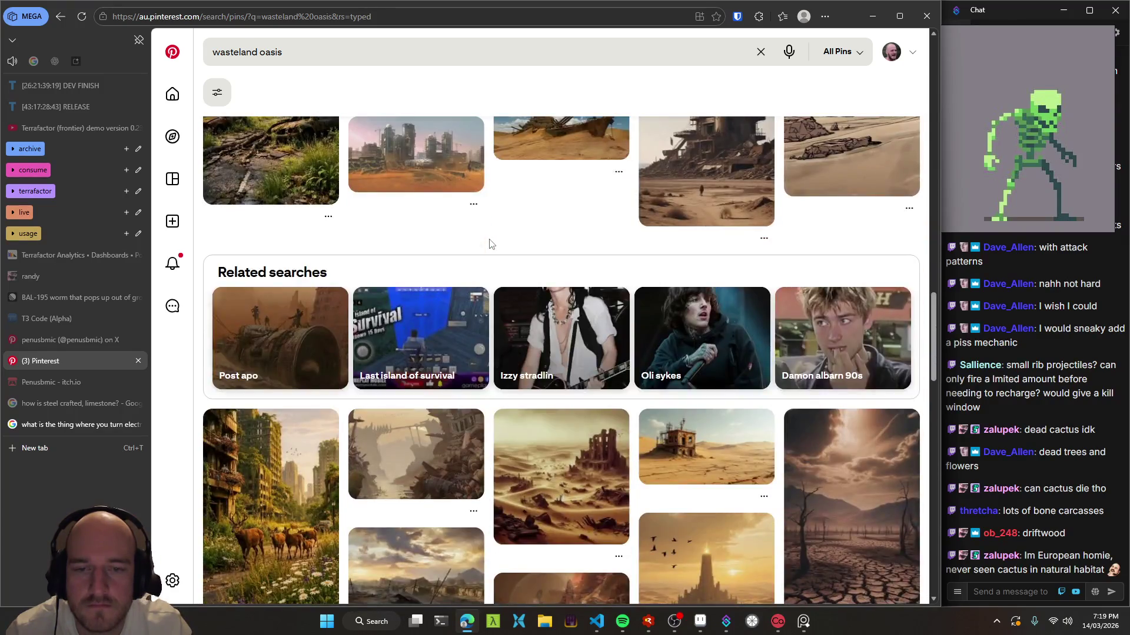
pyautogui.scroll(-5, 490, 243)
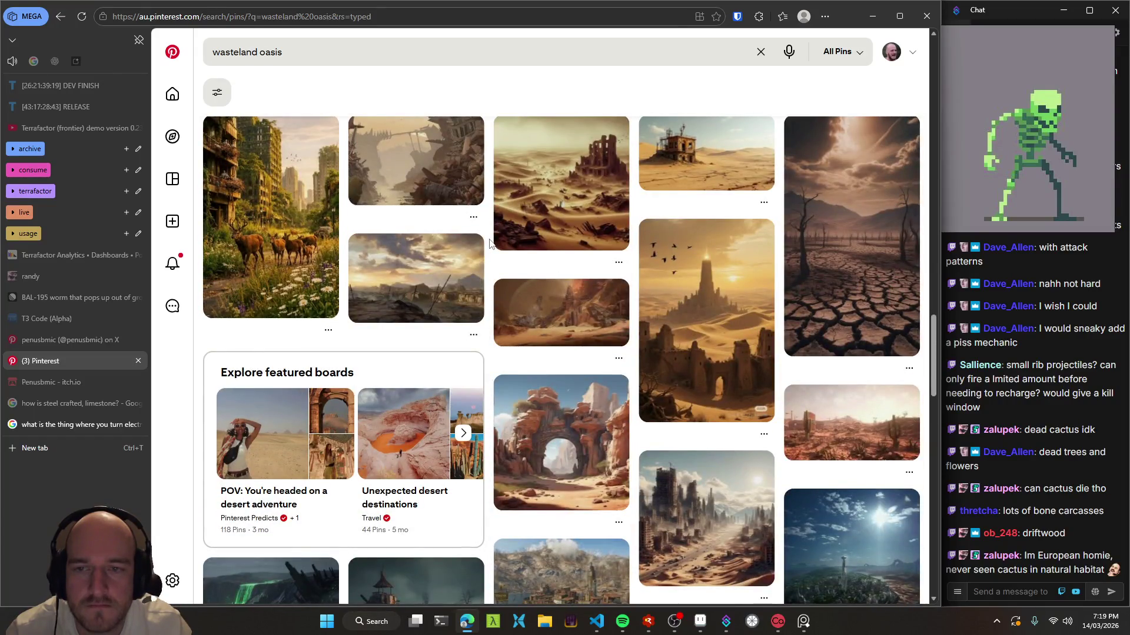
pyautogui.scroll(-4, 489, 243)
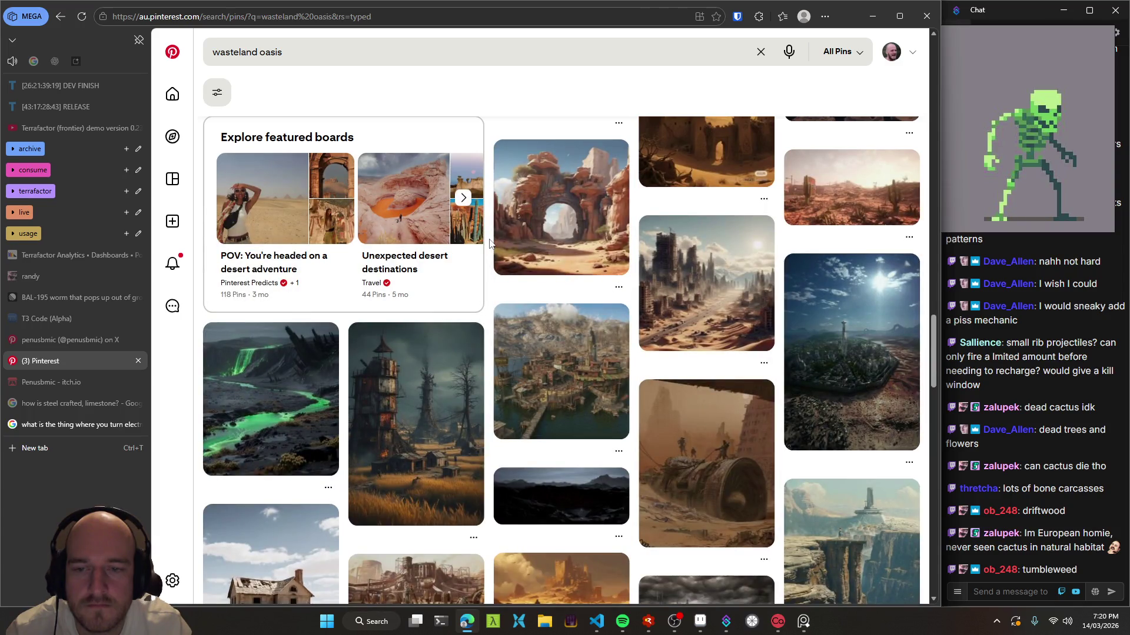
pyautogui.scroll(5, 490, 243)
pyautogui.scroll(5, 490, 243)
pyautogui.scroll(5, 490, 243)
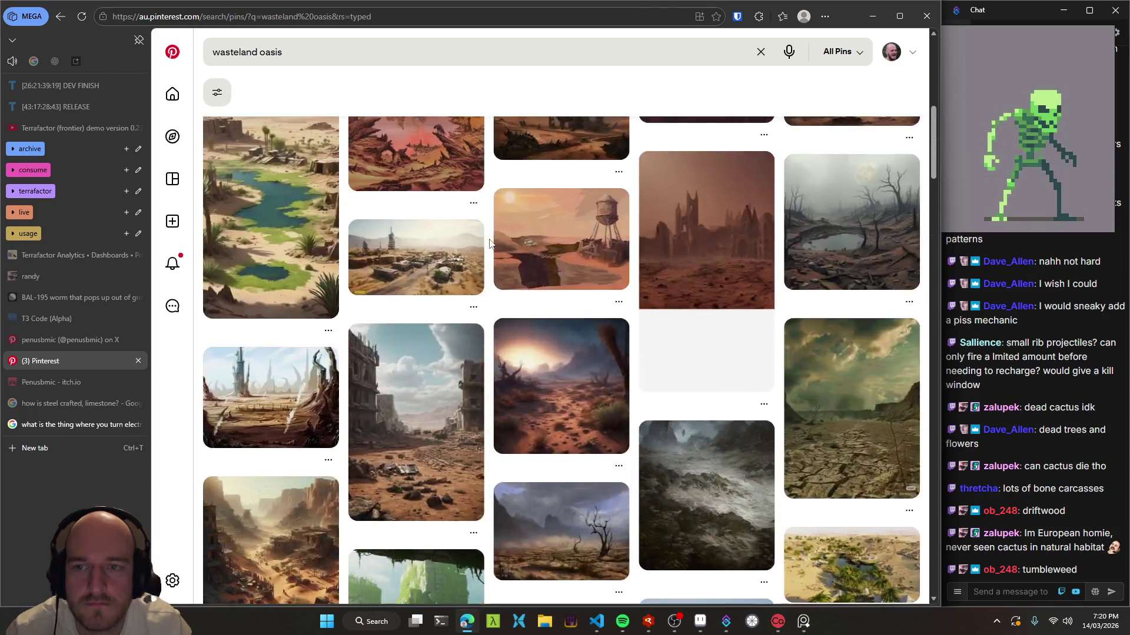
pyautogui.scroll(5, 490, 243)
pyautogui.scroll(-2, 489, 243)
pyautogui.scroll(-2, 308, 250)
pyautogui.scroll(5, 307, 250)
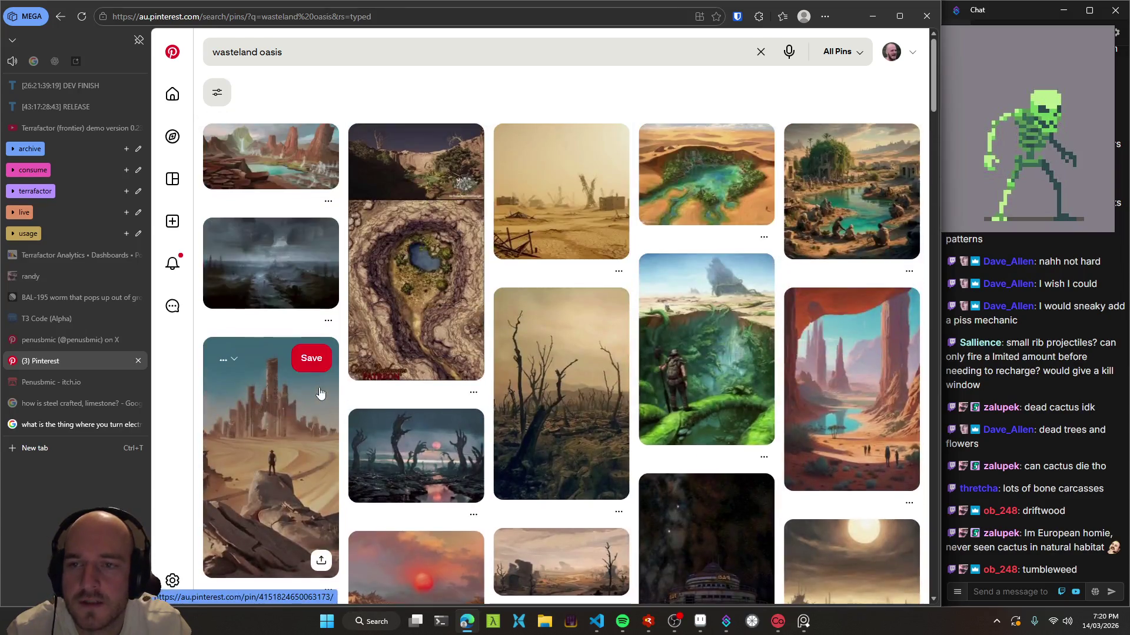
pyautogui.scroll(-4, 538, 329)
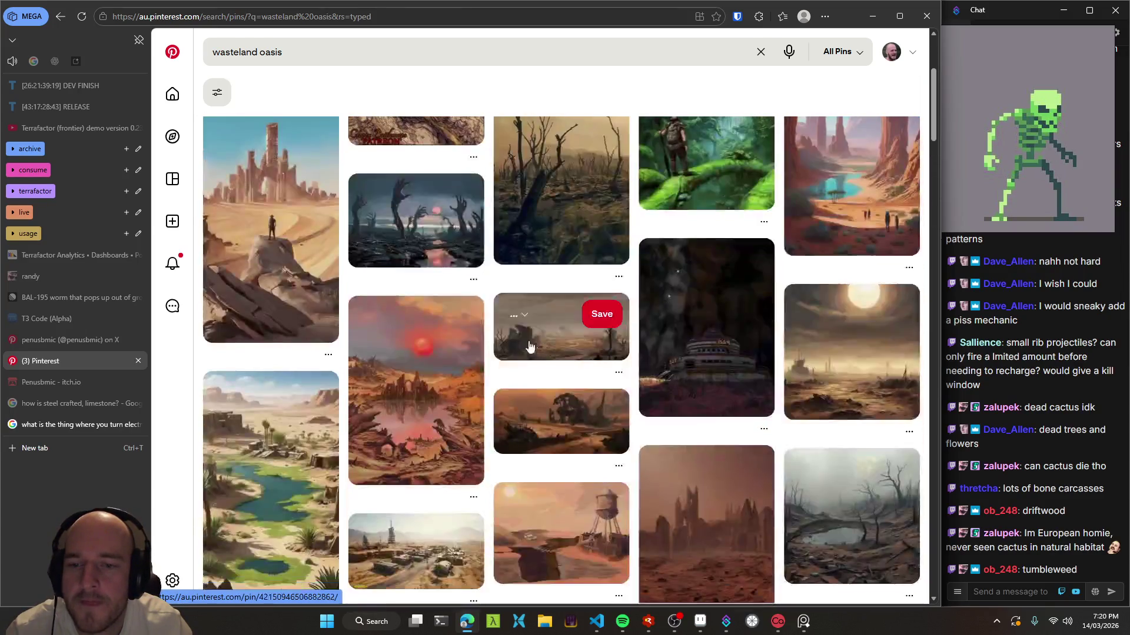
pyautogui.click(273, 469)
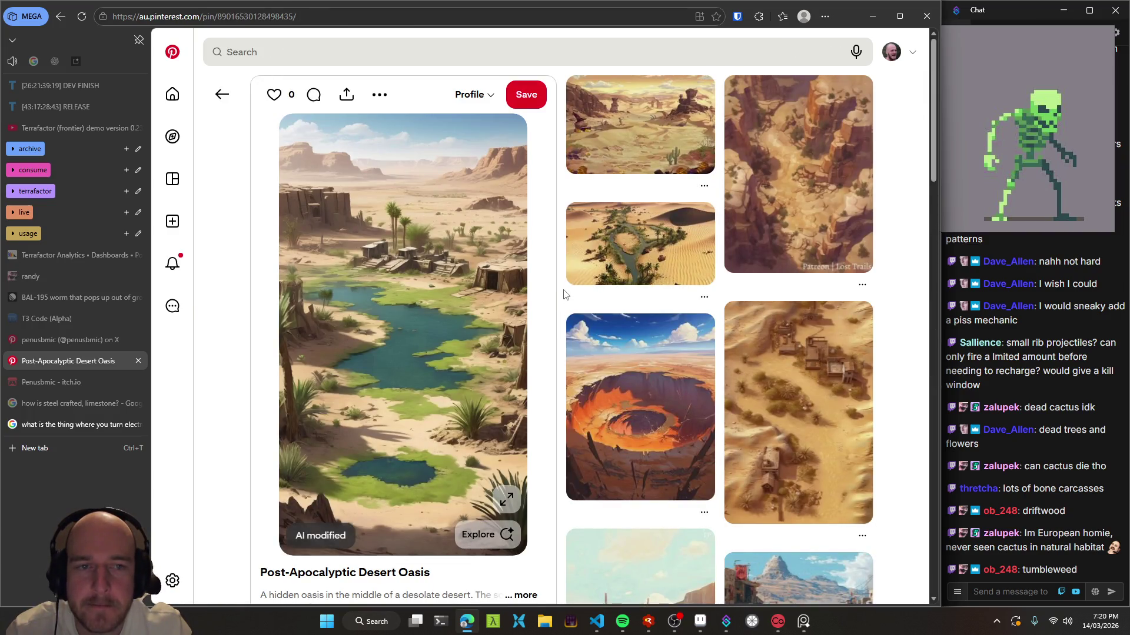
pyautogui.scroll(-2, 563, 294)
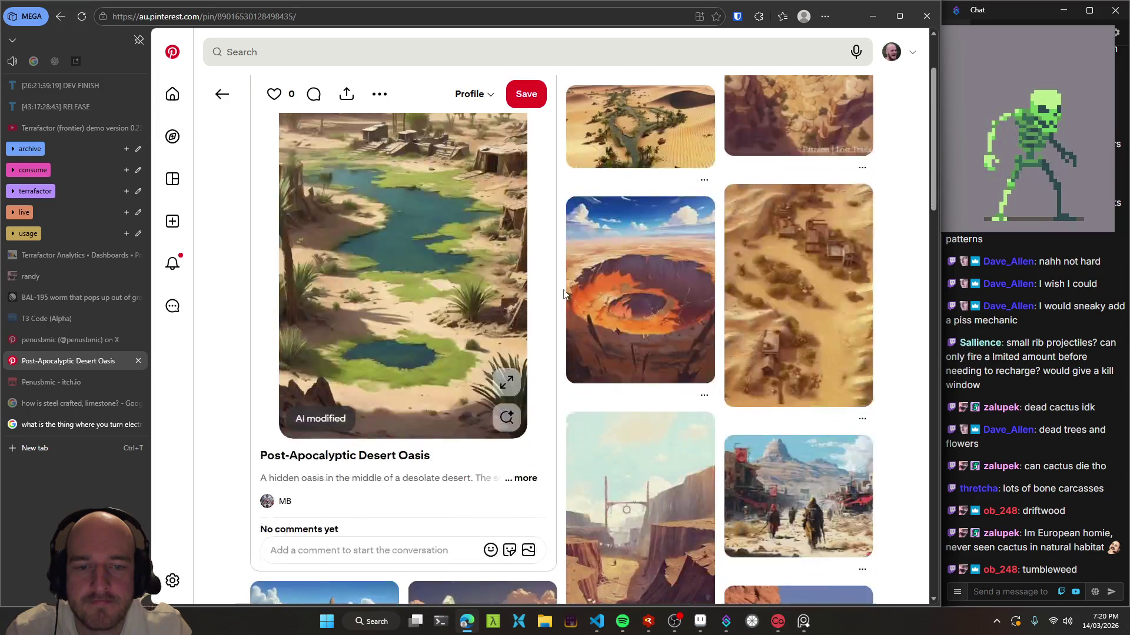
pyautogui.scroll(-2, 563, 294)
pyautogui.scroll(-2, 563, 294)
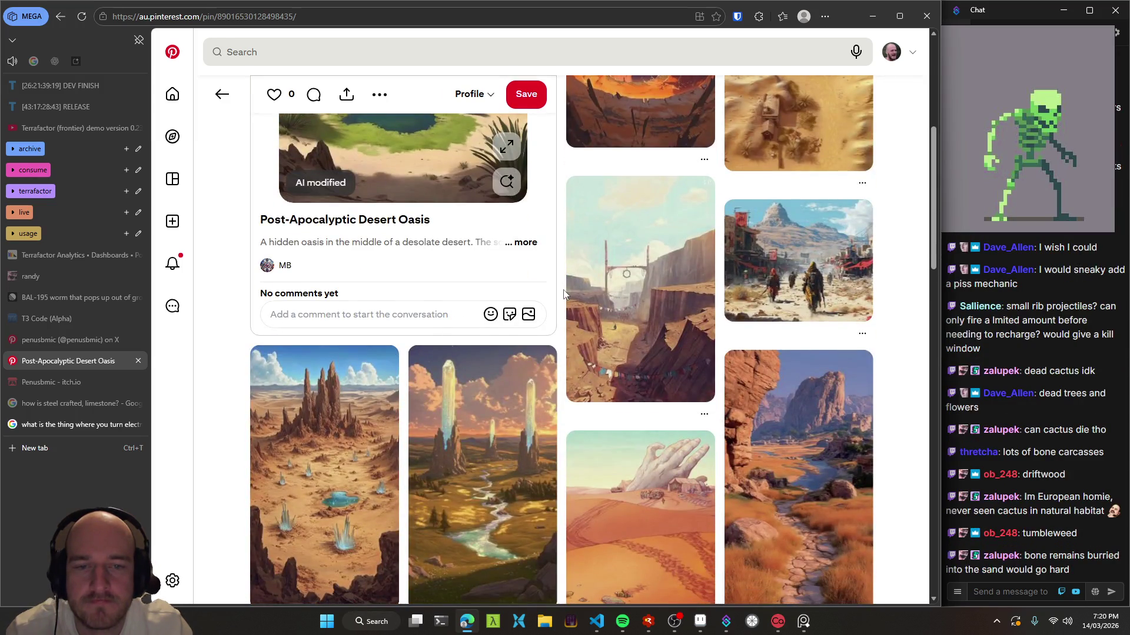
pyautogui.scroll(-2, 563, 294)
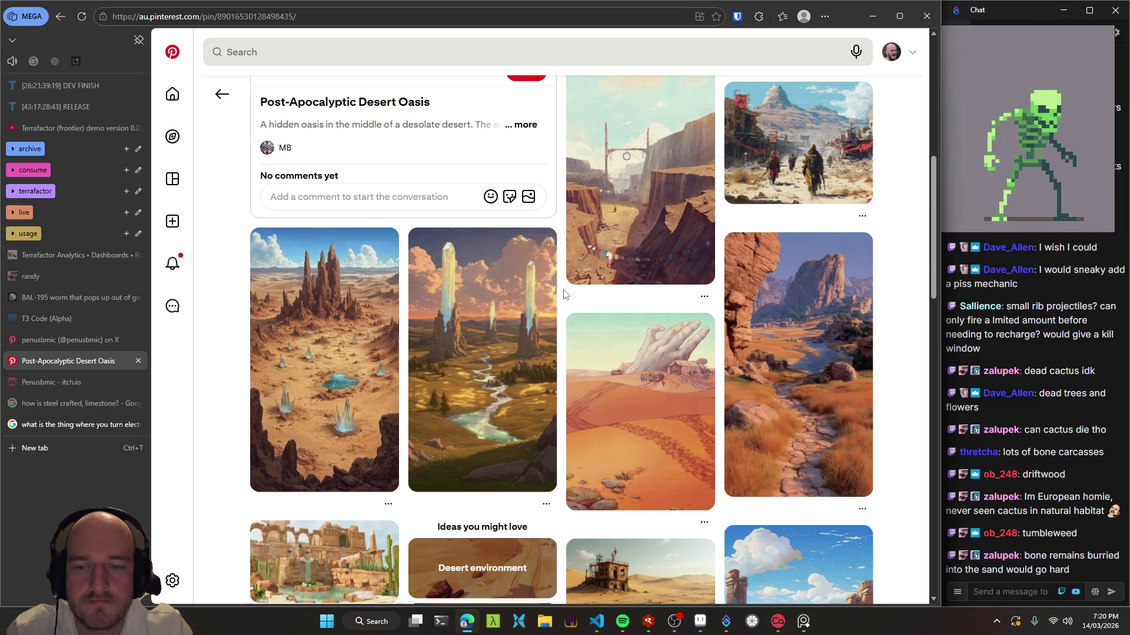
pyautogui.click(335, 356)
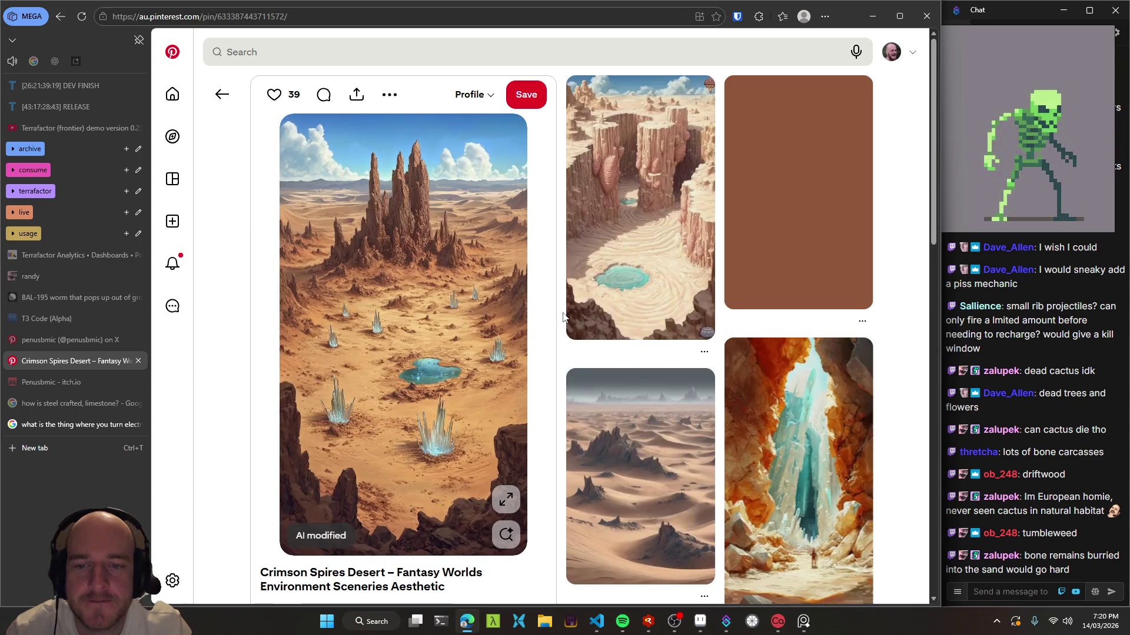
pyautogui.scroll(-1, 563, 317)
pyautogui.scroll(1, 563, 318)
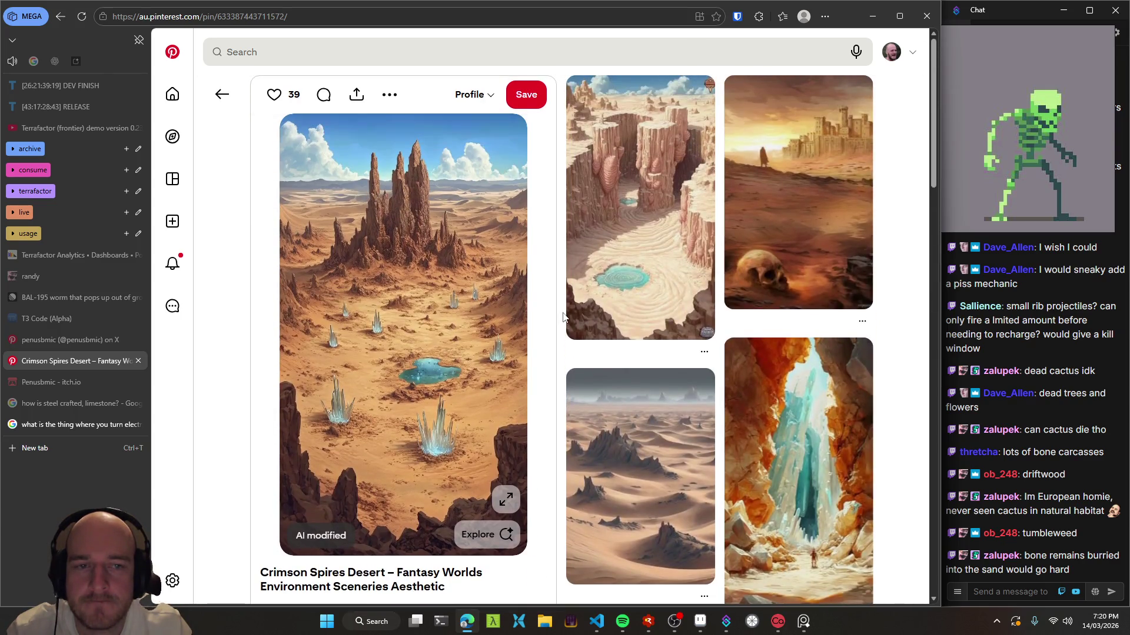
pyautogui.scroll(-4, 563, 318)
pyautogui.scroll(-2, 563, 318)
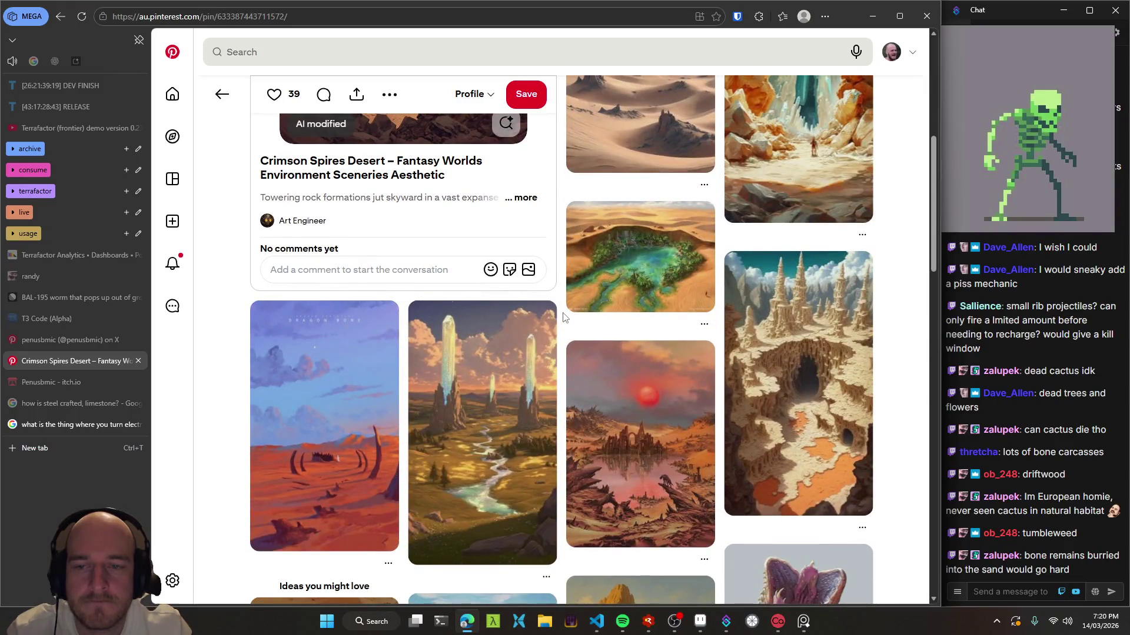
pyautogui.scroll(-4, 563, 318)
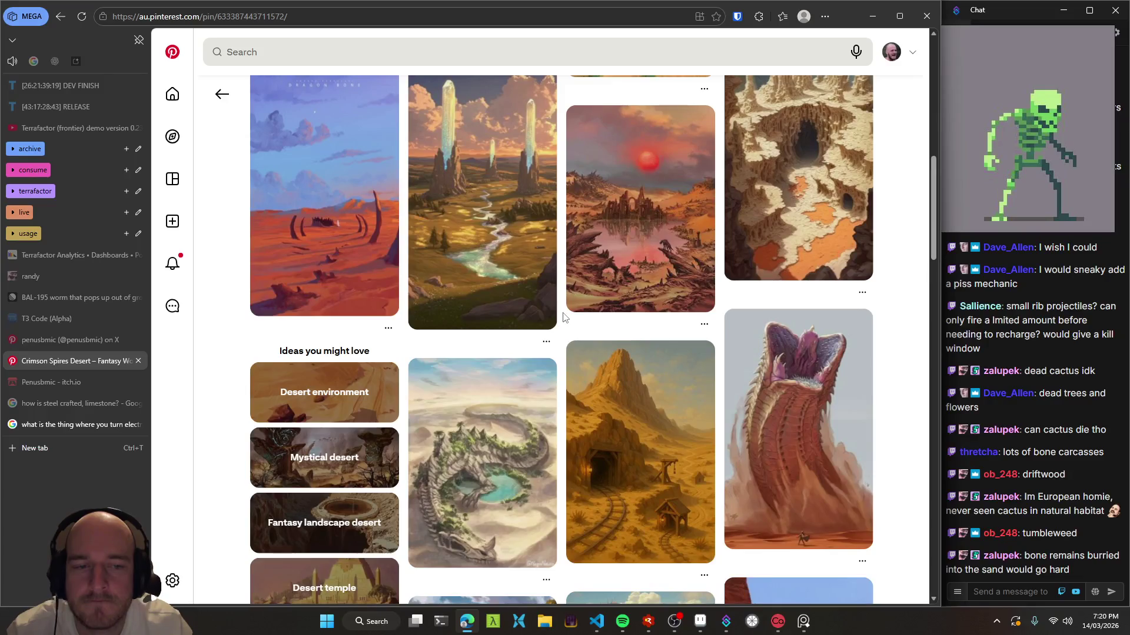
pyautogui.scroll(-3, 563, 318)
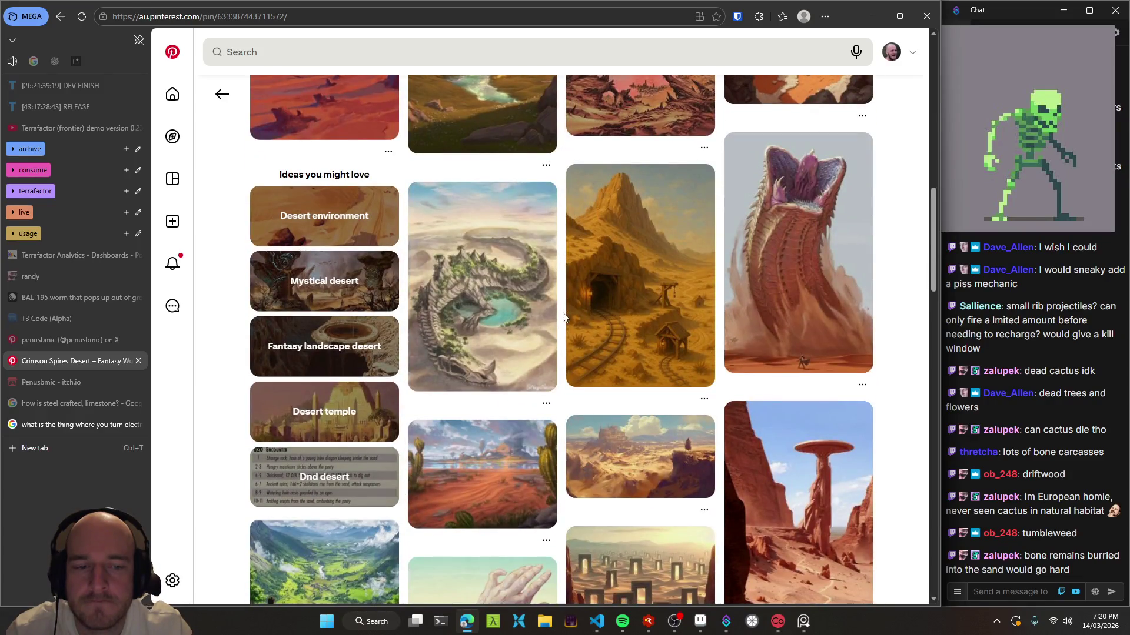
pyautogui.scroll(-3, 563, 317)
pyautogui.scroll(-3, 563, 317)
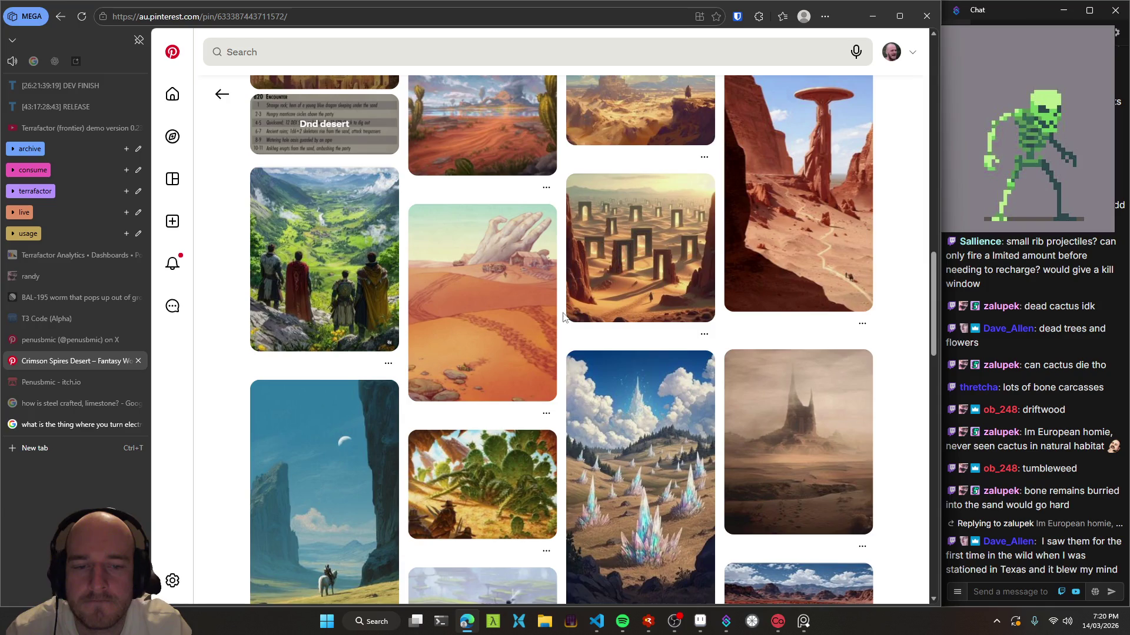
pyautogui.scroll(-4, 563, 318)
pyautogui.scroll(5, 563, 318)
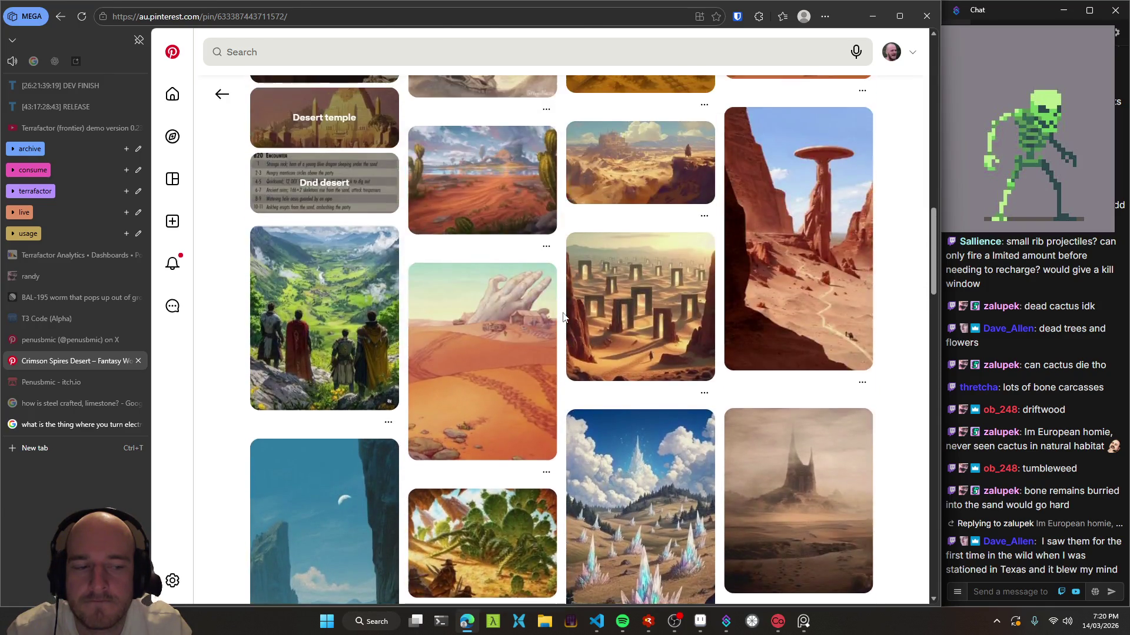
pyautogui.scroll(6, 563, 318)
pyautogui.scroll(5, 563, 317)
pyautogui.scroll(2, 563, 318)
pyautogui.scroll(3, 563, 318)
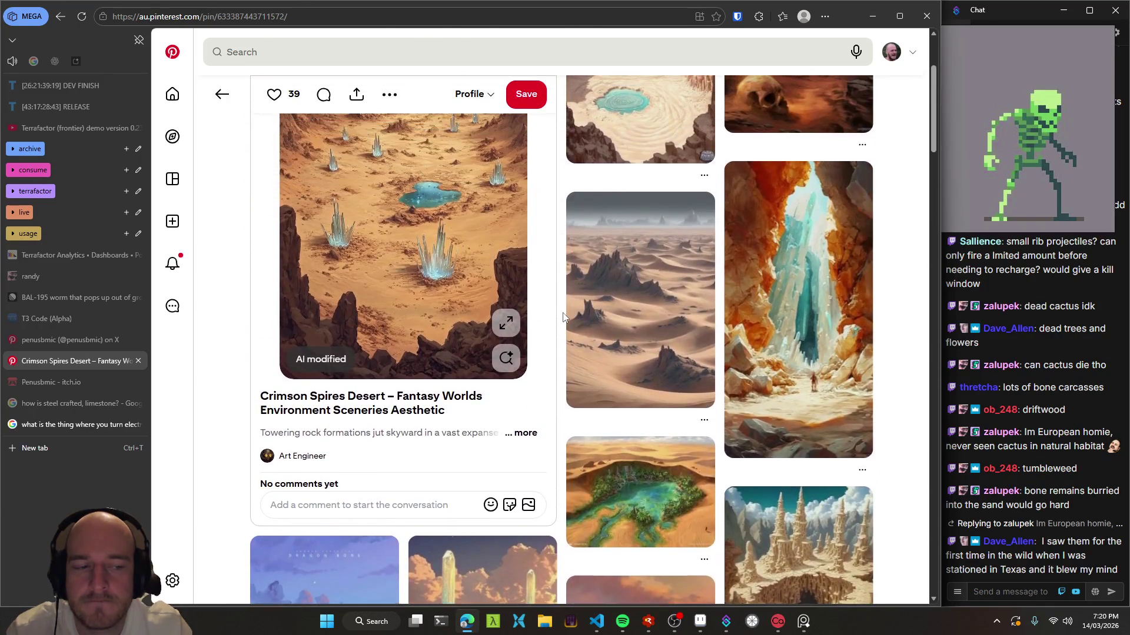
pyautogui.scroll(3, 563, 317)
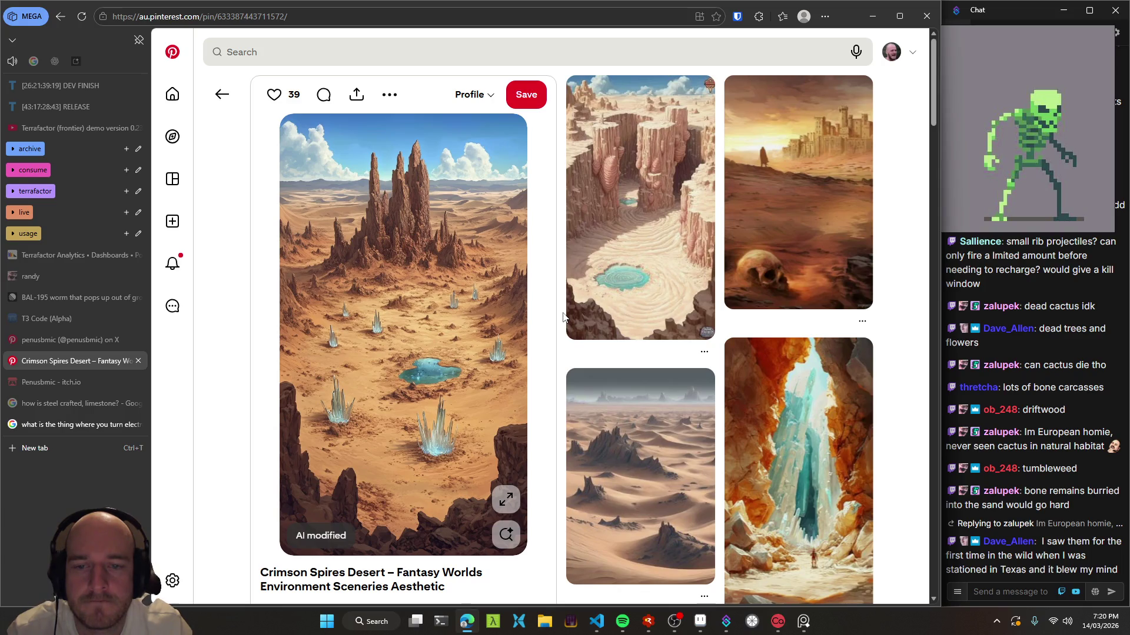
# - Go back to the Post-Apocalyptic Desert Oasis pin and scroll its page
pyautogui.click(222, 96)
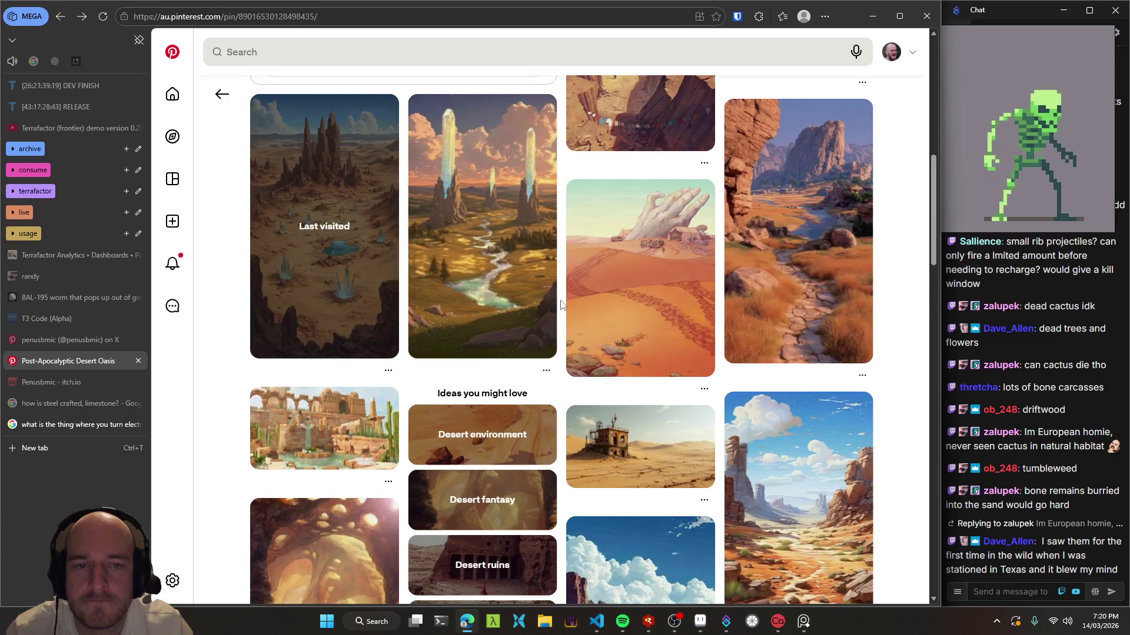
pyautogui.scroll(-2, 561, 305)
pyautogui.scroll(-5, 561, 305)
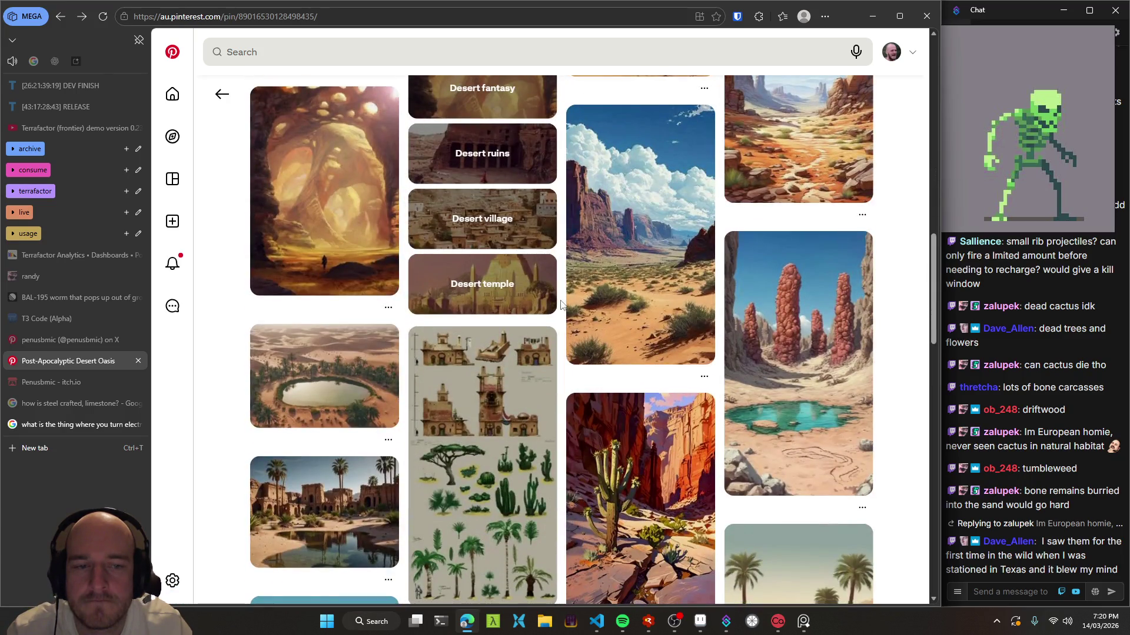
pyautogui.scroll(10, 559, 264)
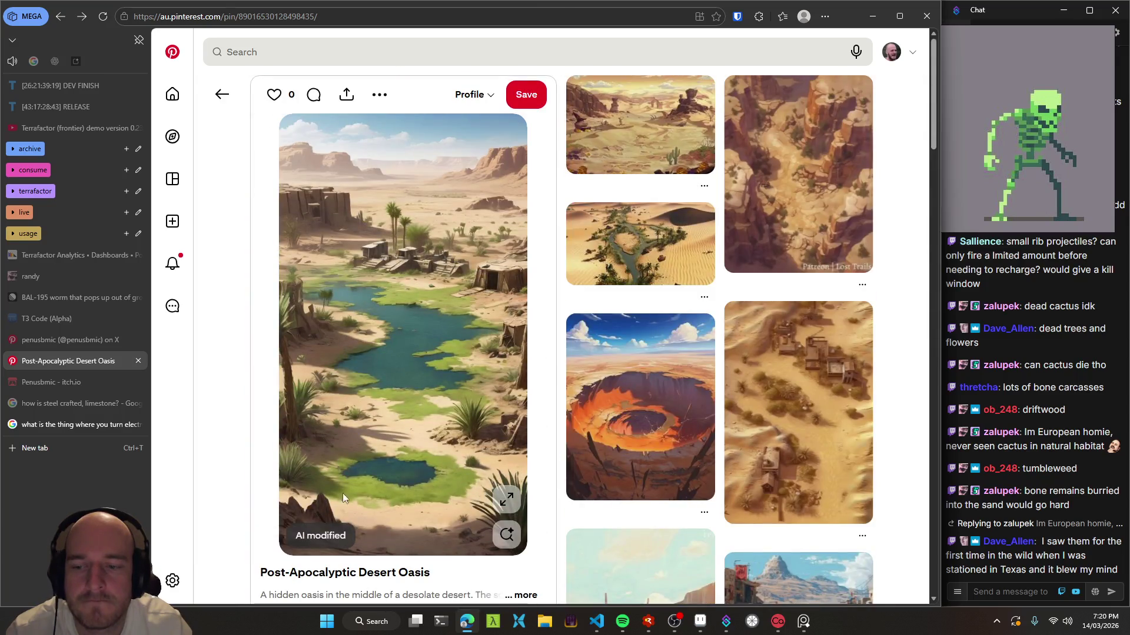
# - Dismiss the settings and support menu, then edit the 'dessert oasis' search query
pyautogui.click(172, 580)
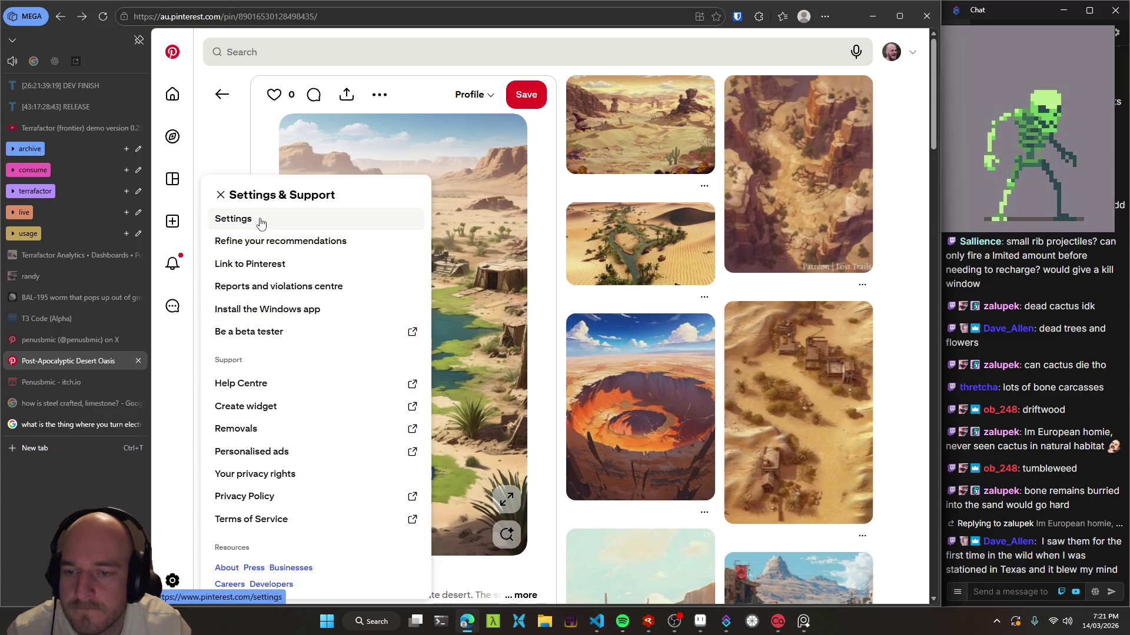
pyautogui.press('Escape')
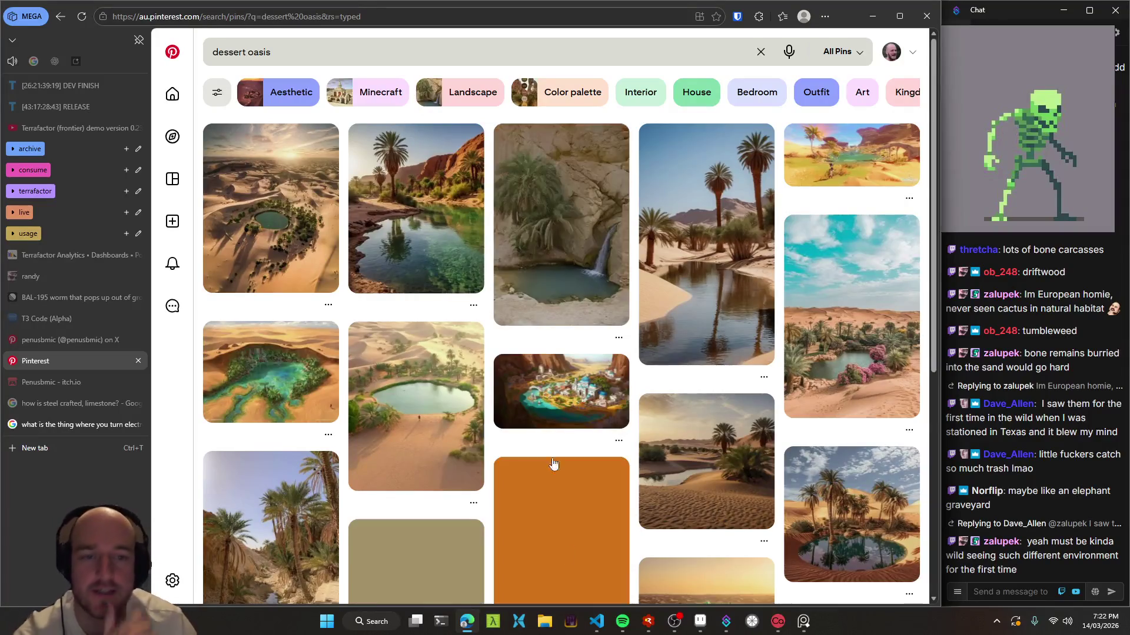
pyautogui.click(345, 53)
# - Search 'dessert oasis art', browse the results, and open the oasis painting pin
pyautogui.write('art')
pyautogui.press('Return')
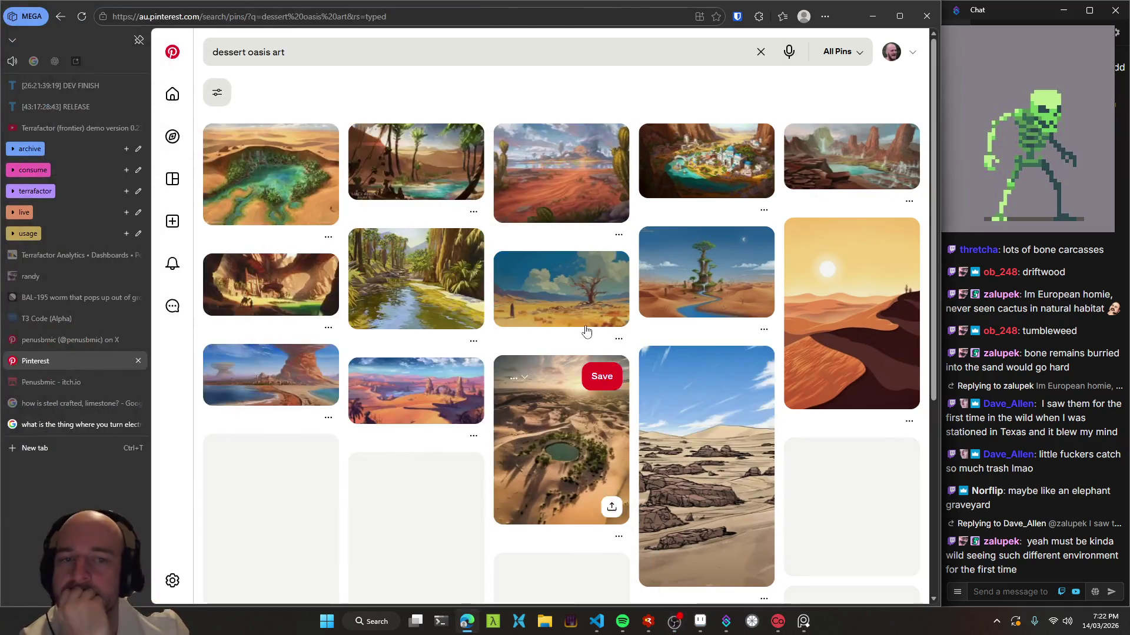
pyautogui.scroll(-1, 487, 321)
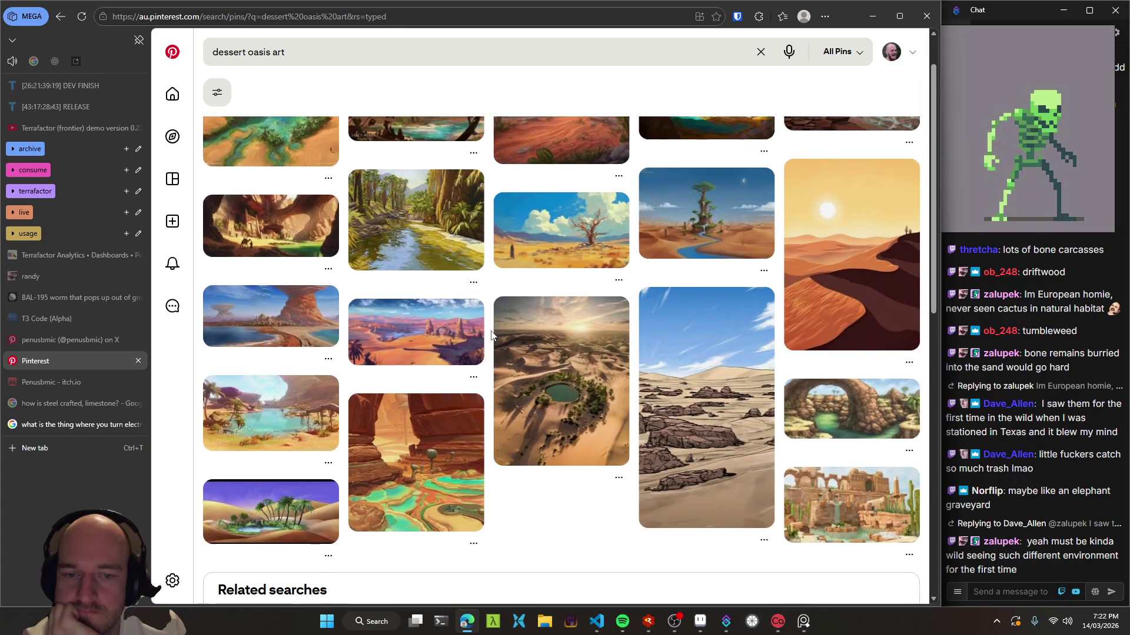
pyautogui.scroll(-2, 487, 321)
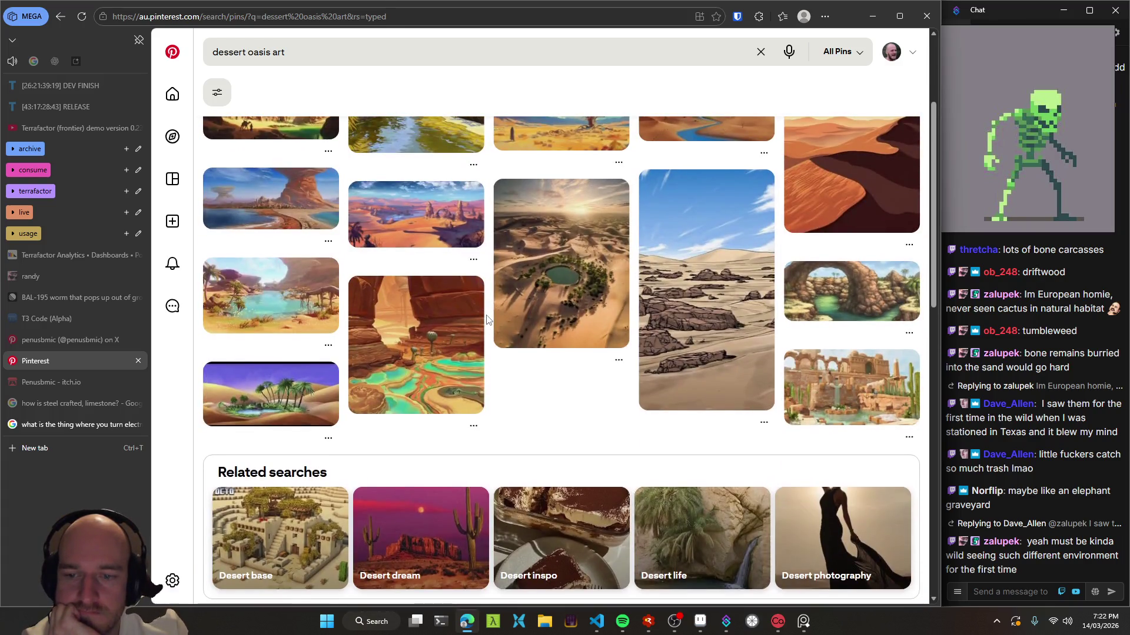
pyautogui.scroll(-2, 487, 320)
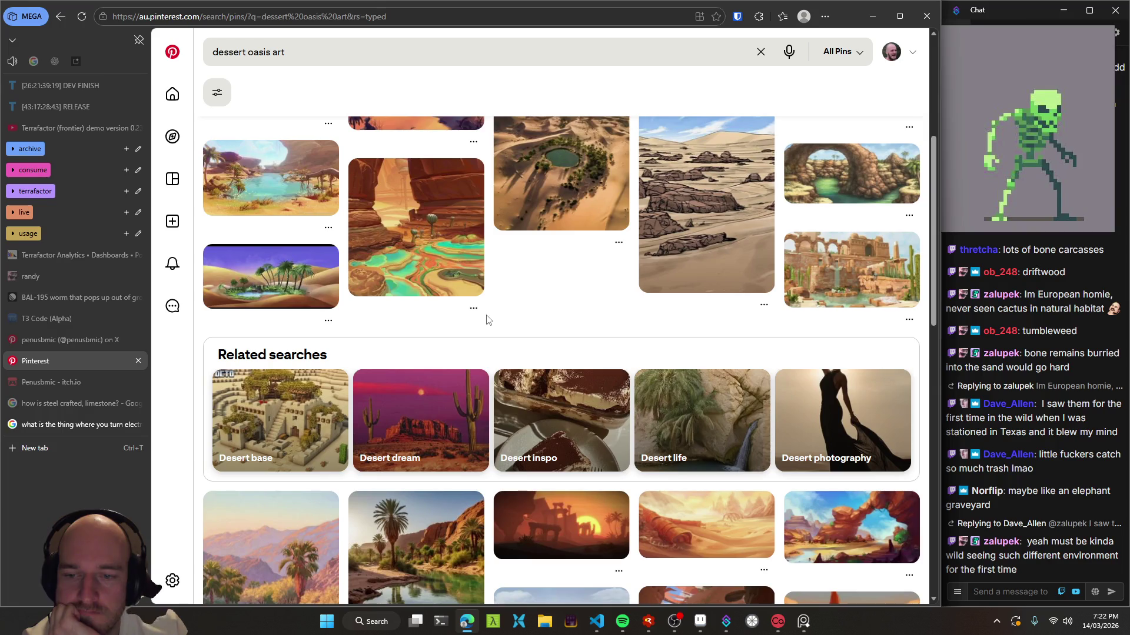
pyautogui.scroll(4, 487, 321)
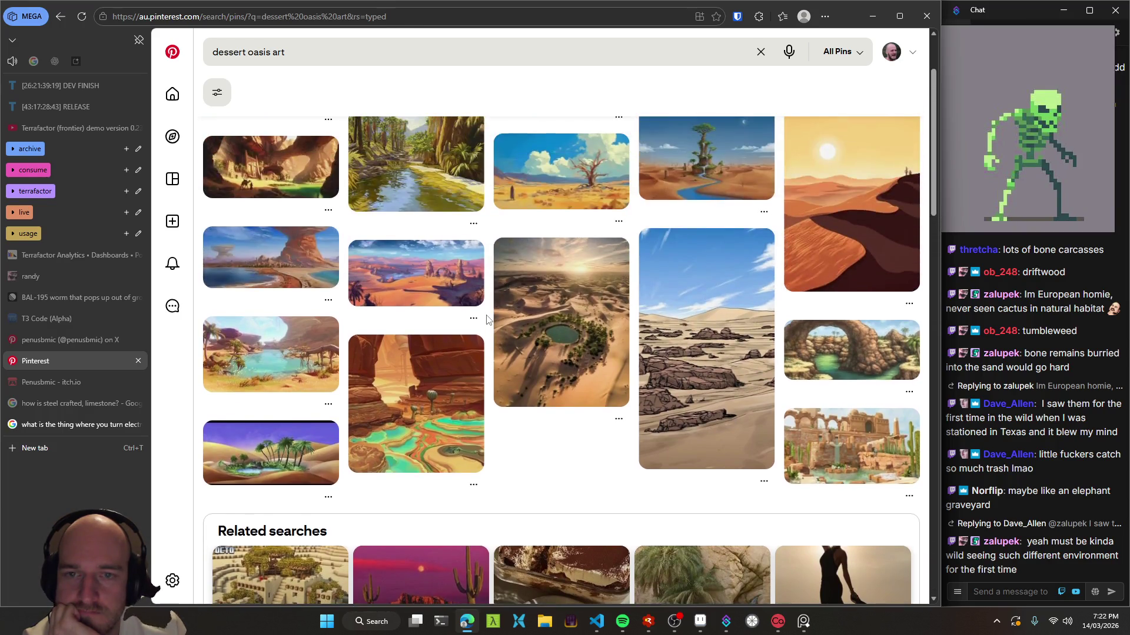
pyautogui.scroll(1, 487, 321)
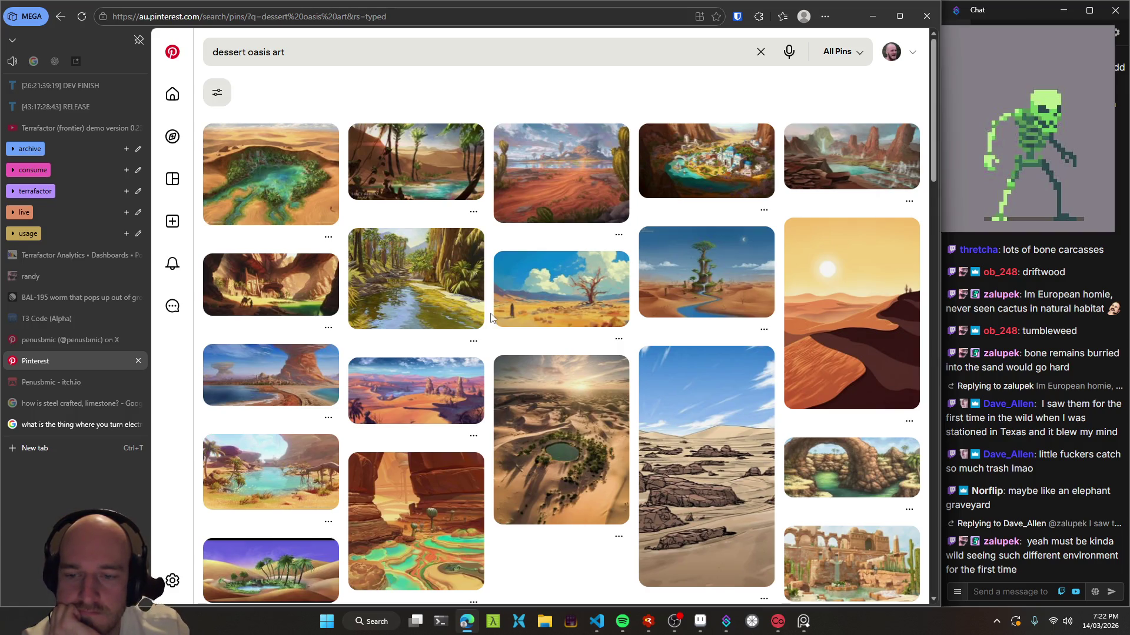
pyautogui.click(271, 474)
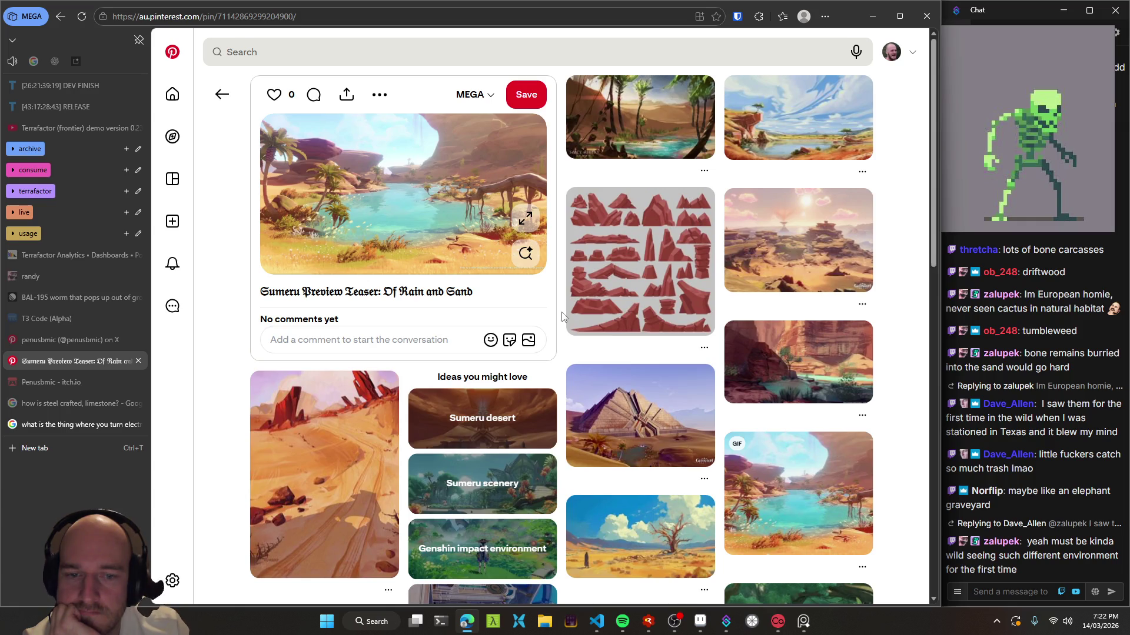
# - Copy the desert skeleton pin's image and paste it onto the reference board
pyautogui.scroll(-3, 562, 317)
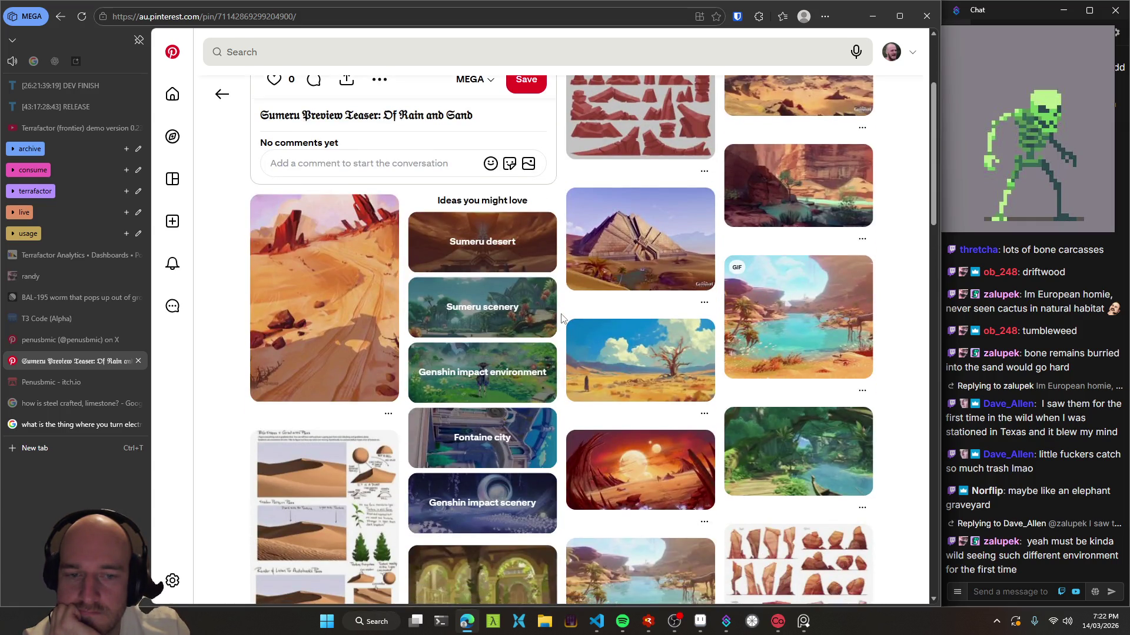
pyautogui.scroll(-3, 562, 317)
pyautogui.scroll(-2, 562, 317)
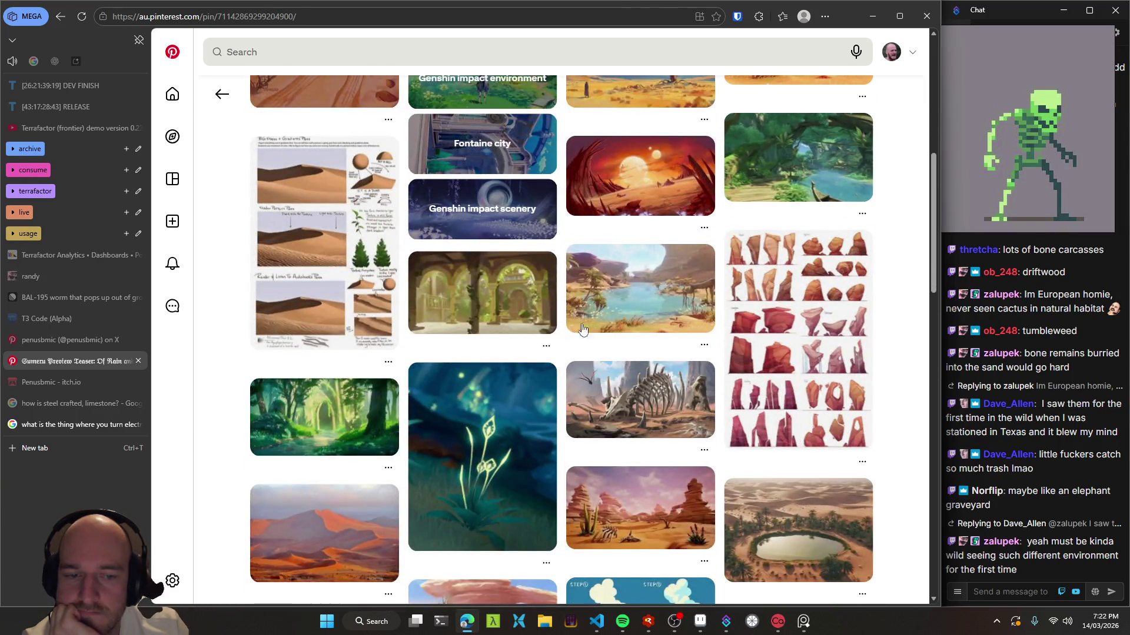
pyautogui.click(654, 418)
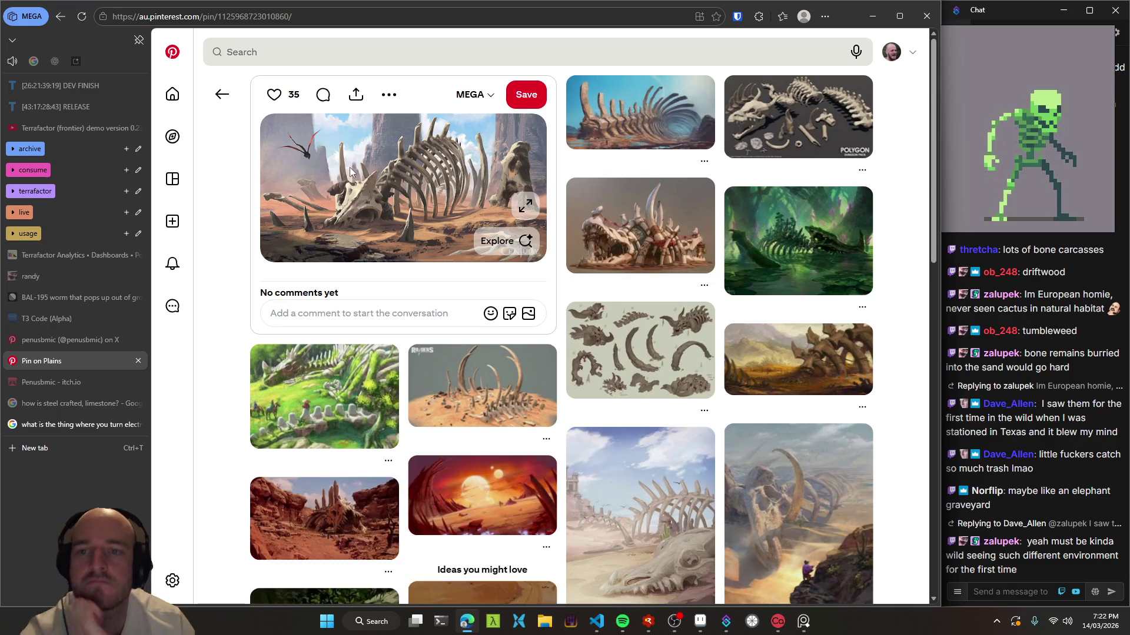
pyautogui.rightClick(346, 171)
pyautogui.click(397, 220)
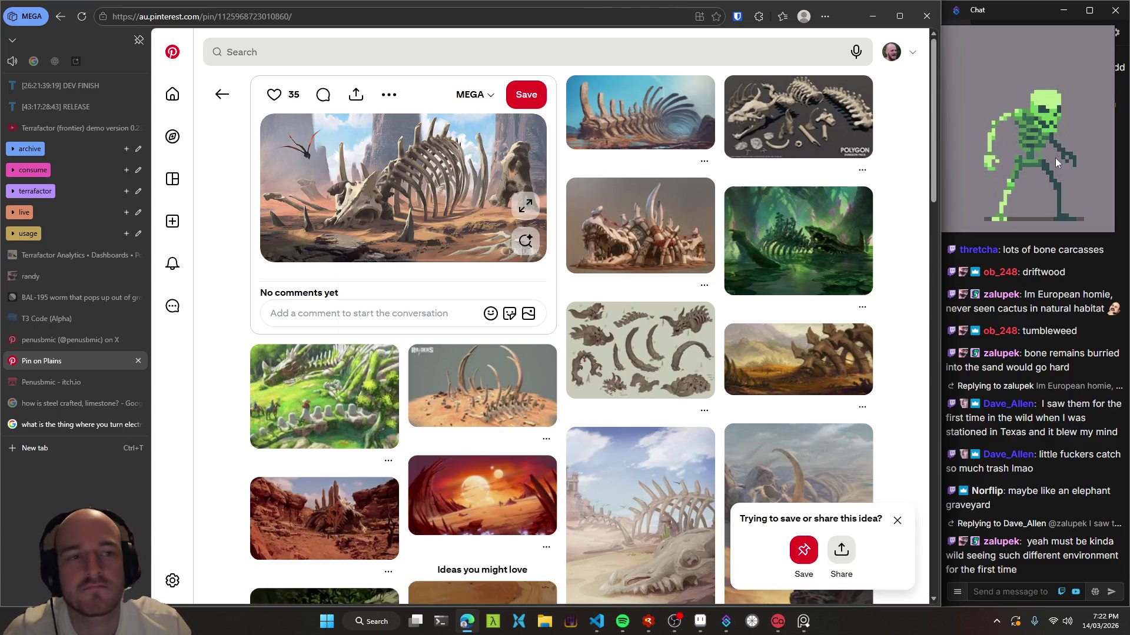
pyautogui.hotkey('ctrl', 'v')
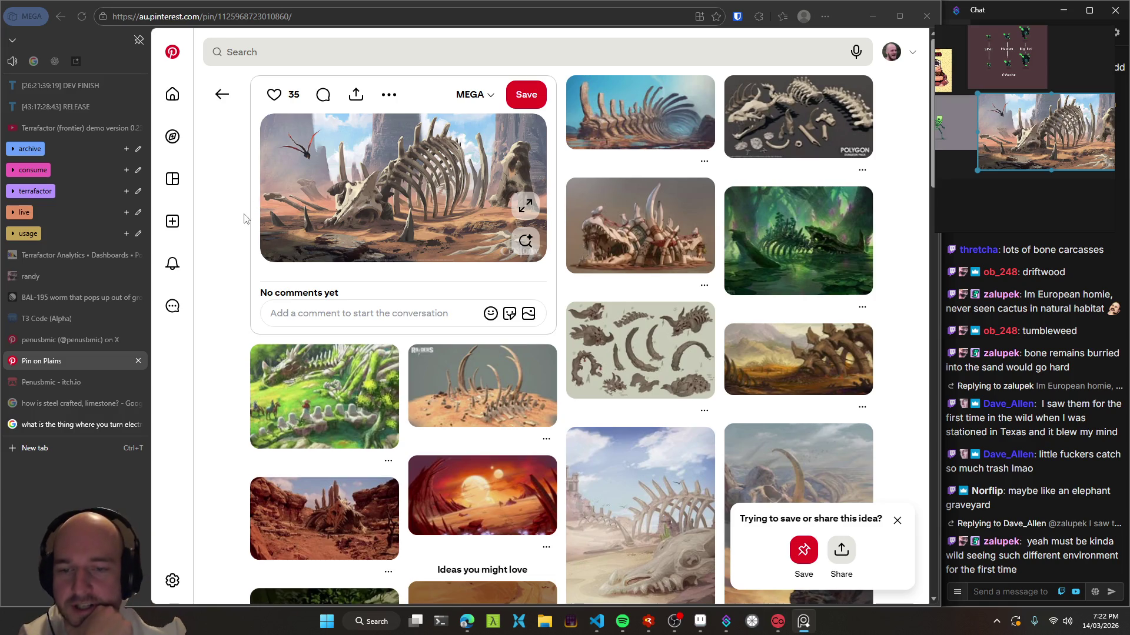
# - Open the moss-covered dragon skull pin from the related pins
pyautogui.scroll(-1, 252, 221)
pyautogui.scroll(-3, 252, 229)
pyautogui.scroll(-3, 242, 259)
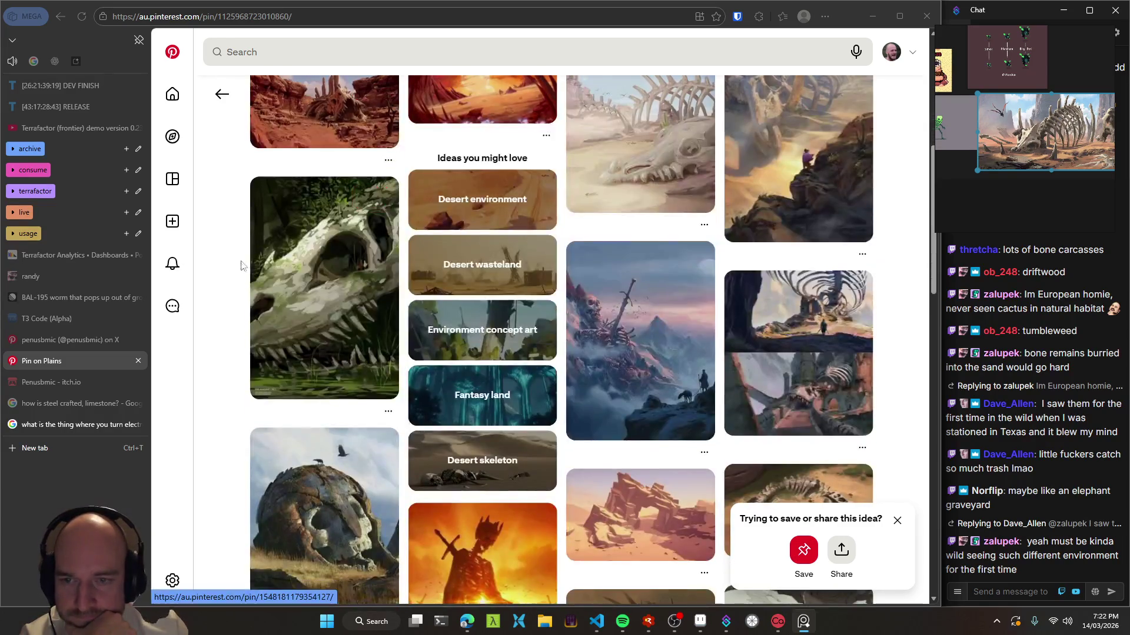
pyautogui.click(380, 332)
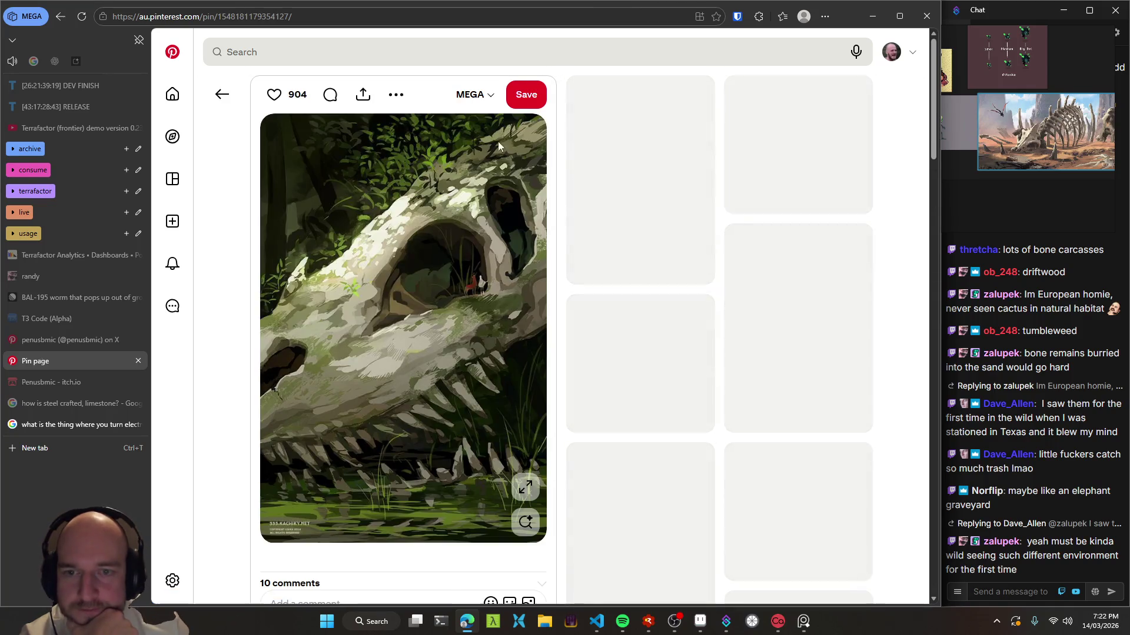
# - Save the dragon skull pin to the MEGA board and browse its related pins
pyautogui.click(525, 101)
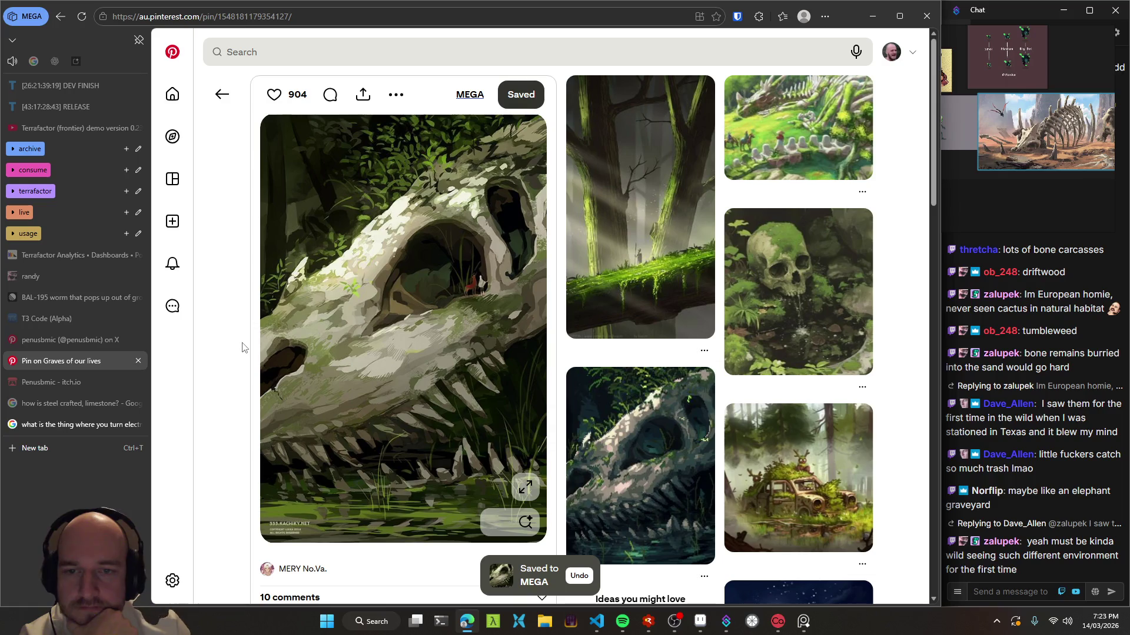
pyautogui.scroll(-2, 242, 346)
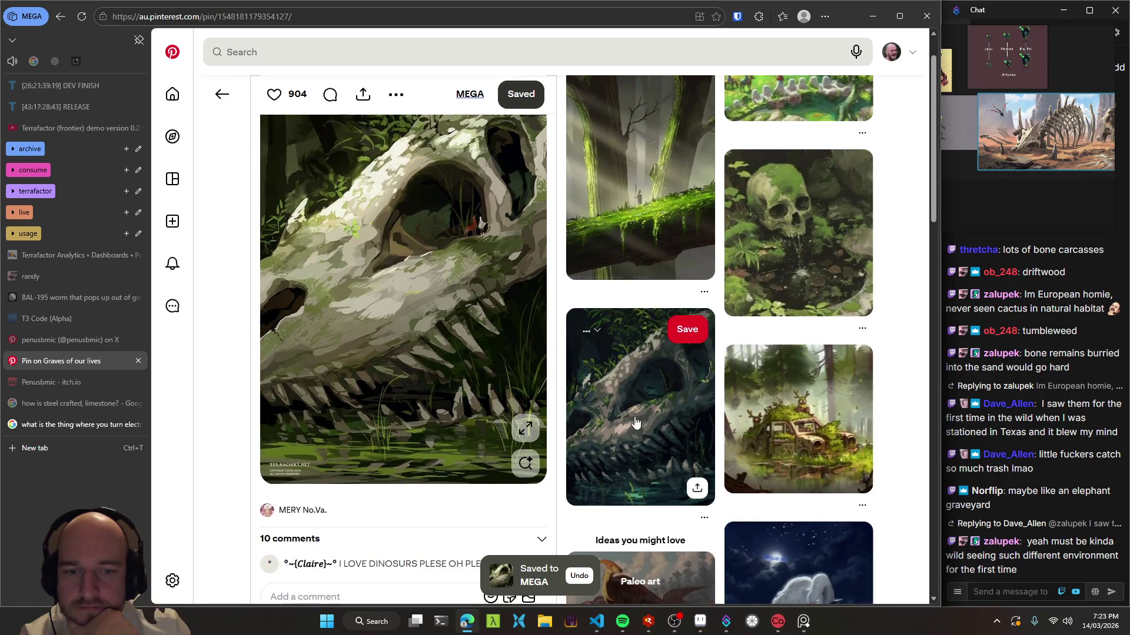
pyautogui.scroll(-4, 921, 437)
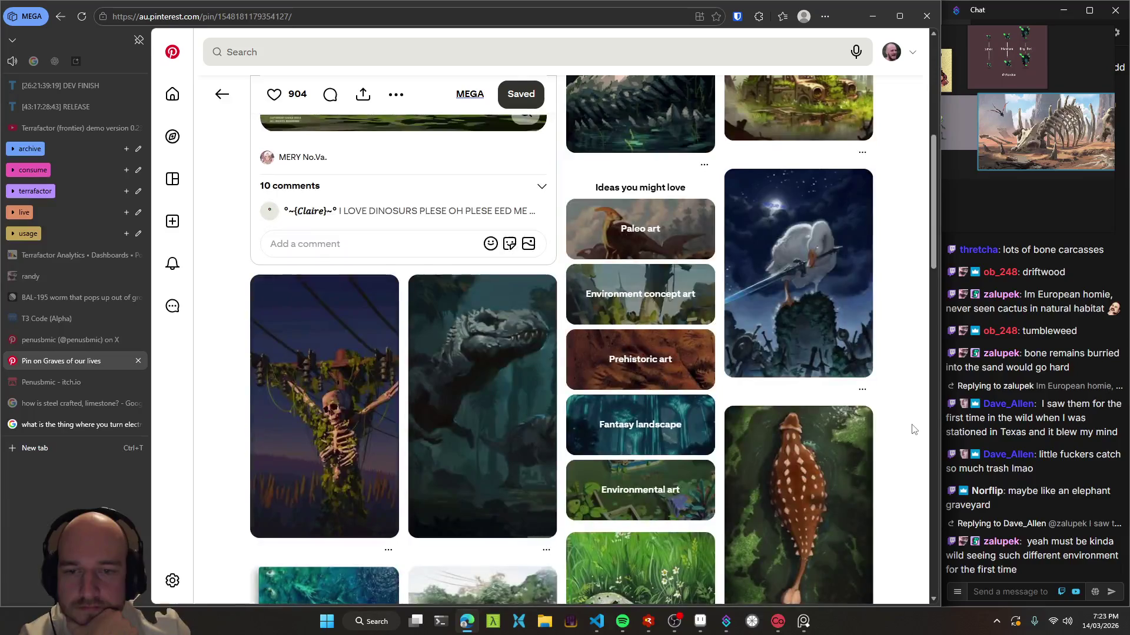
pyautogui.scroll(-3, 909, 429)
pyautogui.scroll(-2, 898, 428)
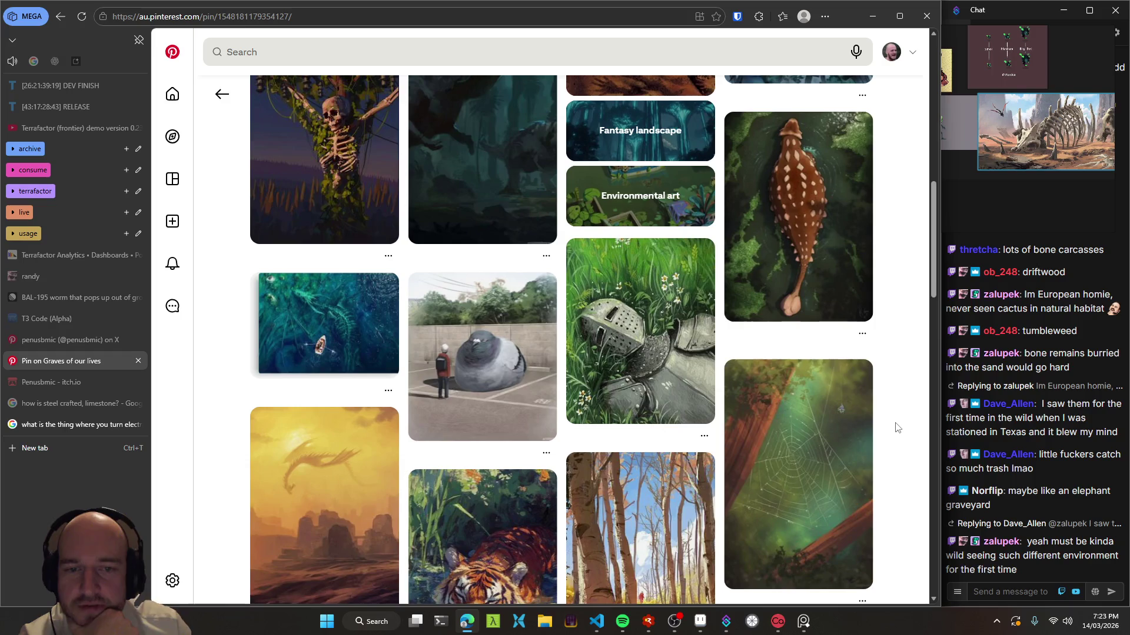
pyautogui.scroll(-2, 897, 428)
pyautogui.scroll(-4, 897, 428)
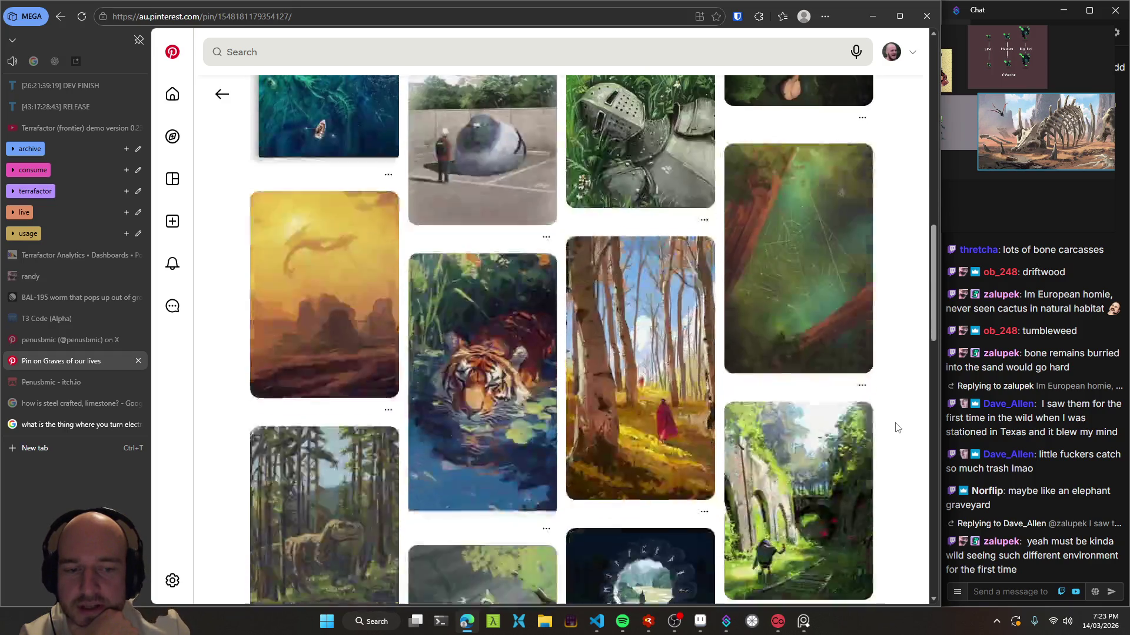
pyautogui.scroll(-3, 898, 428)
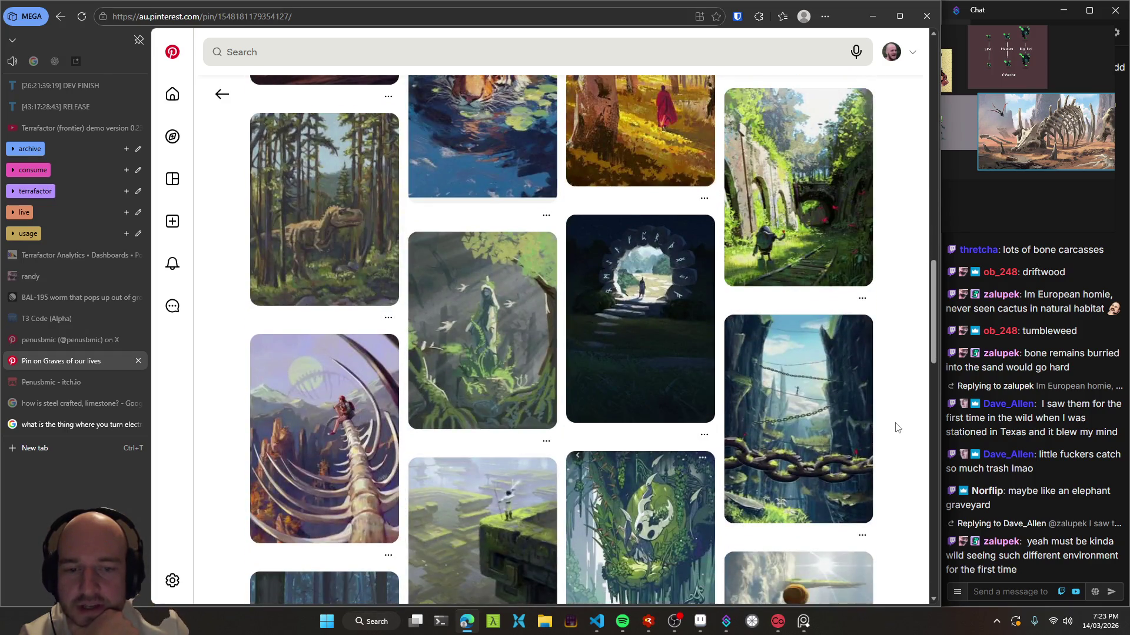
pyautogui.scroll(-3, 897, 428)
pyautogui.scroll(-3, 897, 428)
pyautogui.scroll(-4, 897, 428)
# - Return to the desert skeleton pin and open the grey mossy rock ruins pin
pyautogui.click(221, 94)
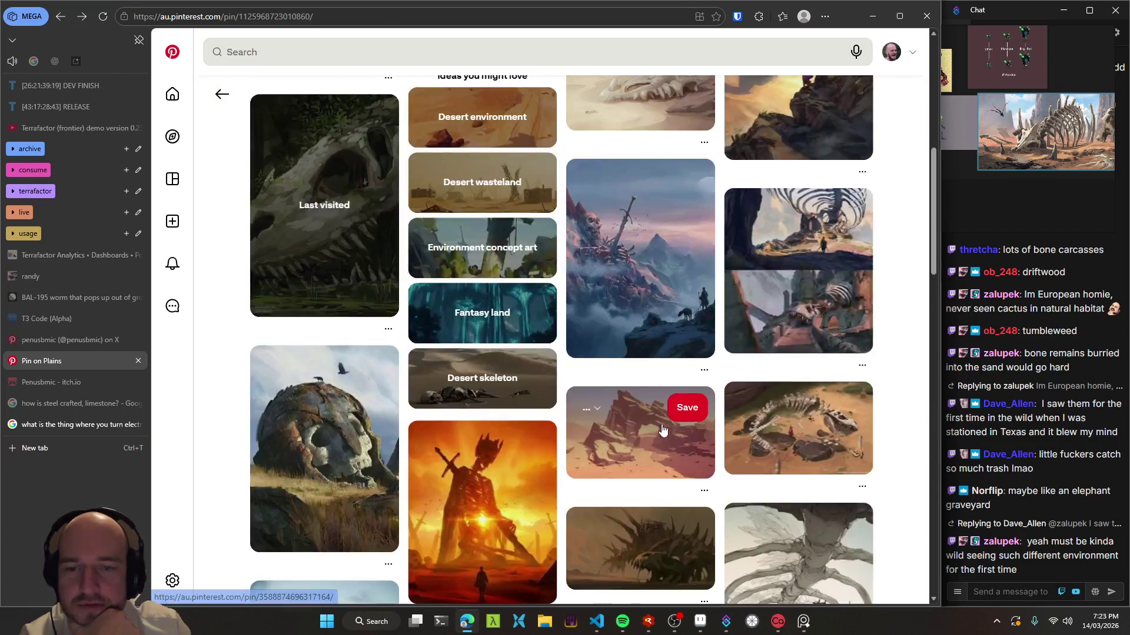
pyautogui.scroll(-4, 566, 401)
pyautogui.scroll(-2, 566, 400)
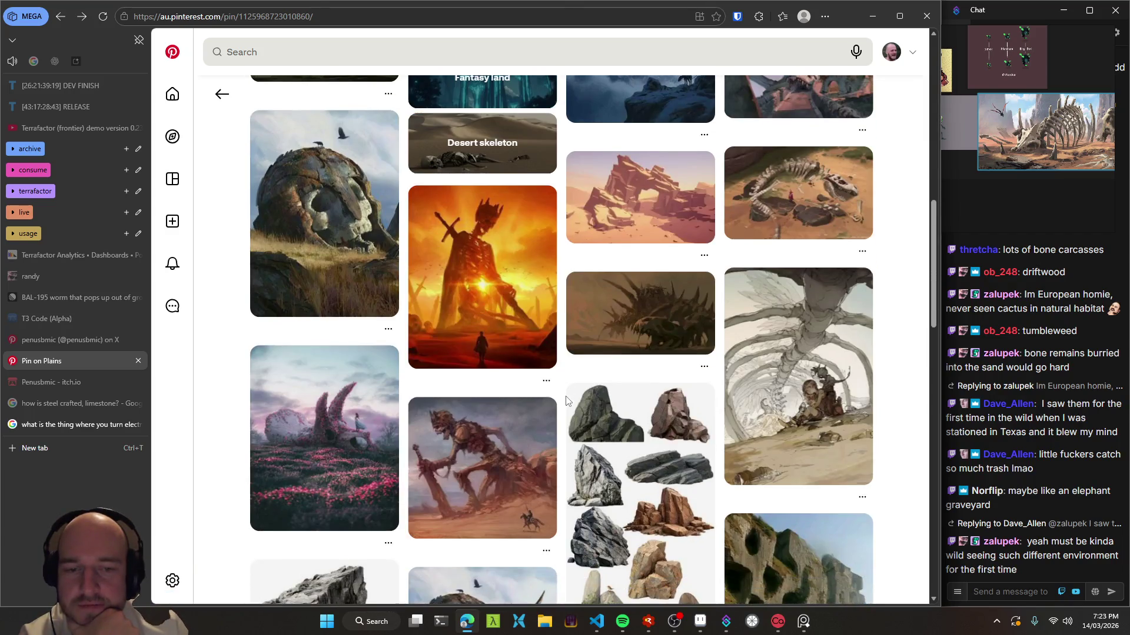
pyautogui.scroll(-2, 566, 401)
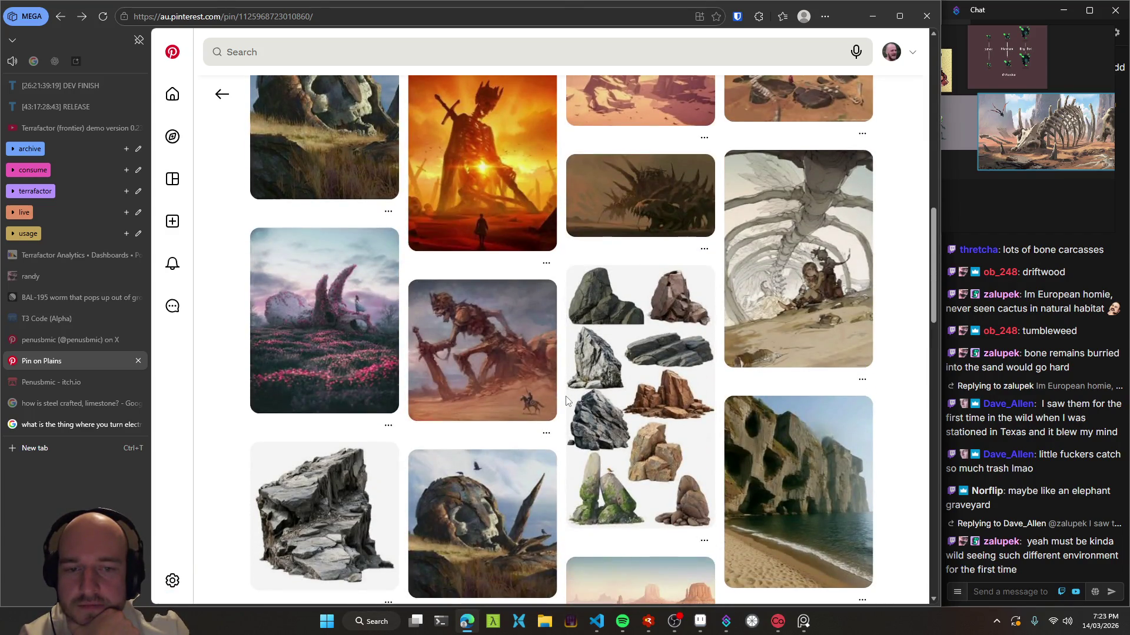
pyautogui.scroll(-2, 566, 400)
pyautogui.scroll(-2, 566, 400)
pyautogui.scroll(-2, 565, 400)
pyautogui.scroll(-2, 565, 401)
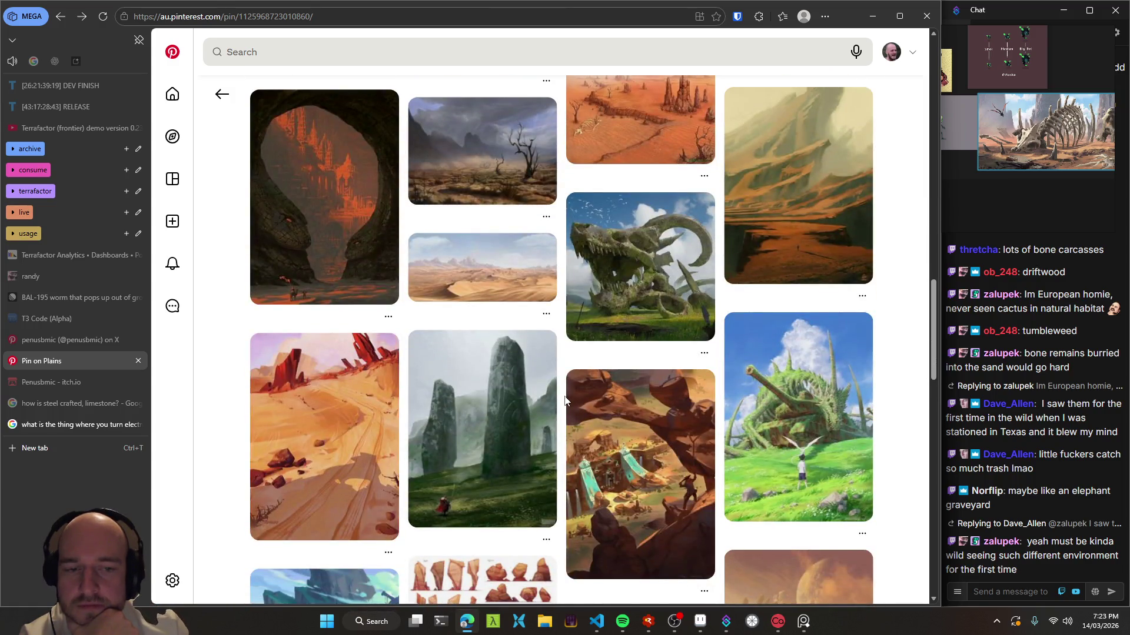
pyautogui.scroll(-2, 565, 400)
pyautogui.scroll(-2, 565, 400)
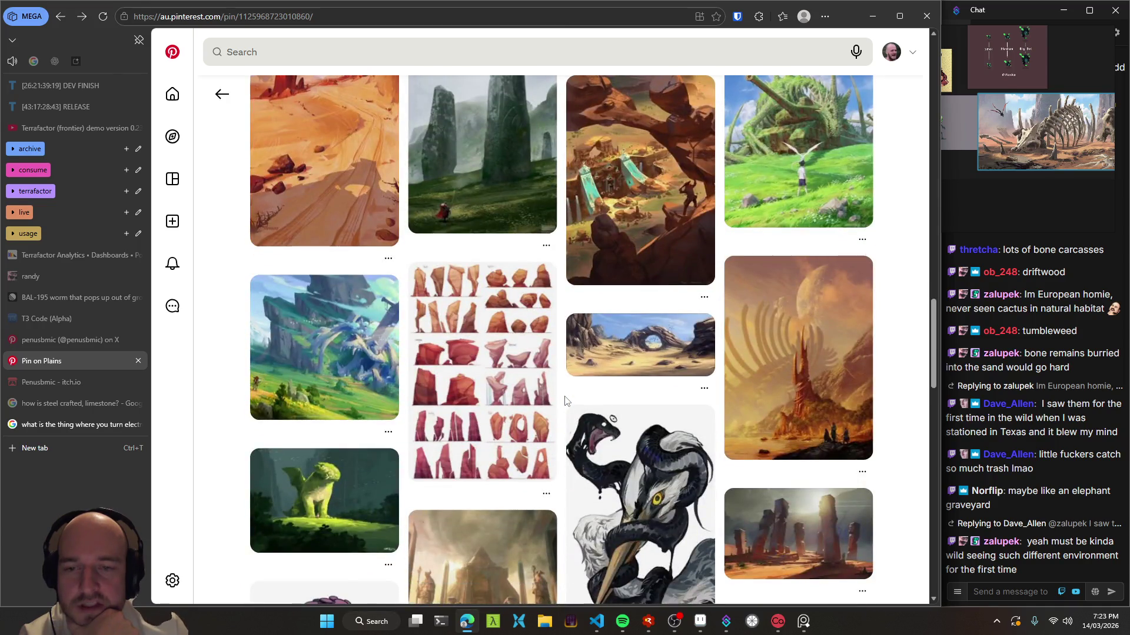
pyautogui.scroll(-2, 565, 400)
pyautogui.scroll(-2, 565, 400)
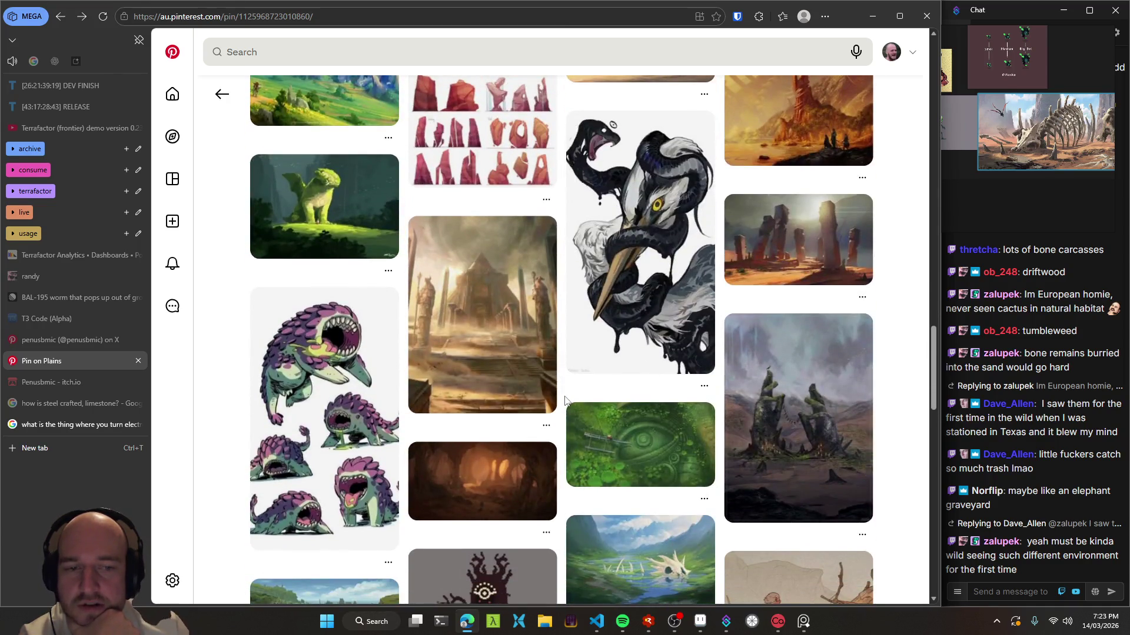
pyautogui.scroll(-1, 565, 400)
pyautogui.scroll(-1, 565, 400)
pyautogui.click(677, 383)
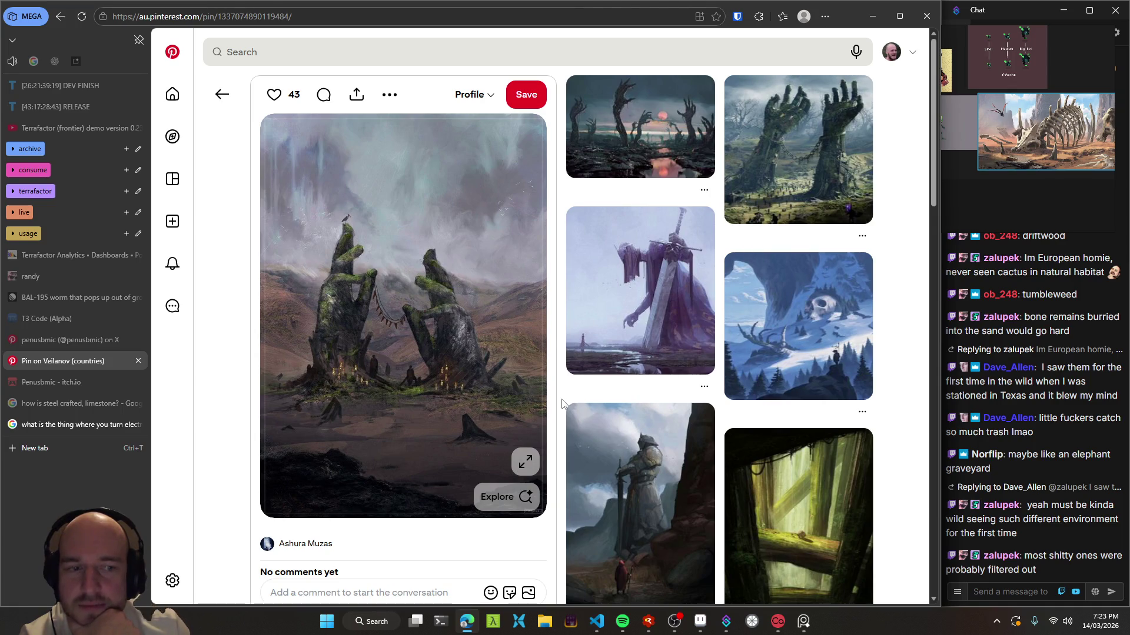
# - Scroll down through the stone hands pin page
pyautogui.scroll(-4, 562, 403)
pyautogui.scroll(-2, 562, 403)
pyautogui.scroll(-3, 561, 403)
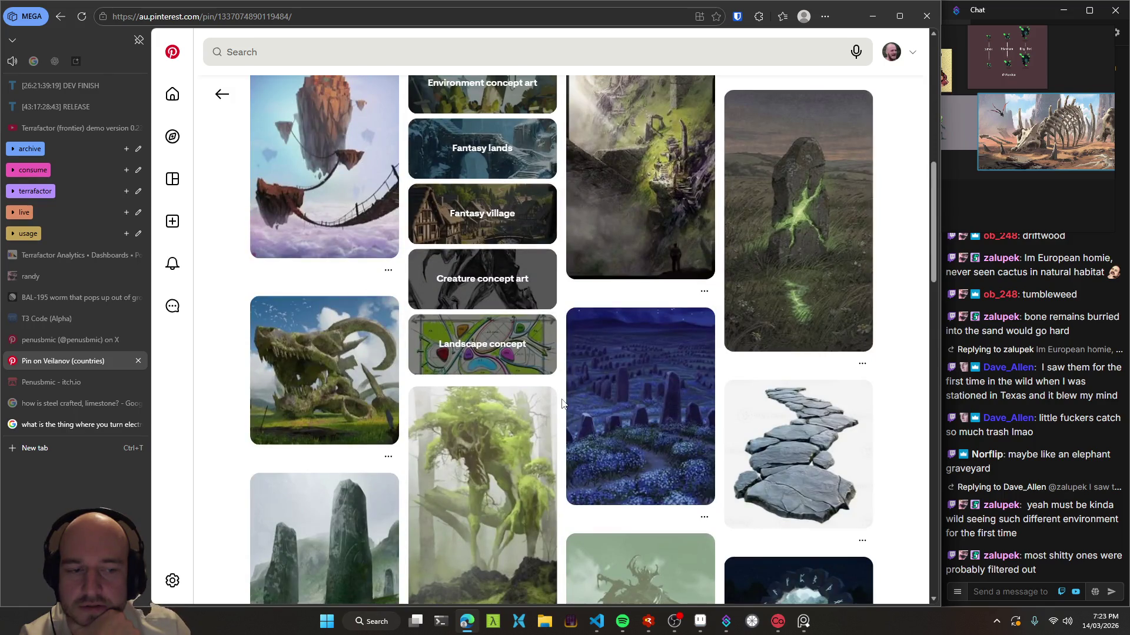
pyautogui.scroll(-3, 562, 403)
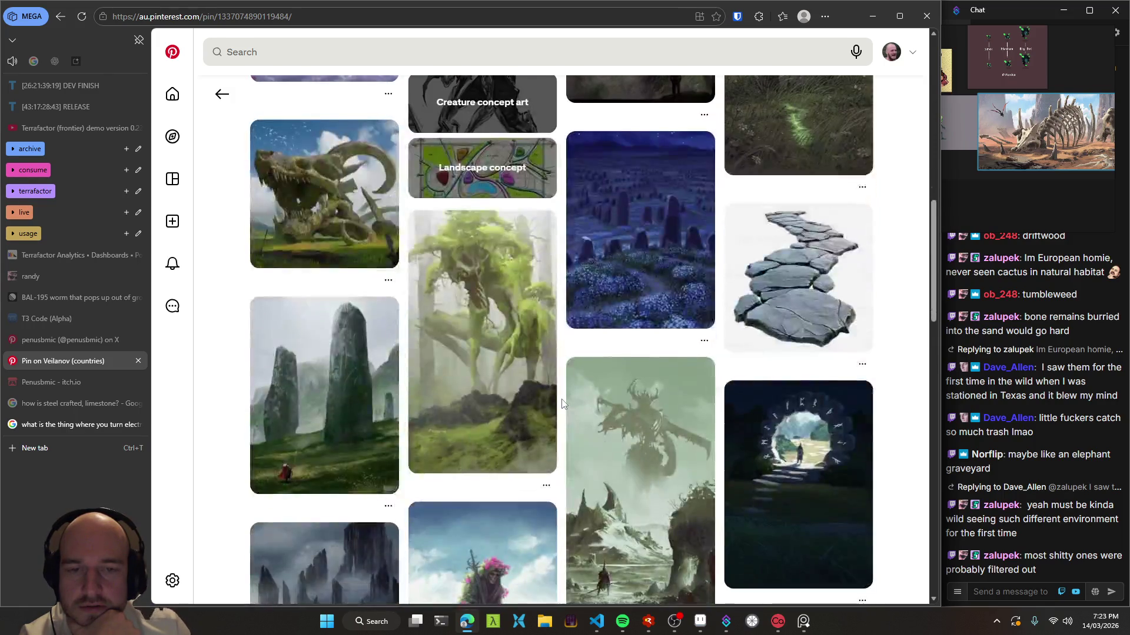
pyautogui.scroll(-2, 562, 403)
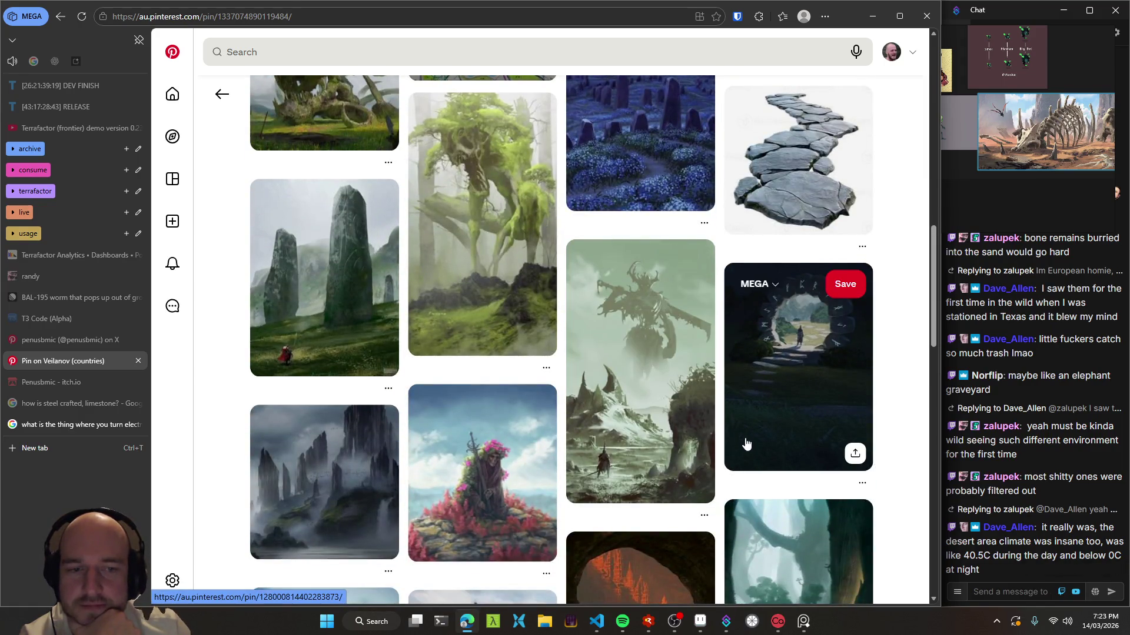
# - Open the Pinterest home feed in a new tab and go to the saved boards
pyautogui.middleClick(174, 97)
pyautogui.click(56, 383)
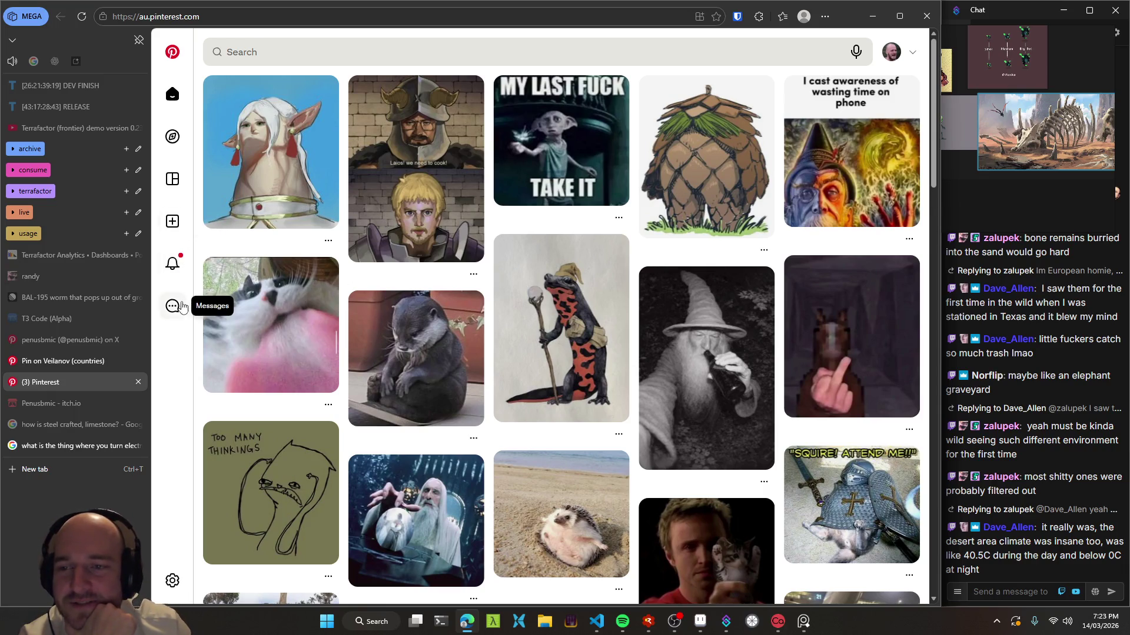
pyautogui.click(171, 184)
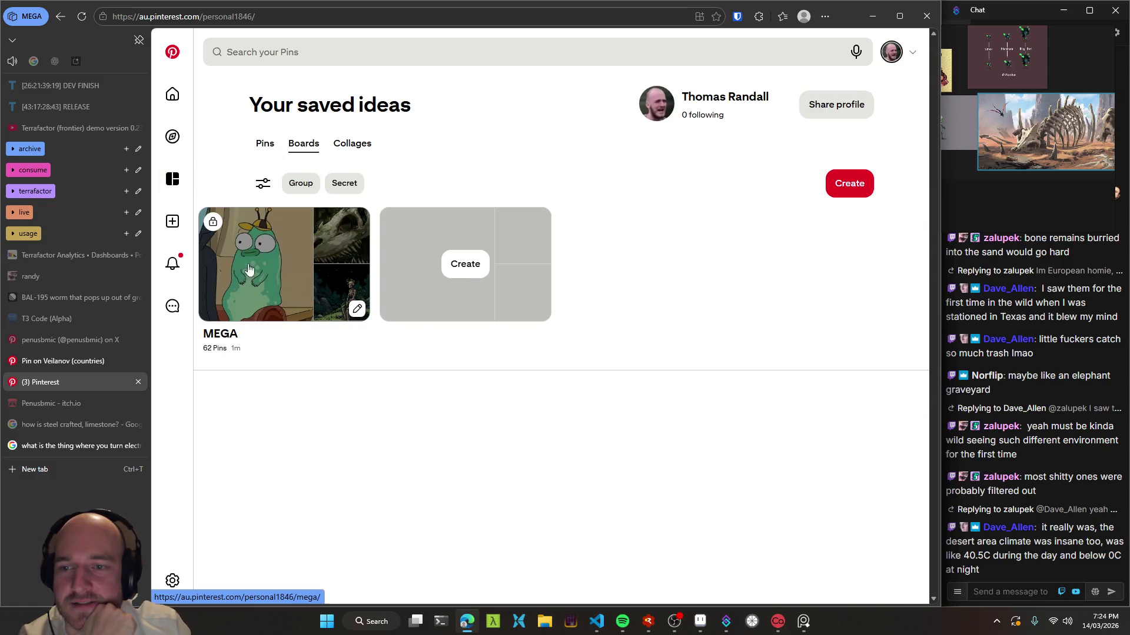
# - Open the MEGA board, view its Minecraft Behind Bars pin, then close that tab
pyautogui.click(220, 337)
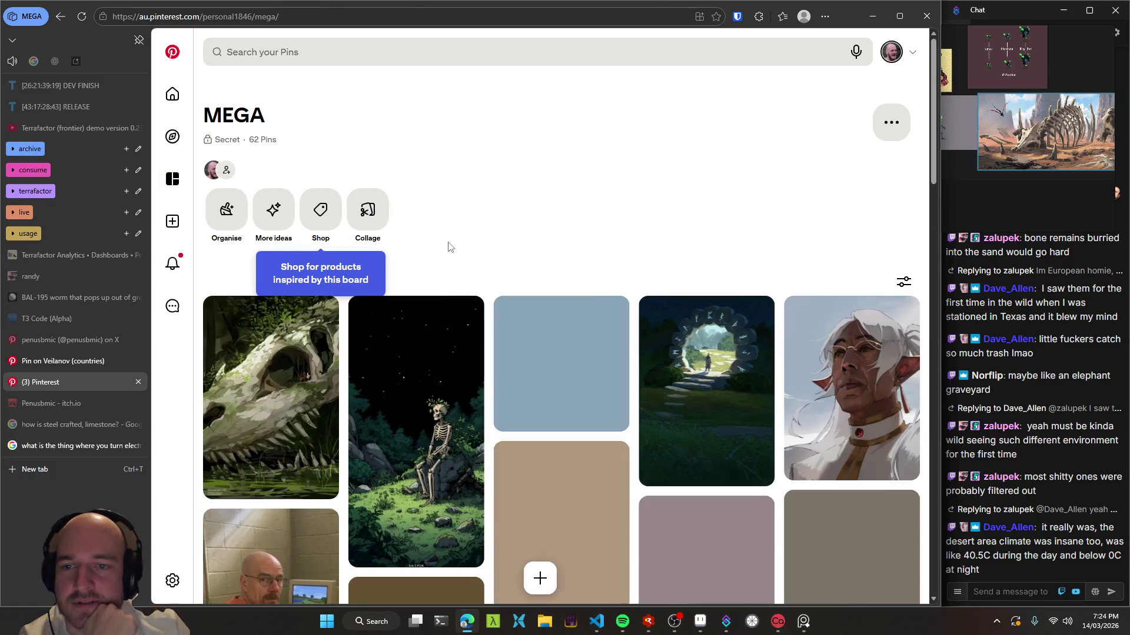
pyautogui.scroll(-2, 575, 135)
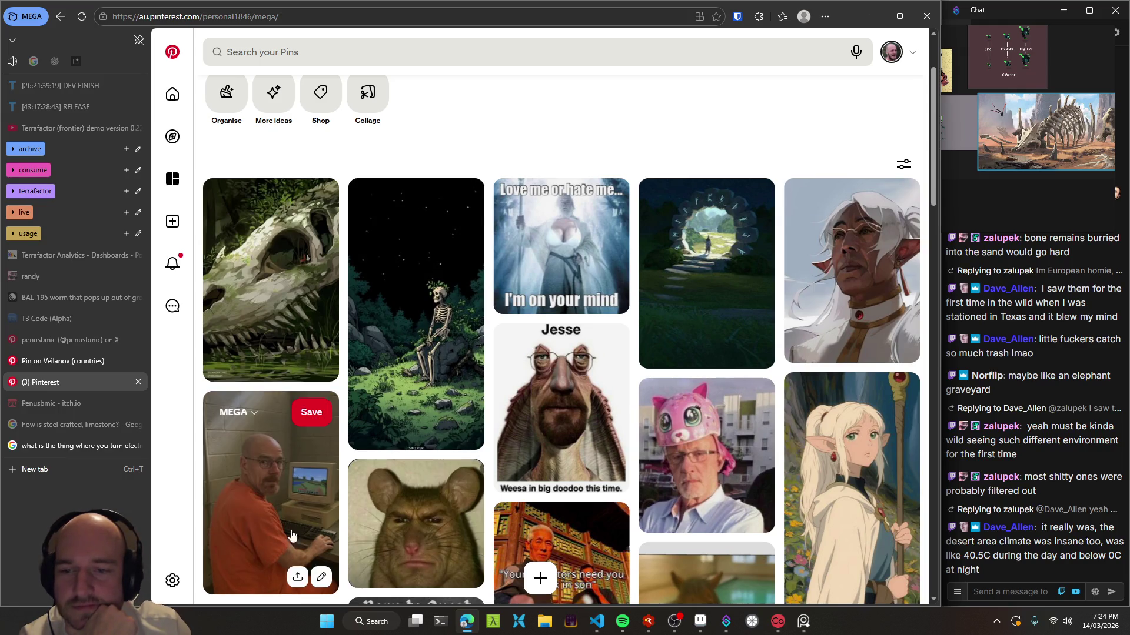
pyautogui.click(263, 507)
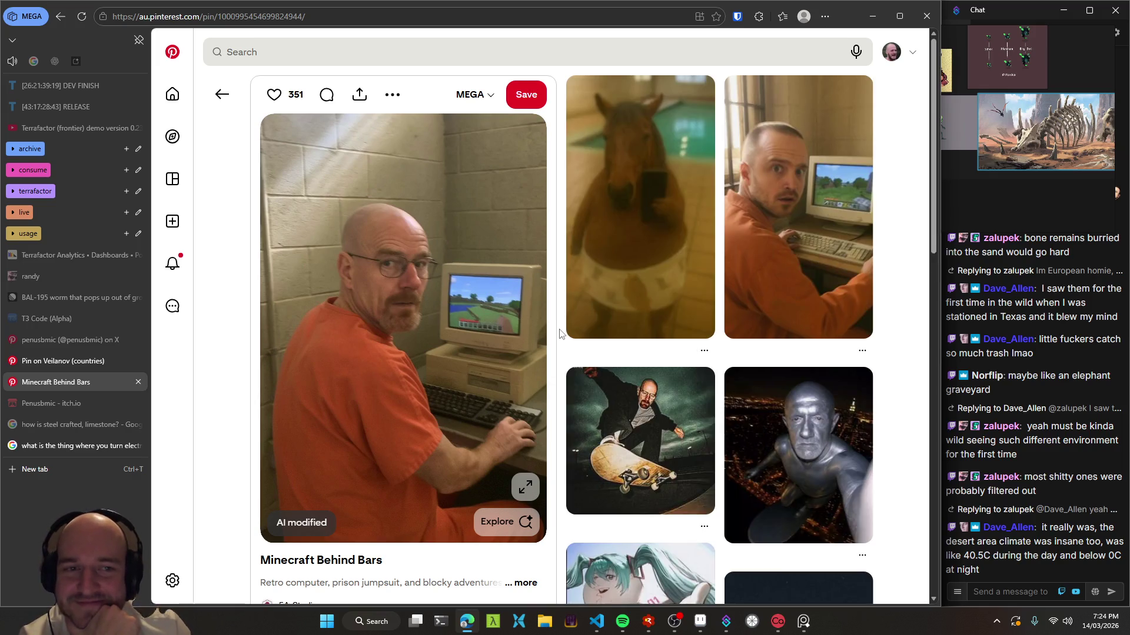
pyautogui.scroll(-1, 559, 334)
pyautogui.scroll(-3, 559, 333)
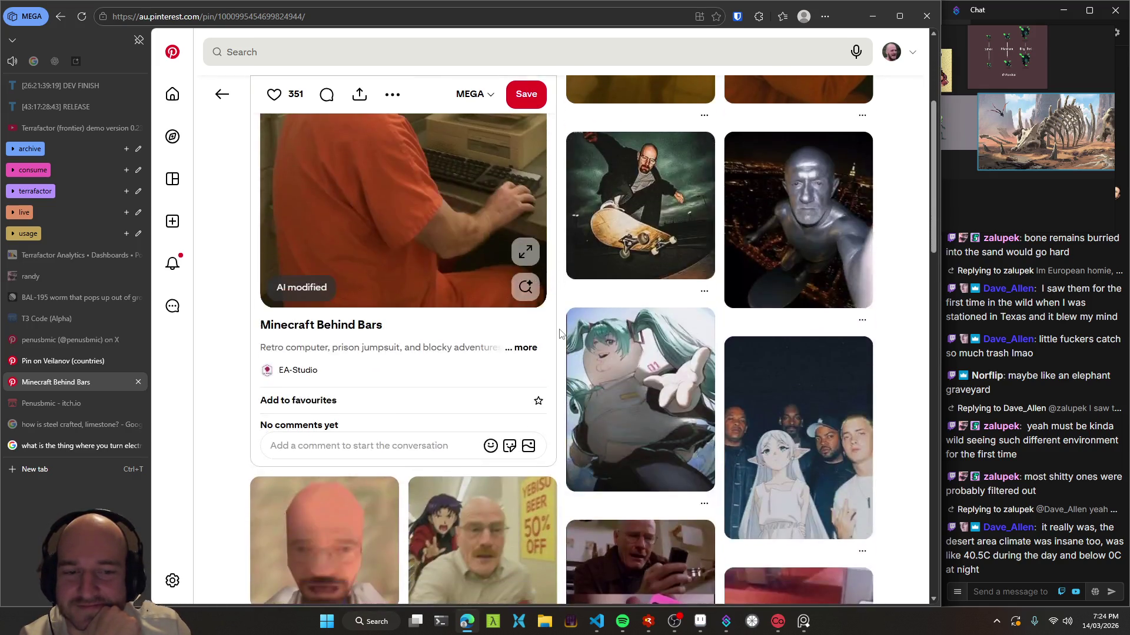
pyautogui.scroll(-2, 560, 334)
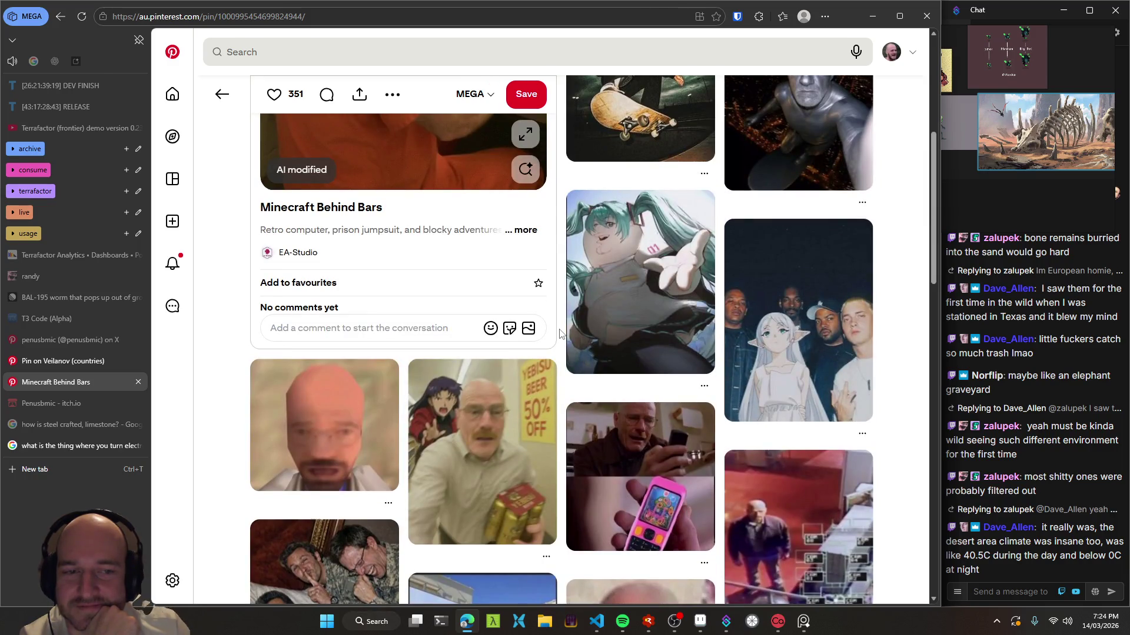
pyautogui.scroll(-2, 560, 334)
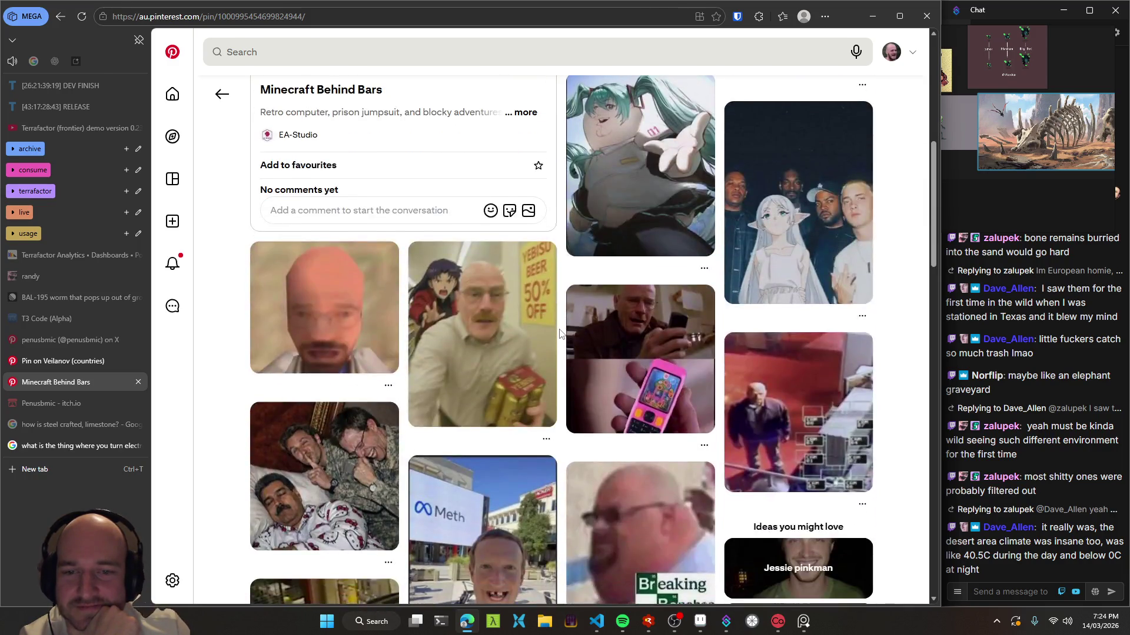
pyautogui.scroll(8, 559, 333)
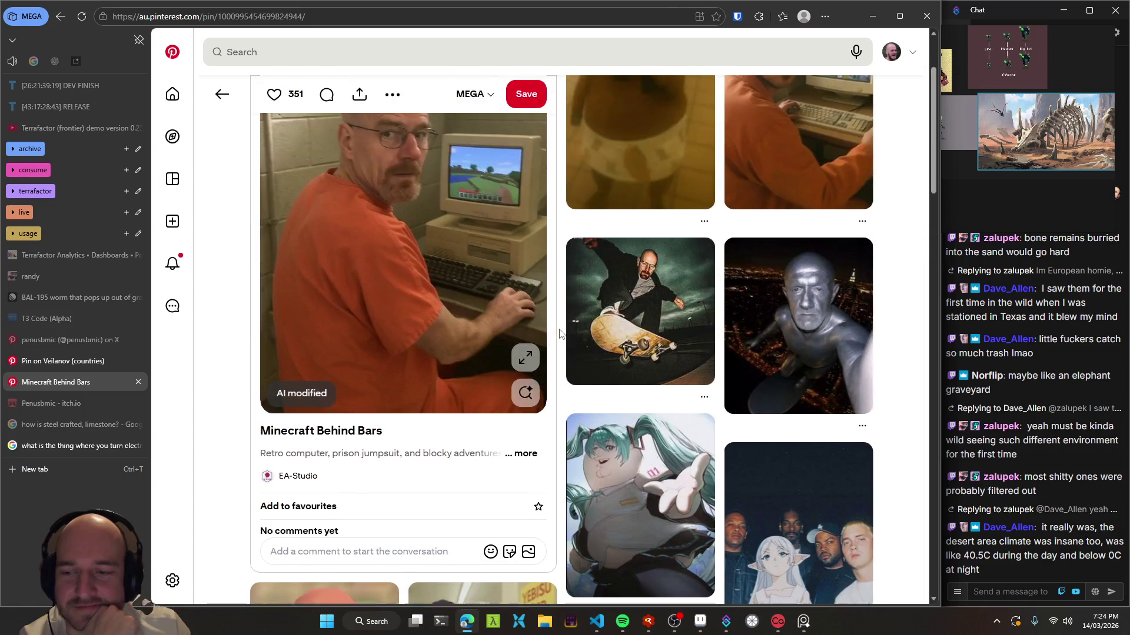
pyautogui.middleClick(69, 382)
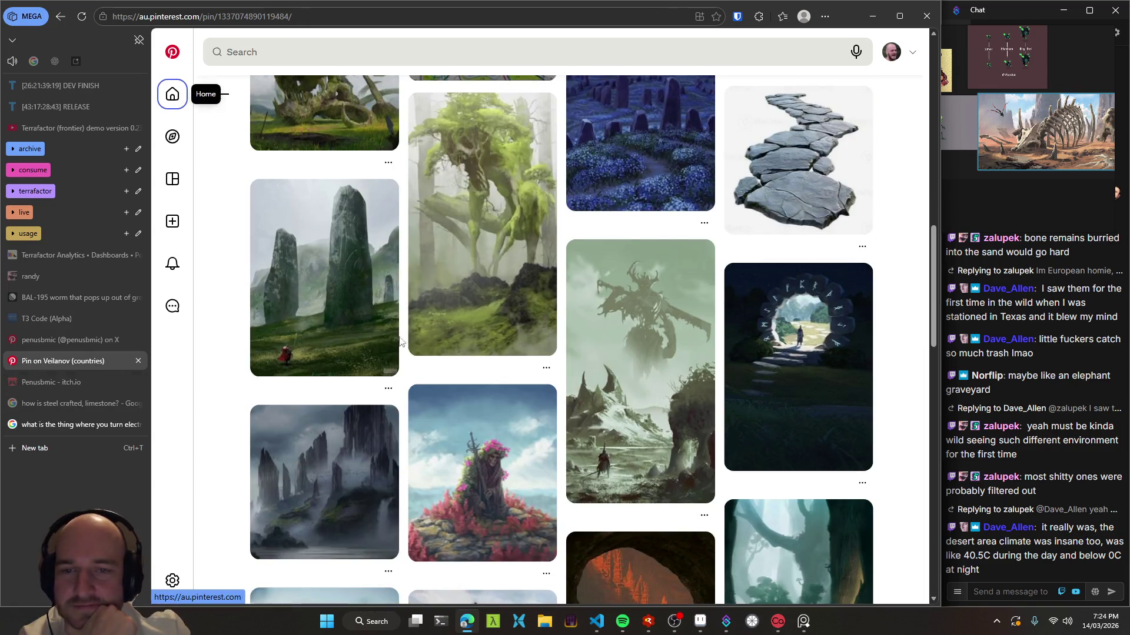
# - Scroll the related pins and open the Hidra de Areia camel caravan pin
pyautogui.scroll(-1, 563, 235)
pyautogui.scroll(-2, 563, 235)
pyautogui.scroll(-2, 563, 235)
pyautogui.scroll(-1, 563, 235)
pyautogui.scroll(-1, 563, 234)
pyautogui.scroll(-1, 563, 235)
pyautogui.scroll(-4, 563, 234)
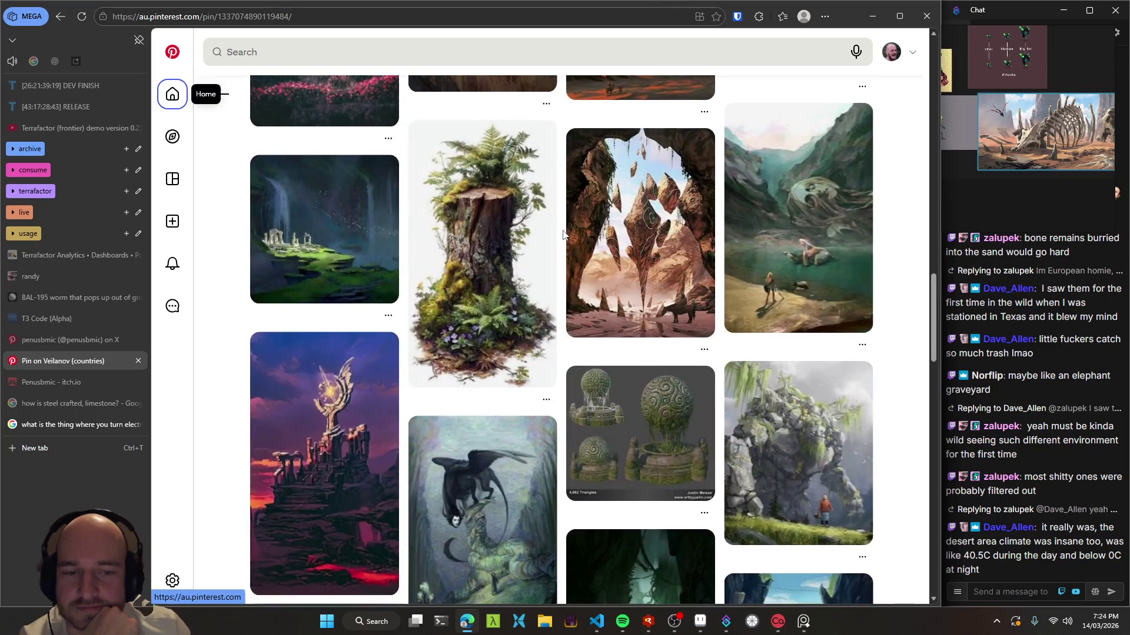
pyautogui.scroll(-4, 563, 235)
pyautogui.scroll(-3, 563, 235)
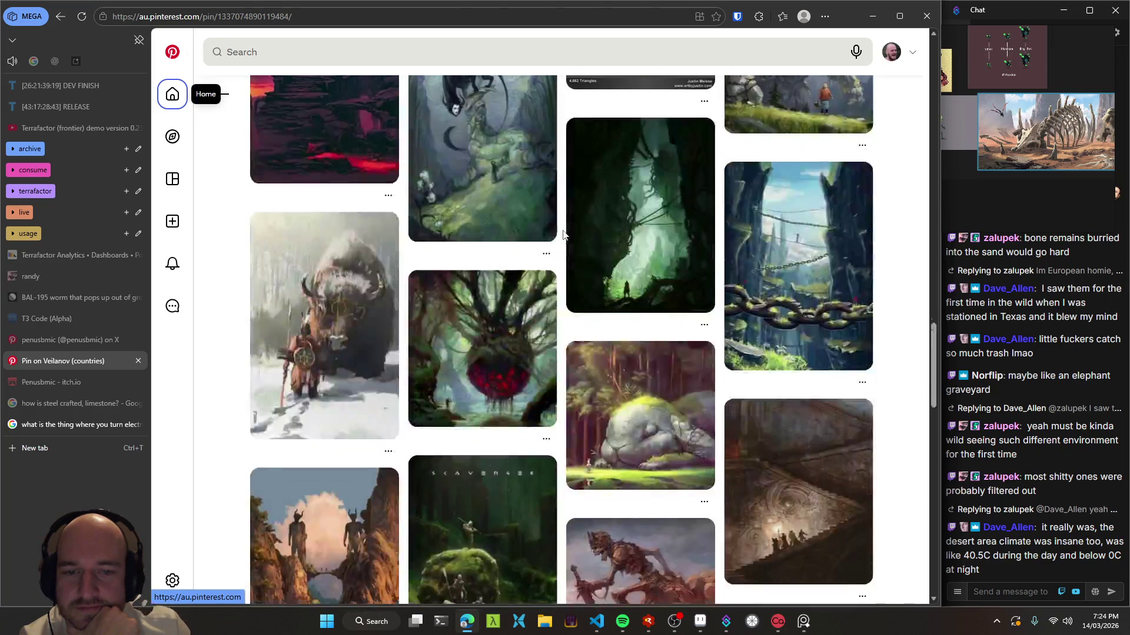
pyautogui.scroll(-4, 563, 235)
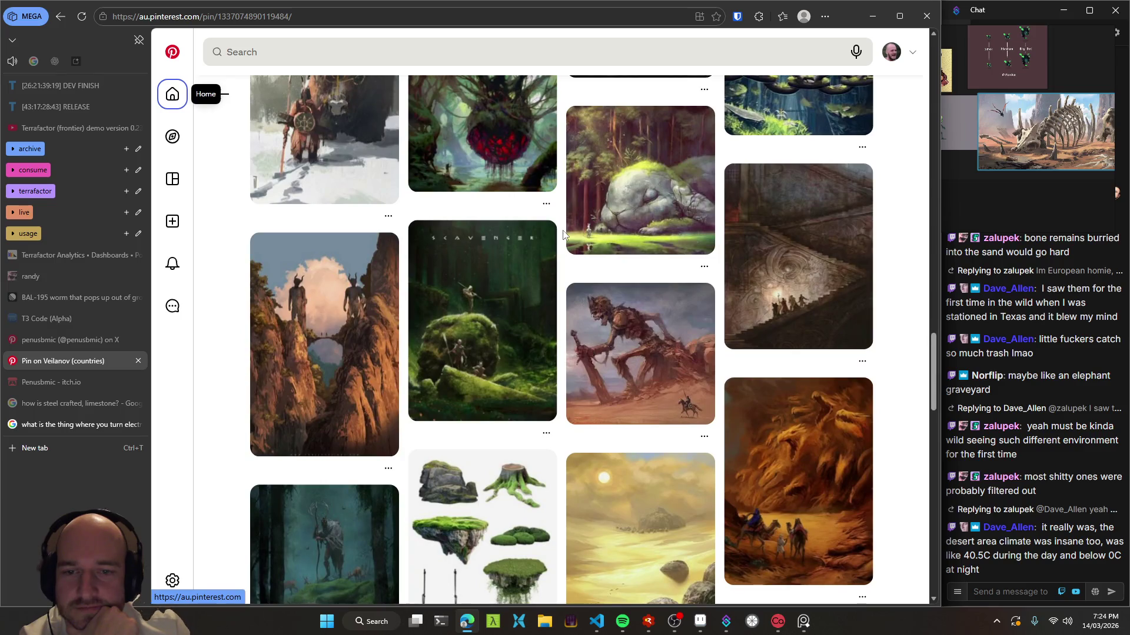
pyautogui.scroll(-1, 563, 235)
pyautogui.scroll(-3, 563, 235)
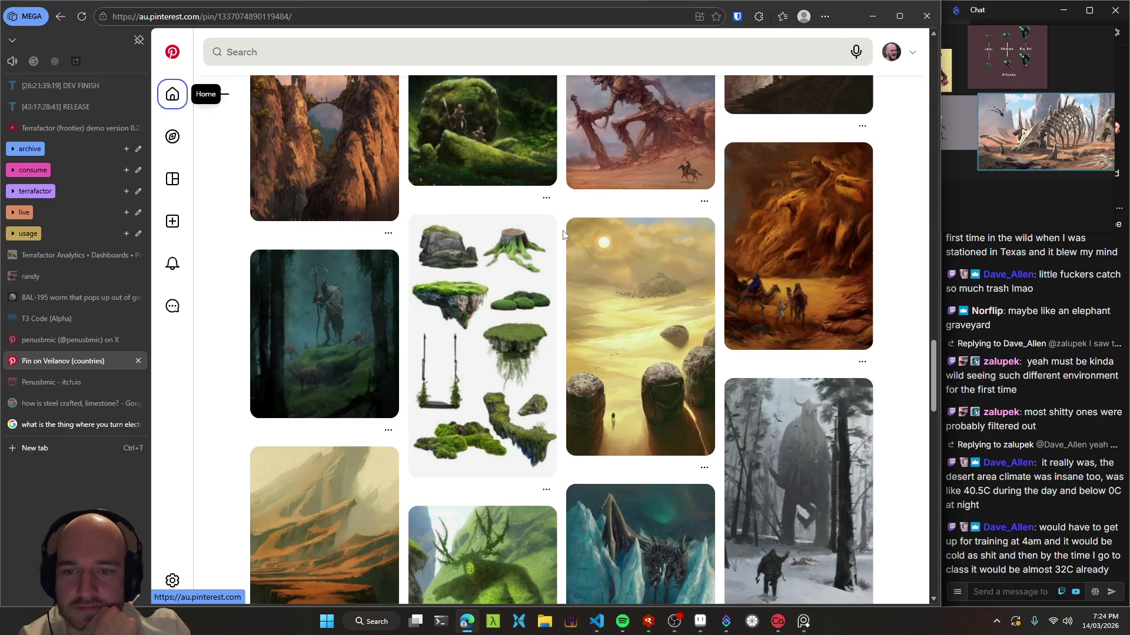
pyautogui.scroll(-2, 563, 235)
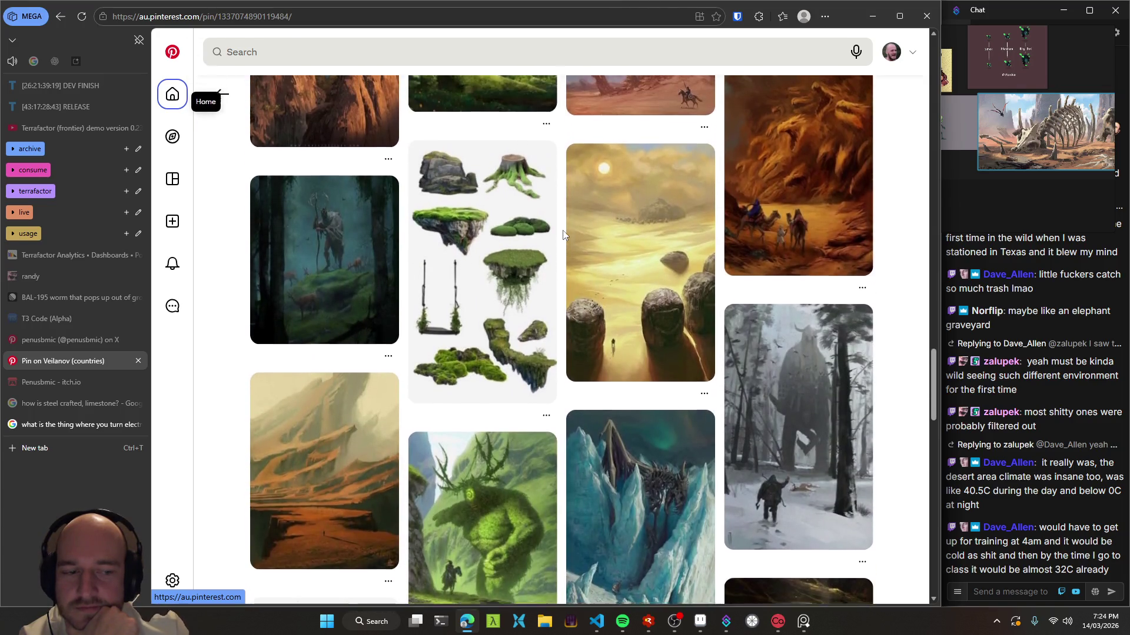
pyautogui.scroll(2, 563, 234)
pyautogui.click(818, 271)
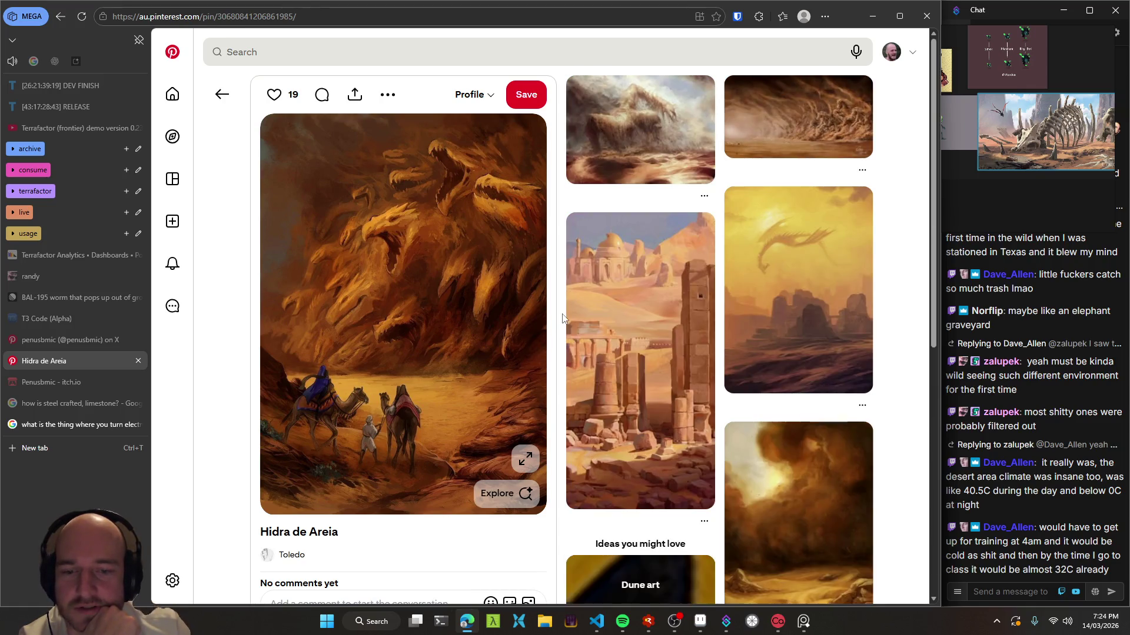
# - Browse the Hidra de Areia related pins and open the giant sand serpent pin
pyautogui.scroll(-7, 558, 321)
pyautogui.scroll(-2, 557, 318)
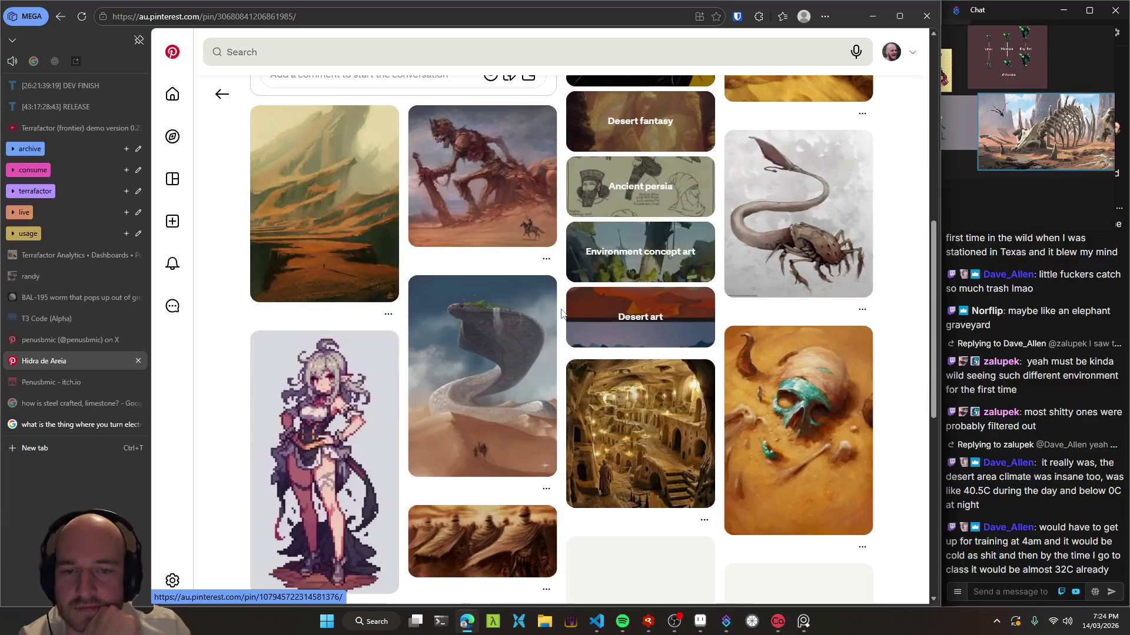
pyautogui.scroll(-3, 561, 313)
pyautogui.scroll(-2, 561, 313)
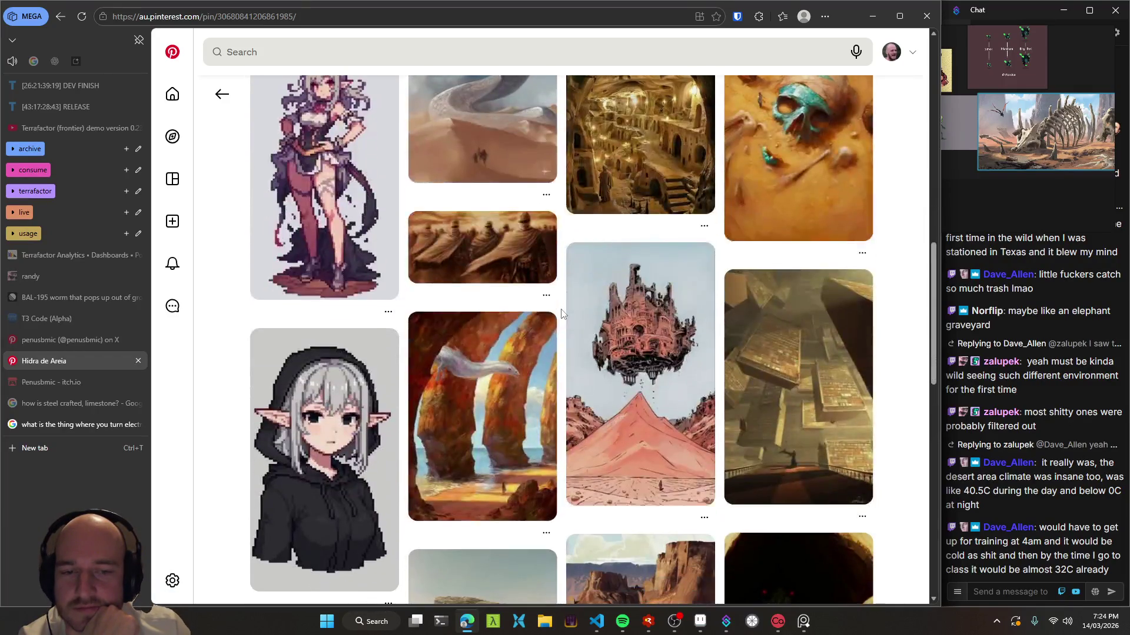
pyautogui.scroll(4, 361, 397)
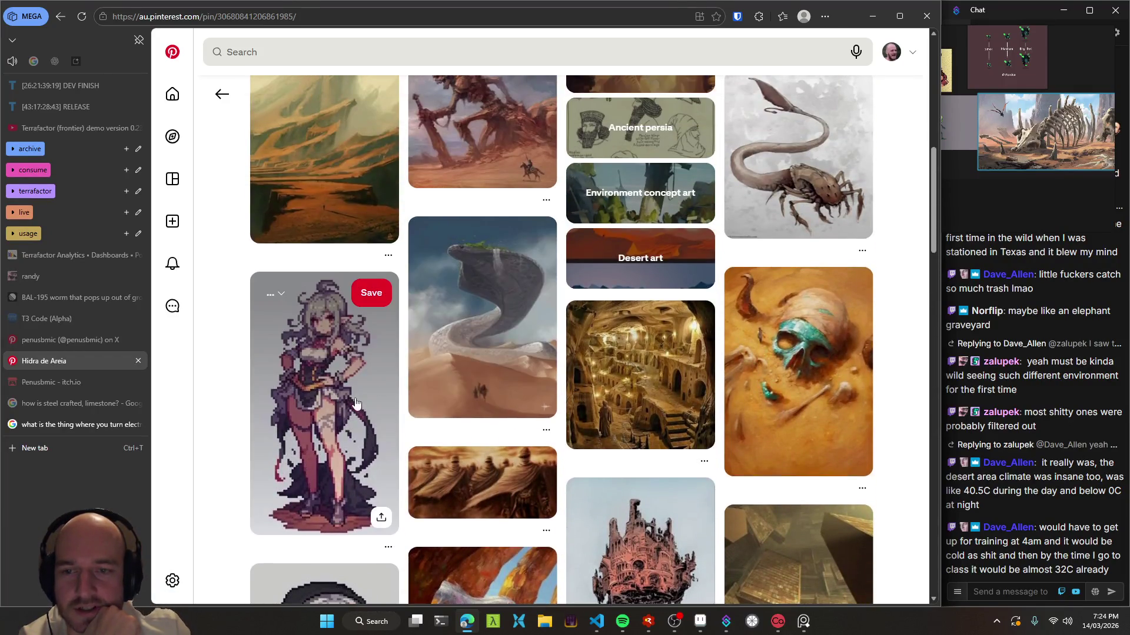
pyautogui.scroll(-3, 362, 397)
pyautogui.scroll(-5, 512, 388)
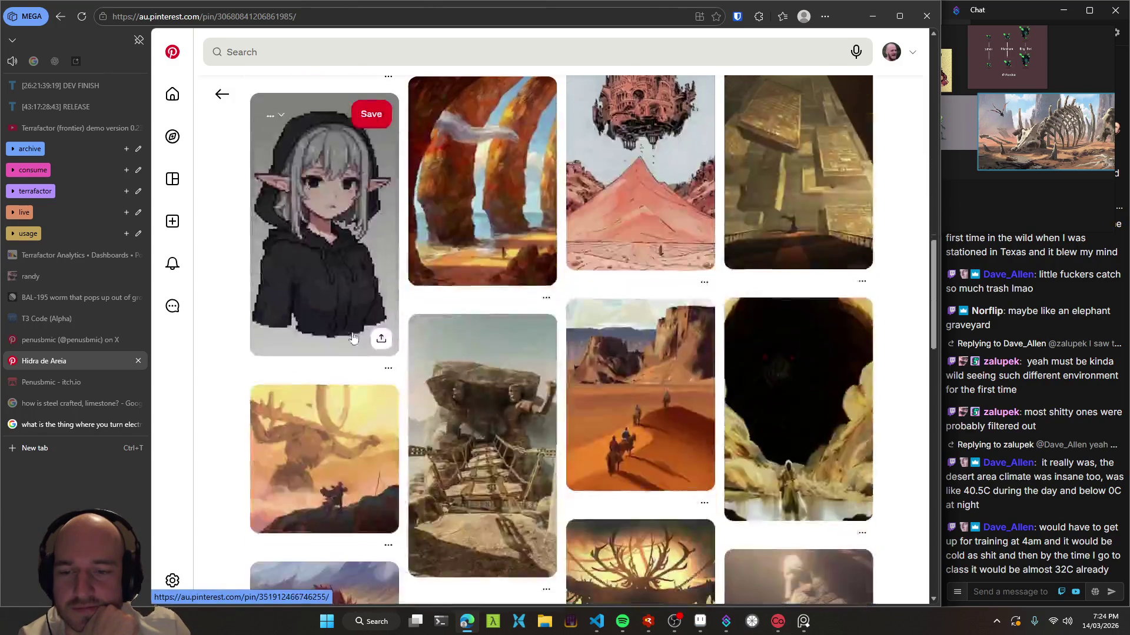
pyautogui.scroll(-1, 516, 387)
pyautogui.scroll(-2, 516, 387)
pyautogui.scroll(-5, 530, 377)
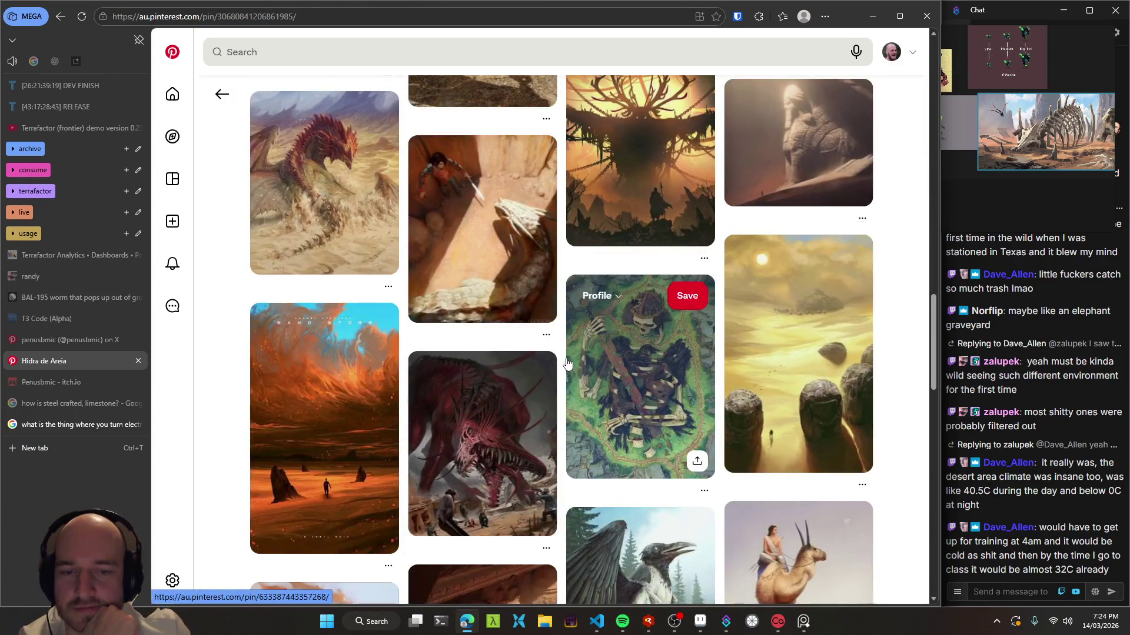
pyautogui.scroll(-2, 565, 360)
pyautogui.scroll(-1, 564, 360)
pyautogui.scroll(5, 565, 360)
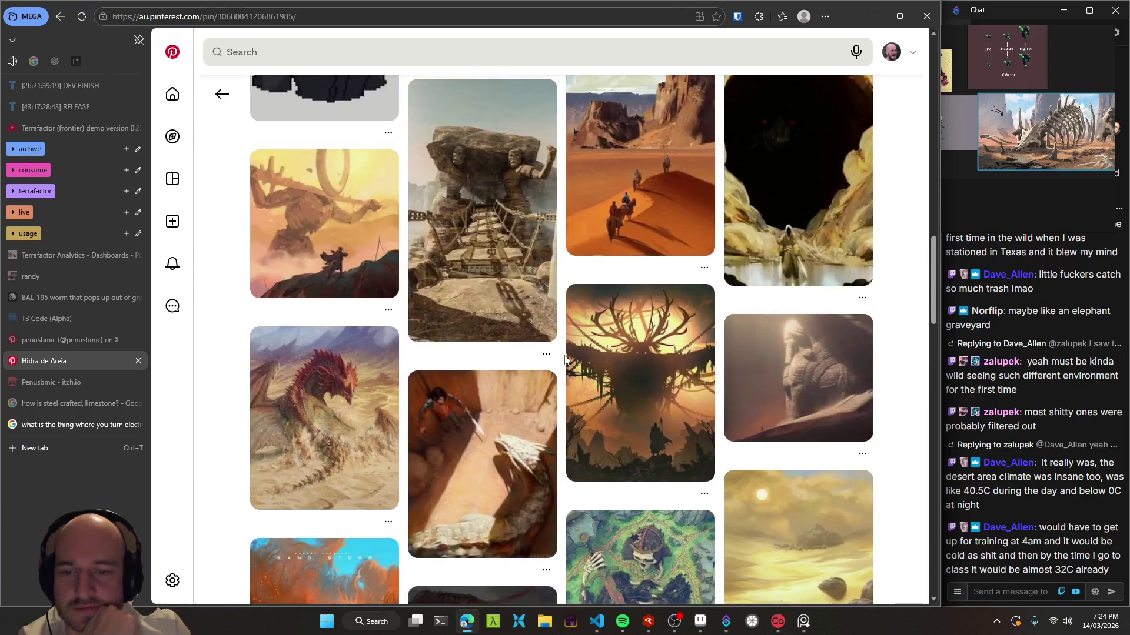
pyautogui.scroll(-4, 565, 360)
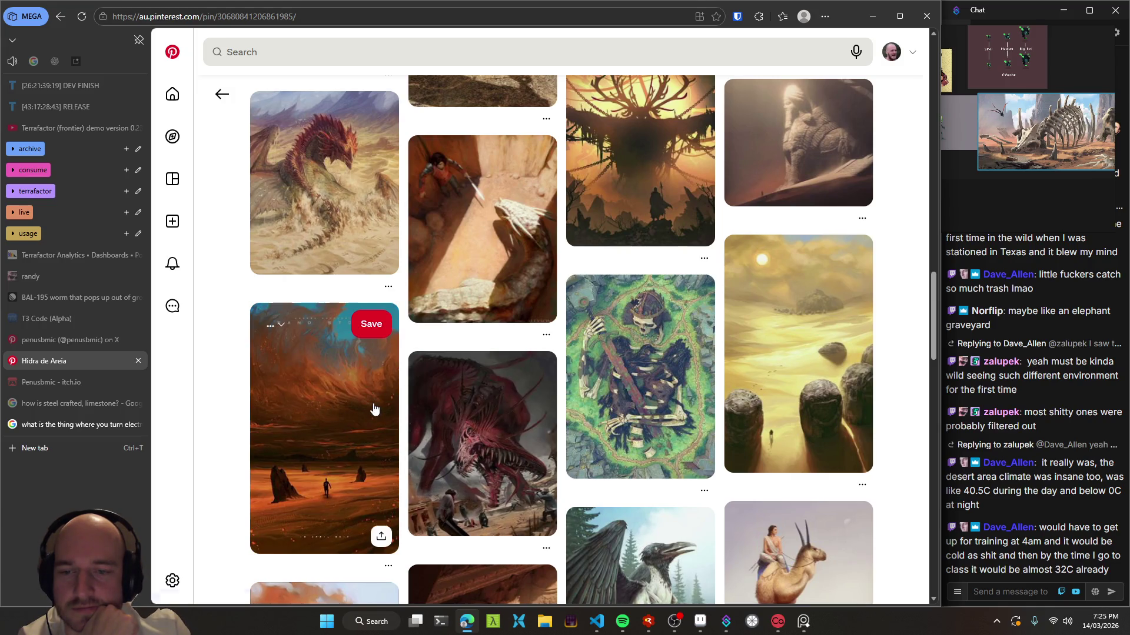
pyautogui.scroll(4, 558, 378)
pyautogui.scroll(5, 558, 379)
pyautogui.scroll(5, 558, 378)
pyautogui.scroll(5, 558, 378)
pyautogui.scroll(1, 558, 379)
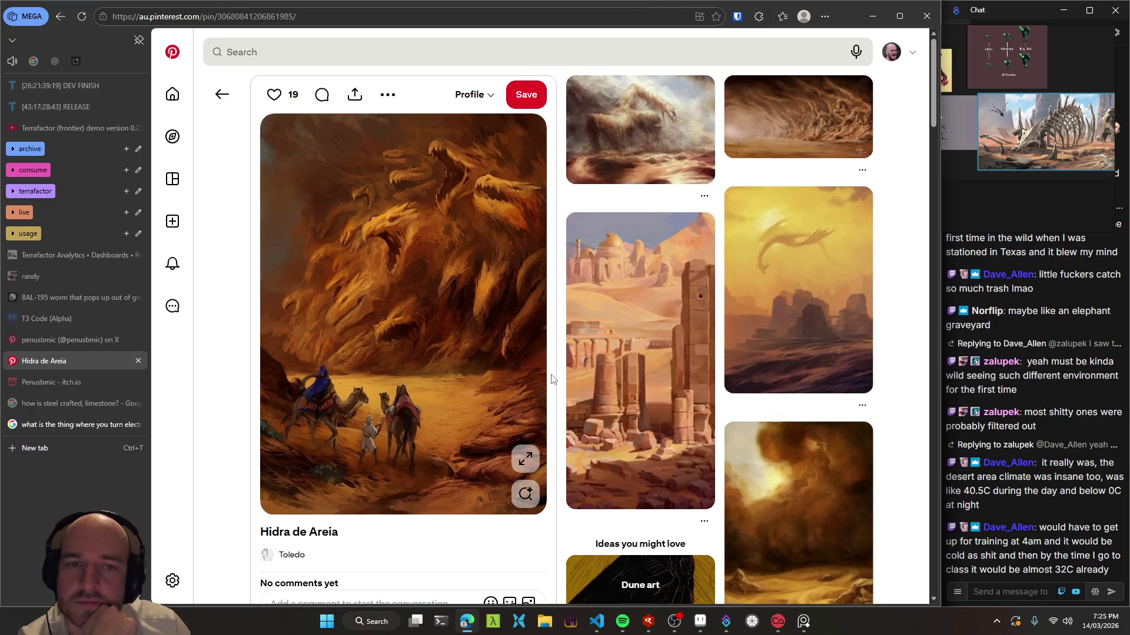
pyautogui.scroll(-2, 553, 376)
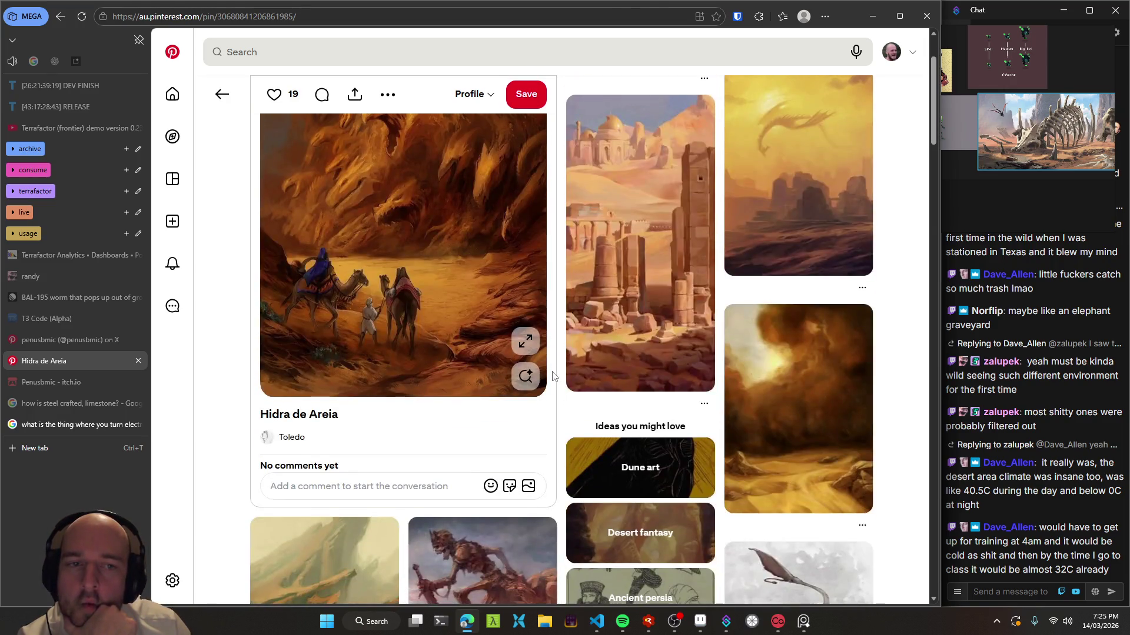
pyautogui.scroll(-2, 553, 376)
pyautogui.scroll(-1, 559, 372)
pyautogui.scroll(-1, 561, 368)
pyautogui.scroll(-1, 562, 369)
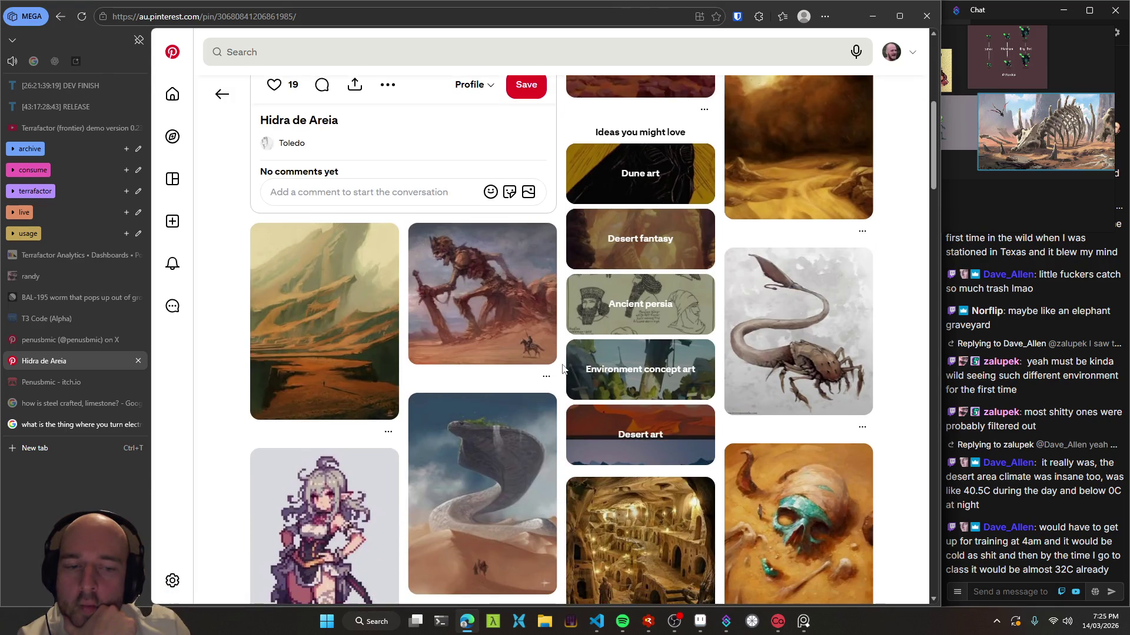
pyautogui.scroll(-2, 562, 369)
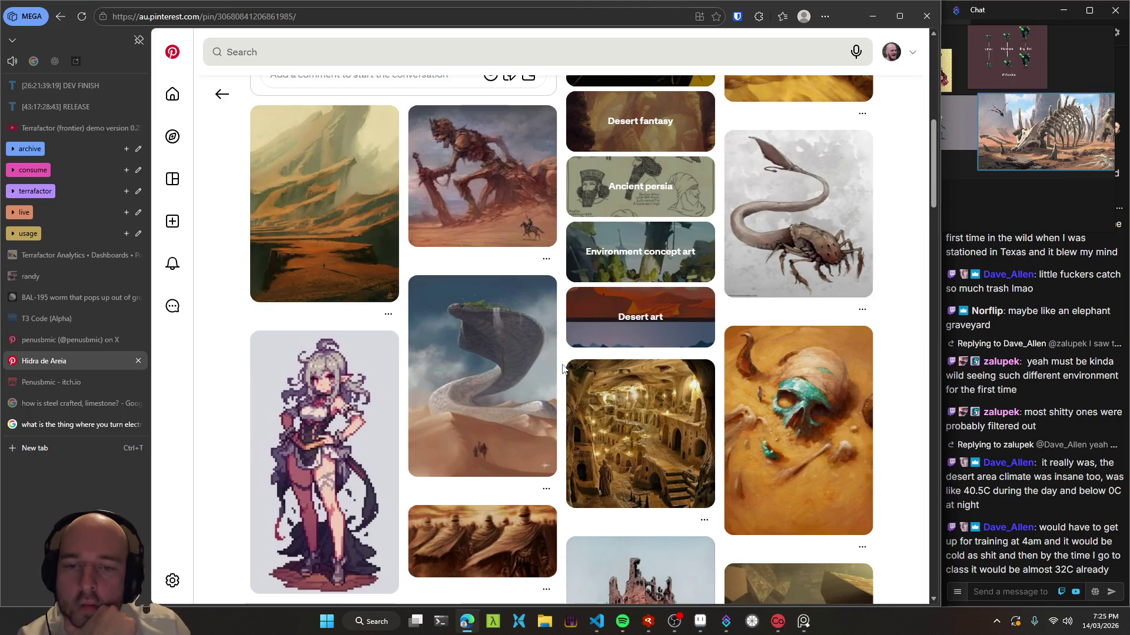
pyautogui.scroll(-1, 561, 369)
pyautogui.scroll(-1, 561, 369)
pyautogui.scroll(-2, 562, 369)
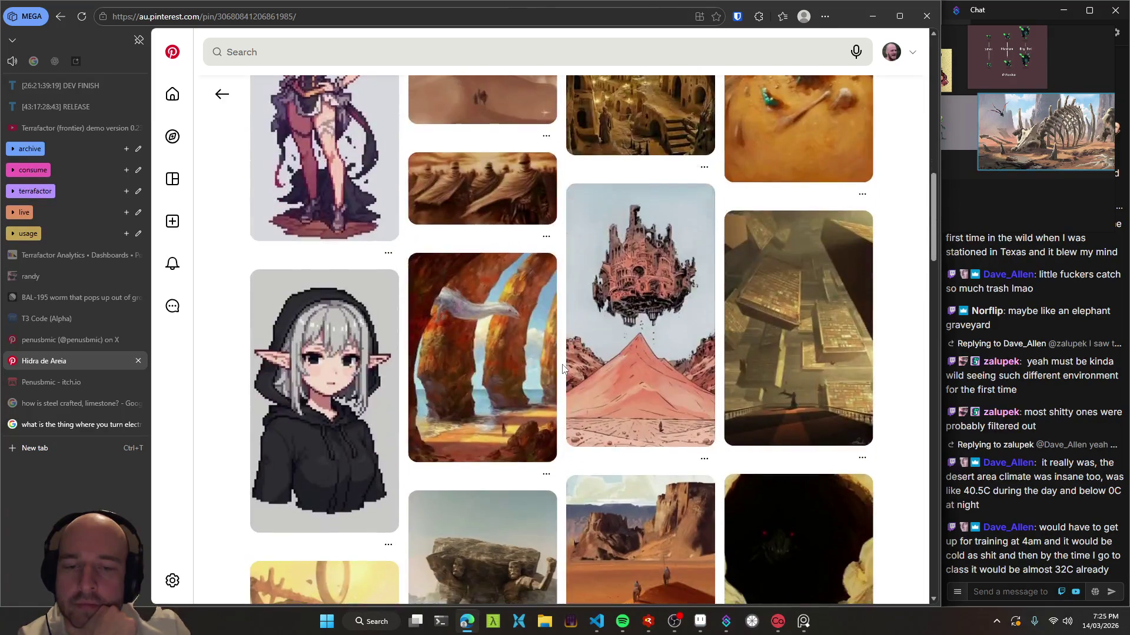
pyautogui.scroll(-2, 562, 369)
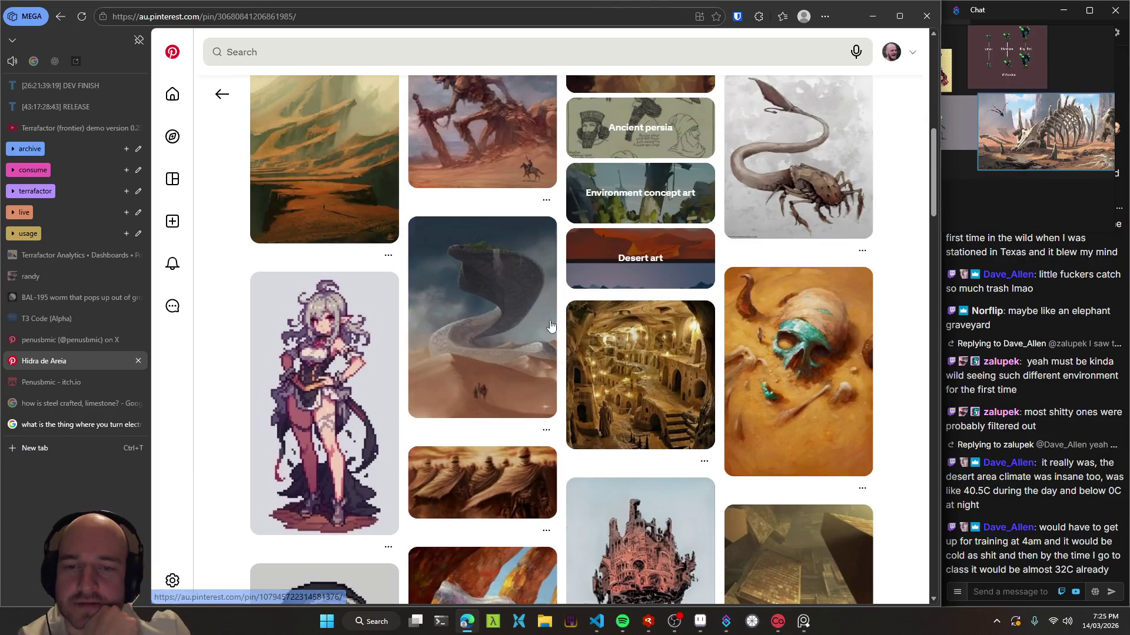
pyautogui.click(552, 322)
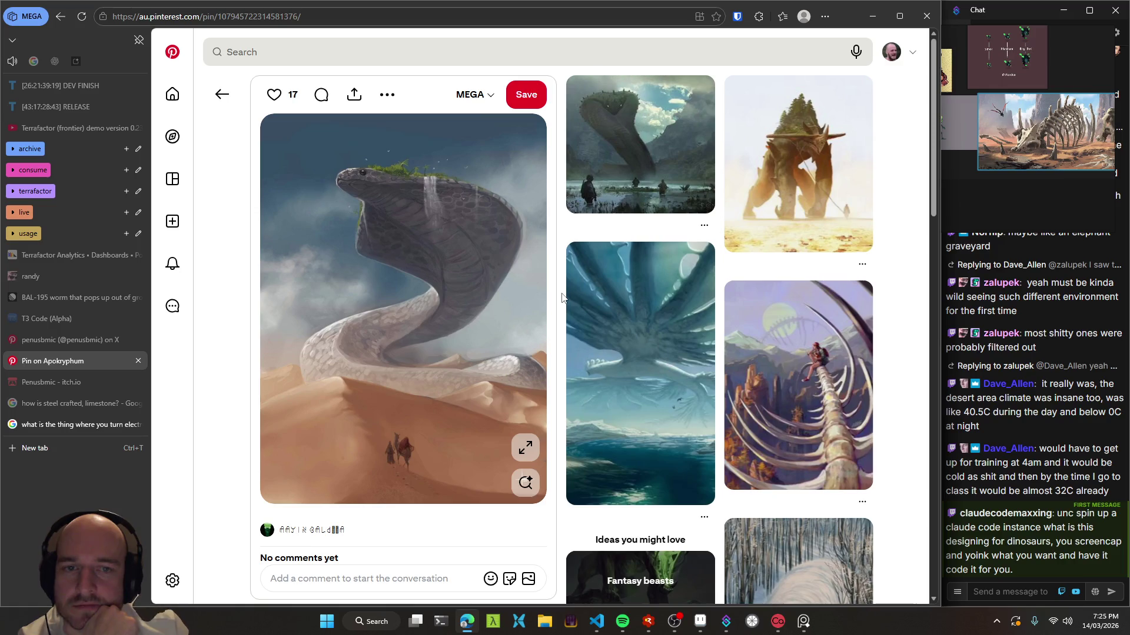
pyautogui.scroll(-4, 562, 297)
pyautogui.scroll(-1, 562, 297)
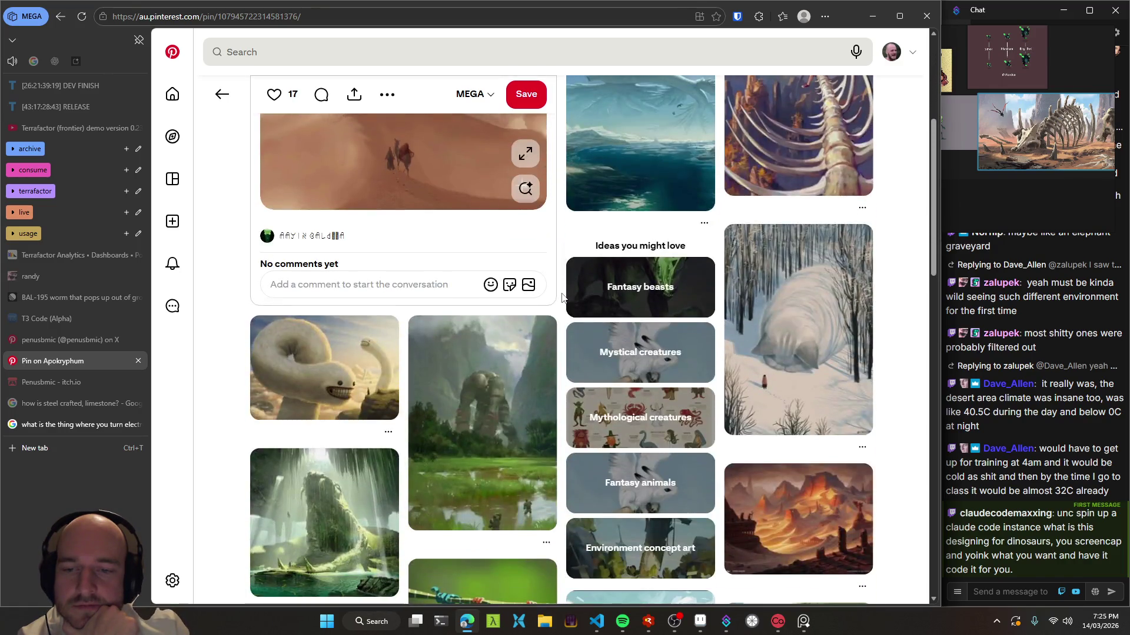
pyautogui.scroll(-2, 561, 297)
pyautogui.scroll(-1, 562, 297)
pyautogui.scroll(-2, 562, 297)
pyautogui.scroll(-2, 562, 297)
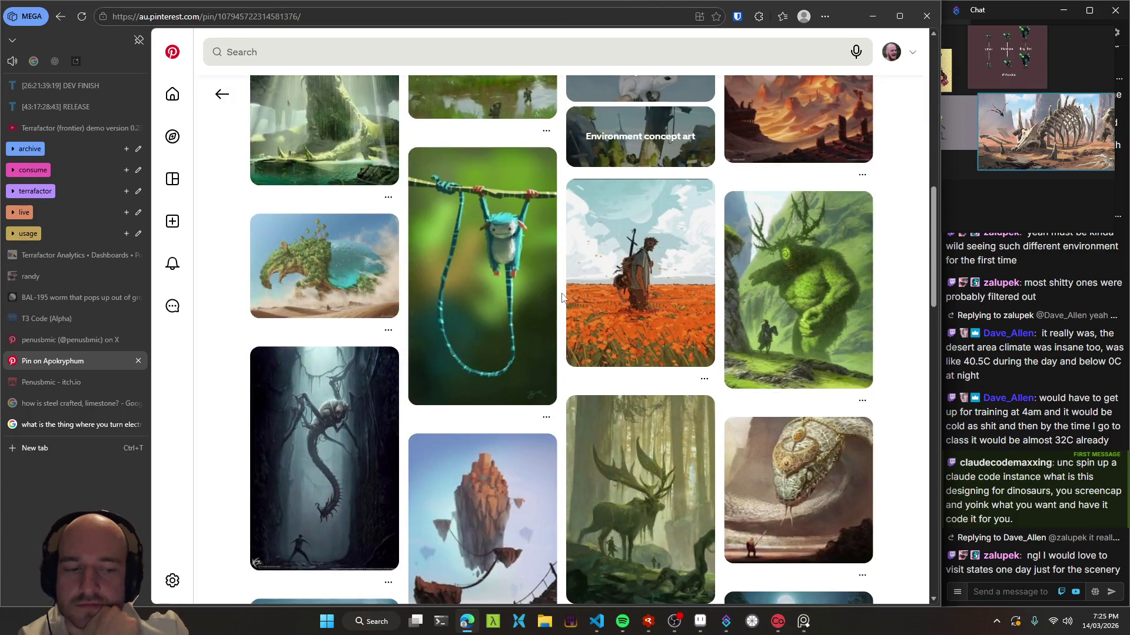
pyautogui.scroll(-1, 562, 297)
pyautogui.scroll(-2, 562, 297)
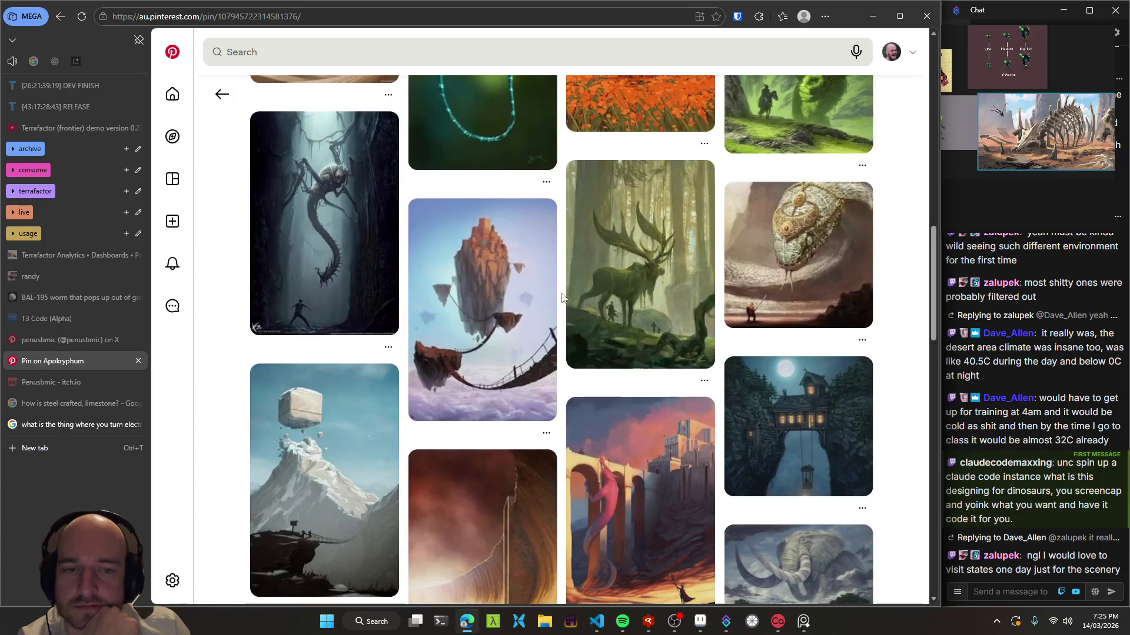
pyautogui.scroll(-2, 561, 297)
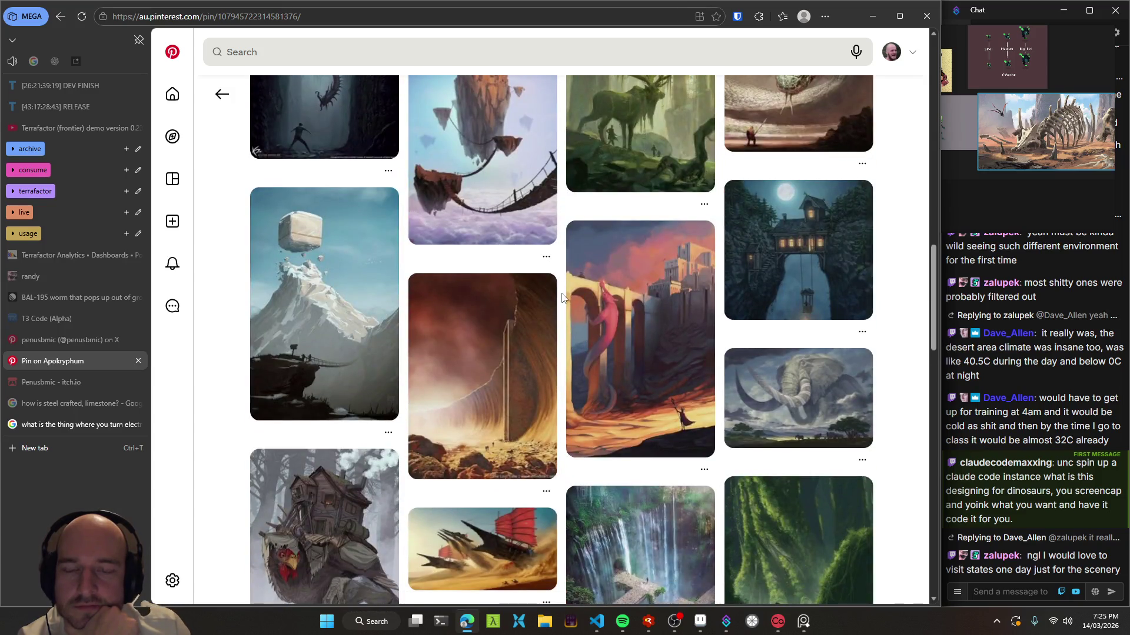
pyautogui.scroll(-1, 562, 297)
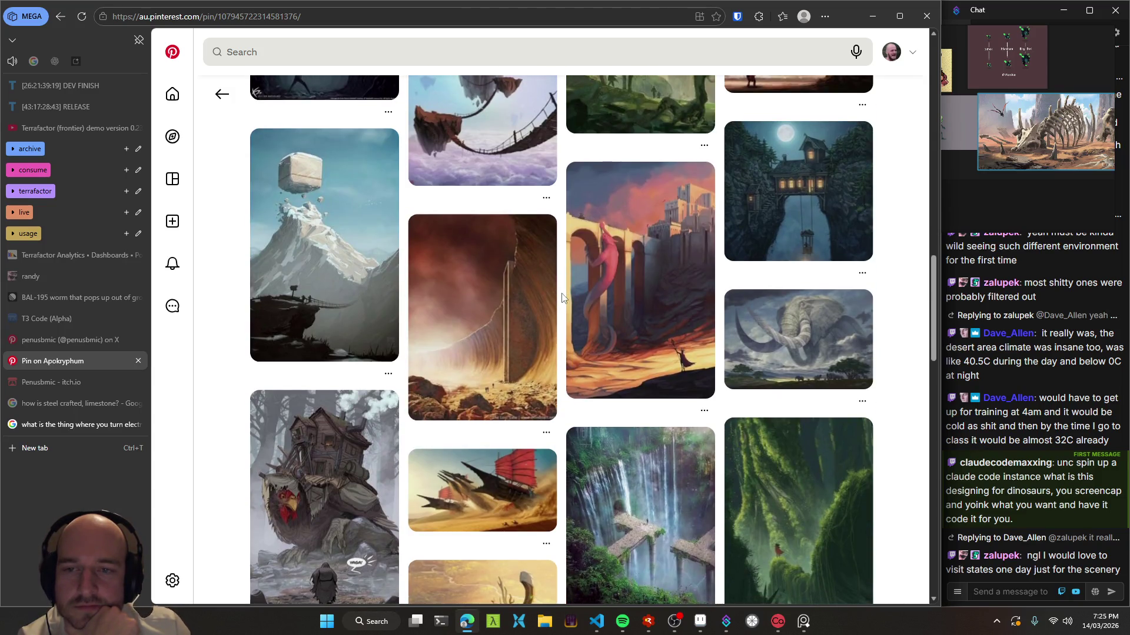
pyautogui.scroll(-3, 562, 297)
pyautogui.scroll(2, 562, 297)
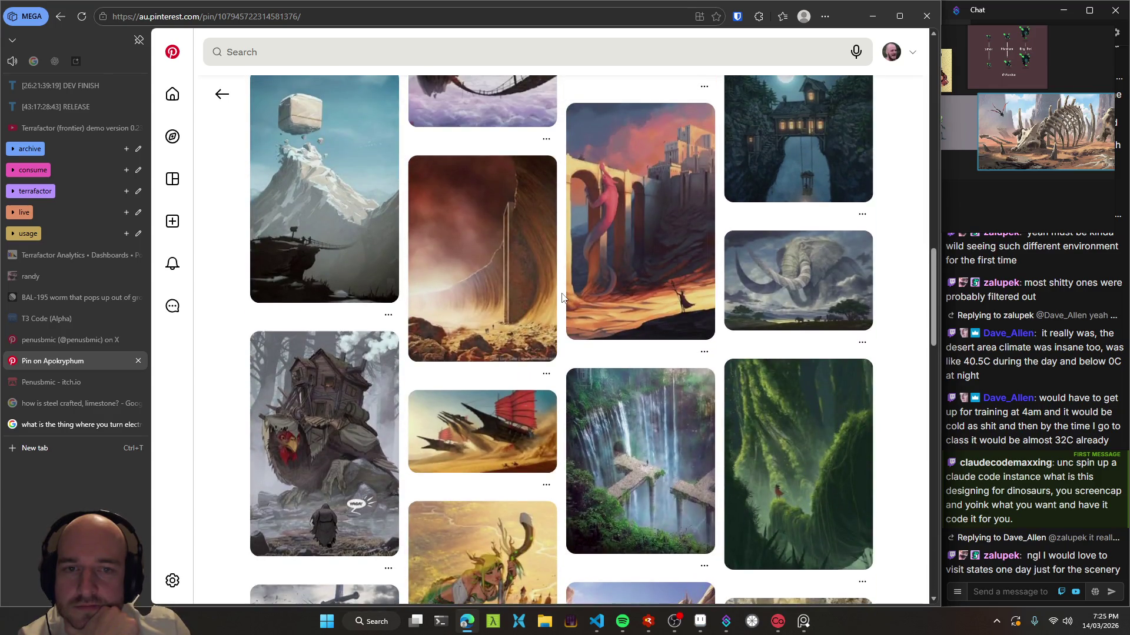
pyautogui.scroll(-4, 562, 297)
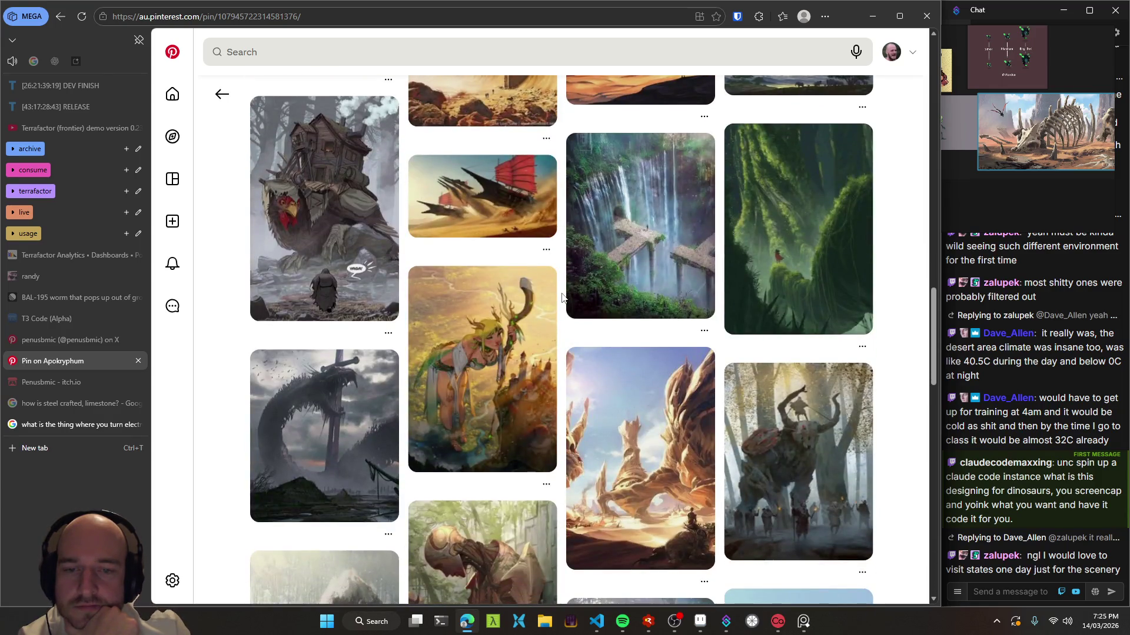
pyautogui.scroll(-1, 562, 297)
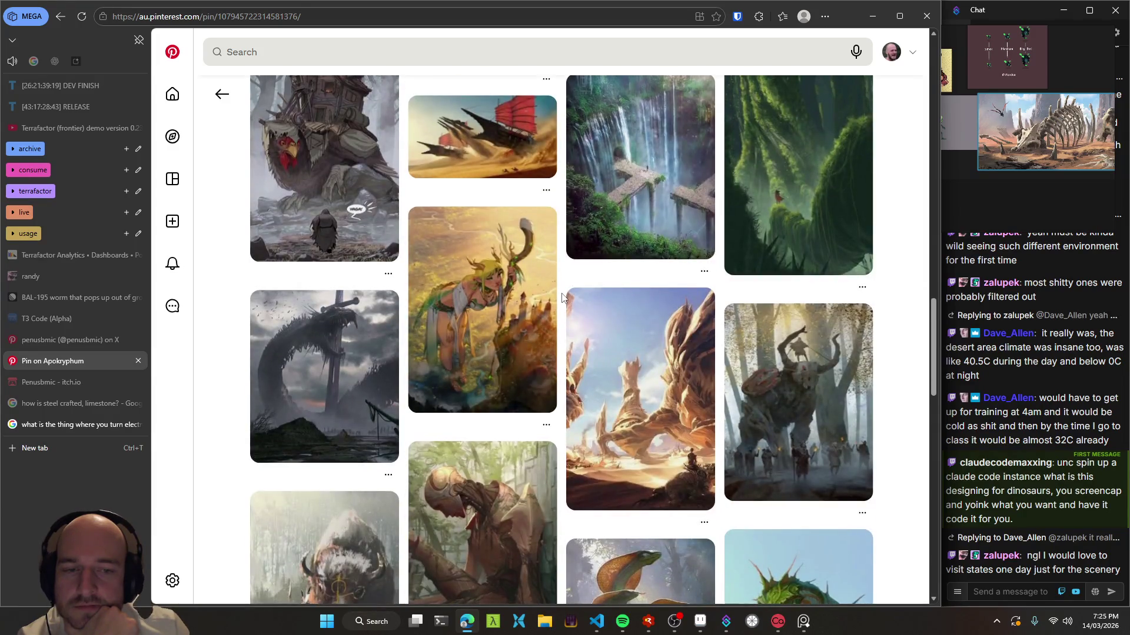
pyautogui.scroll(-1, 562, 297)
pyautogui.scroll(-2, 562, 297)
pyautogui.scroll(-2, 561, 297)
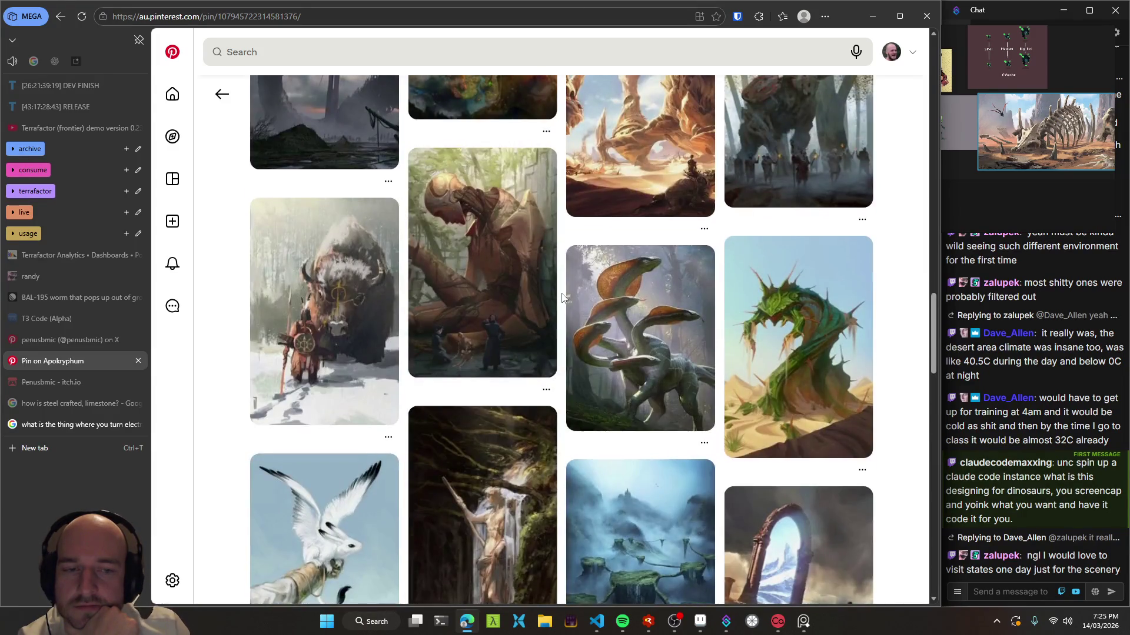
pyautogui.scroll(-2, 562, 298)
pyautogui.scroll(-4, 562, 297)
pyautogui.scroll(-1, 562, 297)
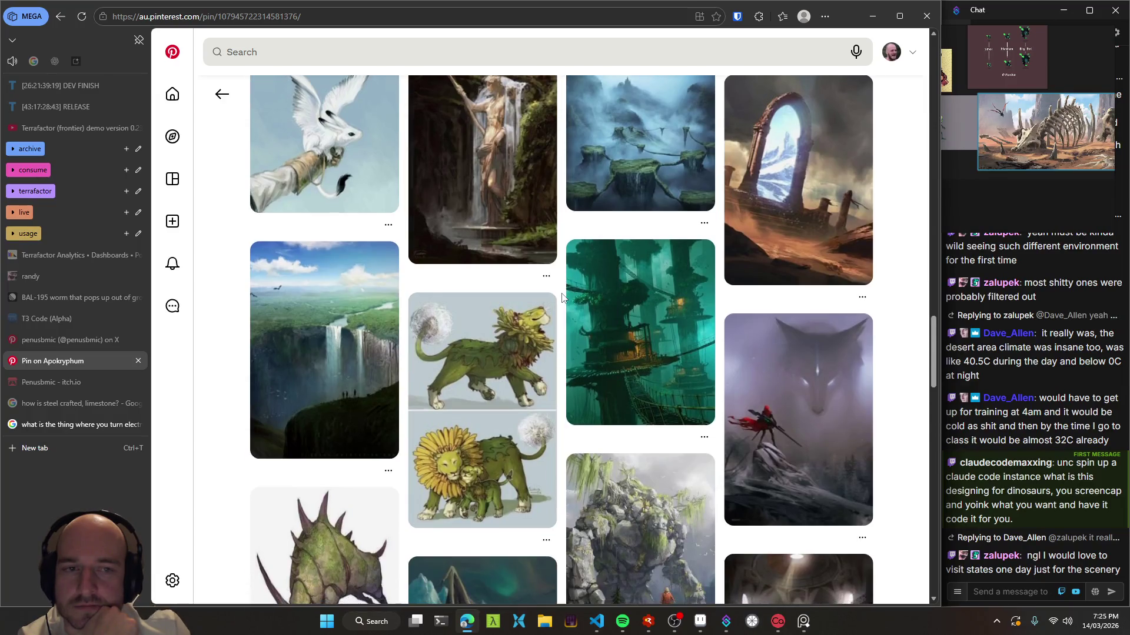
pyautogui.scroll(-4, 562, 297)
pyautogui.scroll(-2, 562, 297)
pyautogui.scroll(-2, 562, 297)
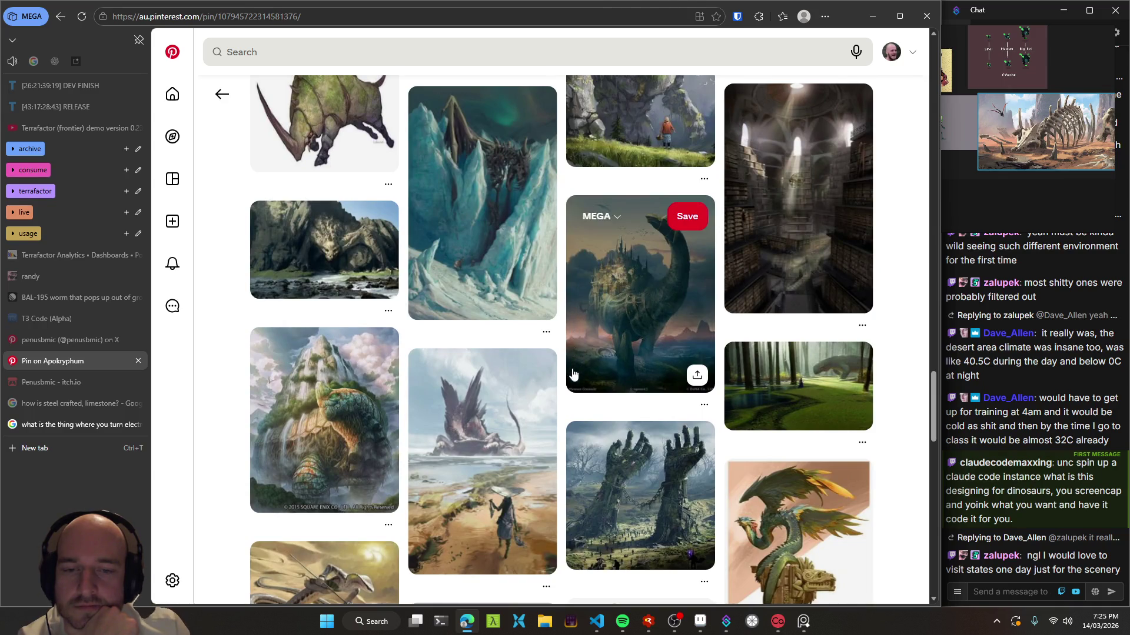
pyautogui.scroll(4, 561, 393)
pyautogui.scroll(8, 559, 294)
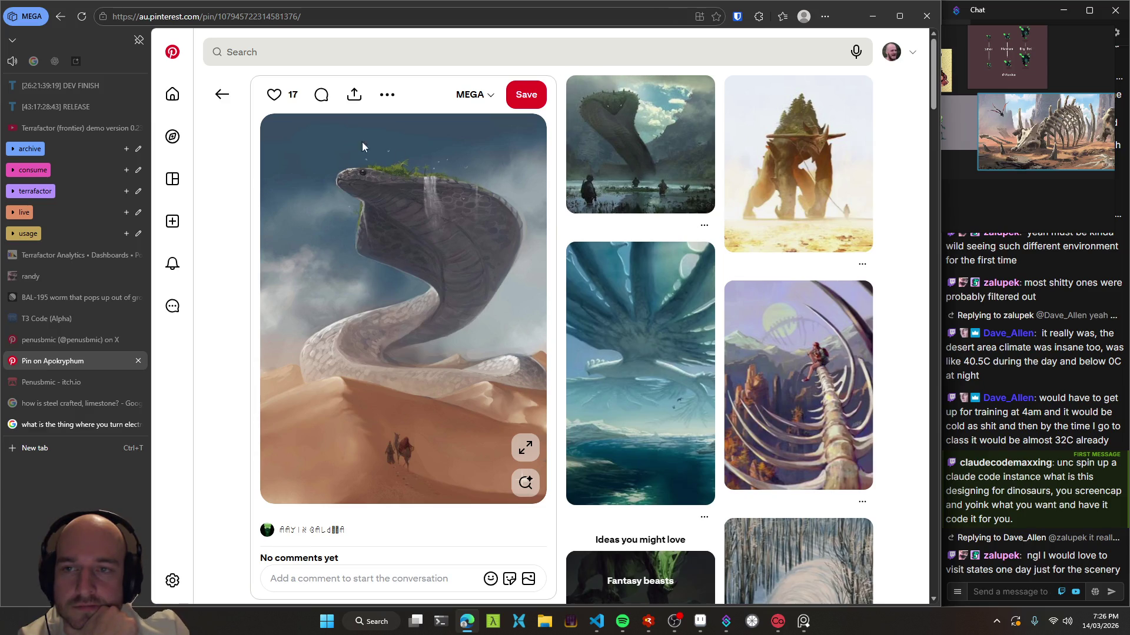
pyautogui.click(221, 94)
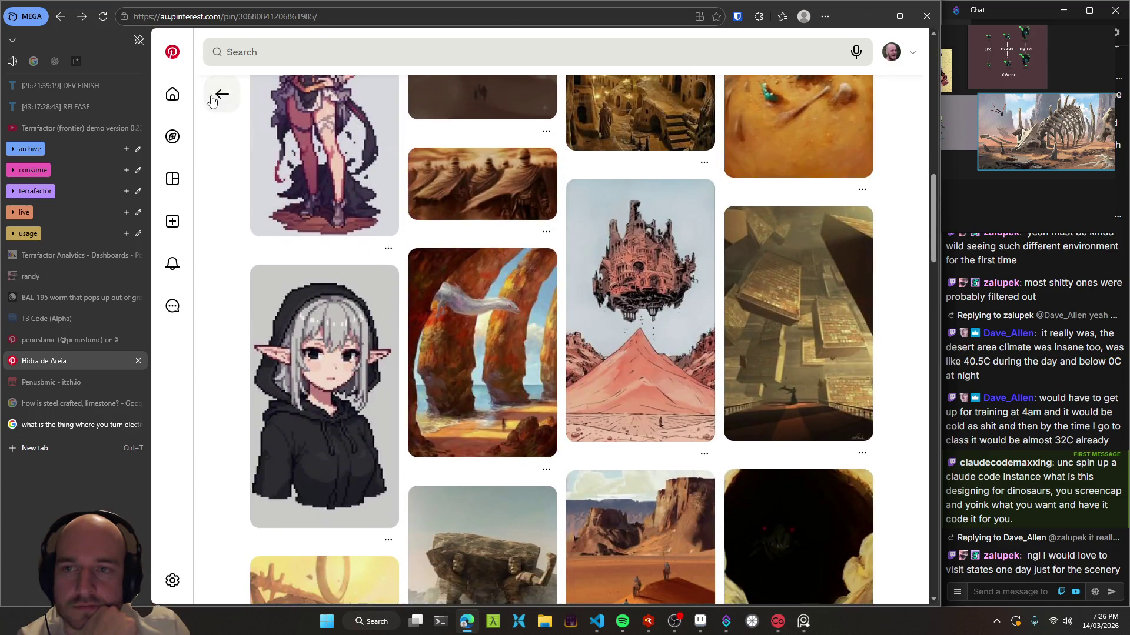
# - Step back through the earlier pins to the desert skeleton pin
pyautogui.click(222, 95)
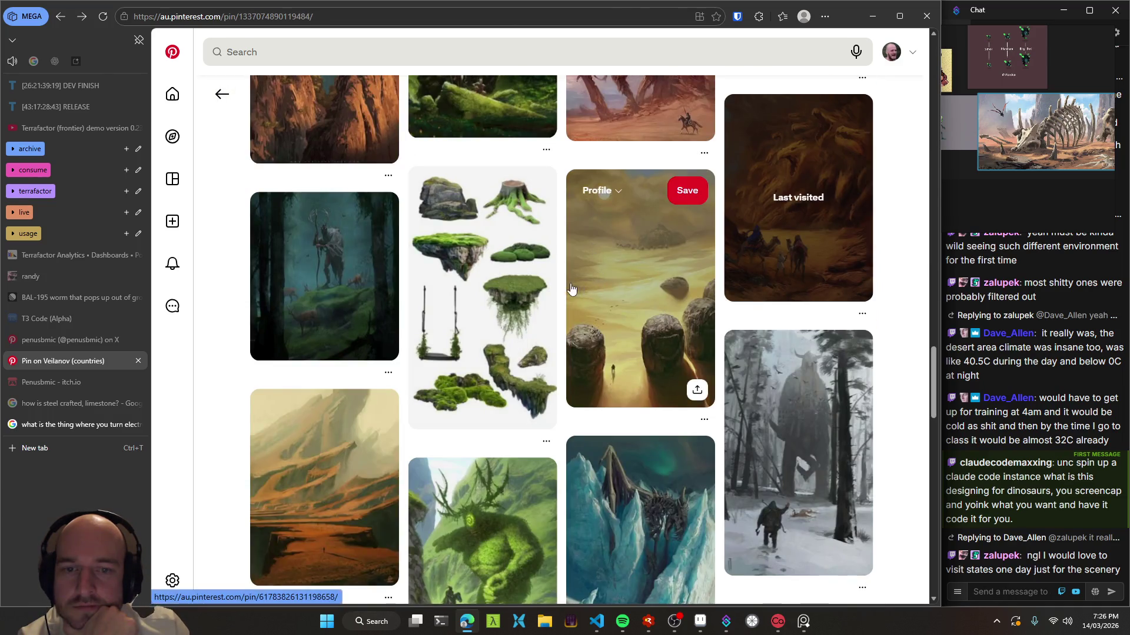
pyautogui.scroll(-4, 571, 288)
pyautogui.scroll(5, 563, 285)
pyautogui.scroll(5, 563, 284)
pyautogui.scroll(5, 563, 285)
pyautogui.scroll(5, 563, 285)
pyautogui.scroll(5, 563, 284)
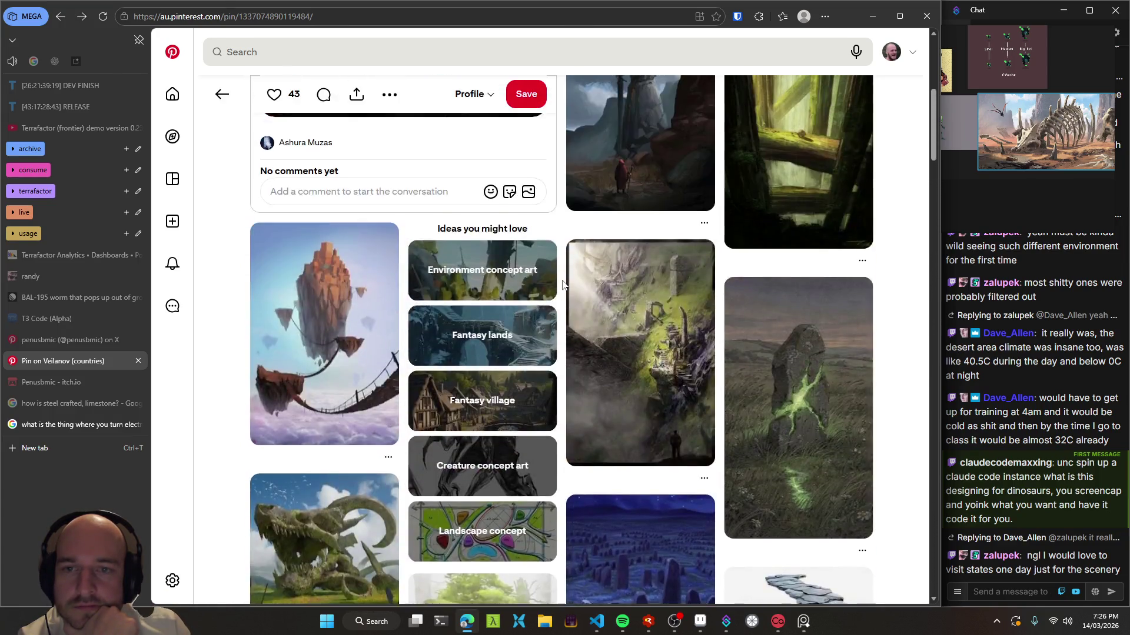
pyautogui.scroll(5, 563, 285)
pyautogui.click(222, 94)
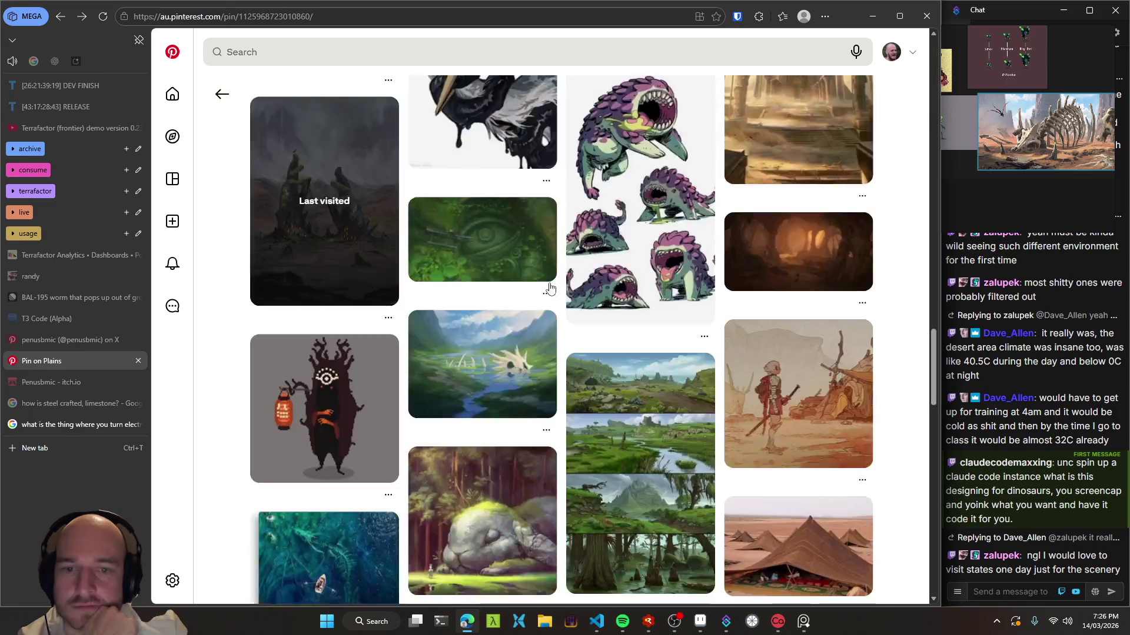
pyautogui.scroll(5, 564, 301)
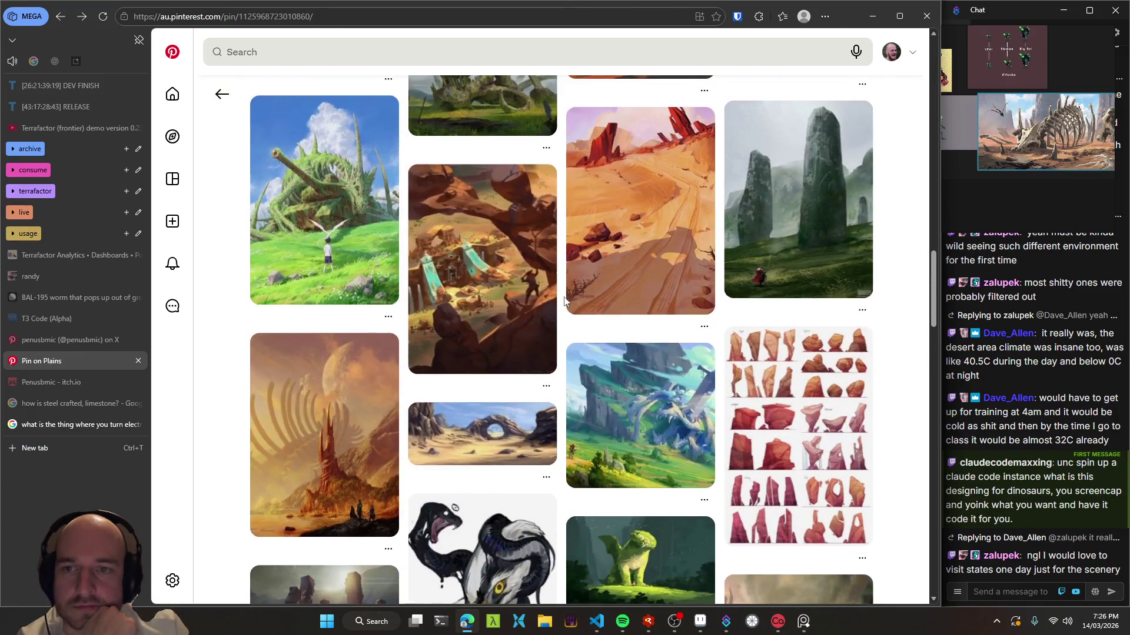
pyautogui.scroll(5, 564, 301)
pyautogui.scroll(5, 564, 301)
pyautogui.scroll(5, 563, 301)
pyautogui.scroll(5, 563, 301)
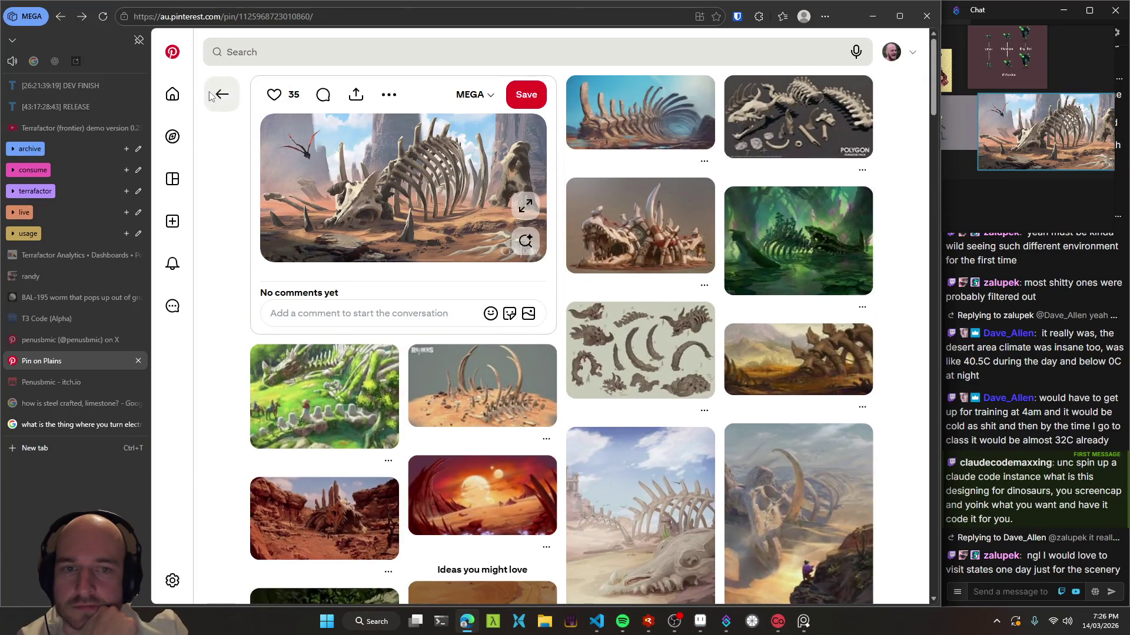
# - Go back past the Sumeru desert oasis pin to the 'dessert oasis art' search results
pyautogui.click(222, 94)
pyautogui.scroll(5, 563, 300)
pyautogui.scroll(5, 563, 300)
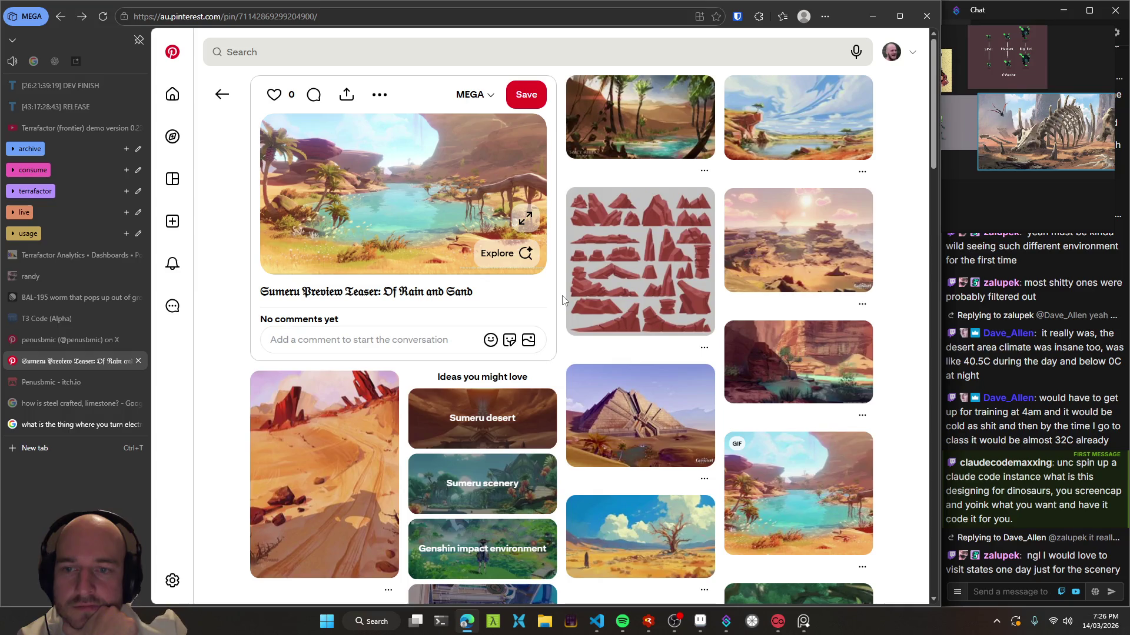
pyautogui.click(215, 98)
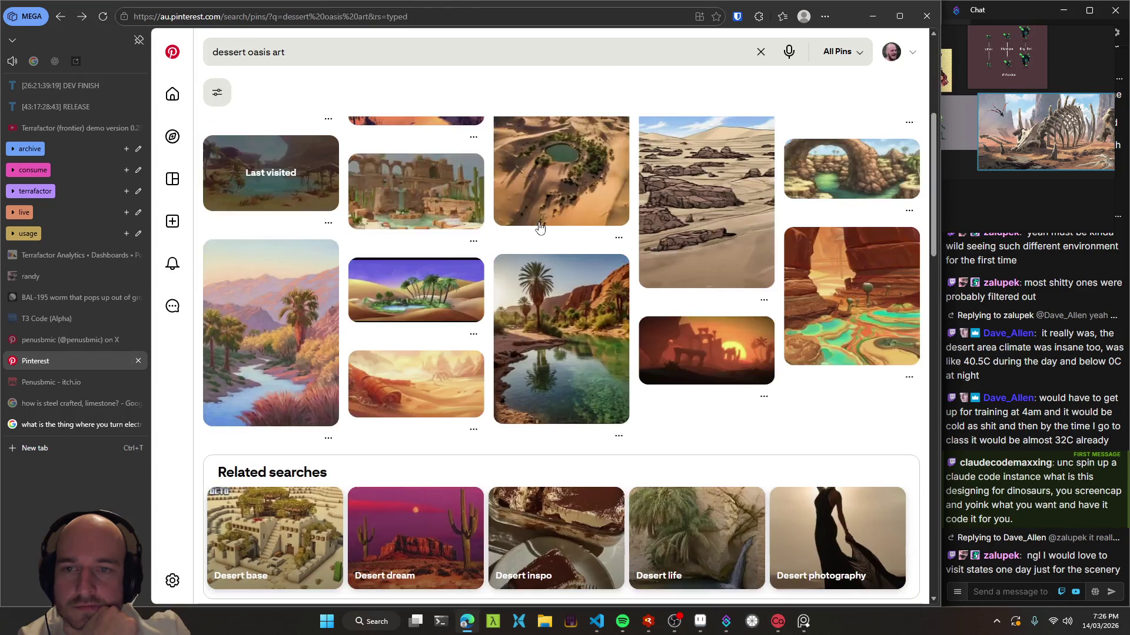
pyautogui.scroll(5, 496, 271)
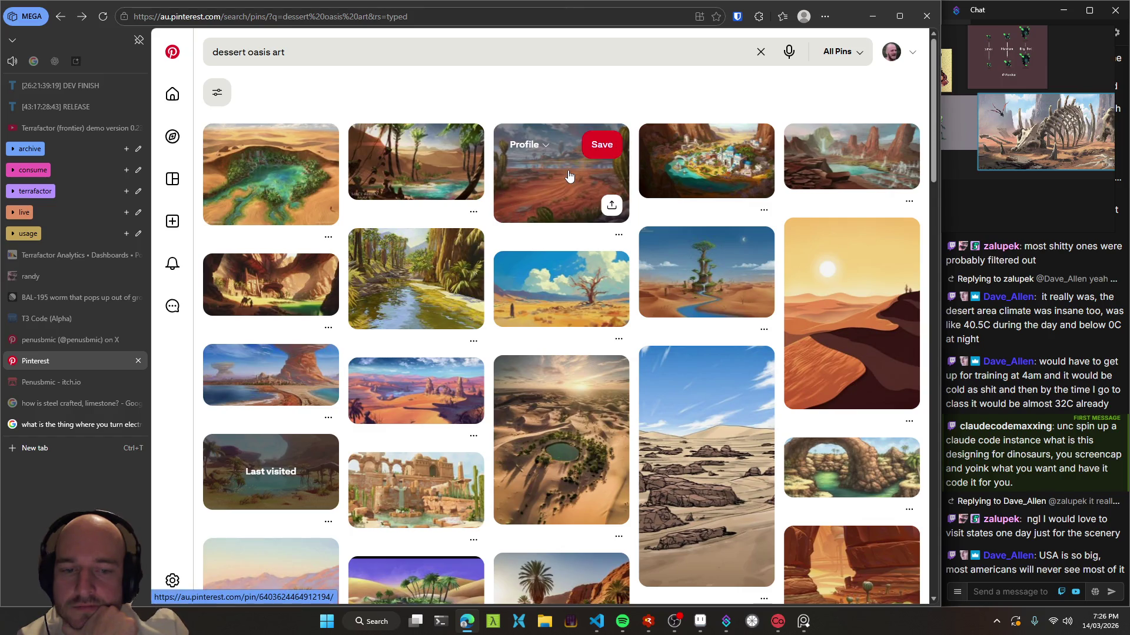
pyautogui.scroll(-5, 565, 175)
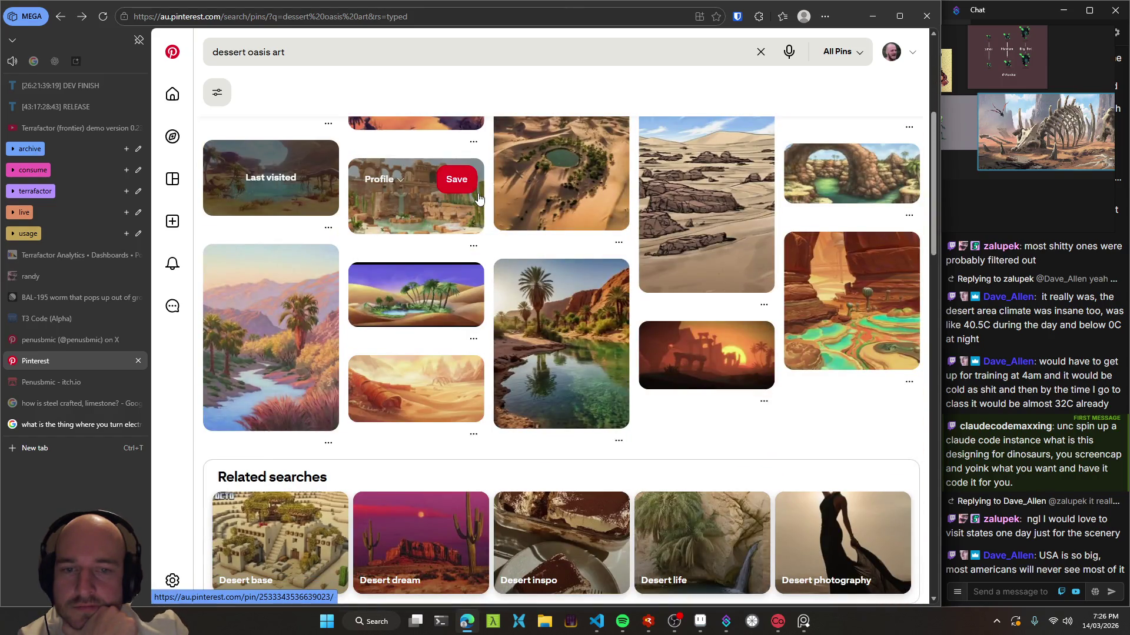
pyautogui.scroll(-4, 478, 199)
pyautogui.scroll(-3, 492, 210)
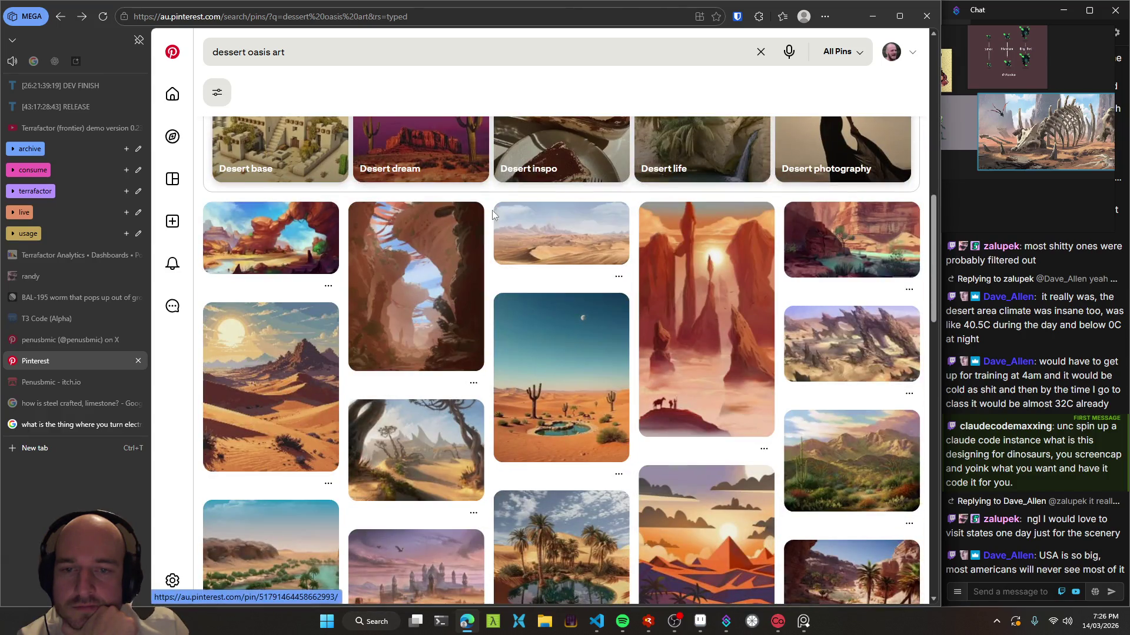
pyautogui.scroll(-2, 488, 211)
pyautogui.scroll(-2, 489, 213)
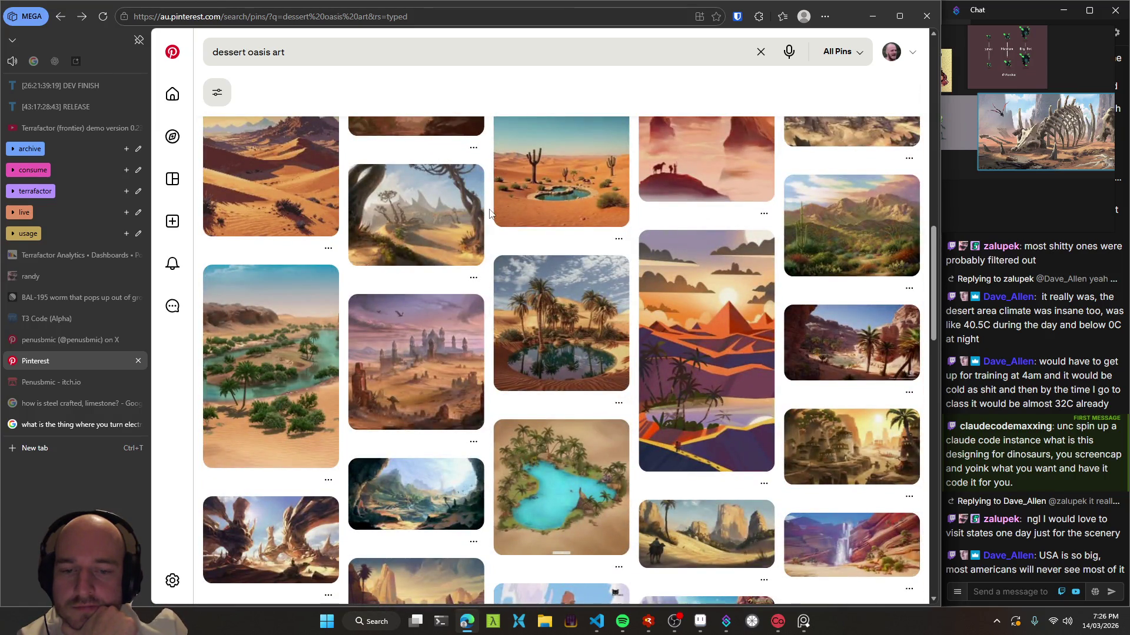
pyautogui.scroll(-3, 489, 212)
pyautogui.scroll(-3, 489, 213)
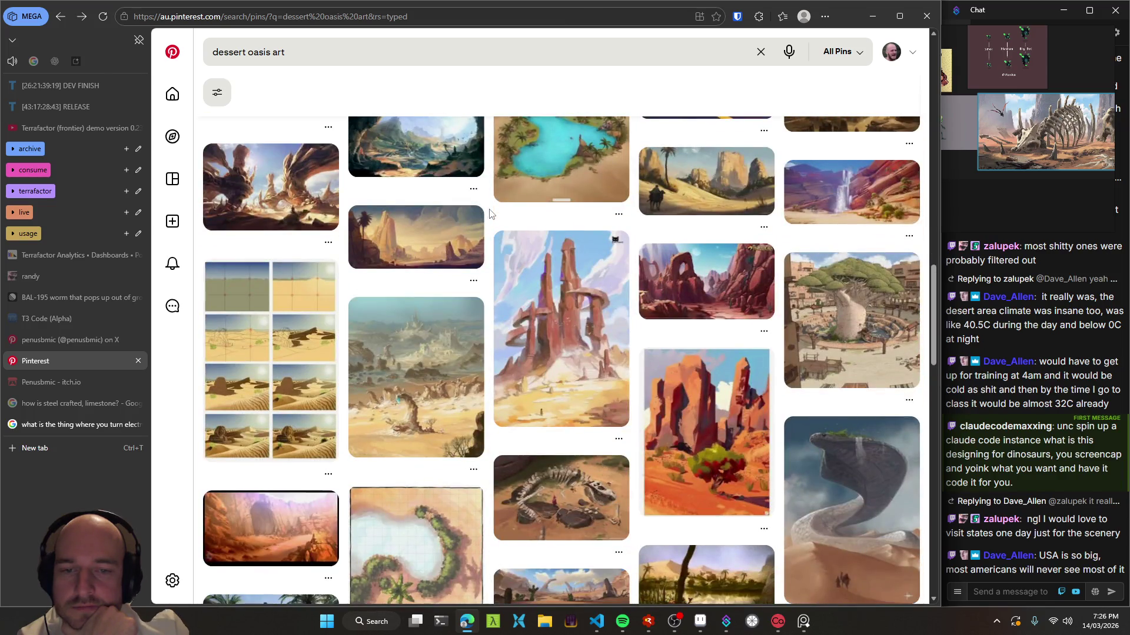
pyautogui.scroll(-4, 489, 213)
pyautogui.scroll(-3, 489, 212)
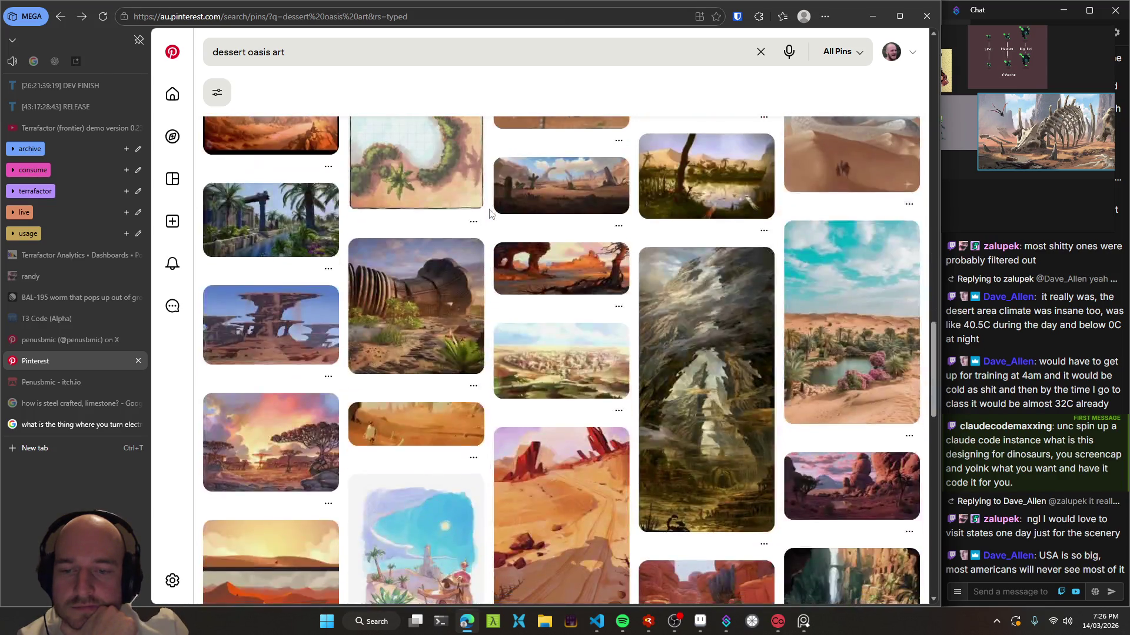
pyautogui.scroll(-3, 488, 213)
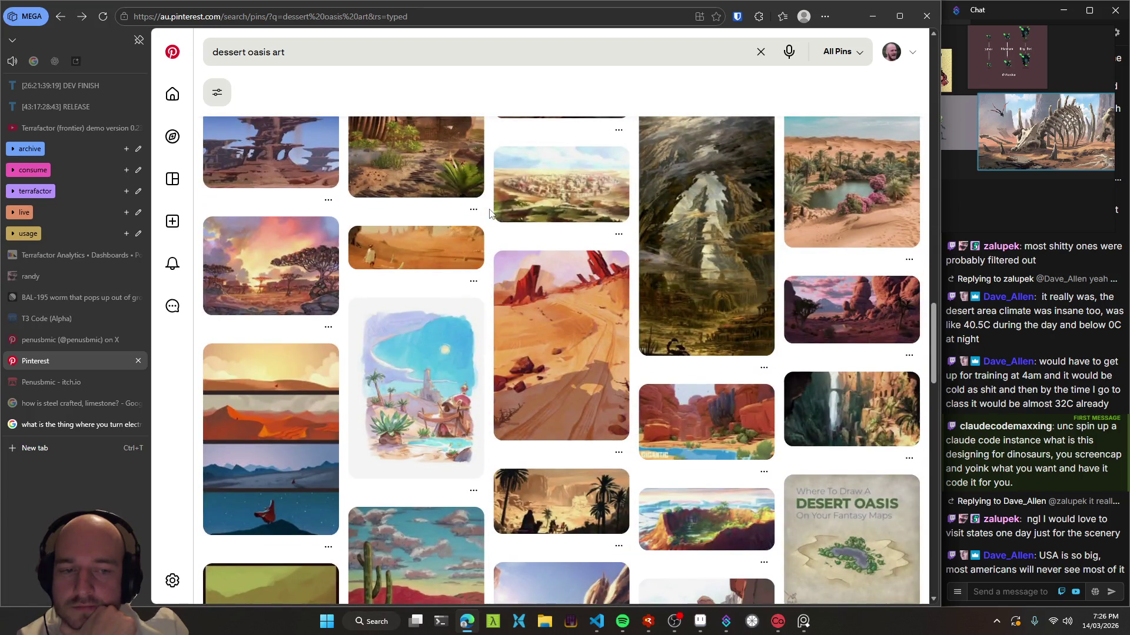
pyautogui.scroll(-2, 489, 213)
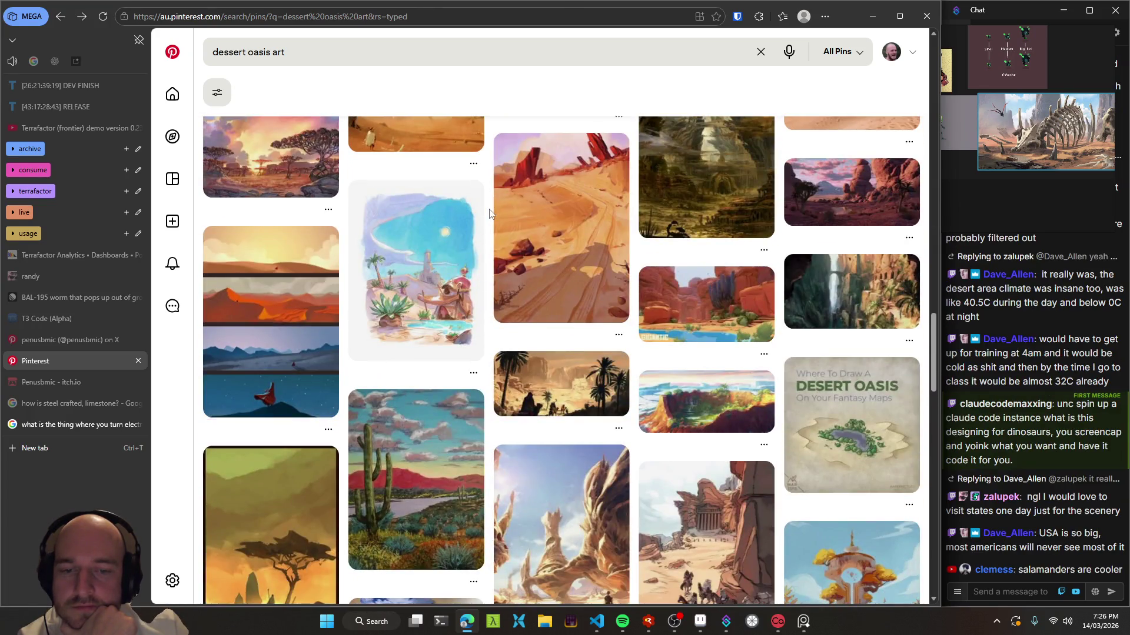
pyautogui.scroll(-2, 489, 212)
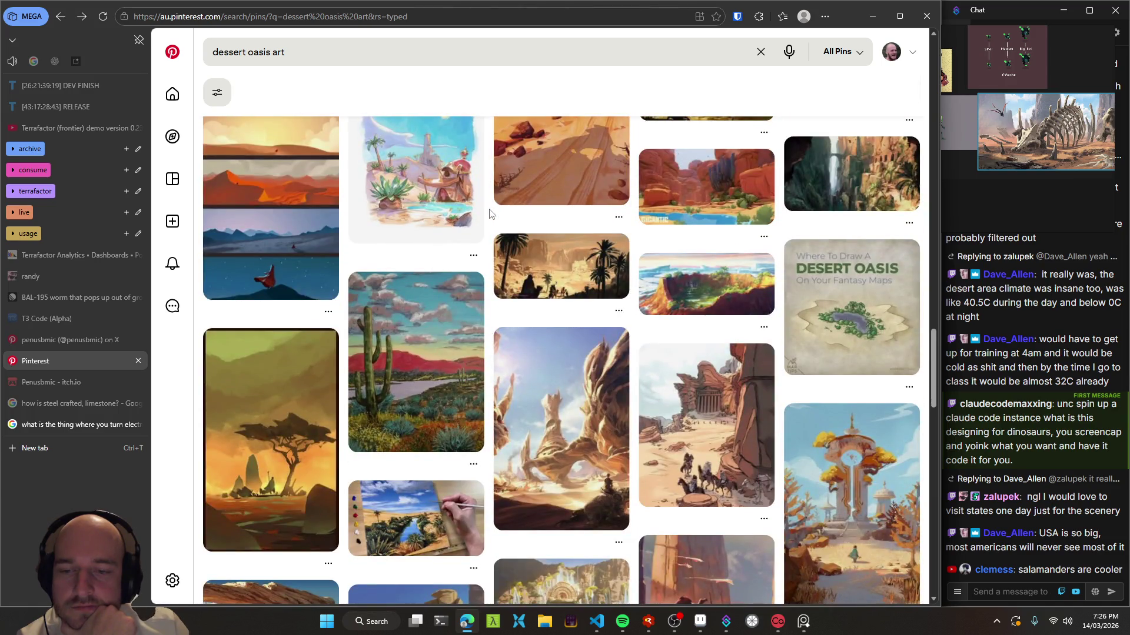
pyautogui.scroll(-3, 489, 213)
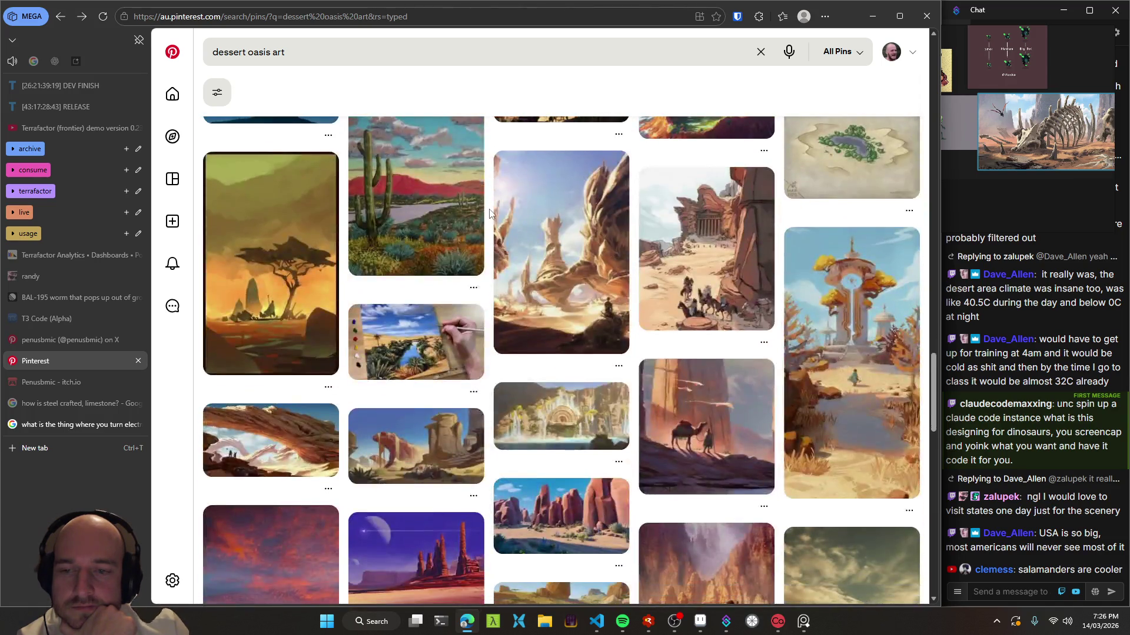
pyautogui.click(287, 294)
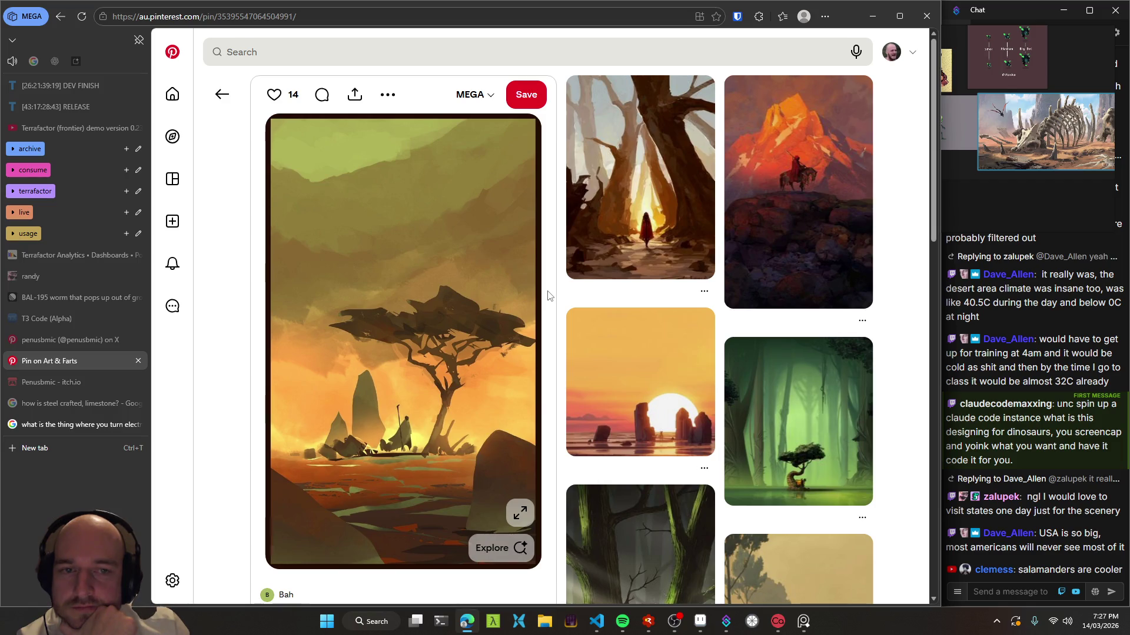
# - Scroll the results grid and open the 'Pin on Landscape design 2' skull-on-a-hillside pin
pyautogui.scroll(-3, 547, 295)
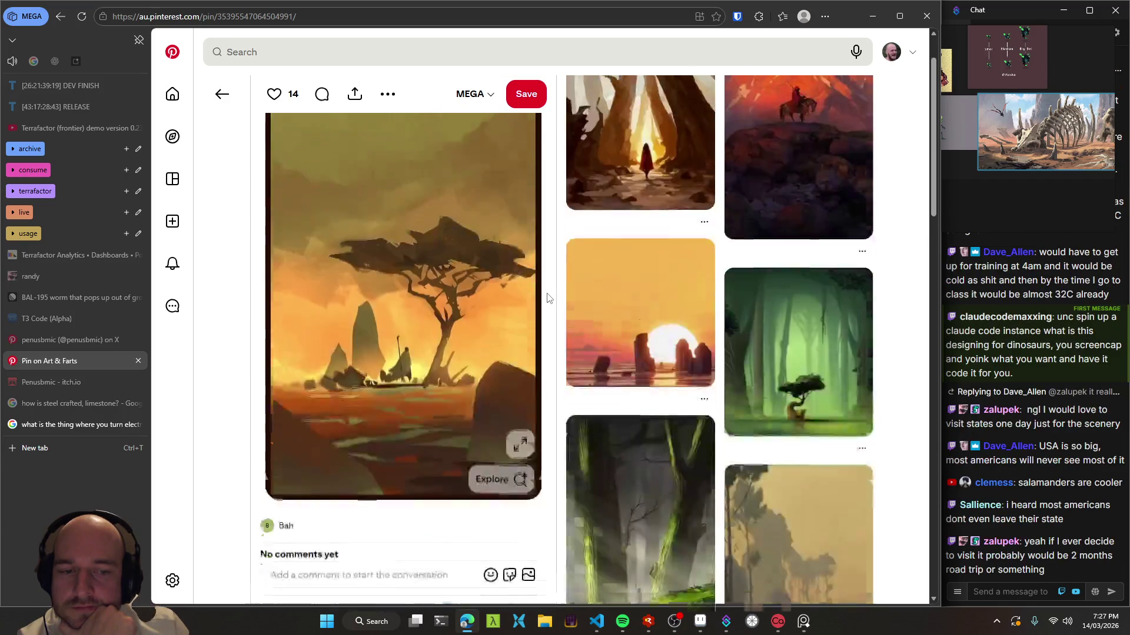
pyautogui.scroll(-3, 556, 273)
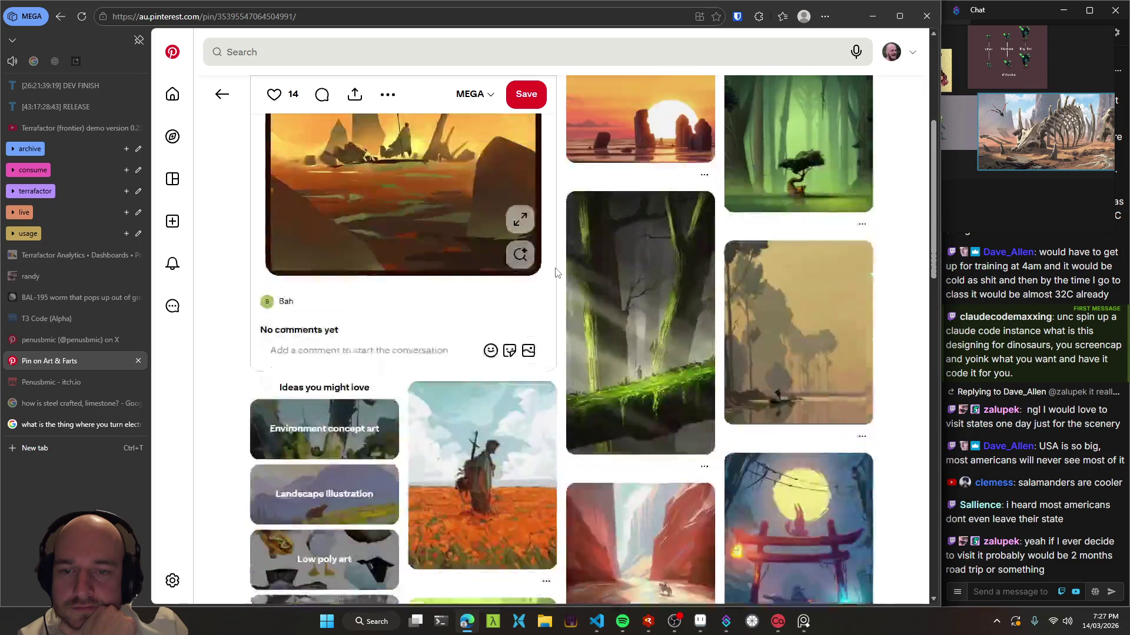
pyautogui.scroll(6, 557, 272)
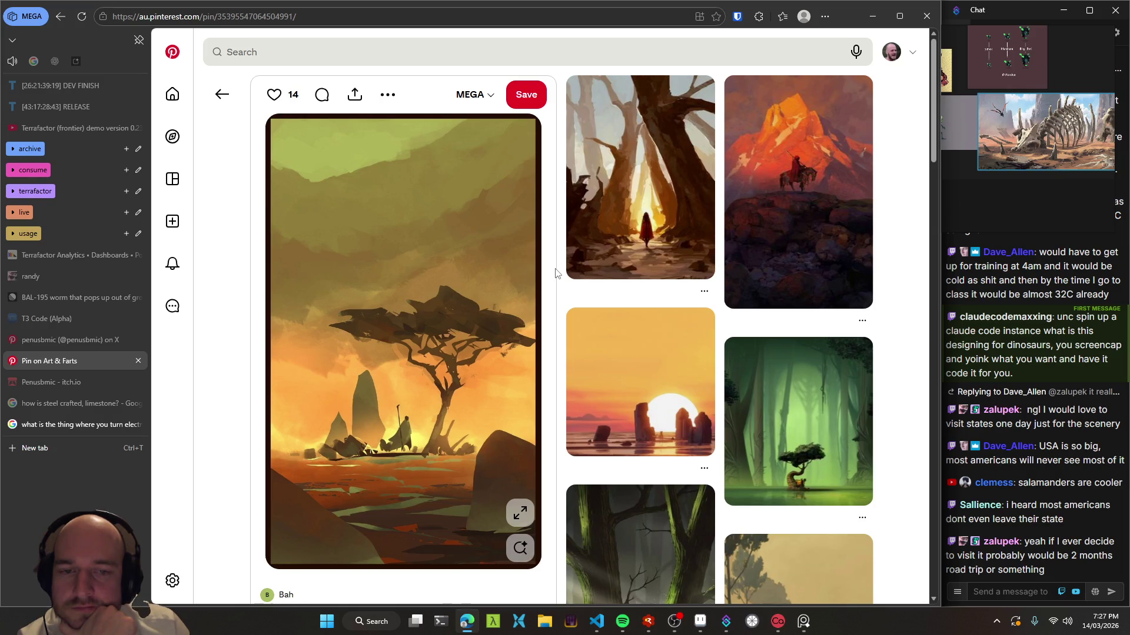
pyautogui.scroll(-3, 556, 273)
pyautogui.scroll(-3, 555, 275)
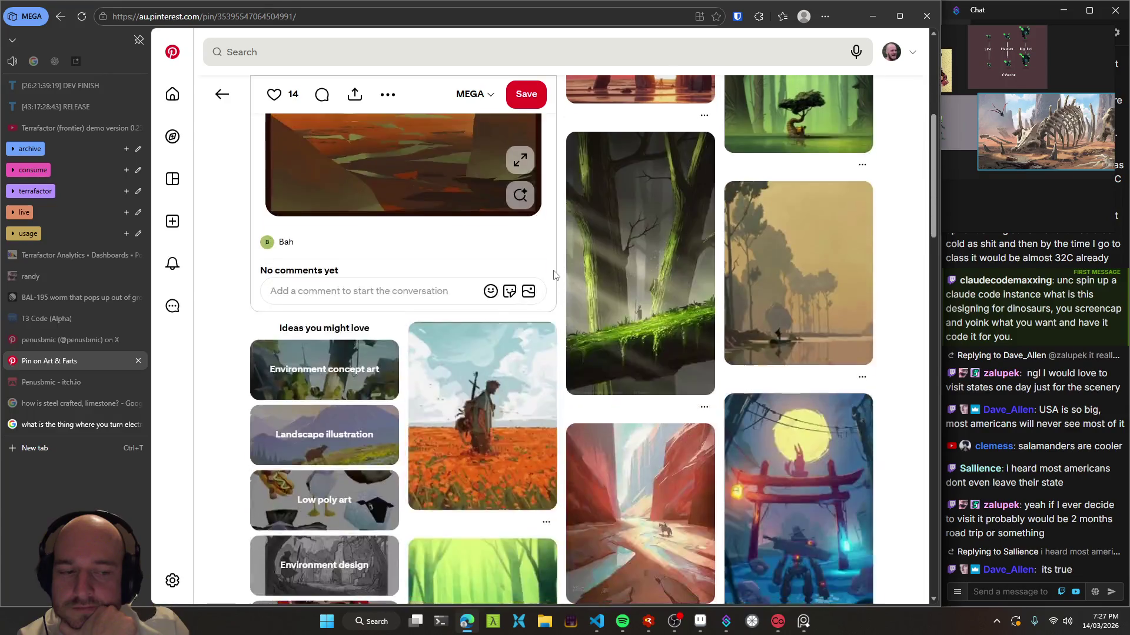
pyautogui.scroll(-2, 554, 277)
pyautogui.scroll(-1, 554, 276)
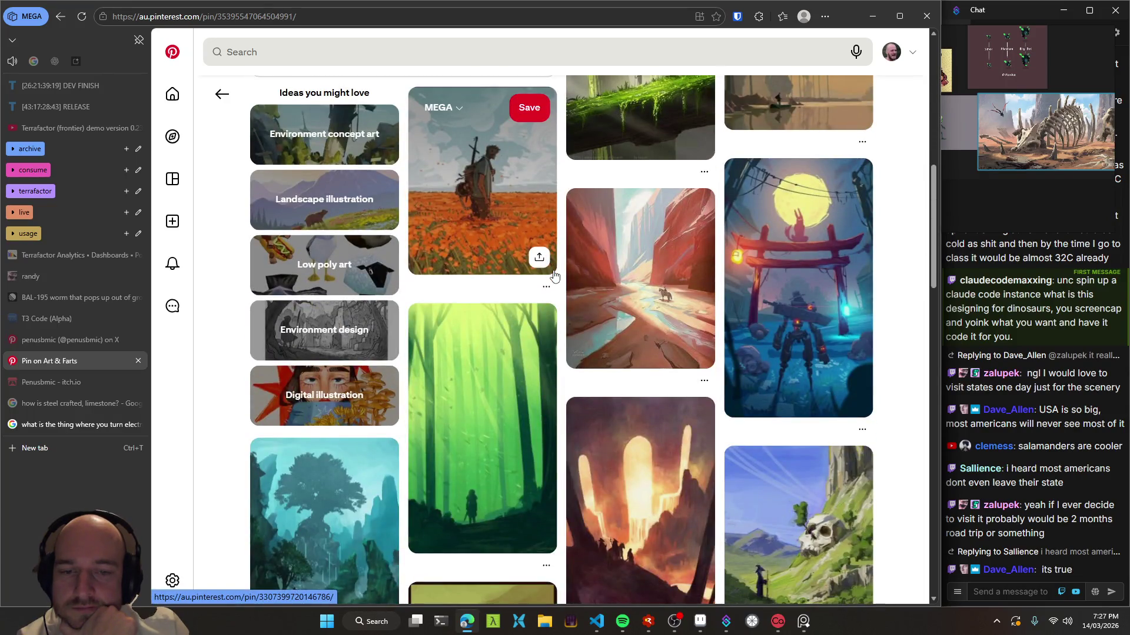
pyautogui.scroll(-1, 555, 273)
pyautogui.scroll(-2, 558, 267)
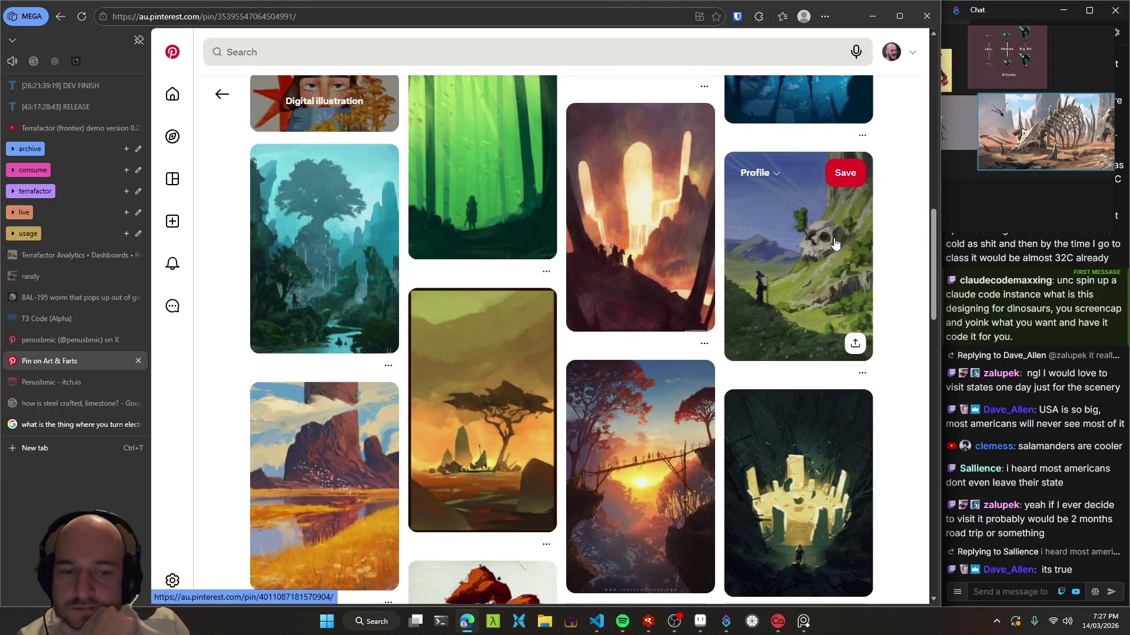
pyautogui.click(837, 219)
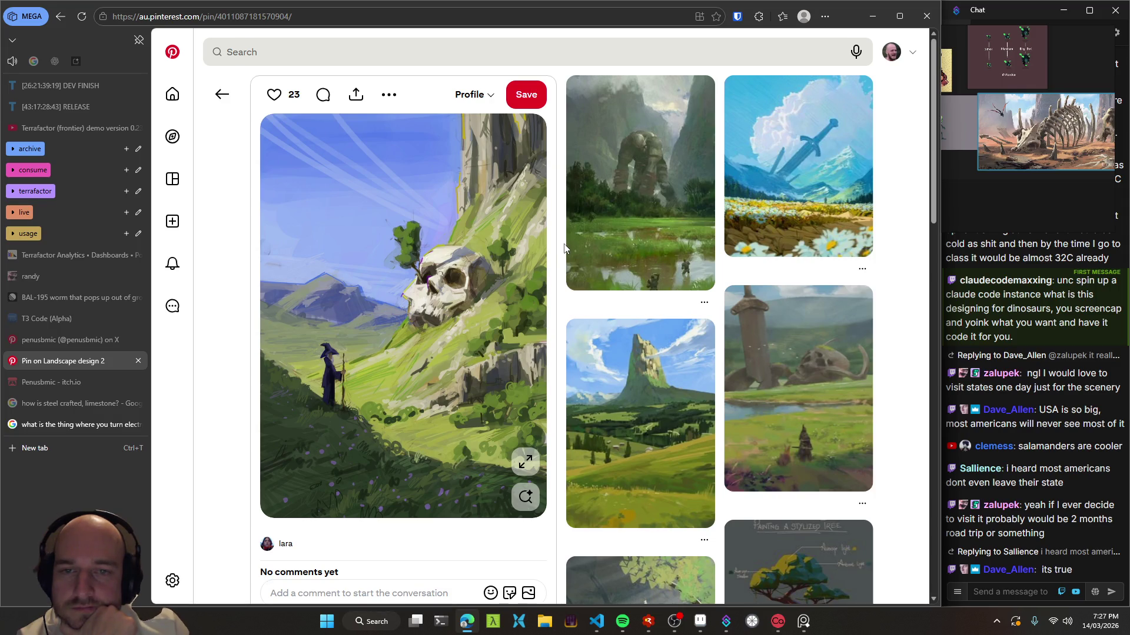
pyautogui.click(526, 94)
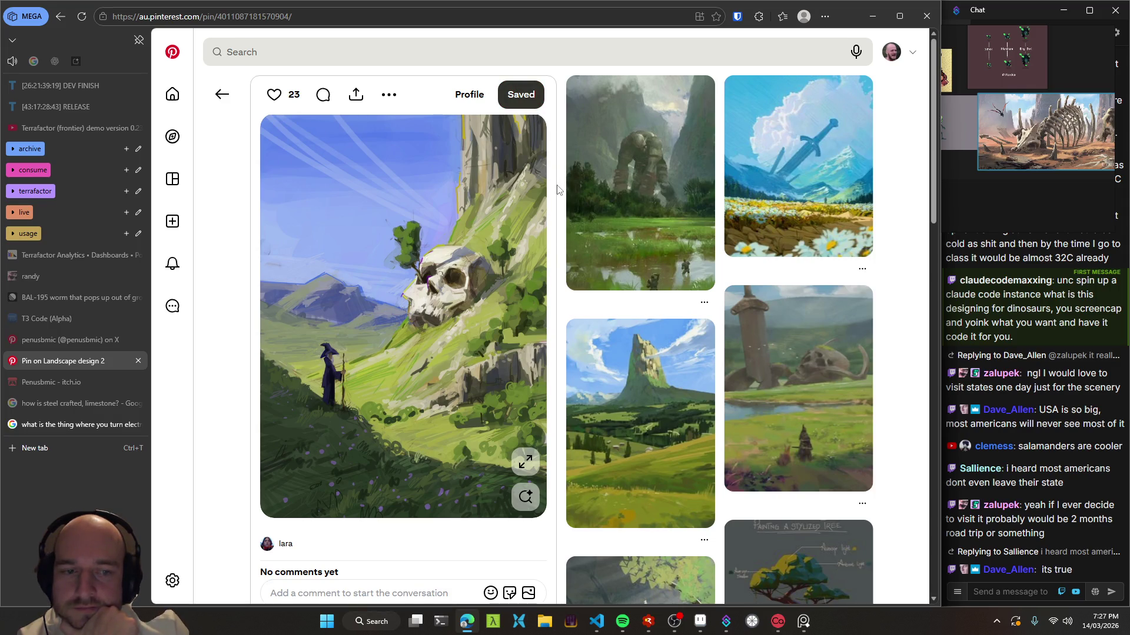
pyautogui.scroll(-4, 556, 189)
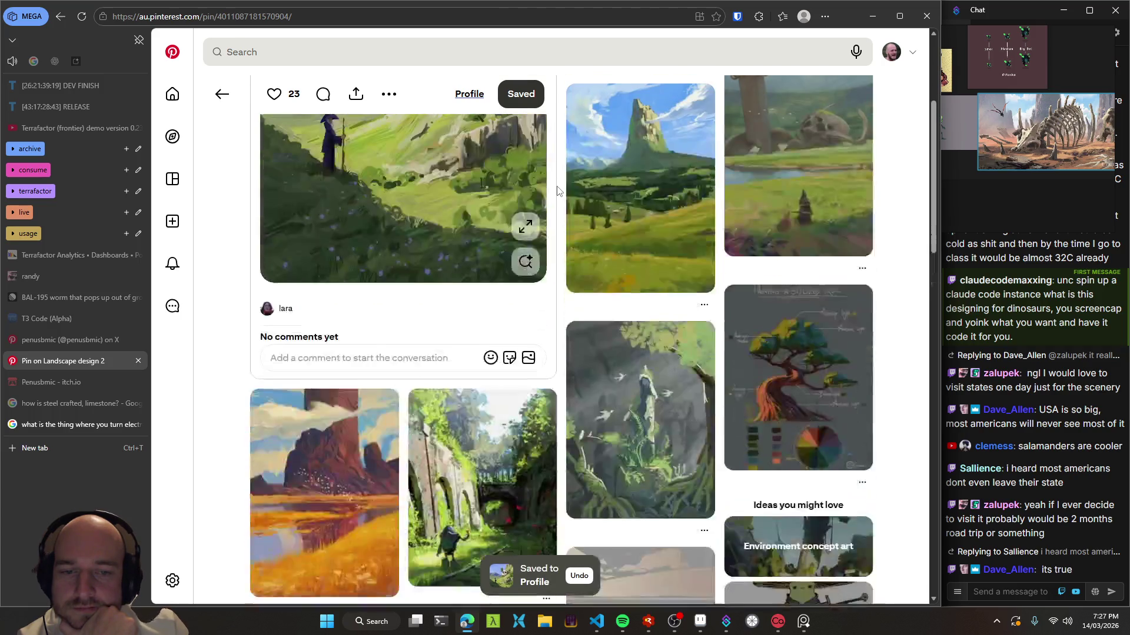
pyautogui.scroll(-3, 556, 190)
pyautogui.click(221, 94)
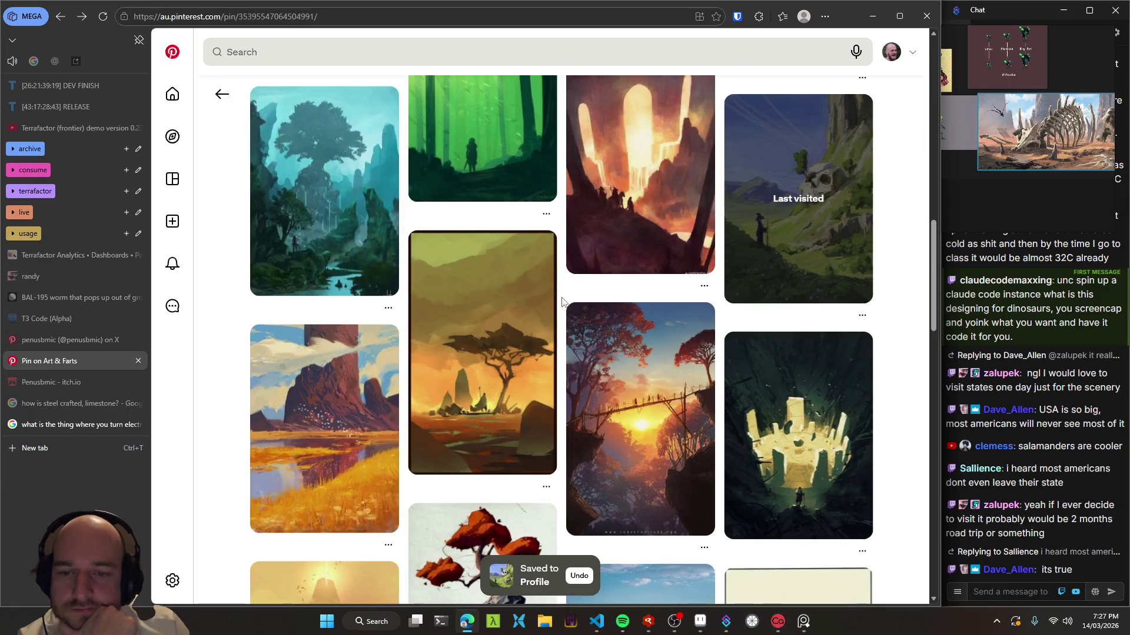
pyautogui.scroll(-5, 562, 302)
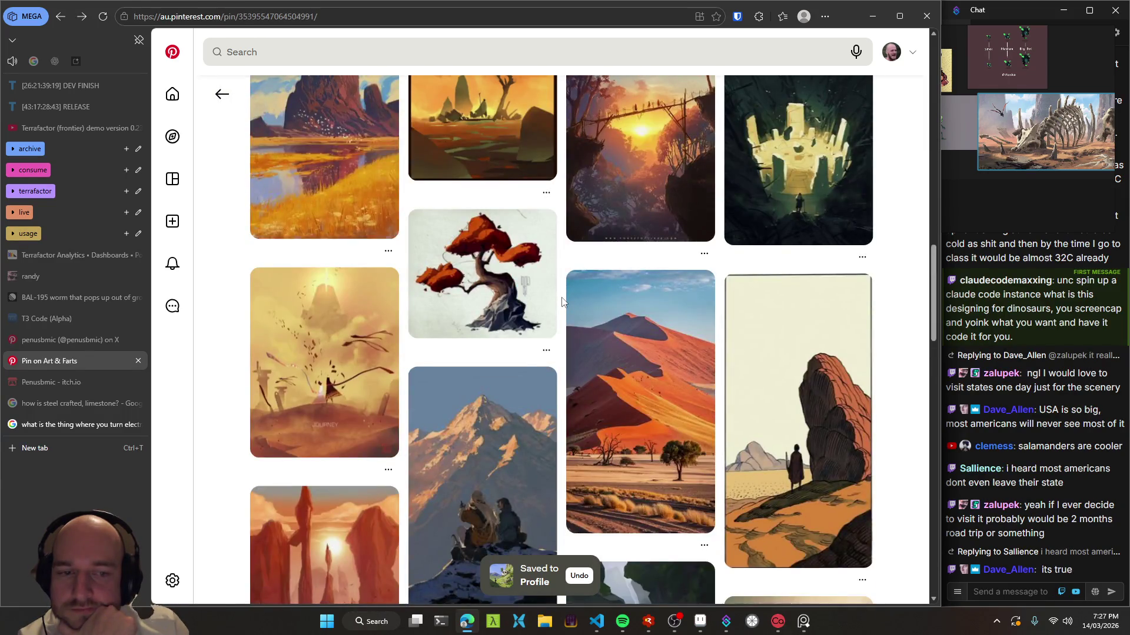
pyautogui.scroll(-3, 561, 301)
pyautogui.scroll(-2, 562, 302)
pyautogui.scroll(-2, 563, 305)
pyautogui.scroll(-1, 563, 305)
pyautogui.scroll(-1, 563, 305)
pyautogui.scroll(-1, 562, 305)
pyautogui.scroll(-1, 563, 303)
pyautogui.scroll(-2, 563, 304)
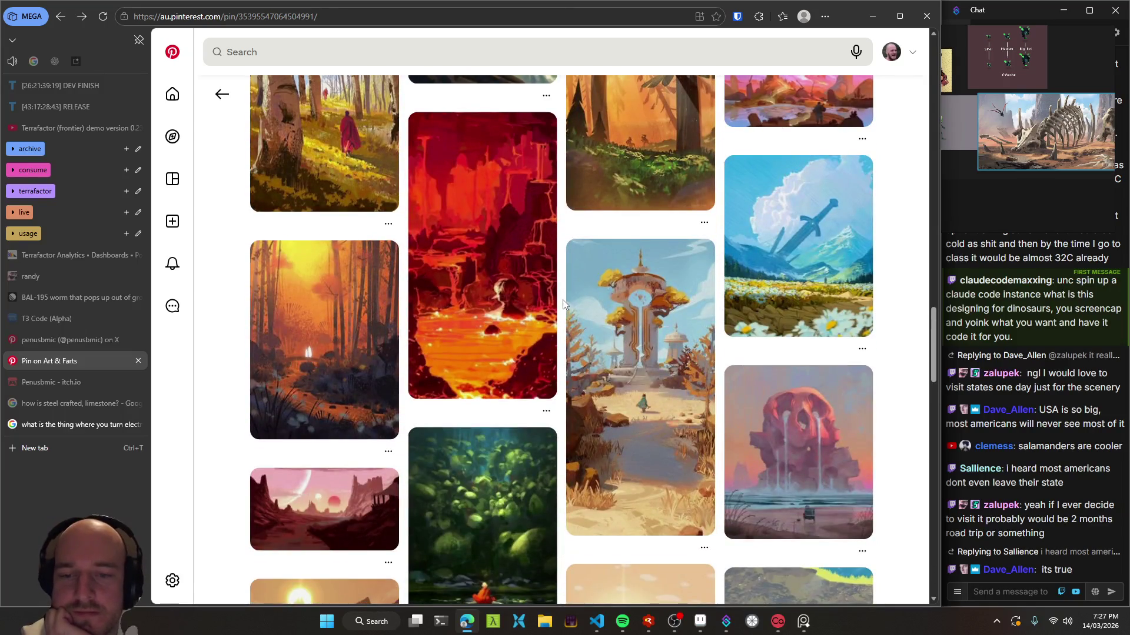
pyautogui.scroll(-1, 563, 304)
pyautogui.scroll(-2, 563, 304)
pyautogui.scroll(-1, 563, 304)
pyautogui.scroll(-1, 563, 304)
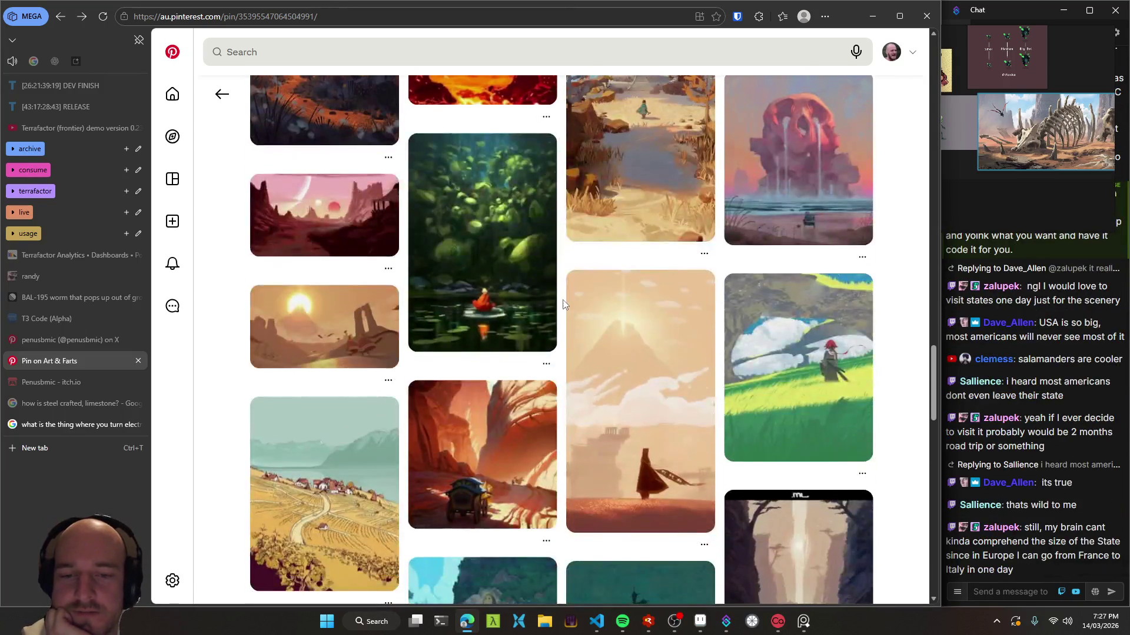
pyautogui.scroll(-3, 563, 304)
pyautogui.scroll(-3, 563, 304)
pyautogui.scroll(-3, 563, 304)
pyautogui.scroll(-2, 563, 304)
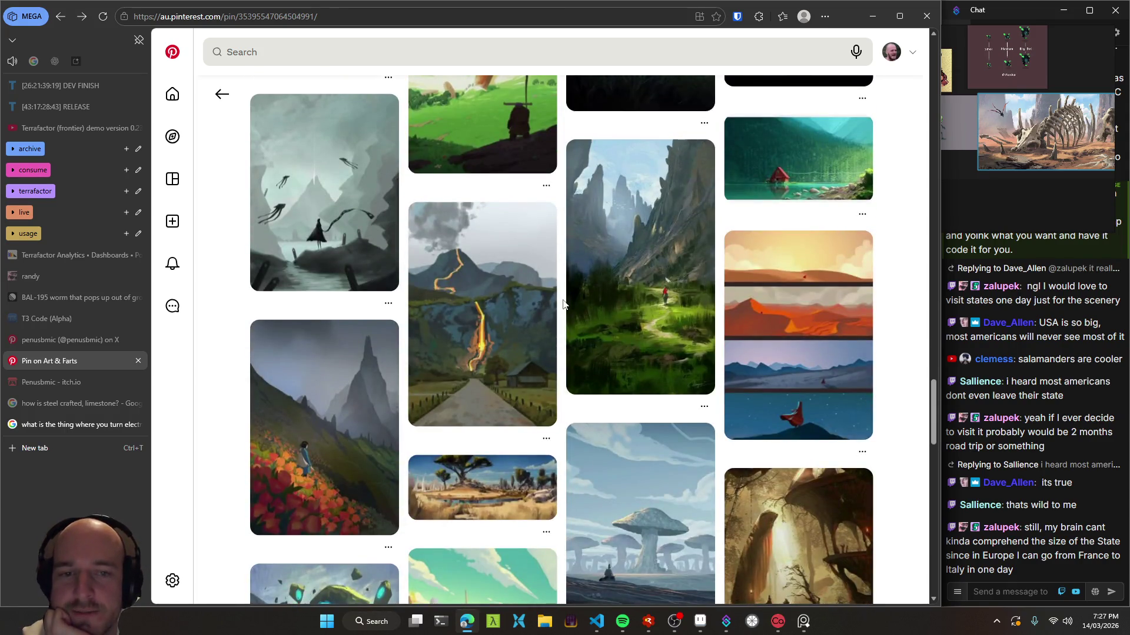
pyautogui.scroll(-2, 563, 304)
pyautogui.scroll(-2, 563, 303)
pyautogui.scroll(-3, 563, 304)
pyautogui.scroll(-3, 563, 303)
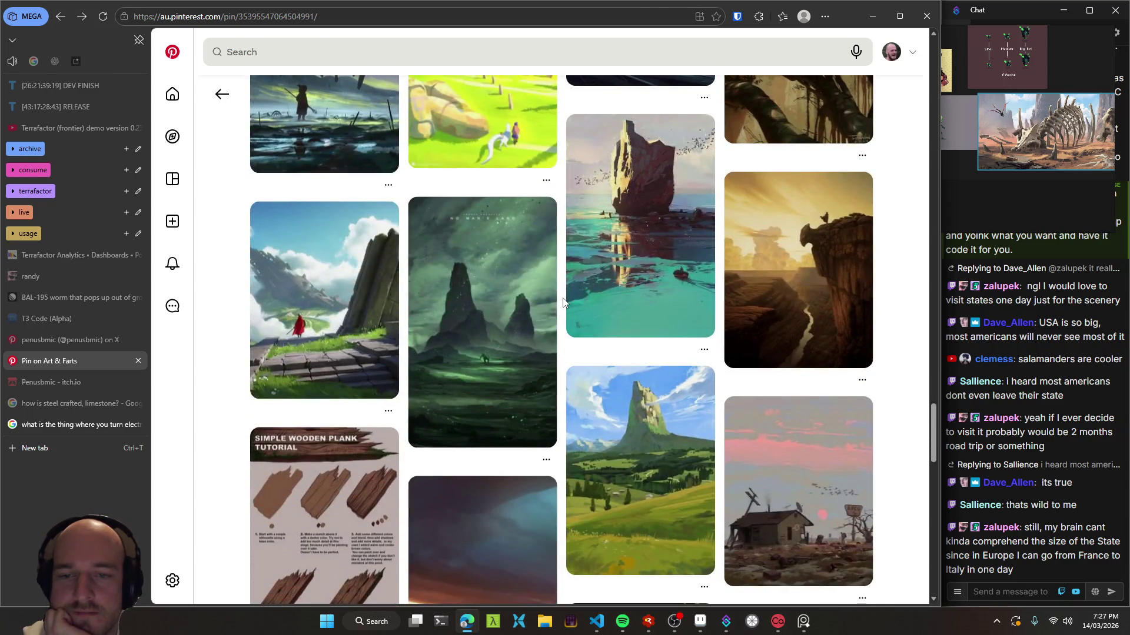
pyautogui.scroll(-3, 563, 302)
pyautogui.scroll(-2, 563, 303)
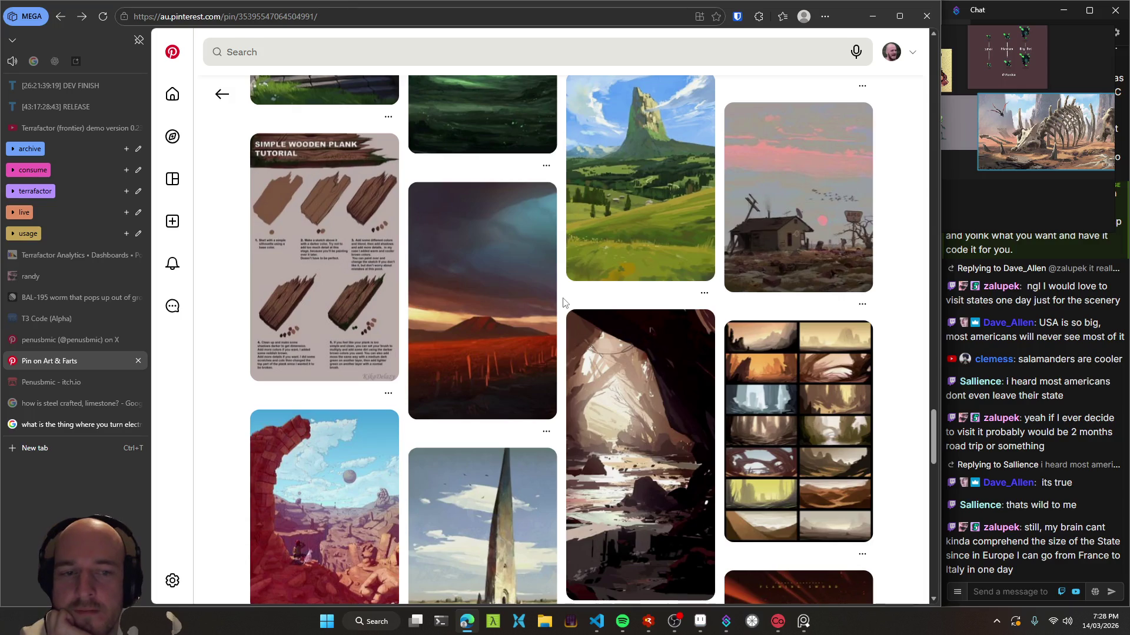
pyautogui.scroll(-1, 563, 303)
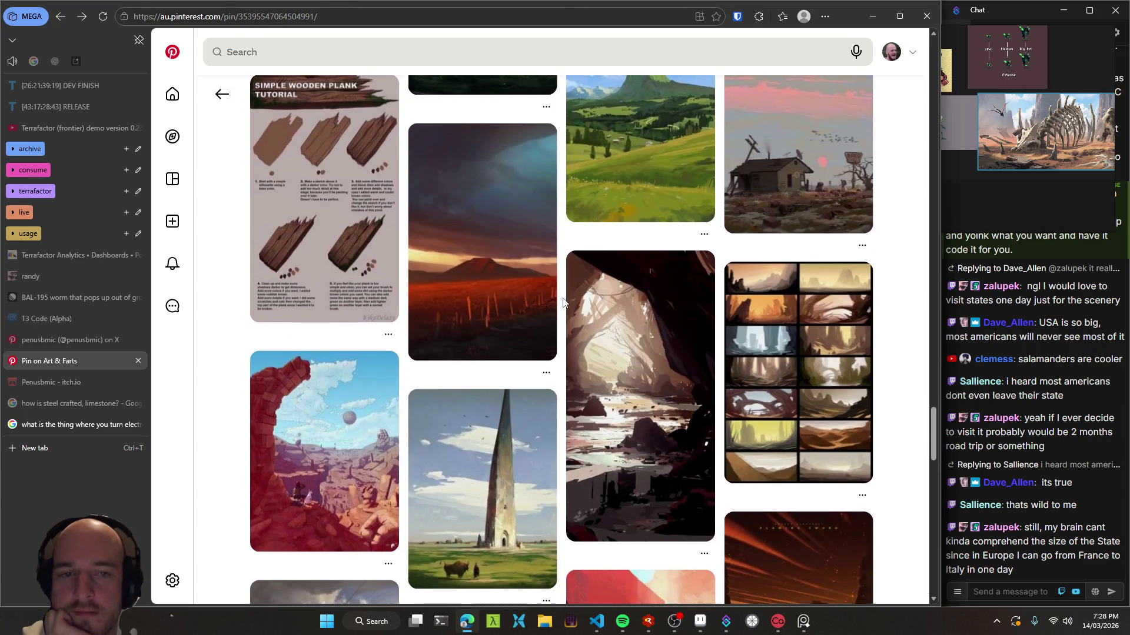
pyautogui.scroll(-5, 563, 302)
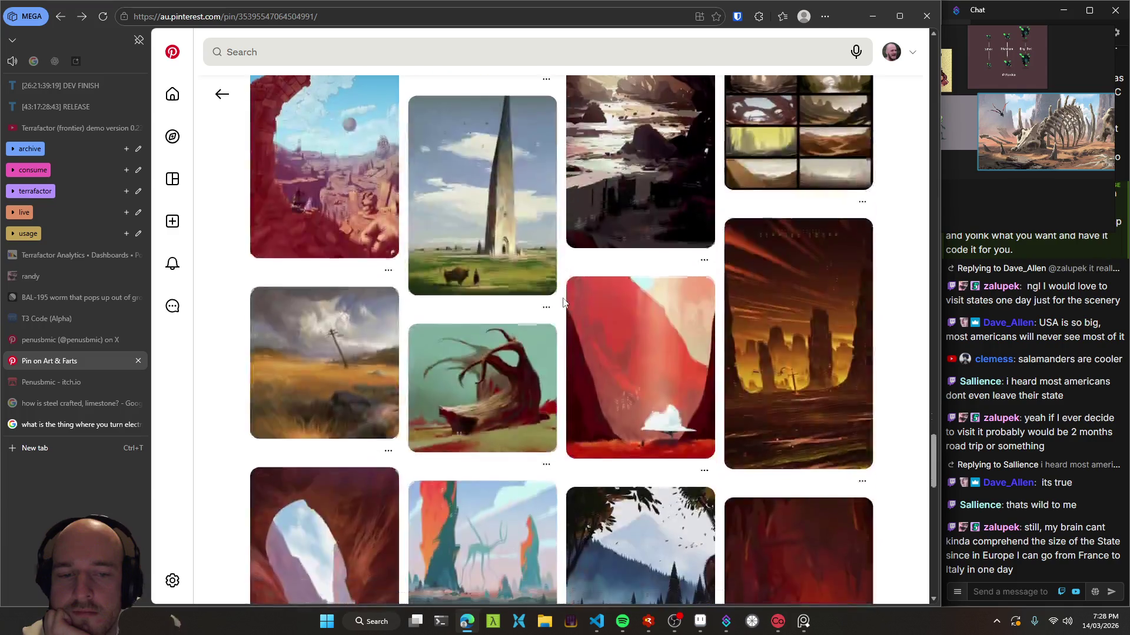
pyautogui.scroll(-4, 563, 303)
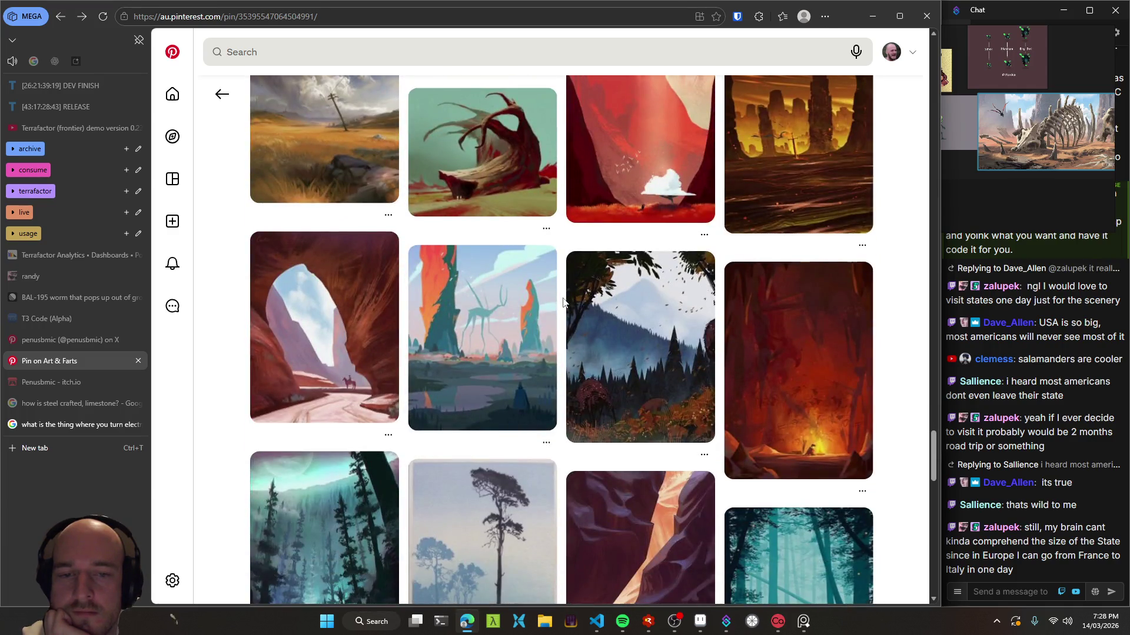
pyautogui.scroll(-4, 563, 302)
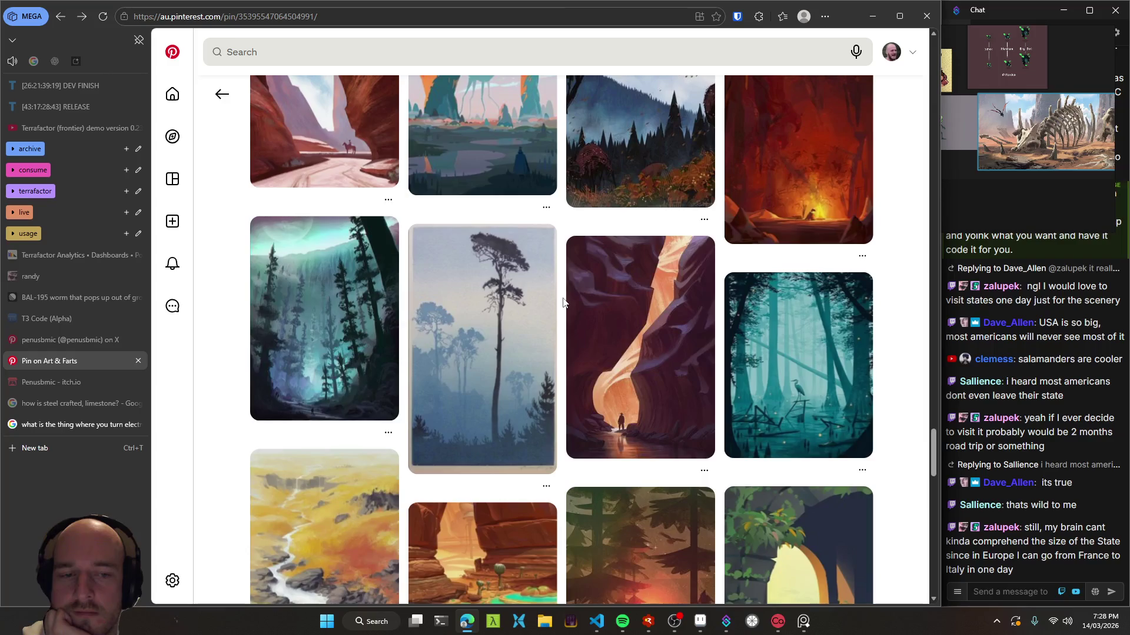
pyautogui.scroll(-5, 563, 303)
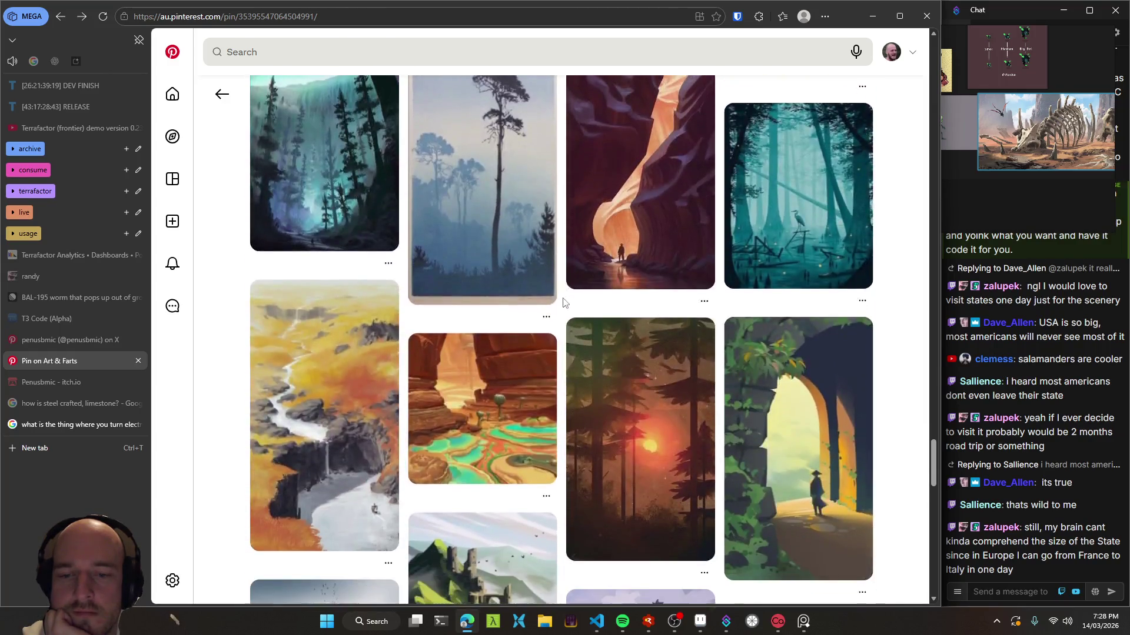
pyautogui.scroll(-2, 563, 302)
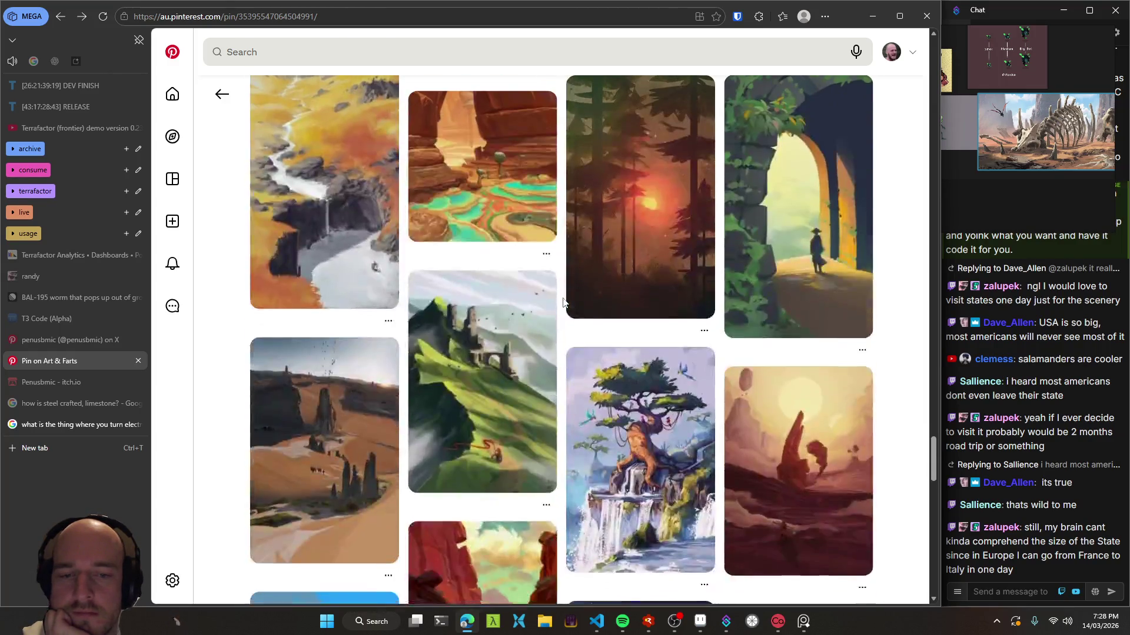
pyautogui.scroll(-4, 563, 302)
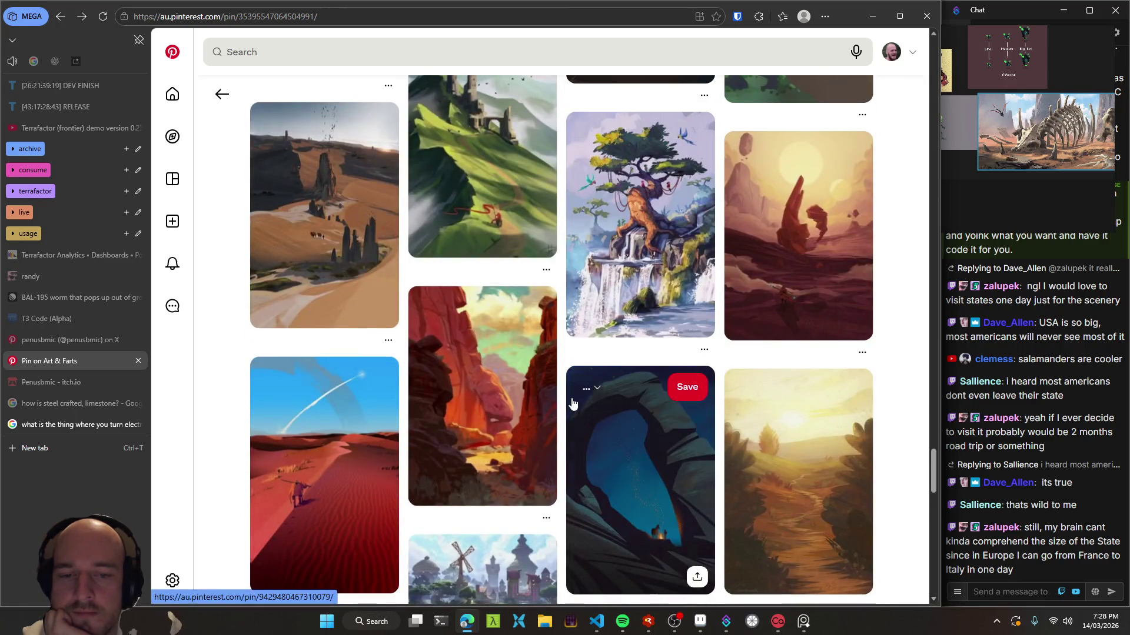
pyautogui.scroll(-2, 563, 410)
pyautogui.scroll(-2, 563, 410)
pyautogui.scroll(-2, 563, 410)
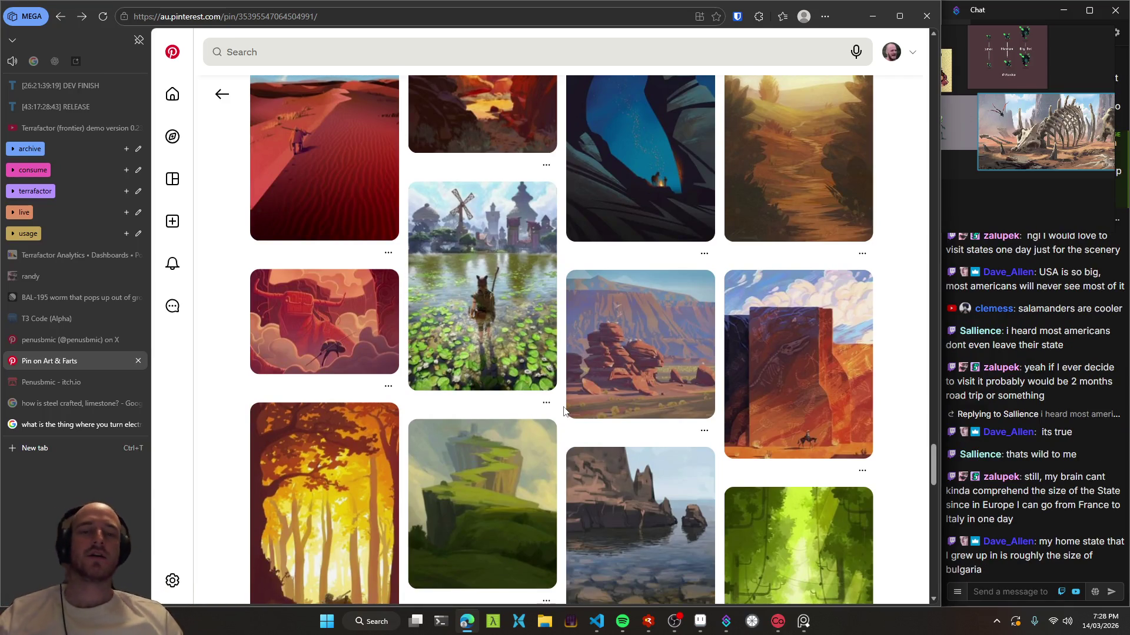
pyautogui.scroll(-2, 563, 410)
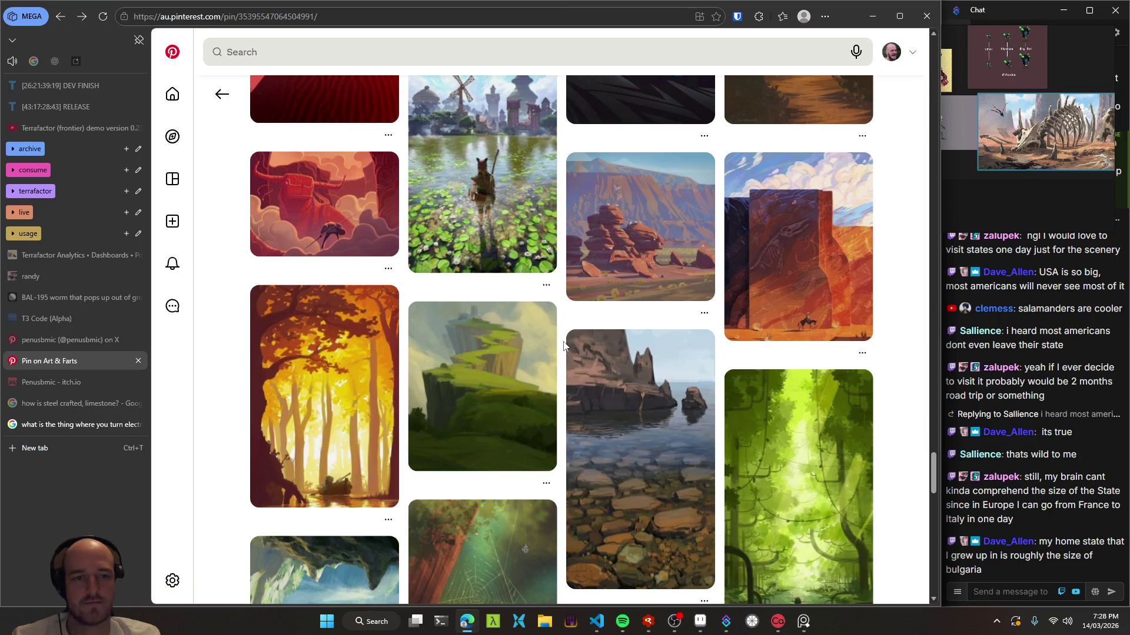
pyautogui.scroll(-5, 563, 346)
pyautogui.scroll(-5, 563, 346)
pyautogui.scroll(1, 563, 345)
pyautogui.scroll(3, 563, 345)
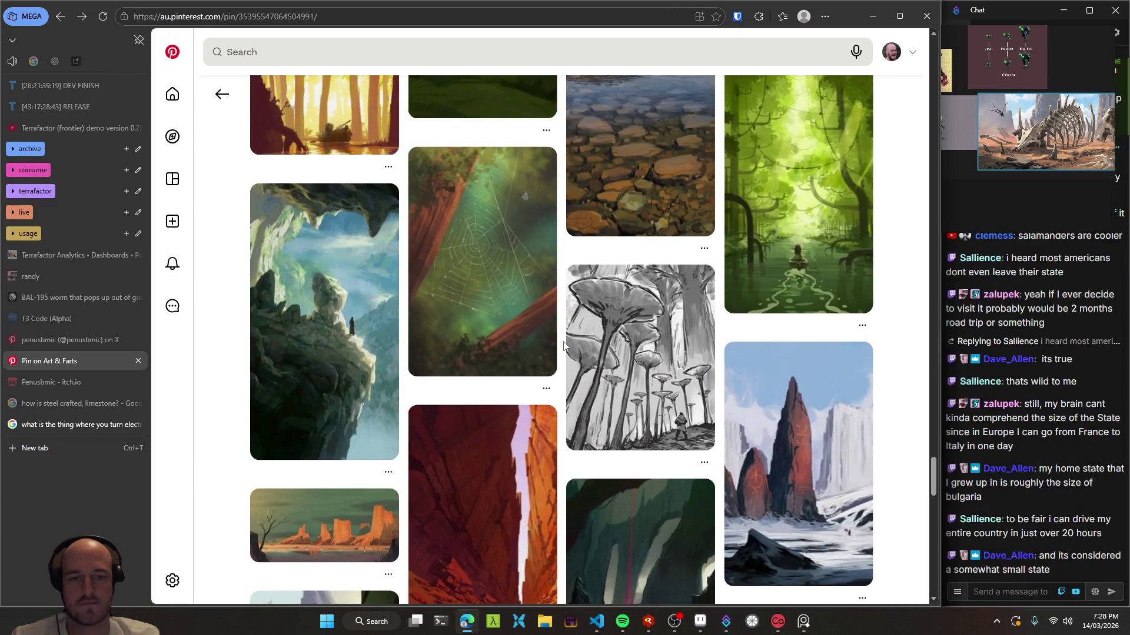
pyautogui.scroll(-3, 563, 345)
pyautogui.scroll(-4, 563, 346)
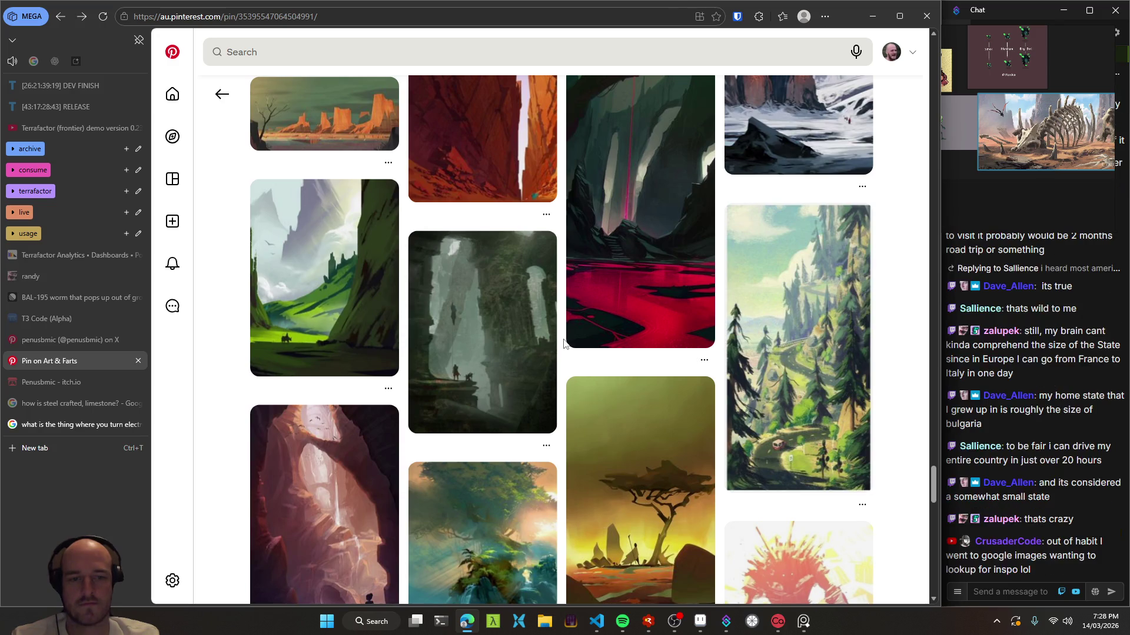
pyautogui.click(794, 353)
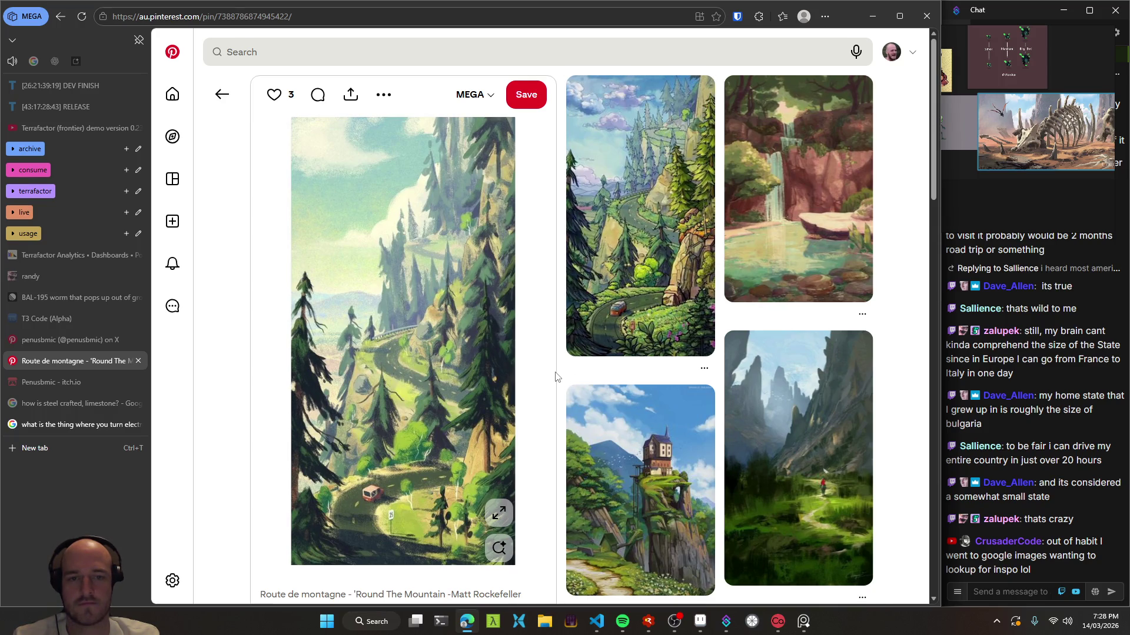
# - View the similar illustrated forest-road pin, then return to the Route de montagne pin
pyautogui.moveTo(595, 316)
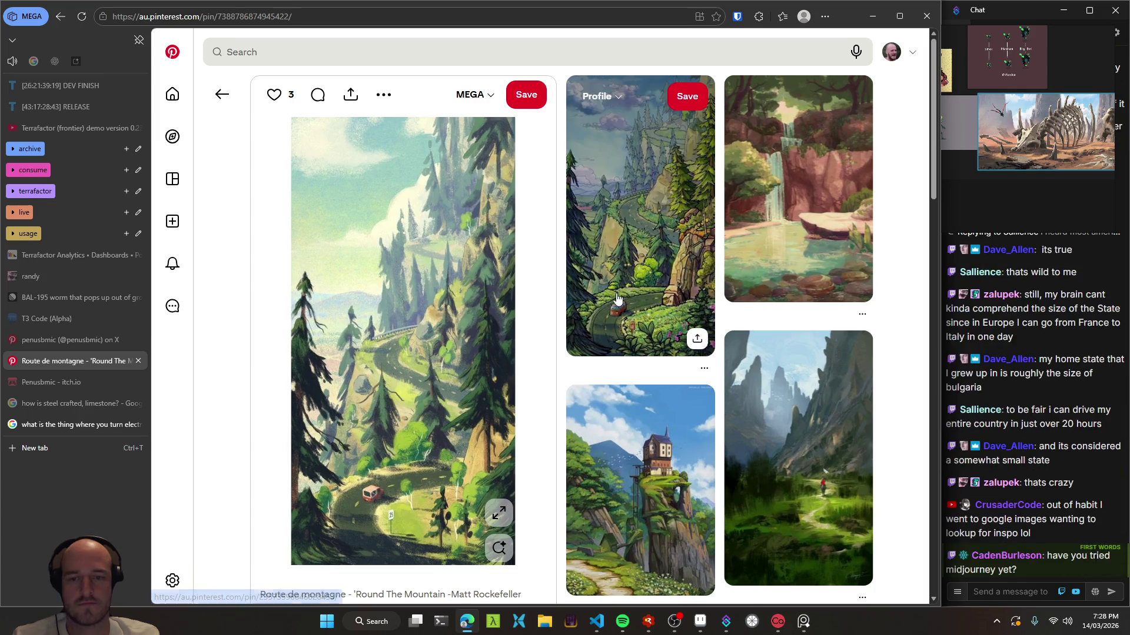
pyautogui.click(596, 316)
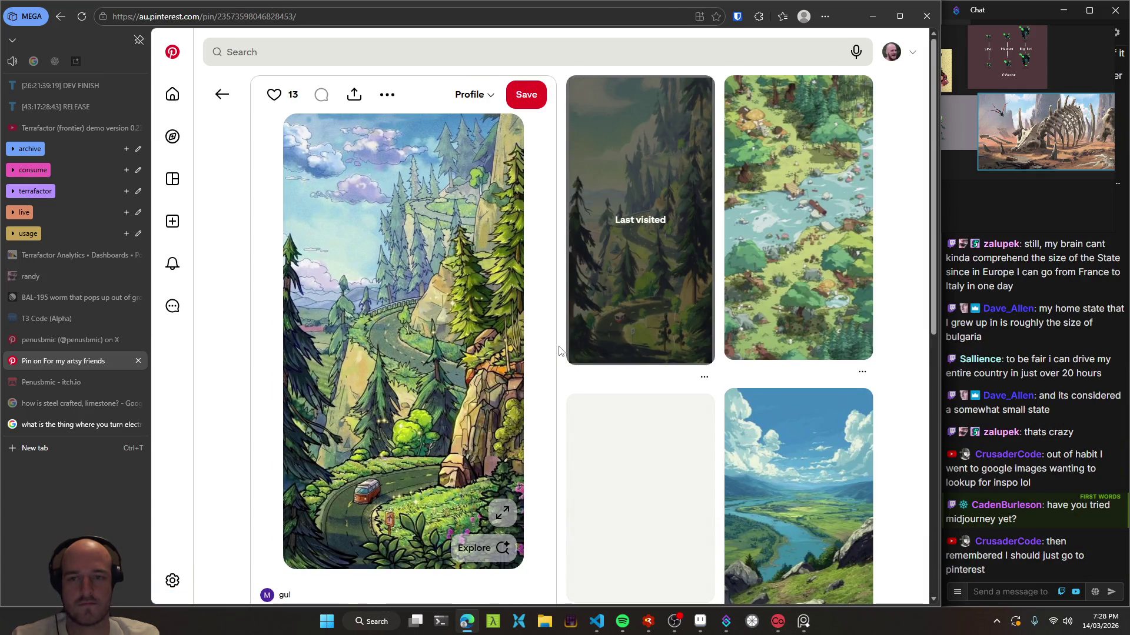
pyautogui.click(220, 95)
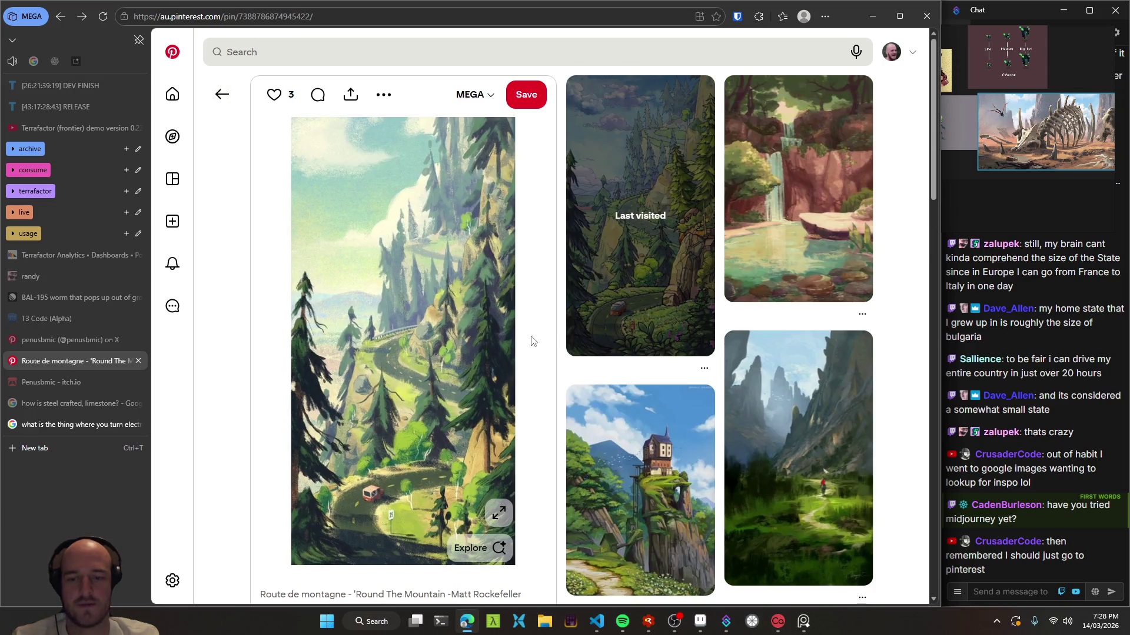
# - Scroll down to related ideas like Environment concept art, then go back to the earlier pin
pyautogui.scroll(-2, 549, 331)
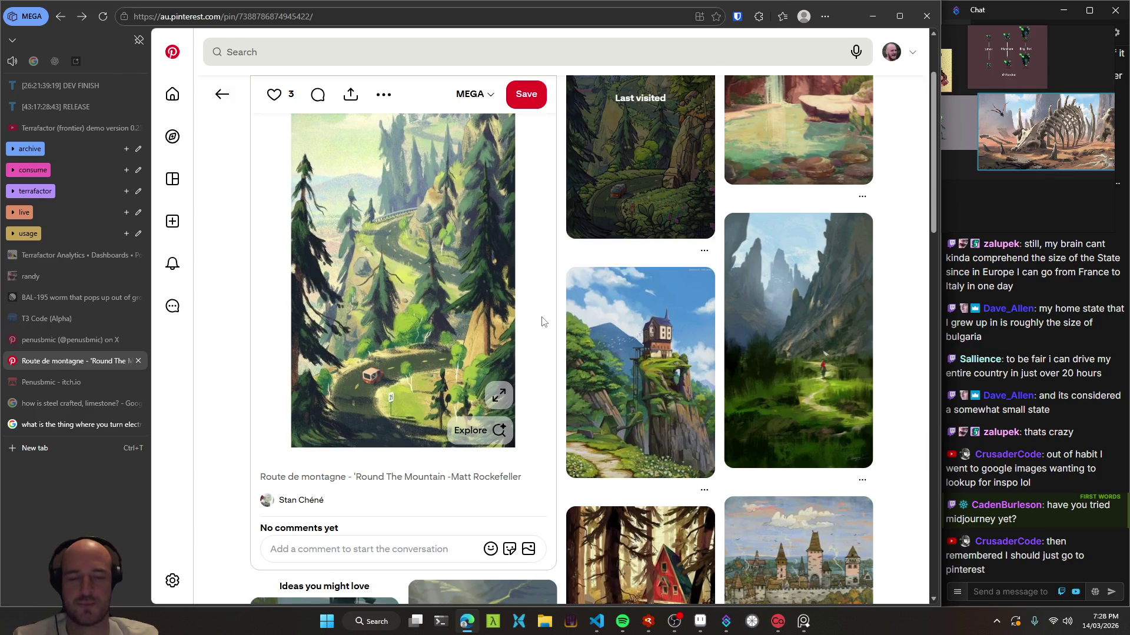
pyautogui.scroll(-4, 542, 330)
pyautogui.scroll(-5, 552, 345)
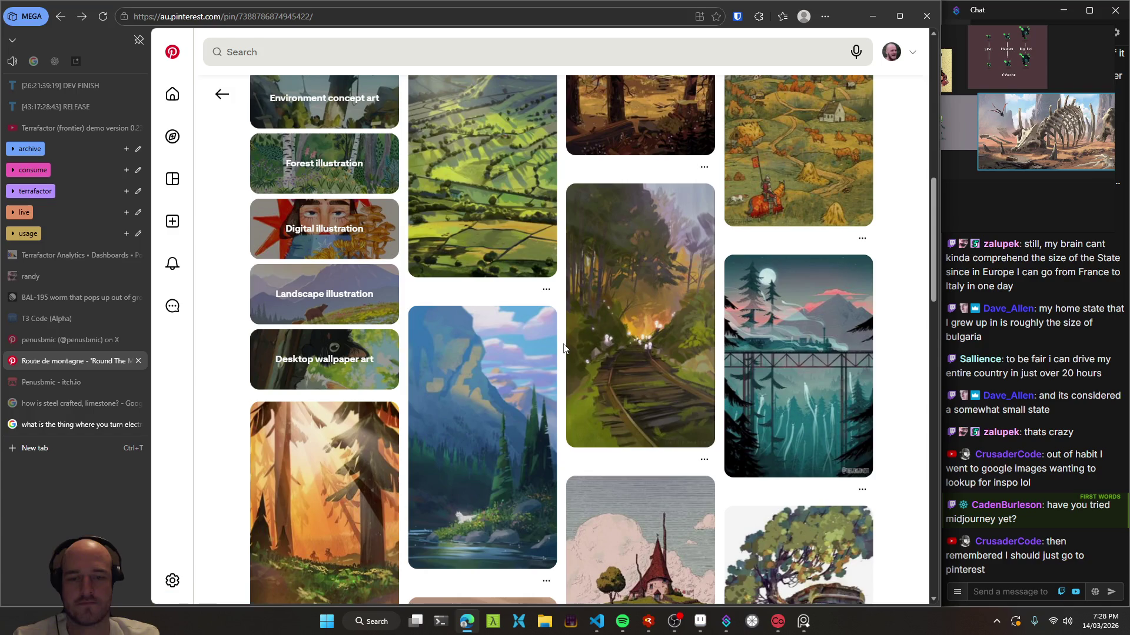
pyautogui.scroll(-2, 560, 347)
pyautogui.scroll(-2, 563, 349)
pyautogui.scroll(-1, 563, 348)
pyautogui.scroll(6, 563, 348)
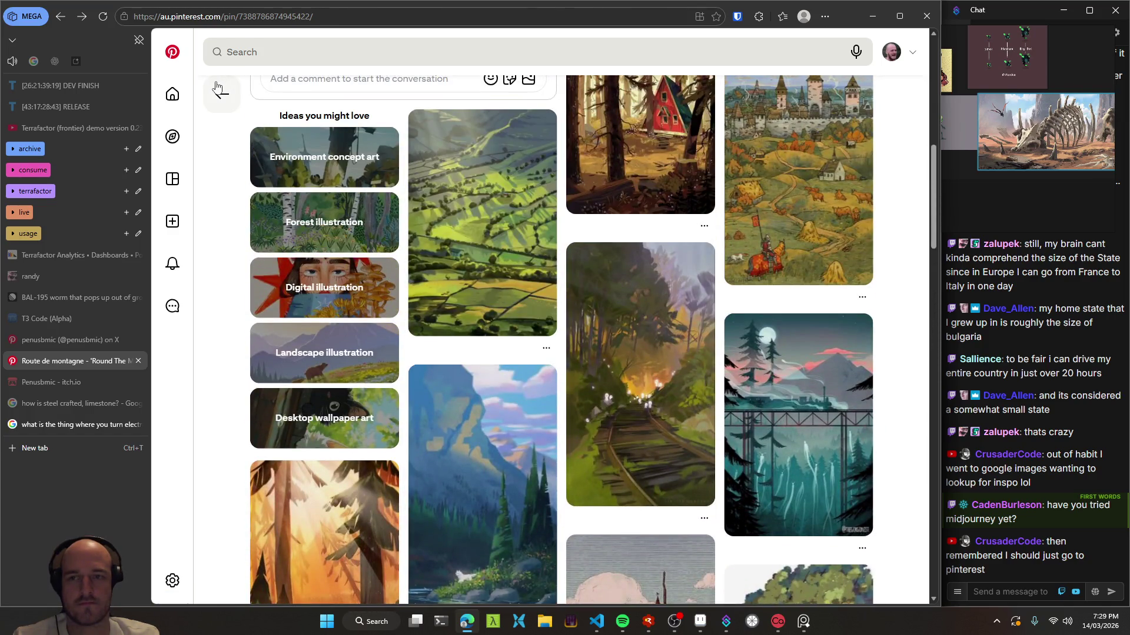
pyautogui.click(222, 94)
# - Scroll through the savanna acacia-tree pin's related pins
pyautogui.scroll(-3, 562, 400)
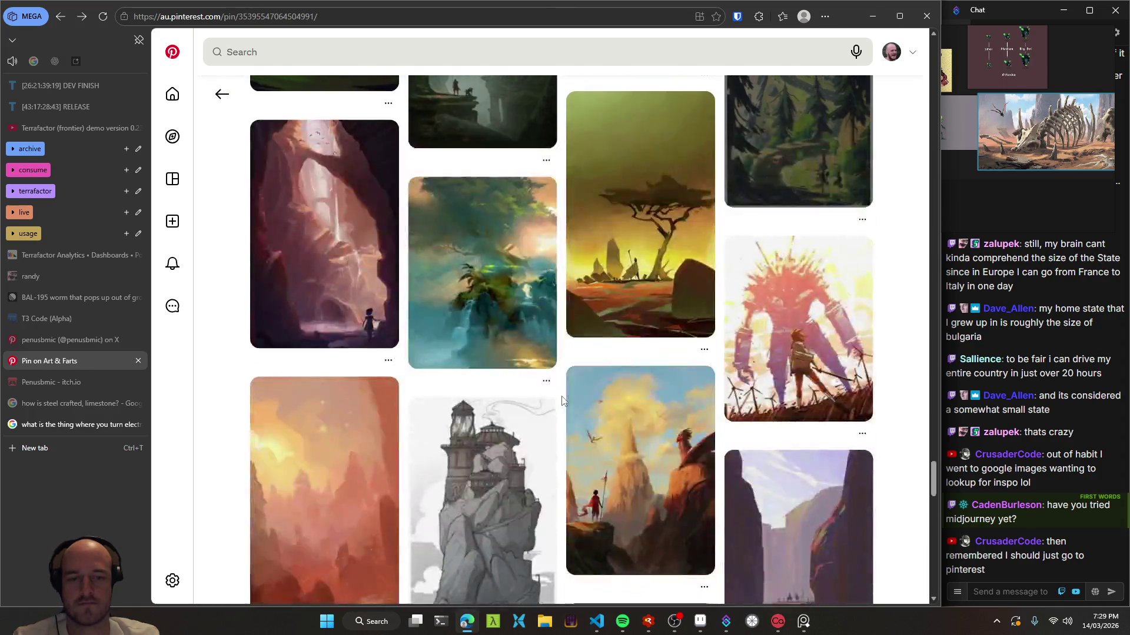
pyautogui.scroll(-3, 562, 400)
pyautogui.scroll(-3, 562, 400)
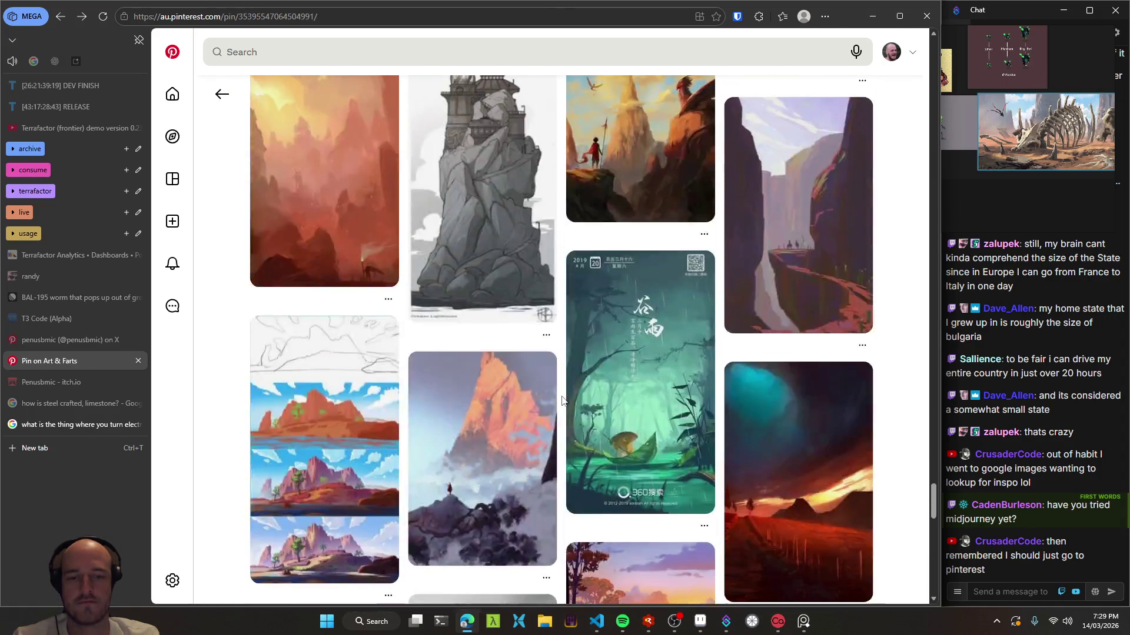
pyautogui.scroll(3, 562, 400)
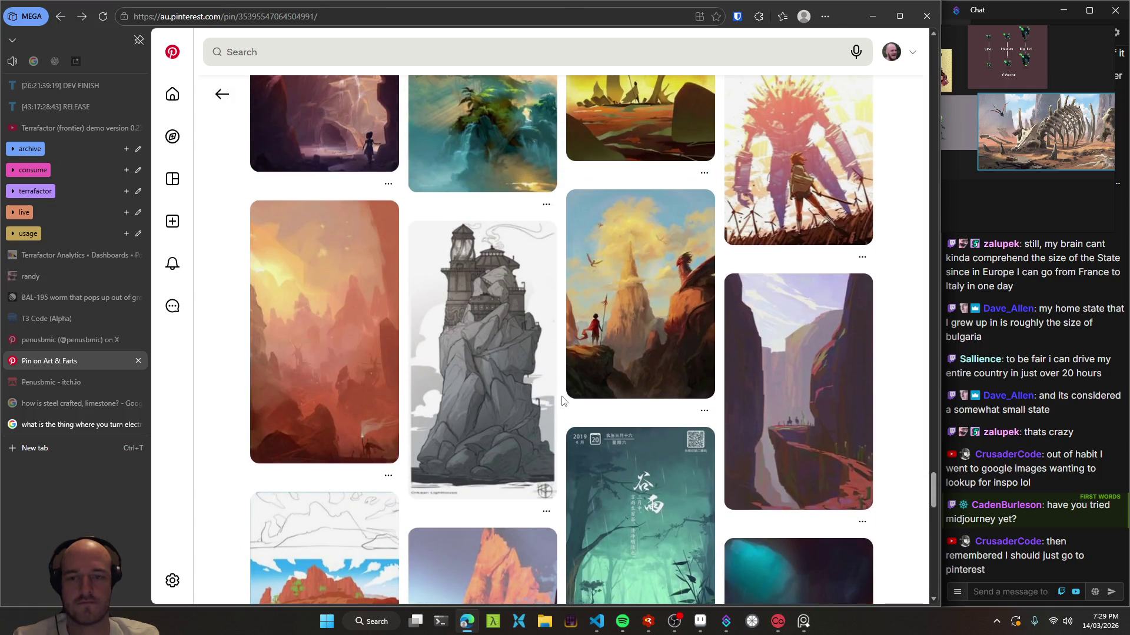
pyautogui.scroll(3, 562, 400)
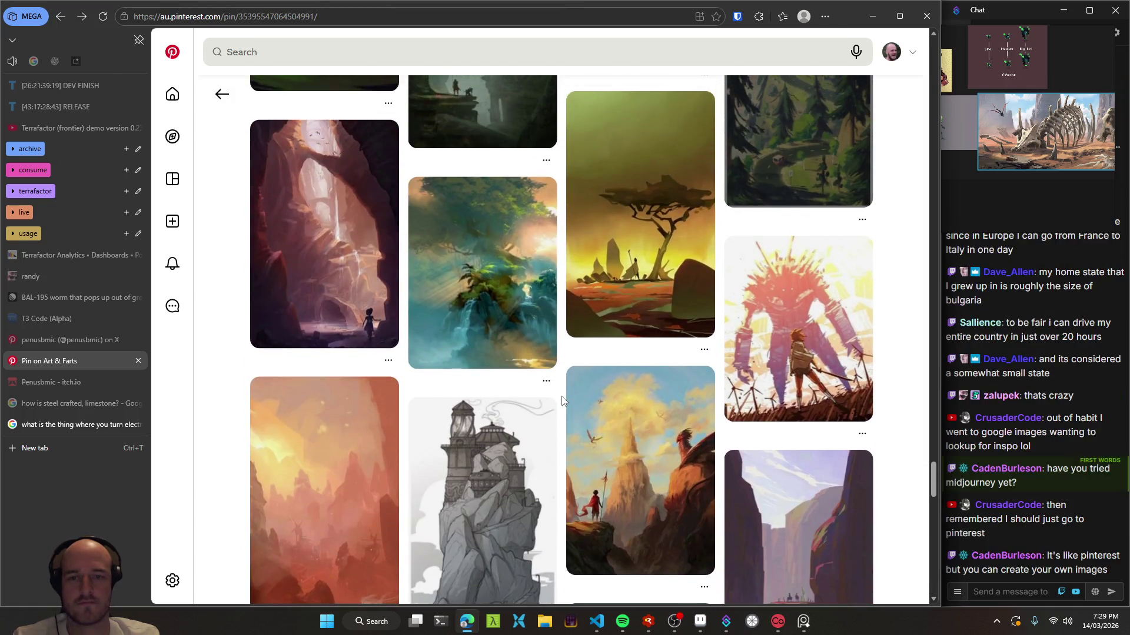
pyautogui.scroll(-5, 562, 400)
pyautogui.scroll(-3, 562, 401)
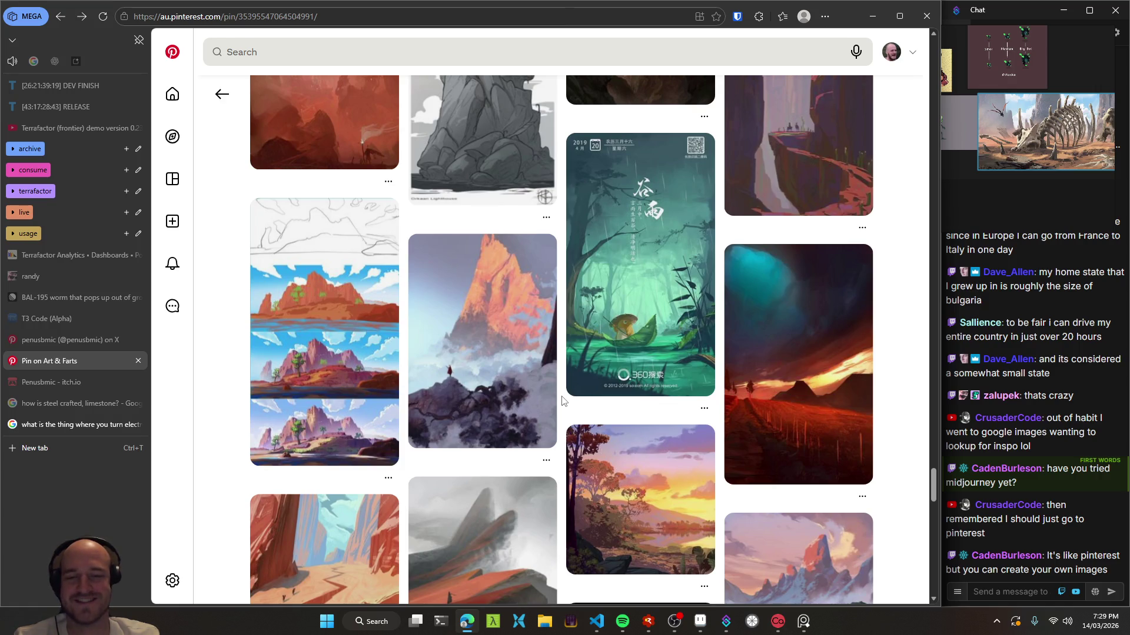
pyautogui.scroll(-2, 562, 400)
pyautogui.scroll(-2, 562, 401)
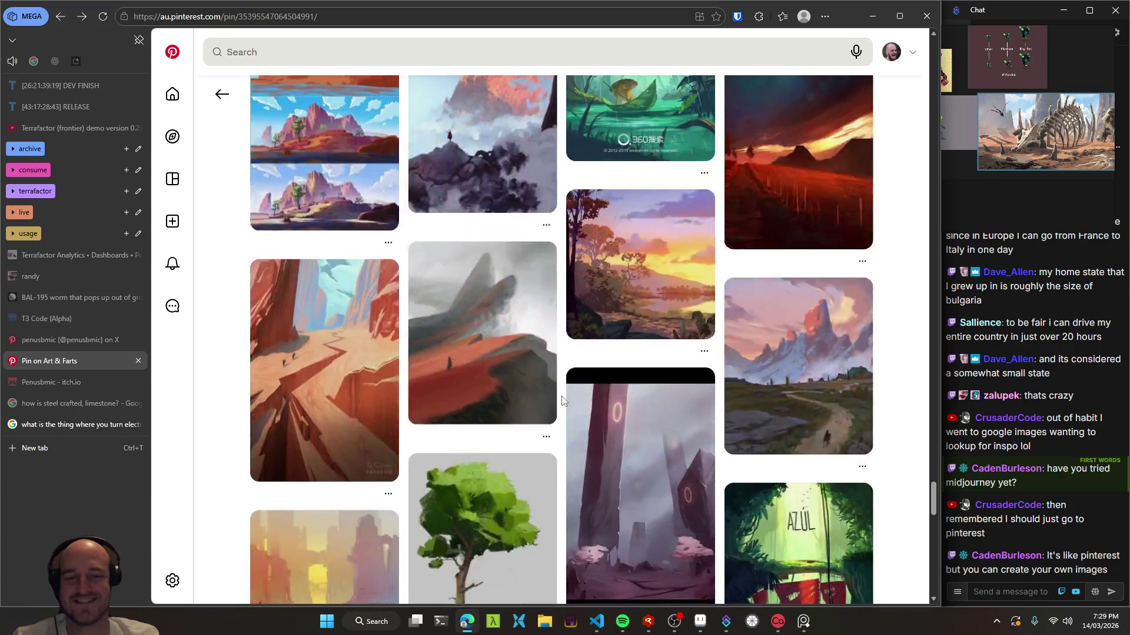
pyautogui.scroll(-2, 561, 400)
pyautogui.scroll(-2, 562, 400)
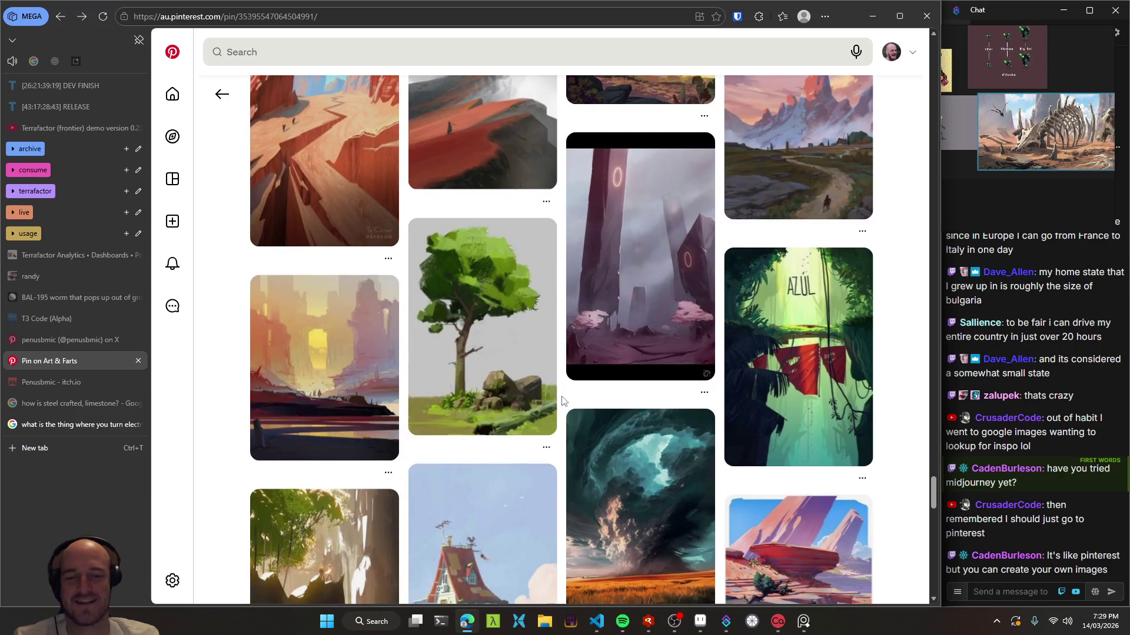
pyautogui.scroll(-2, 565, 393)
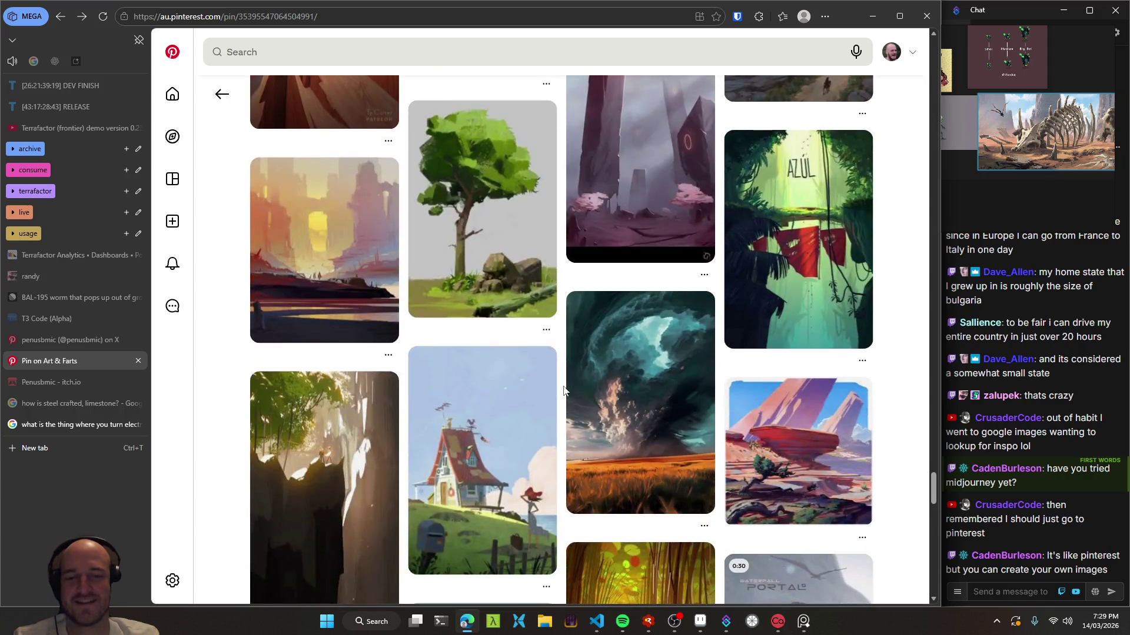
pyautogui.scroll(-1, 566, 390)
pyautogui.scroll(-1, 566, 391)
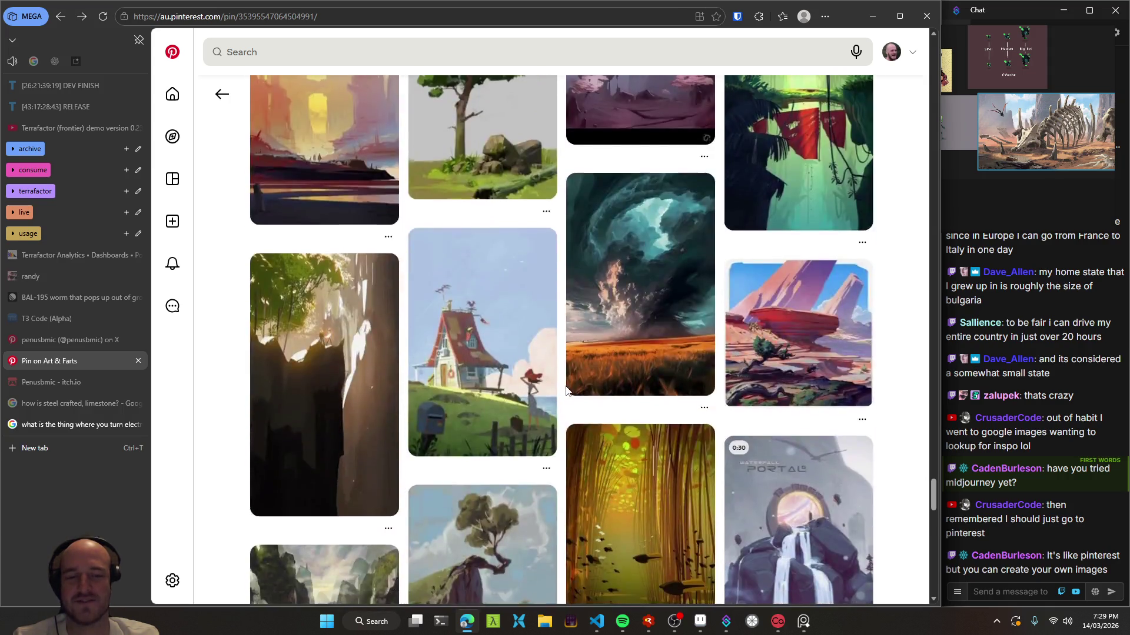
pyautogui.scroll(-1, 565, 391)
pyautogui.scroll(-2, 566, 390)
pyautogui.scroll(-3, 566, 391)
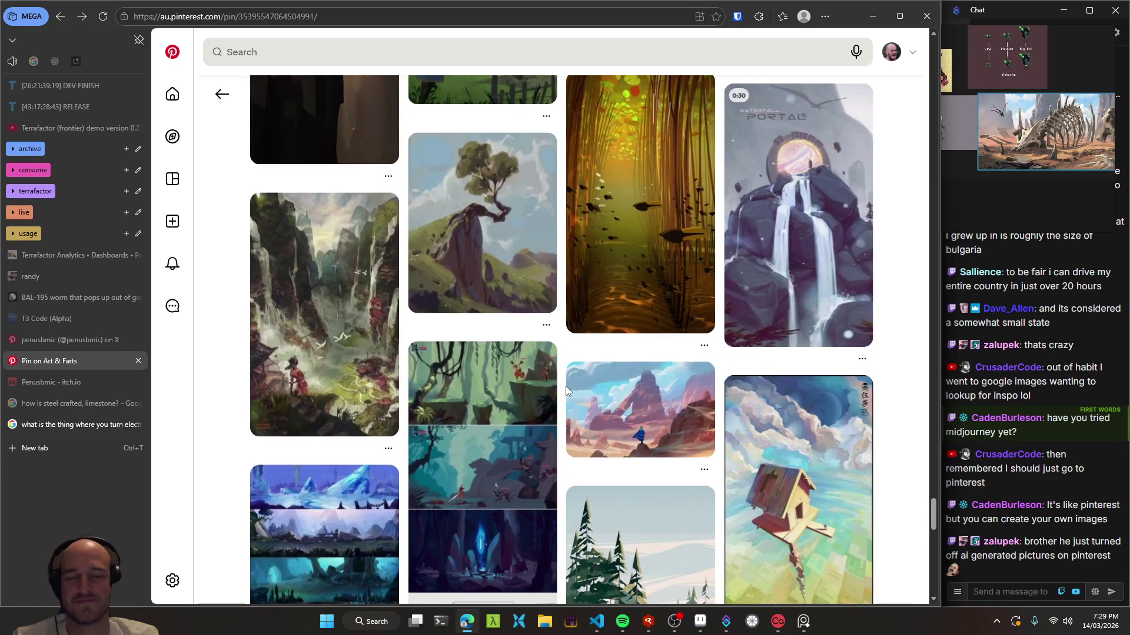
pyautogui.scroll(-4, 566, 391)
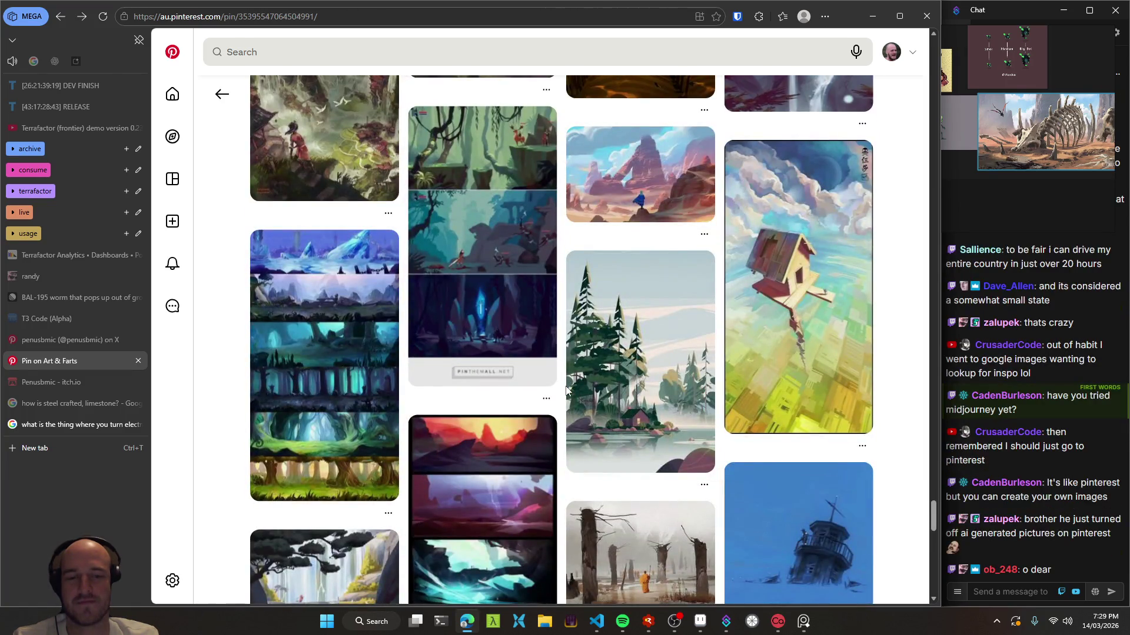
pyautogui.scroll(-3, 566, 391)
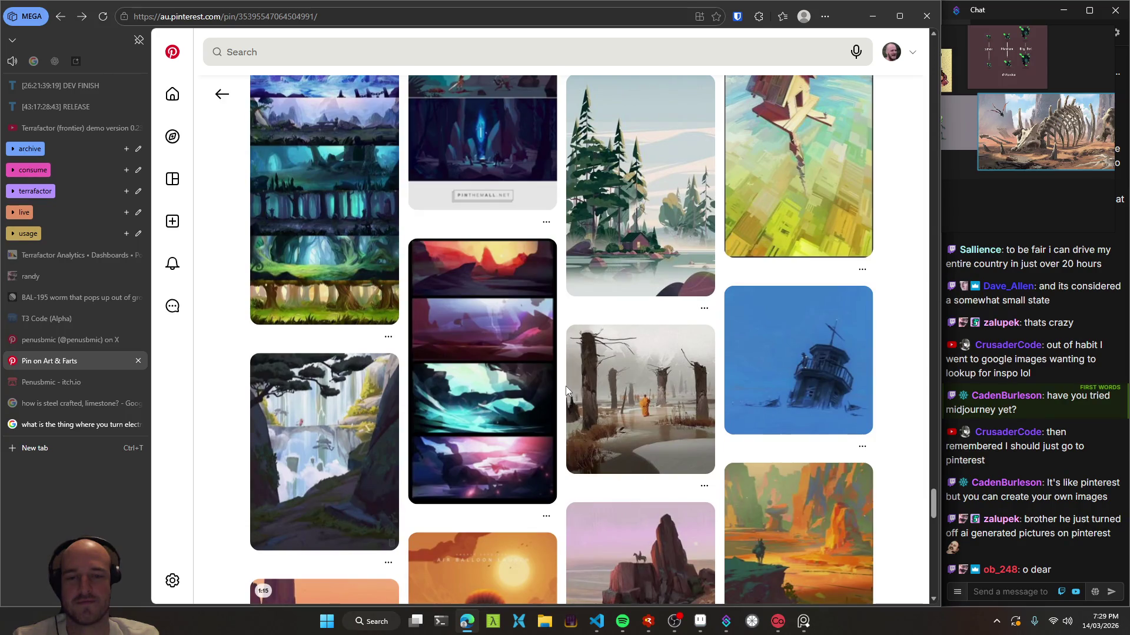
pyautogui.scroll(-1, 566, 390)
pyautogui.scroll(-2, 566, 390)
pyautogui.scroll(-3, 566, 390)
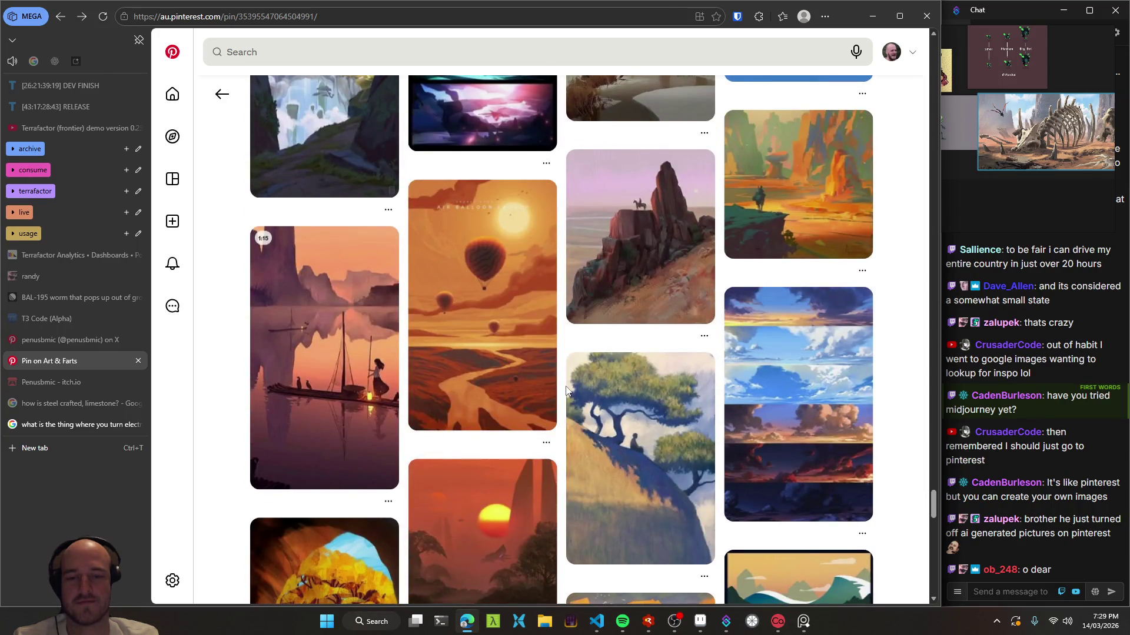
pyautogui.scroll(-2, 566, 391)
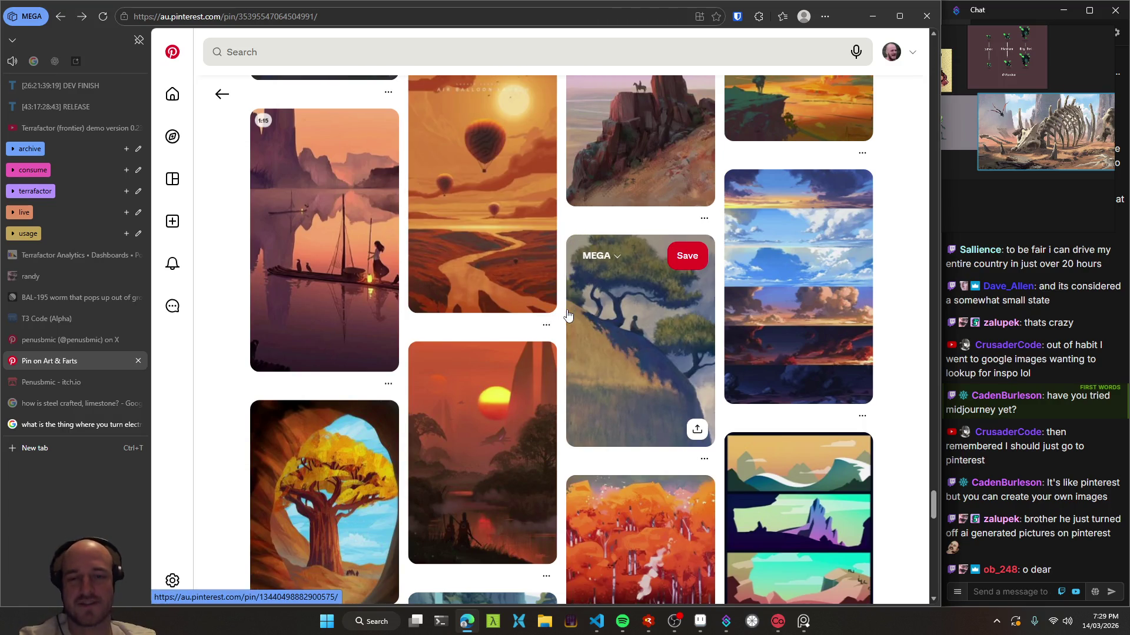
pyautogui.scroll(-3, 565, 338)
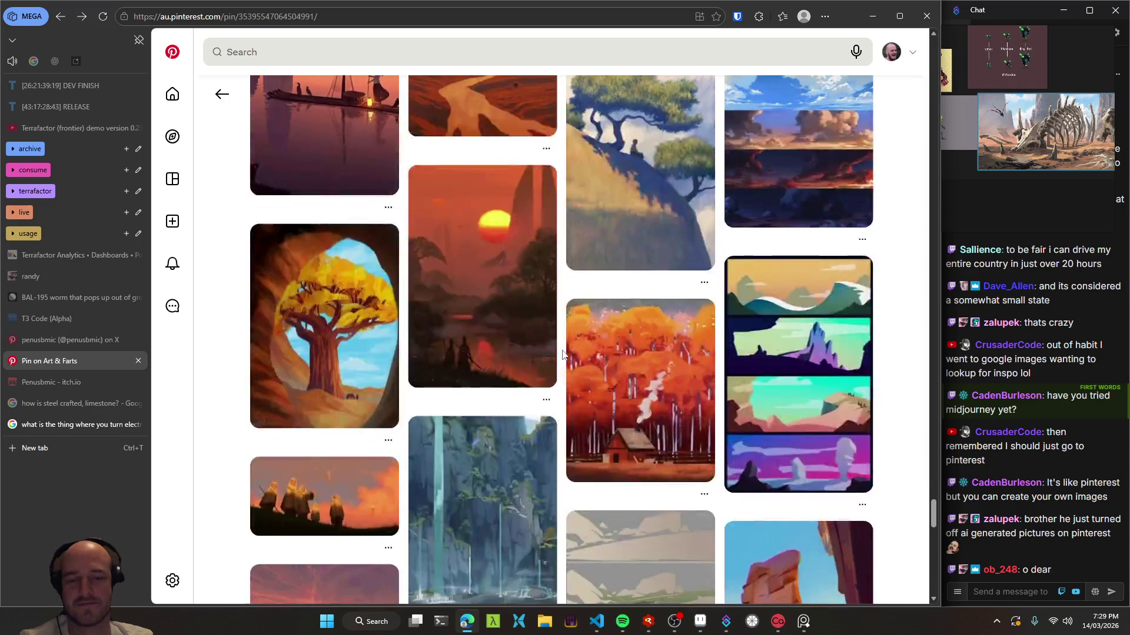
pyautogui.scroll(-3, 563, 354)
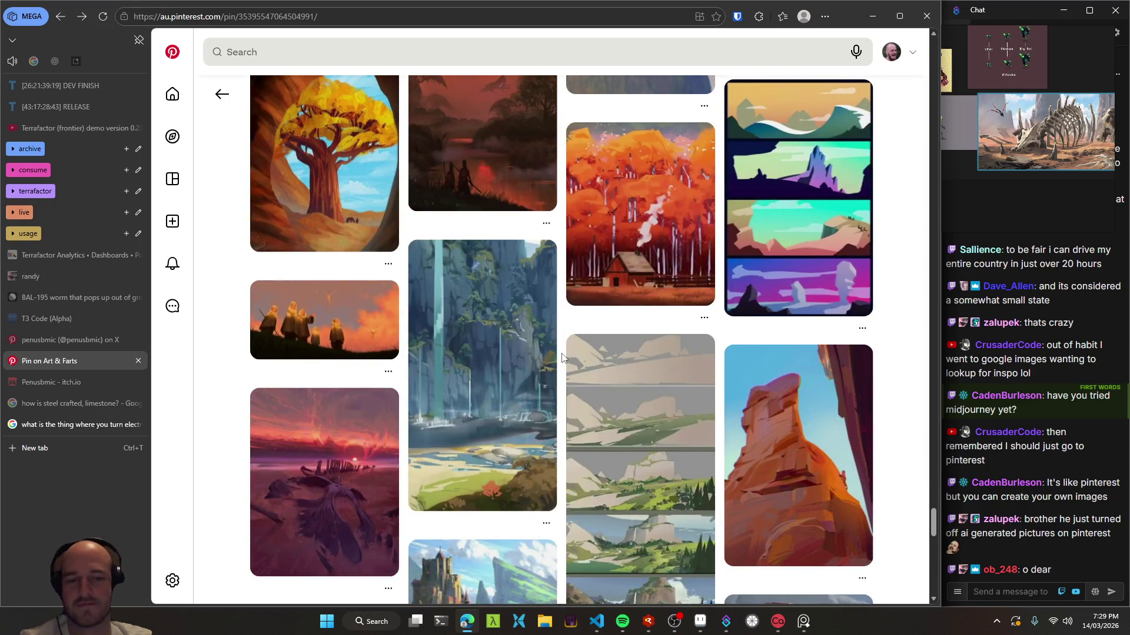
pyautogui.scroll(-3, 562, 353)
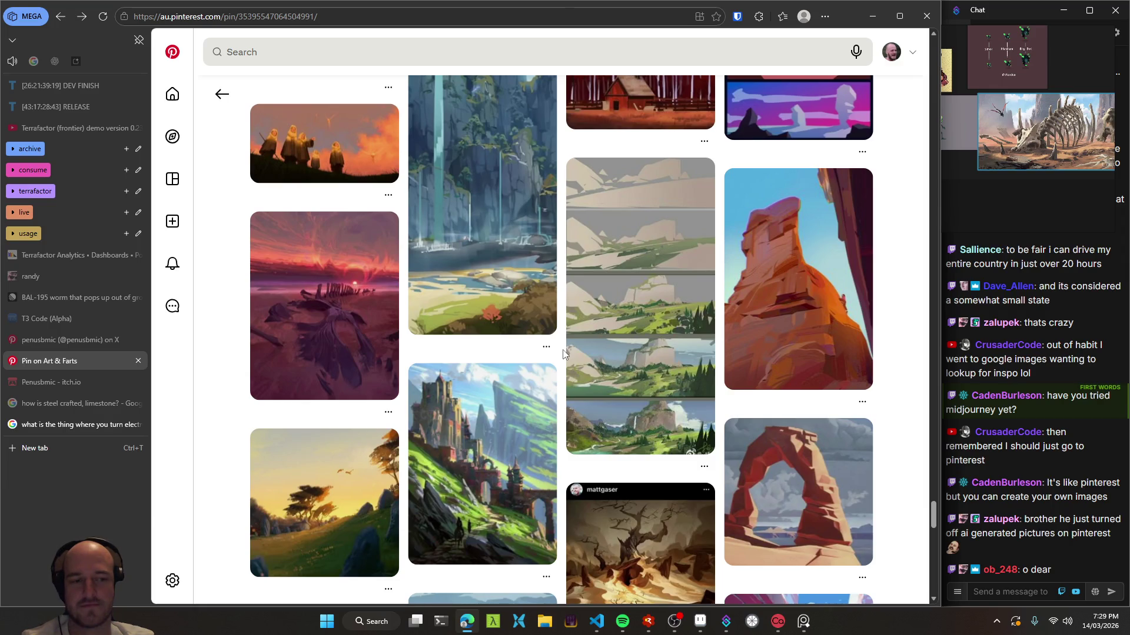
# - Scroll further through the related pins, then return to the 'dessert oasis art' search results
pyautogui.scroll(-5, 563, 353)
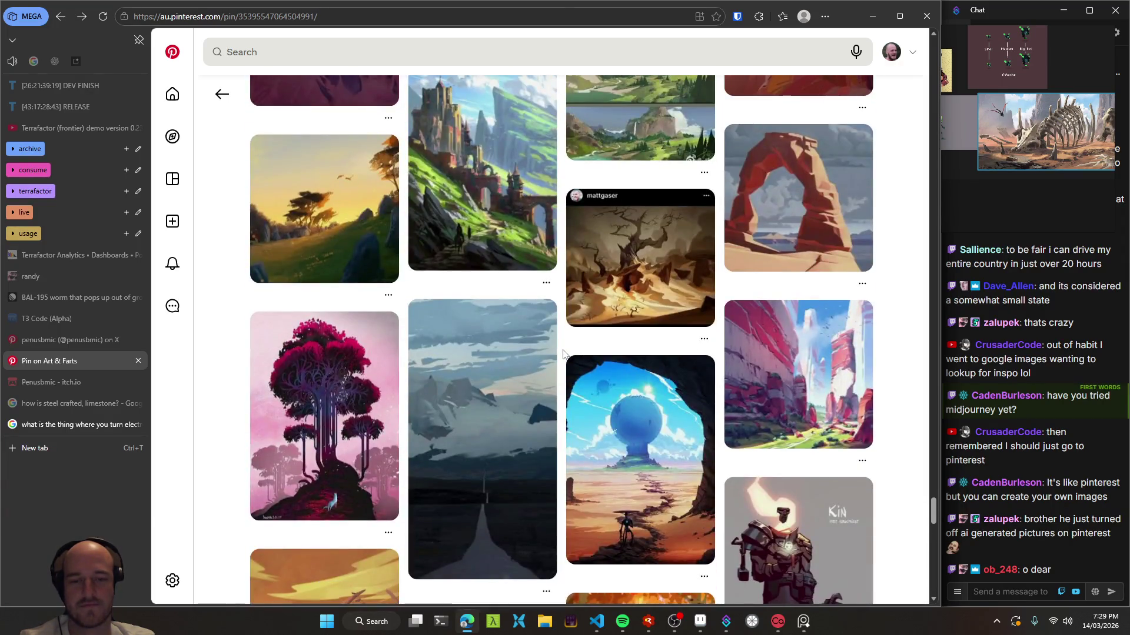
pyautogui.scroll(-3, 563, 353)
pyautogui.scroll(-3, 563, 354)
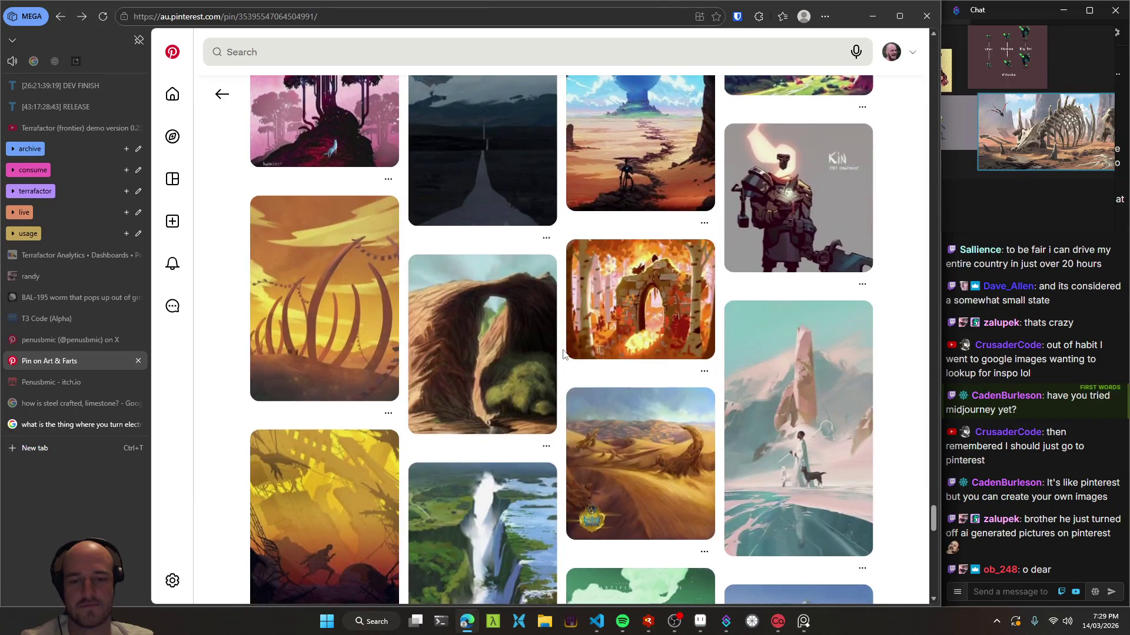
pyautogui.scroll(-4, 562, 353)
pyautogui.scroll(-3, 562, 354)
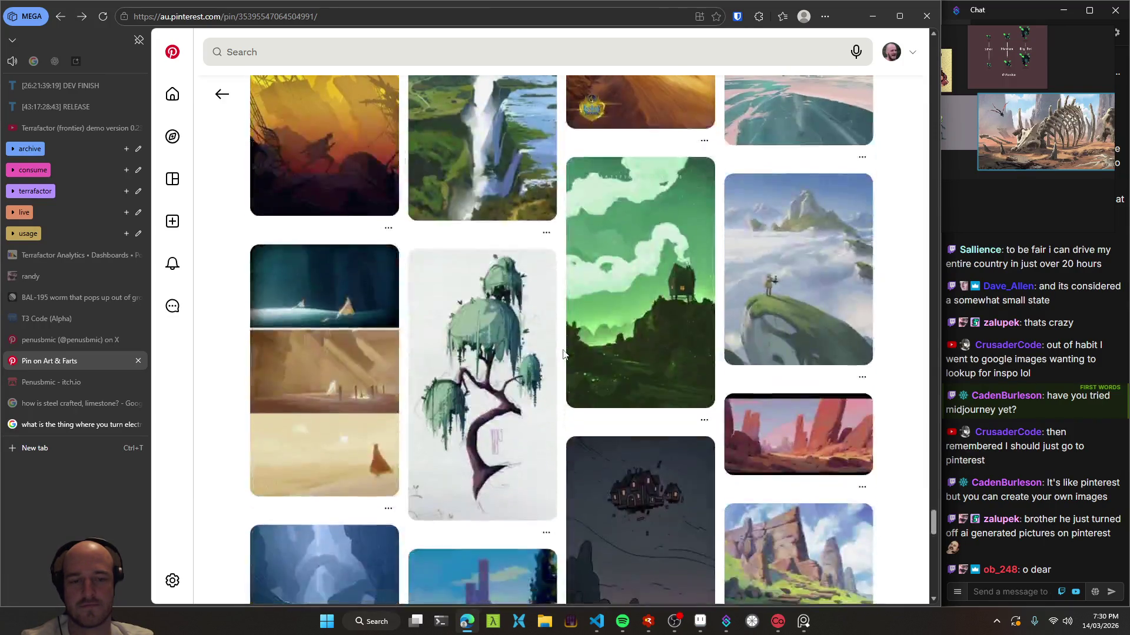
pyautogui.scroll(-3, 563, 354)
pyautogui.scroll(-2, 562, 354)
pyautogui.scroll(-3, 562, 353)
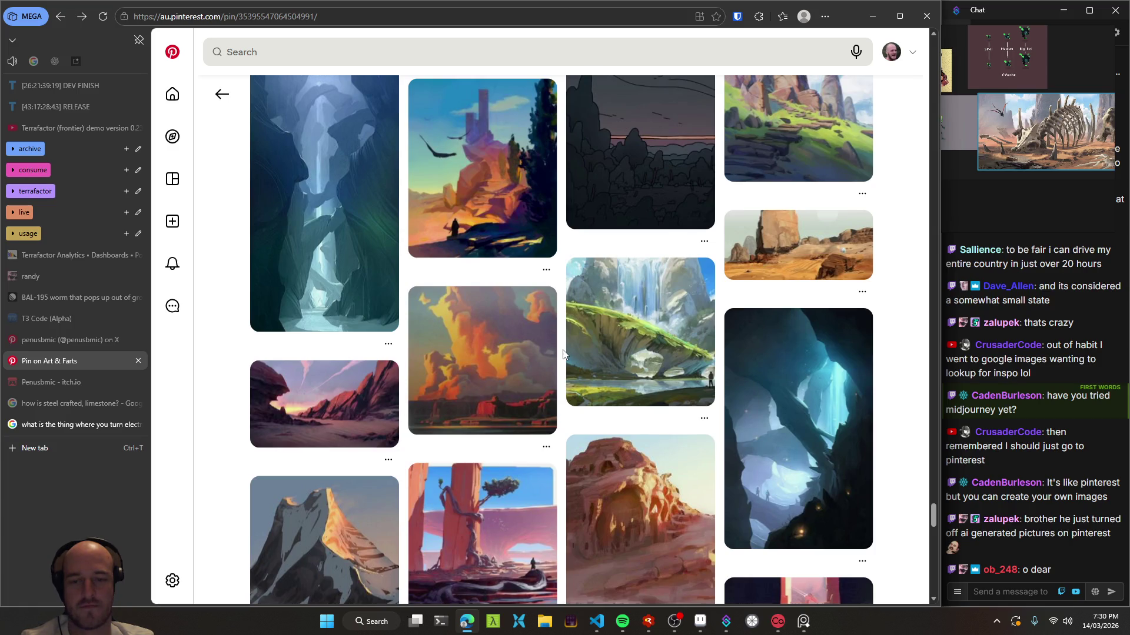
pyautogui.scroll(-5, 563, 353)
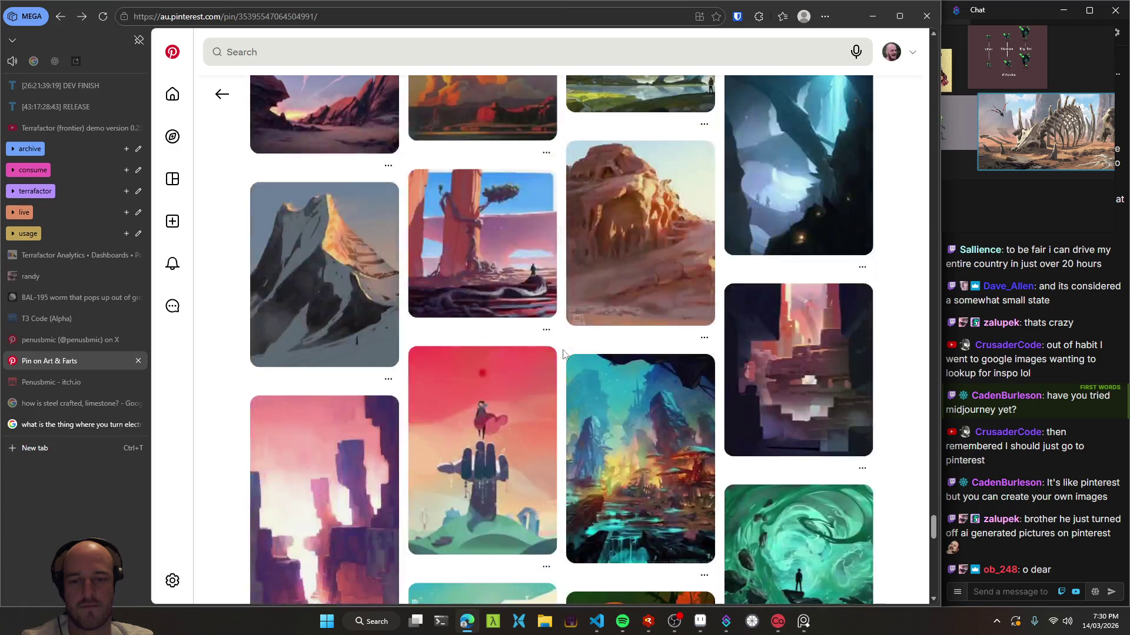
pyautogui.scroll(-5, 562, 353)
pyautogui.scroll(-3, 563, 354)
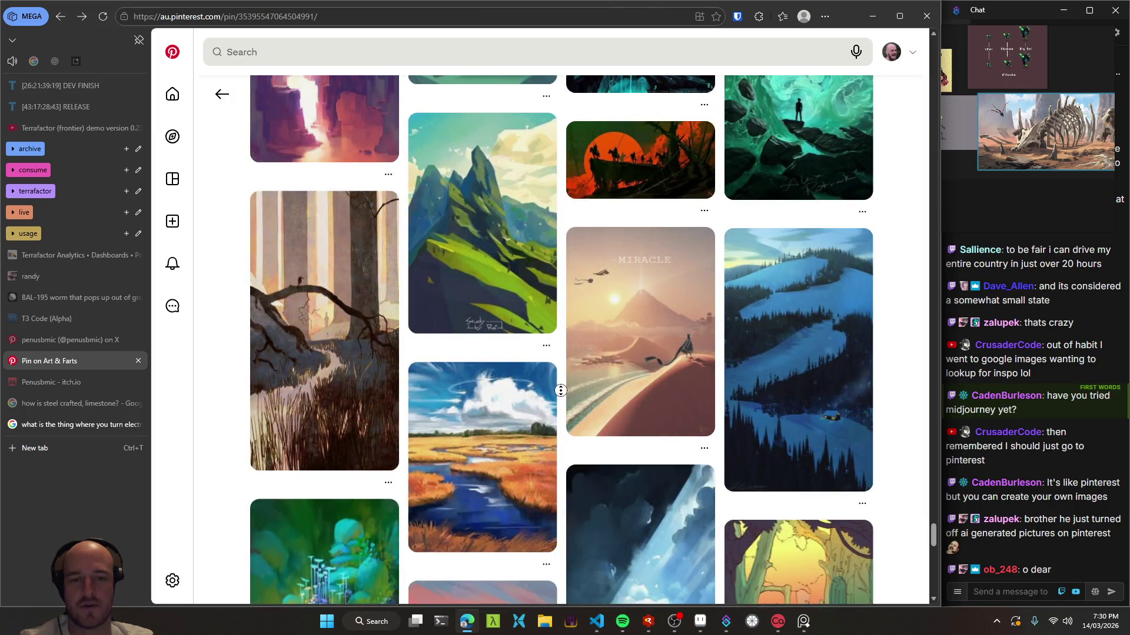
pyautogui.scroll(15, 561, 391)
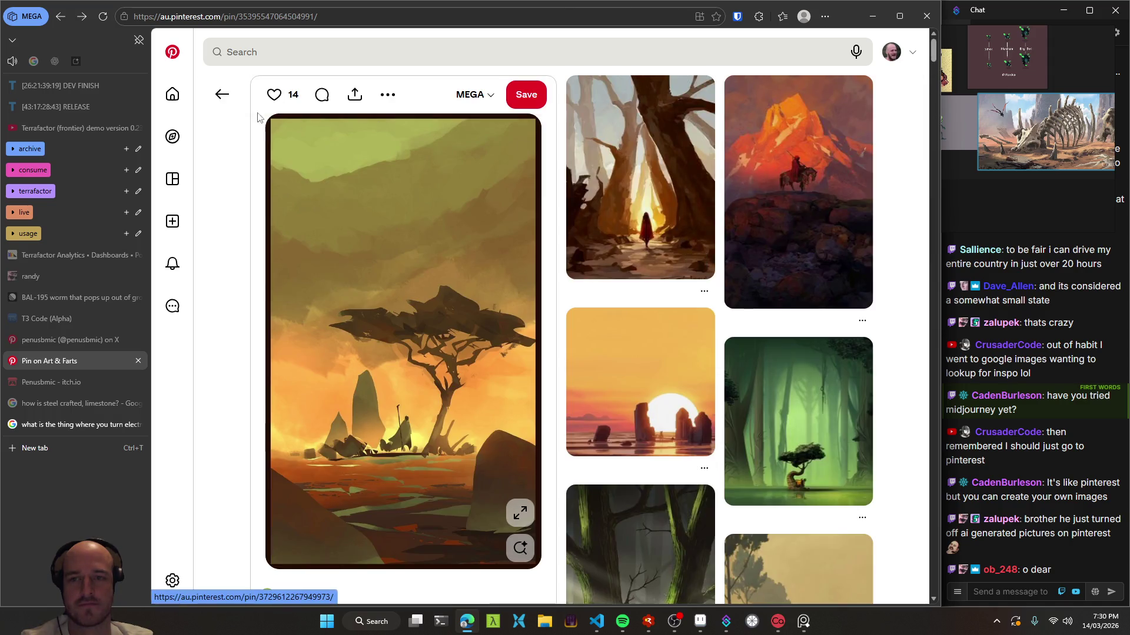
pyautogui.click(223, 97)
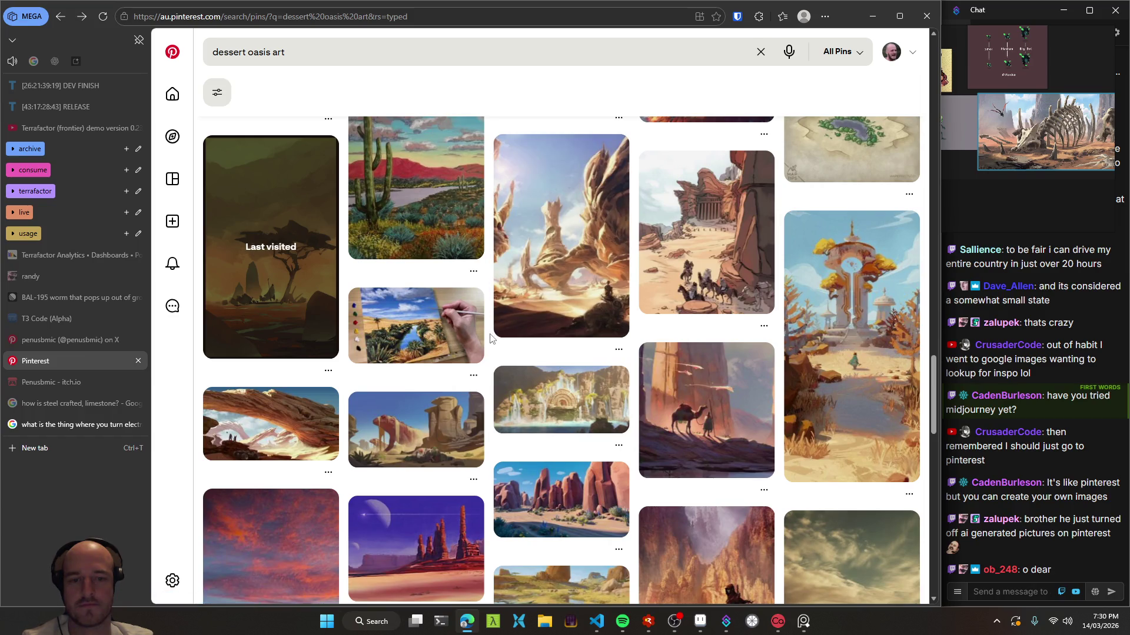
pyautogui.scroll(-3, 494, 339)
pyautogui.scroll(-3, 491, 337)
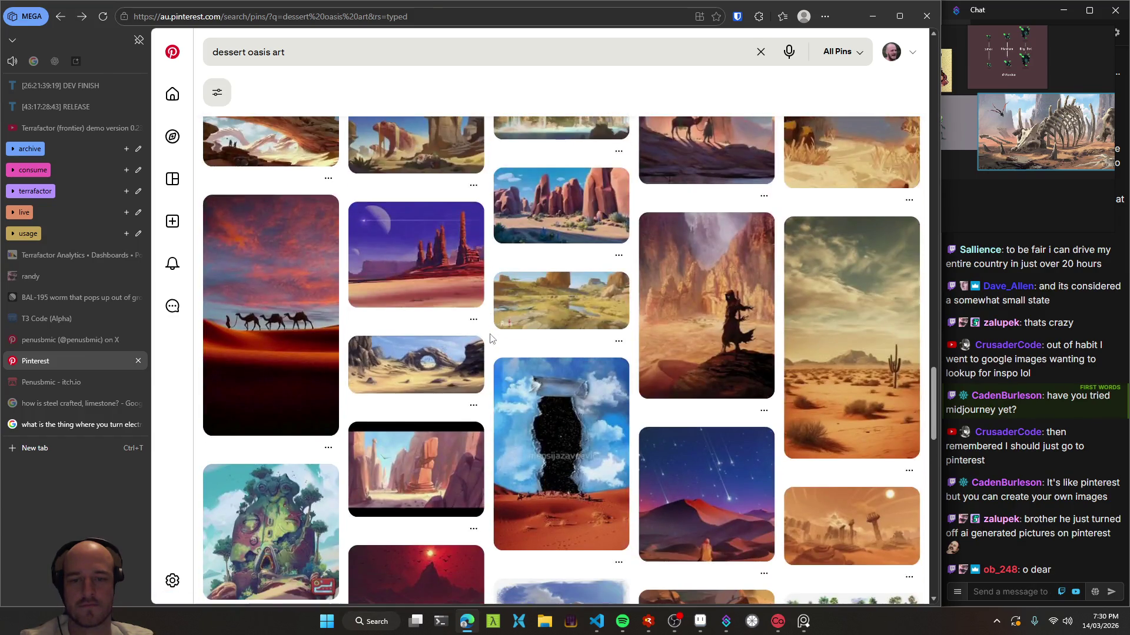
pyautogui.scroll(-4, 491, 339)
pyautogui.scroll(-5, 490, 338)
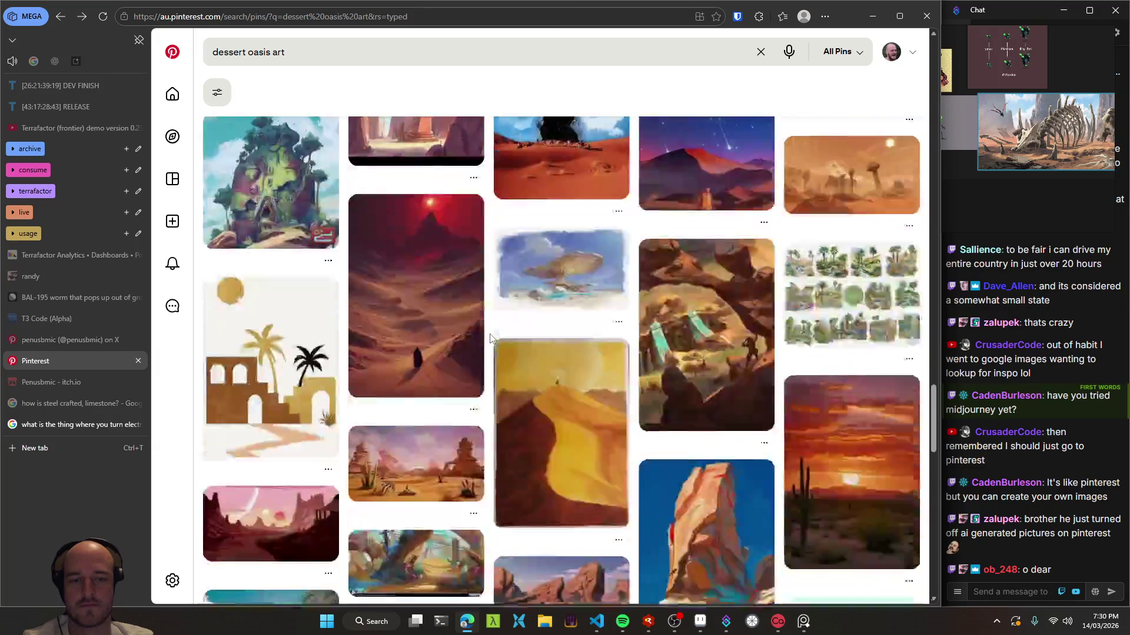
pyautogui.middleClick(489, 333)
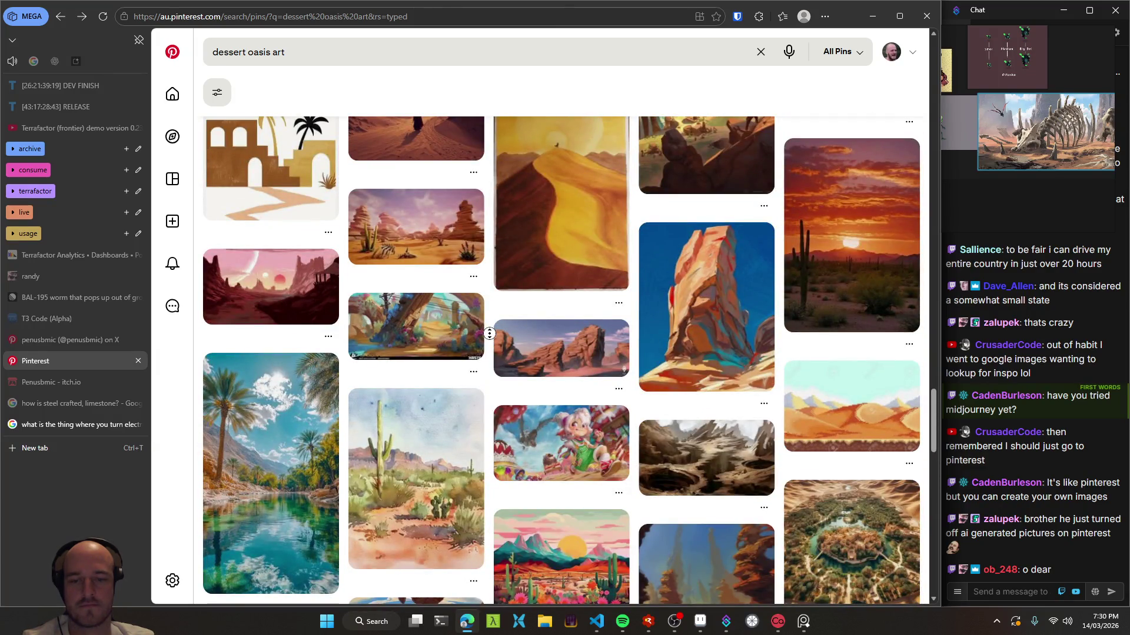
pyautogui.scroll(-5, 490, 338)
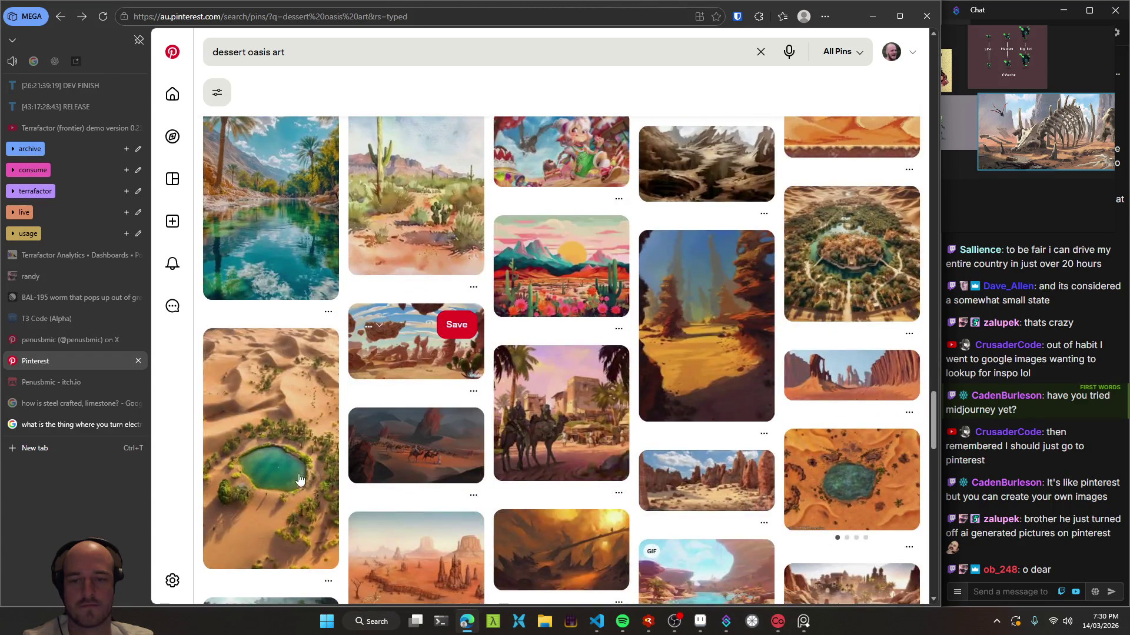
# - Open the aerial desert oasis pin and copy its image
pyautogui.click(299, 479)
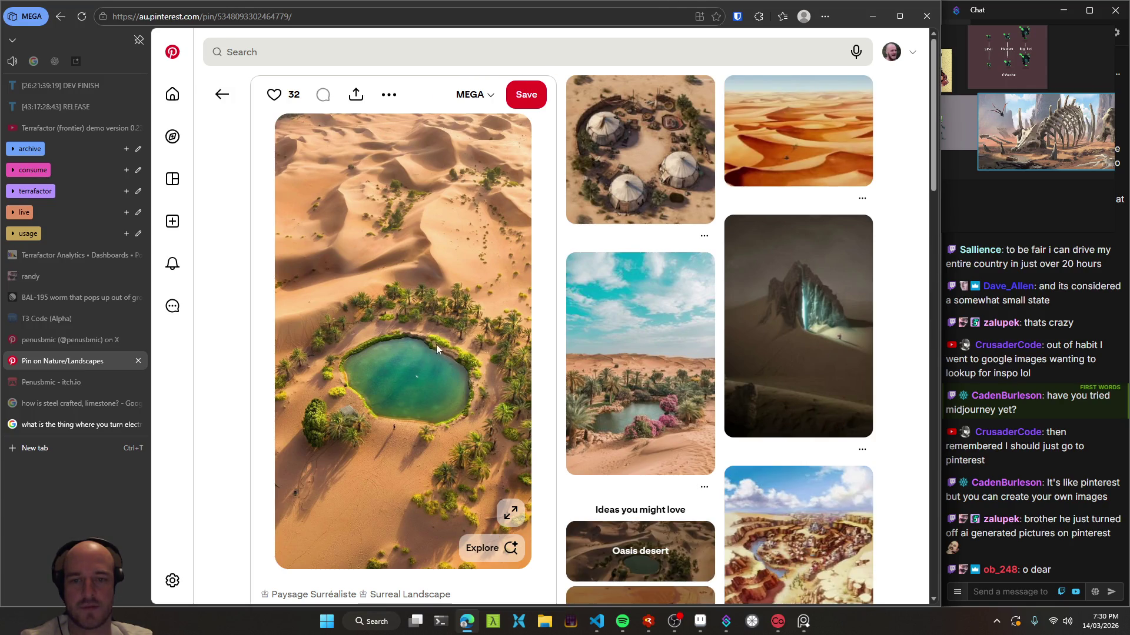
pyautogui.rightClick(418, 248)
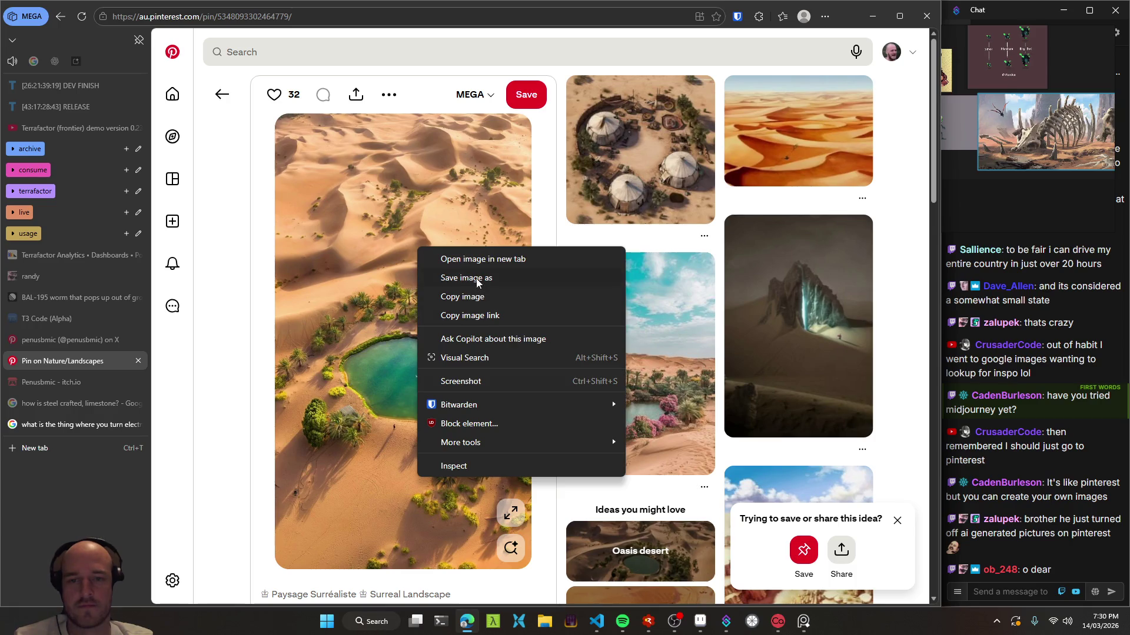
pyautogui.click(484, 296)
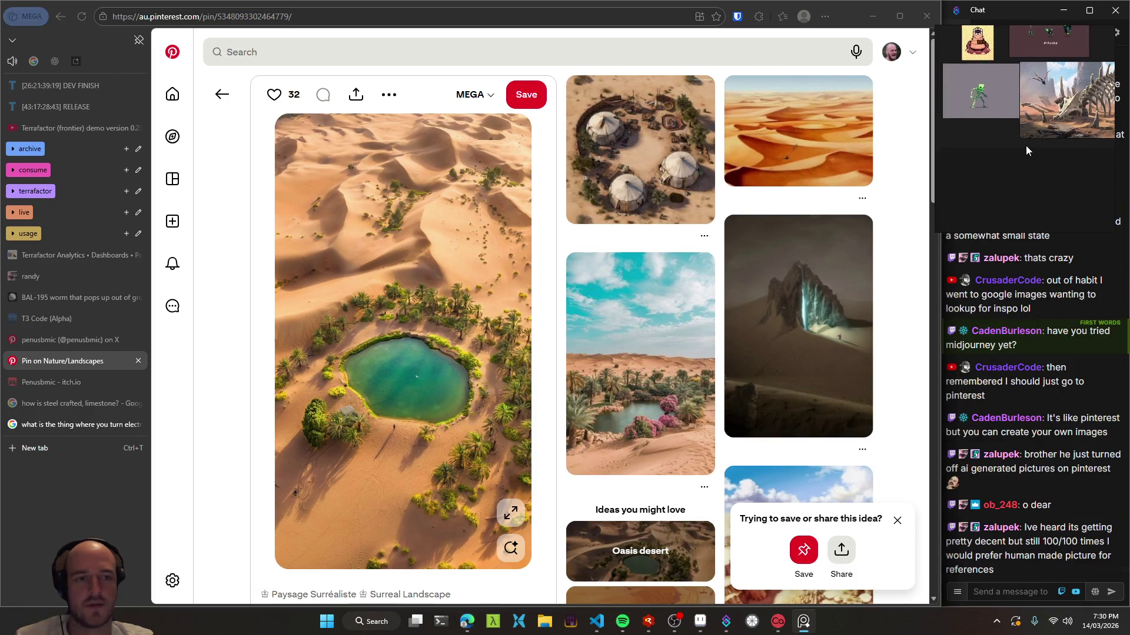
# - Paste the oasis image onto the reference board, nudge it into place and shift the board right
pyautogui.hotkey('ctrl', 'v')
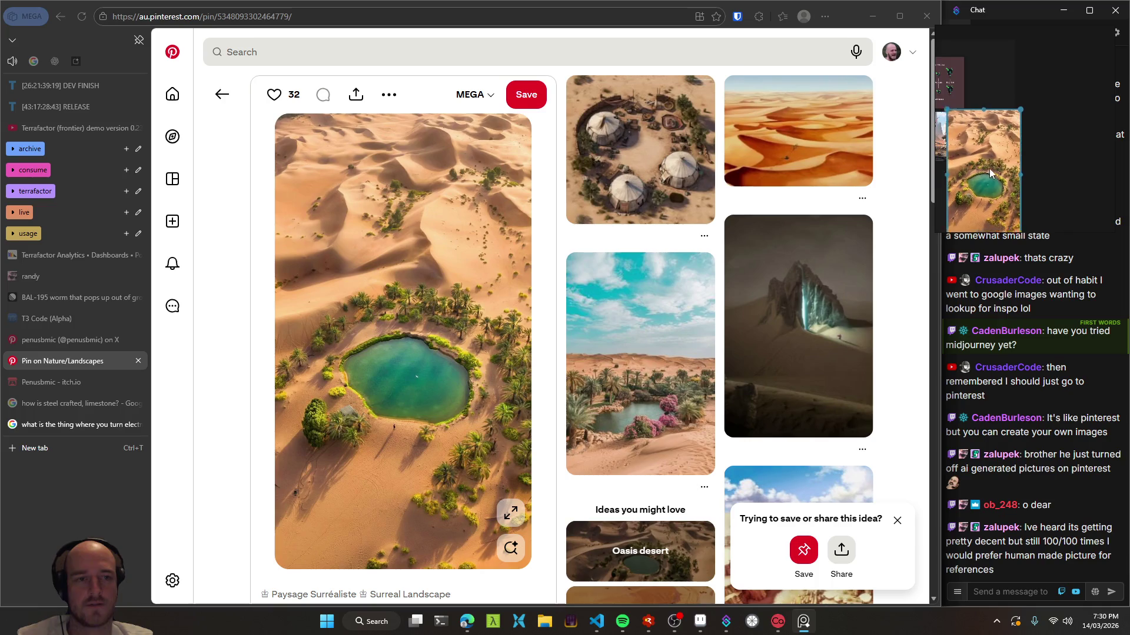
pyautogui.moveTo(1057, 119); pyautogui.dragTo(1053, 119)
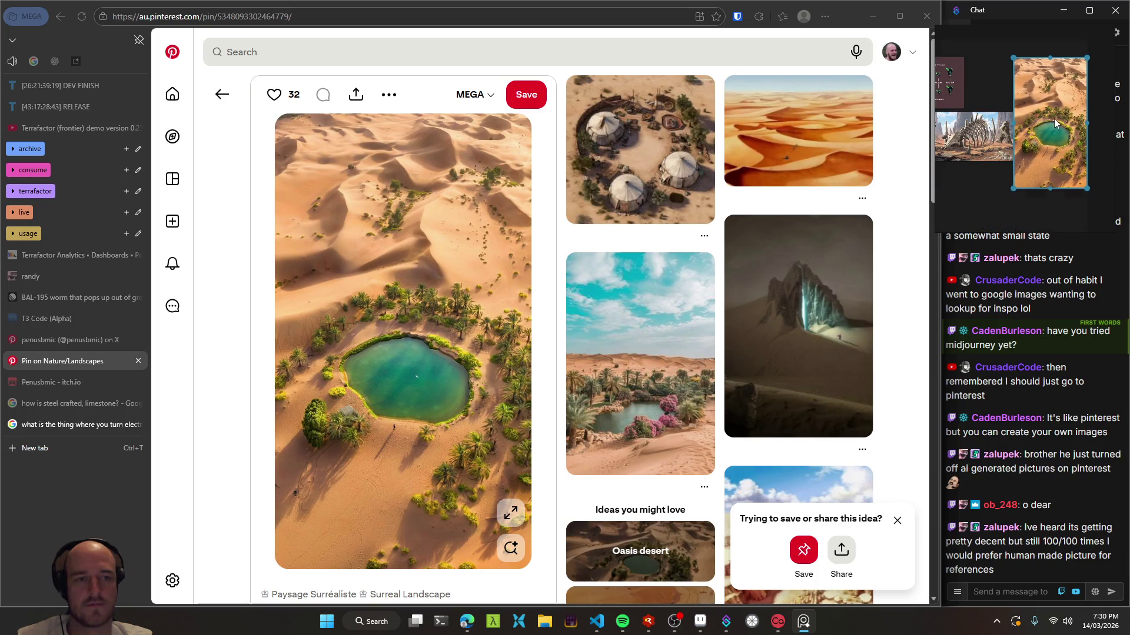
pyautogui.click(983, 215)
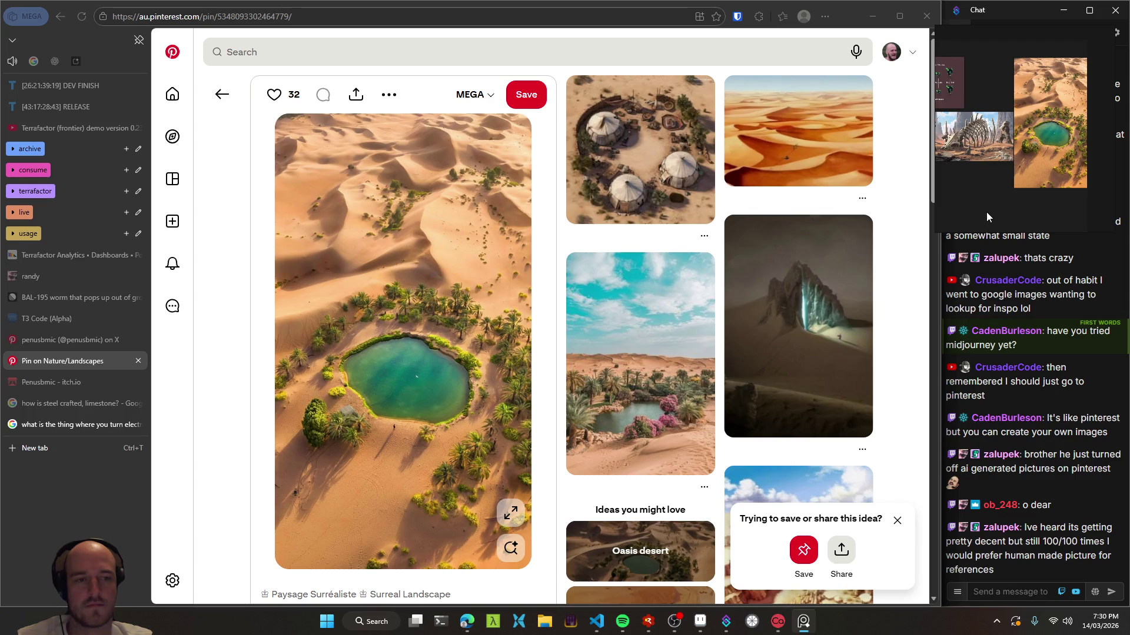
pyautogui.moveTo(980, 196); pyautogui.dragTo(988, 196)
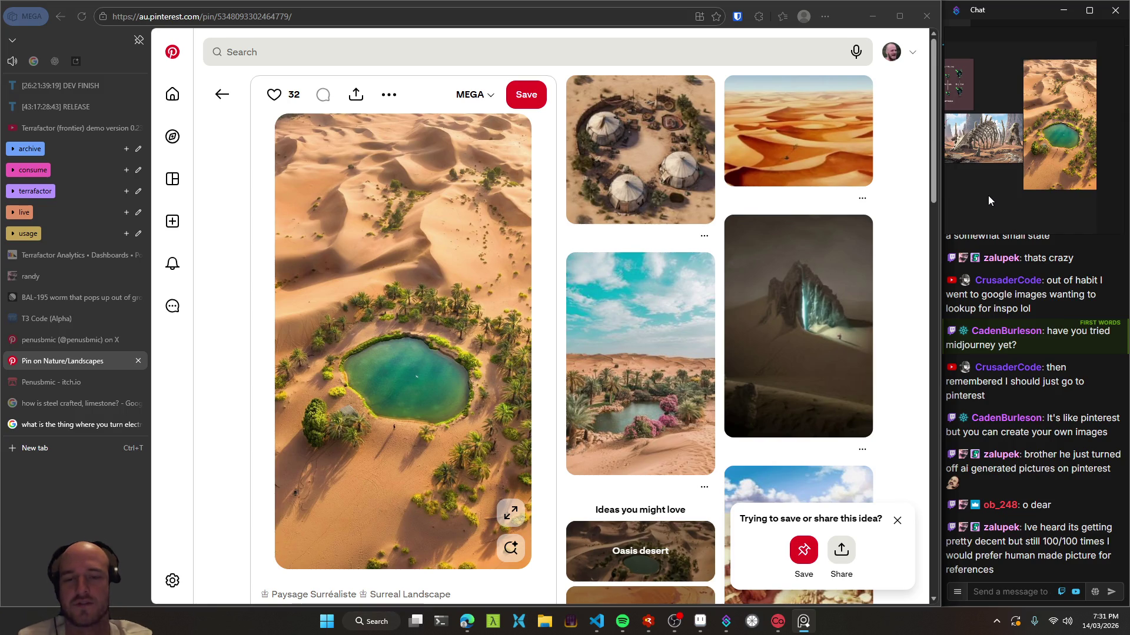
# - Dismiss the save-or-share popup and scroll through the oasis pin's details
pyautogui.click(897, 521)
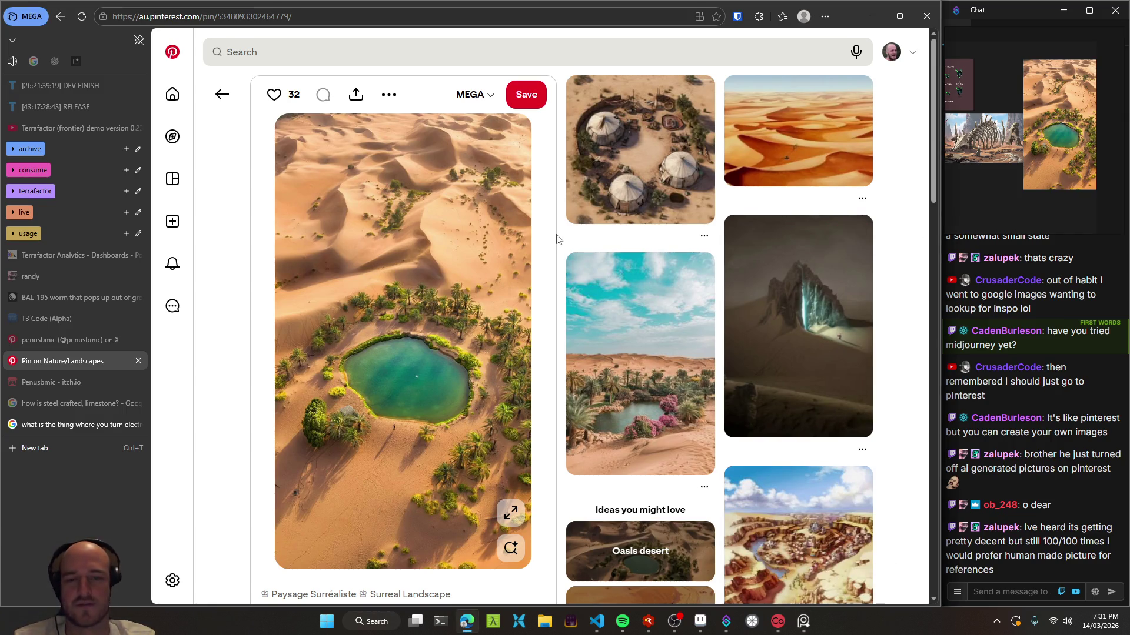
pyautogui.scroll(-5, 559, 238)
pyautogui.scroll(-3, 561, 239)
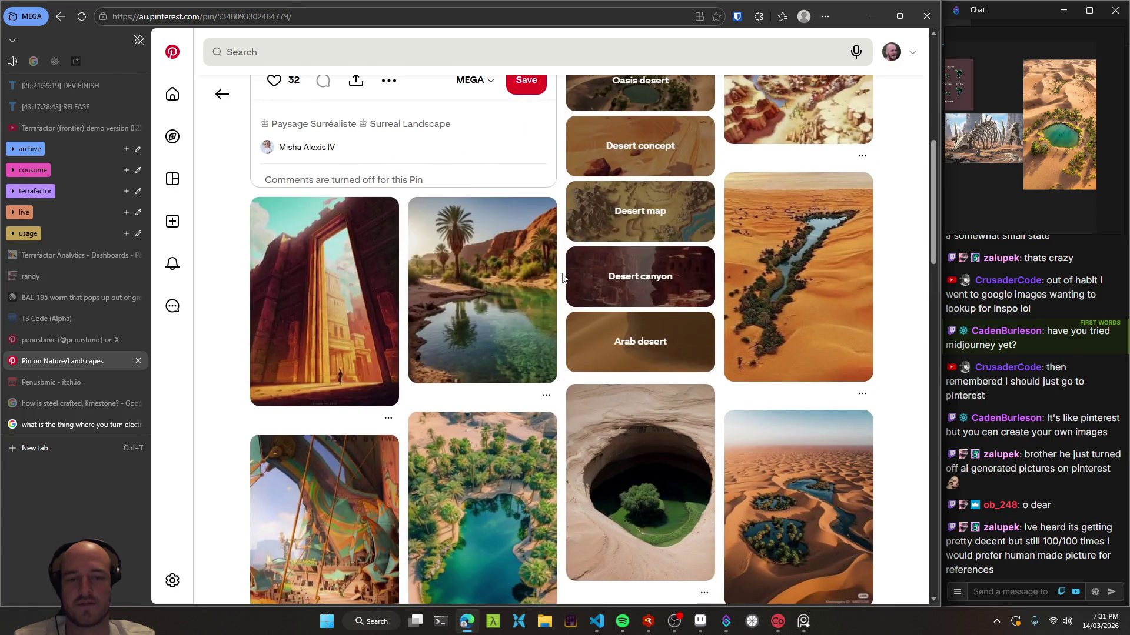
pyautogui.scroll(-5, 563, 278)
pyautogui.scroll(-5, 563, 278)
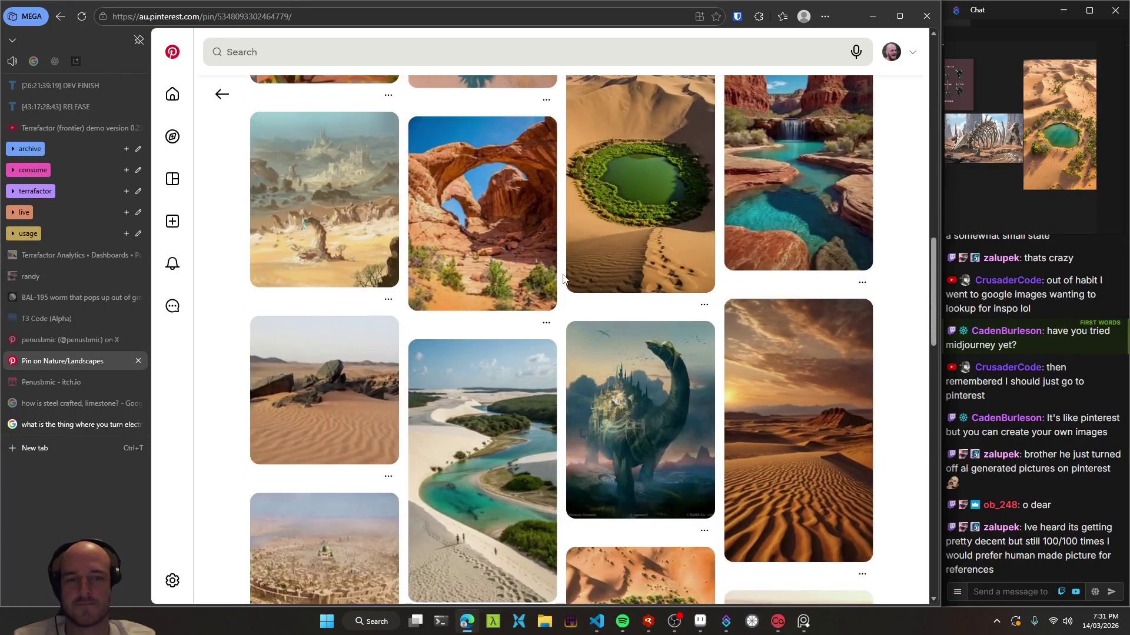
pyautogui.scroll(-4, 563, 278)
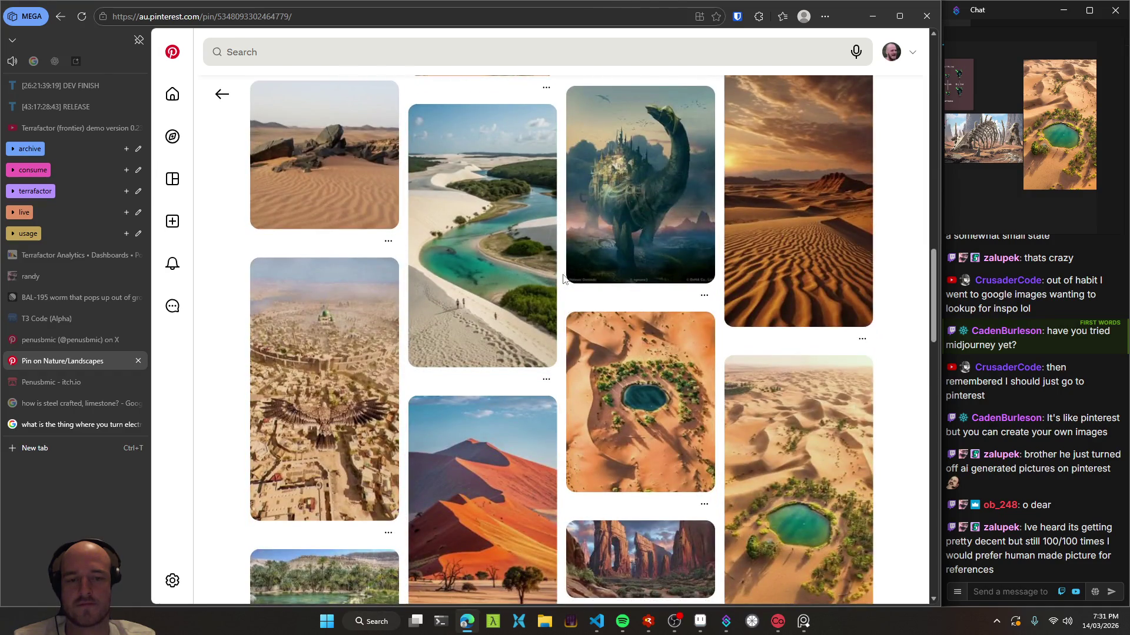
pyautogui.scroll(-4, 563, 278)
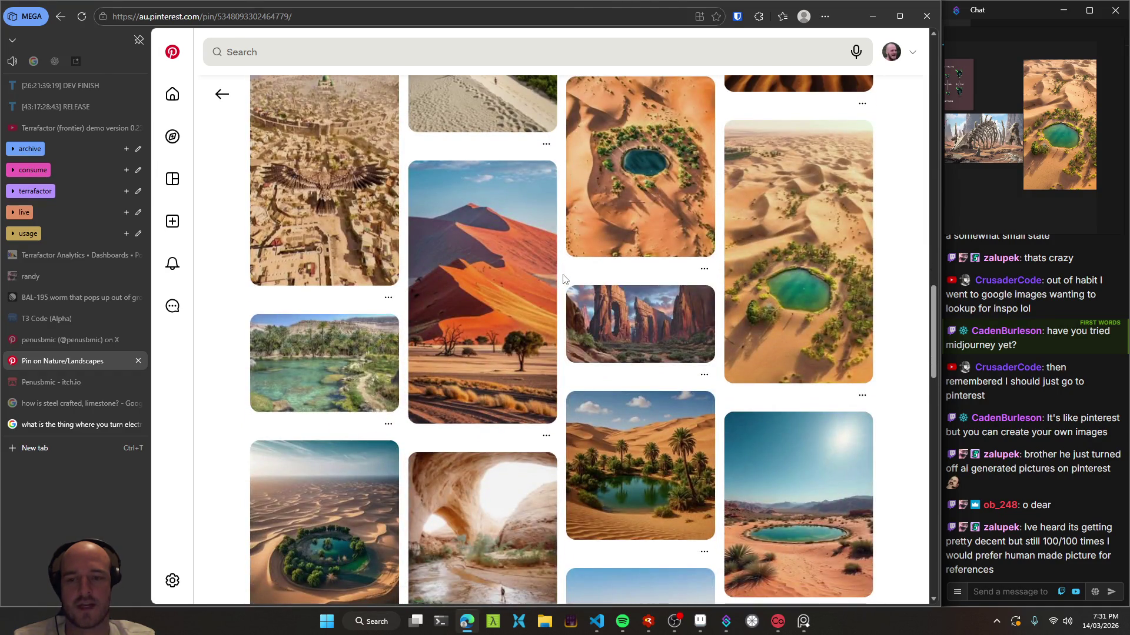
pyautogui.scroll(5, 563, 278)
pyautogui.scroll(5, 563, 278)
pyautogui.scroll(5, 563, 279)
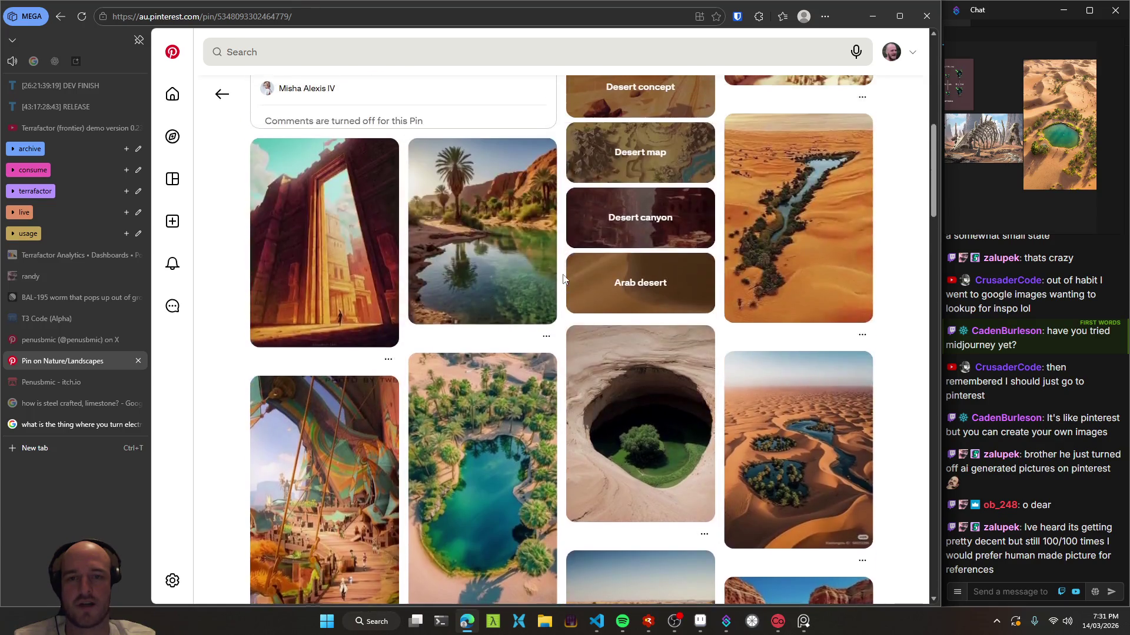
pyautogui.scroll(5, 563, 278)
pyautogui.scroll(4, 563, 278)
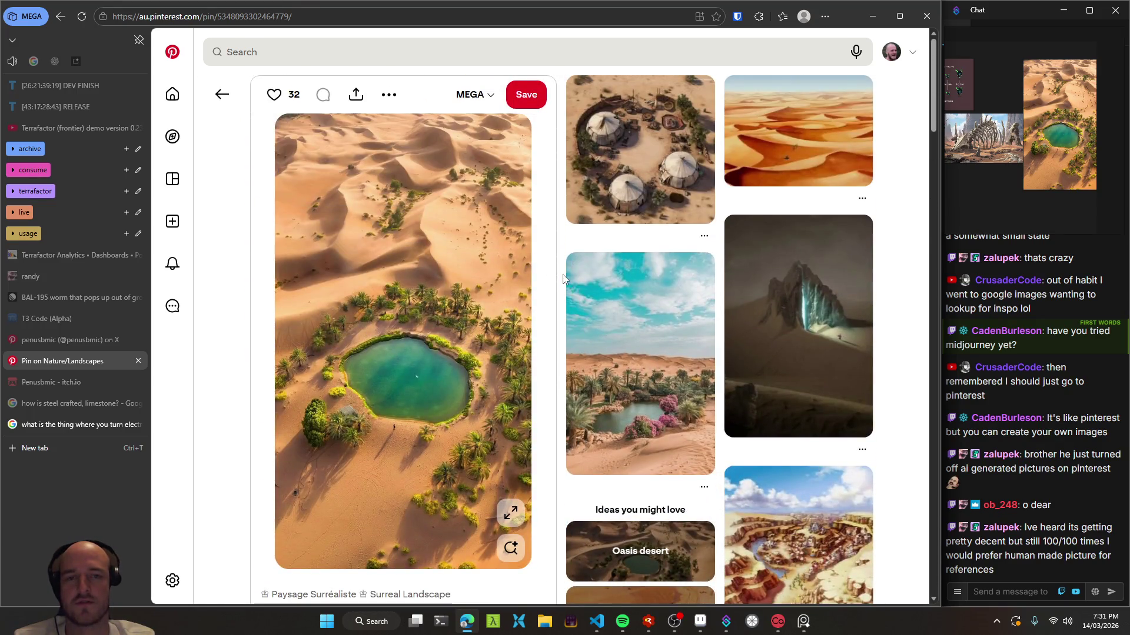
# - Scroll the related desert pins and open the ruined temple doorway pin
pyautogui.scroll(-3, 563, 278)
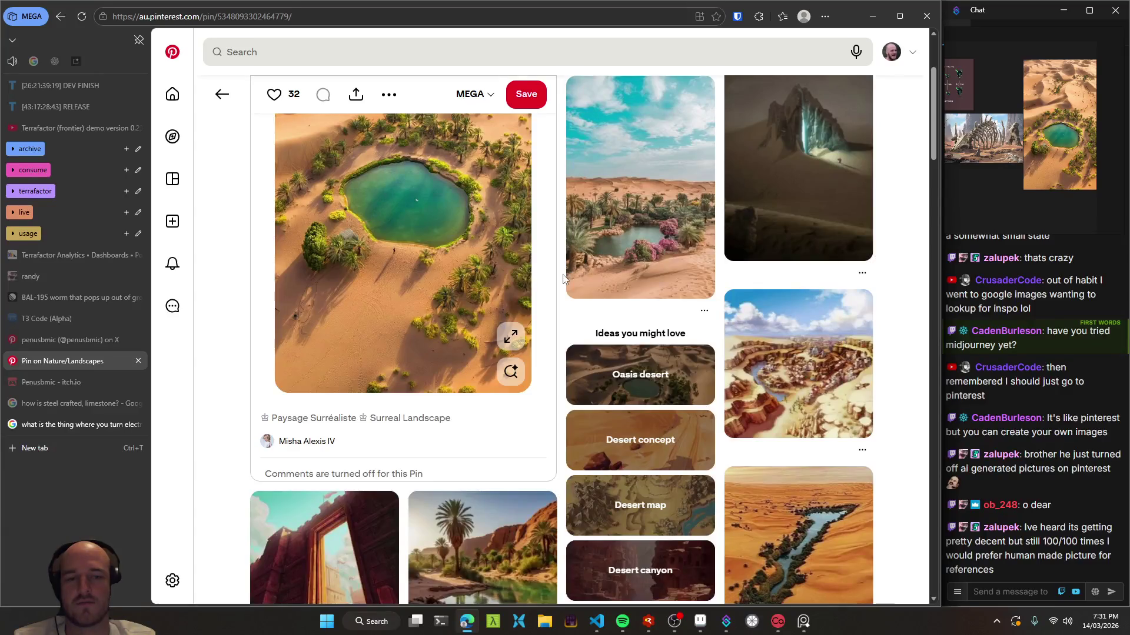
pyautogui.scroll(-3, 563, 278)
pyautogui.scroll(-1, 563, 278)
pyautogui.scroll(-3, 563, 278)
pyautogui.scroll(-2, 563, 278)
pyautogui.scroll(-1, 563, 278)
pyautogui.scroll(-2, 563, 278)
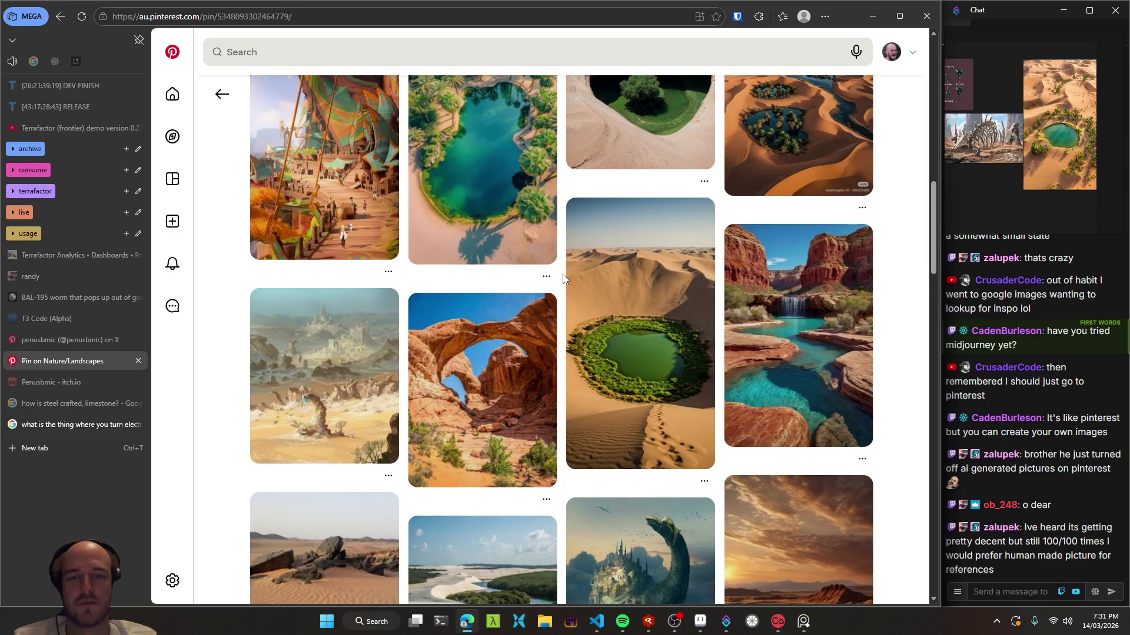
pyautogui.scroll(-4, 563, 279)
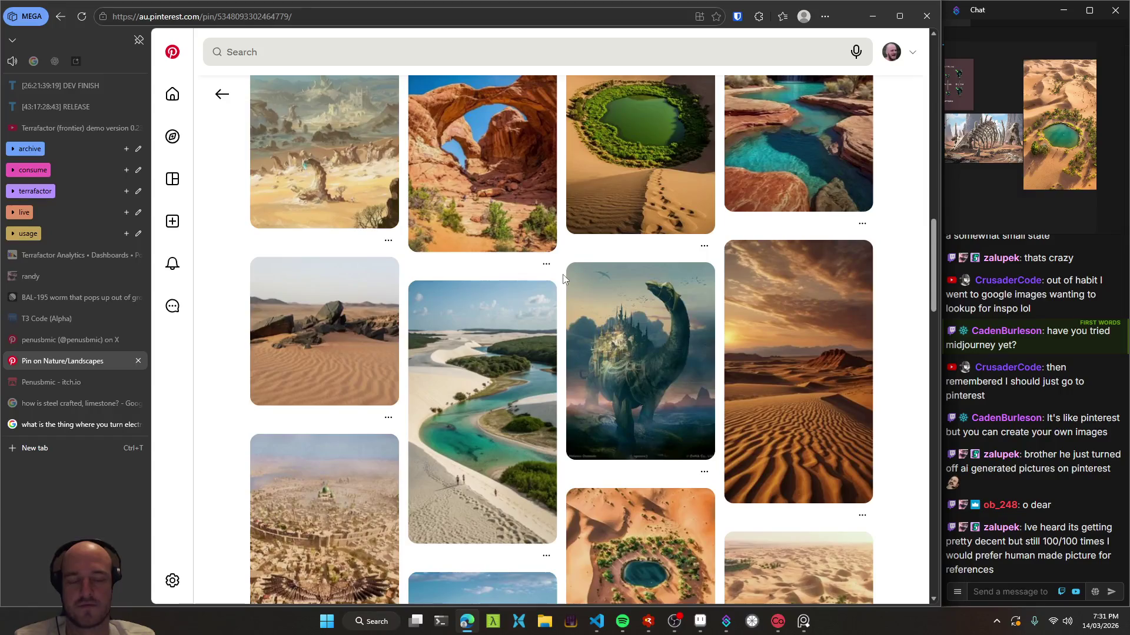
pyautogui.scroll(-3, 563, 279)
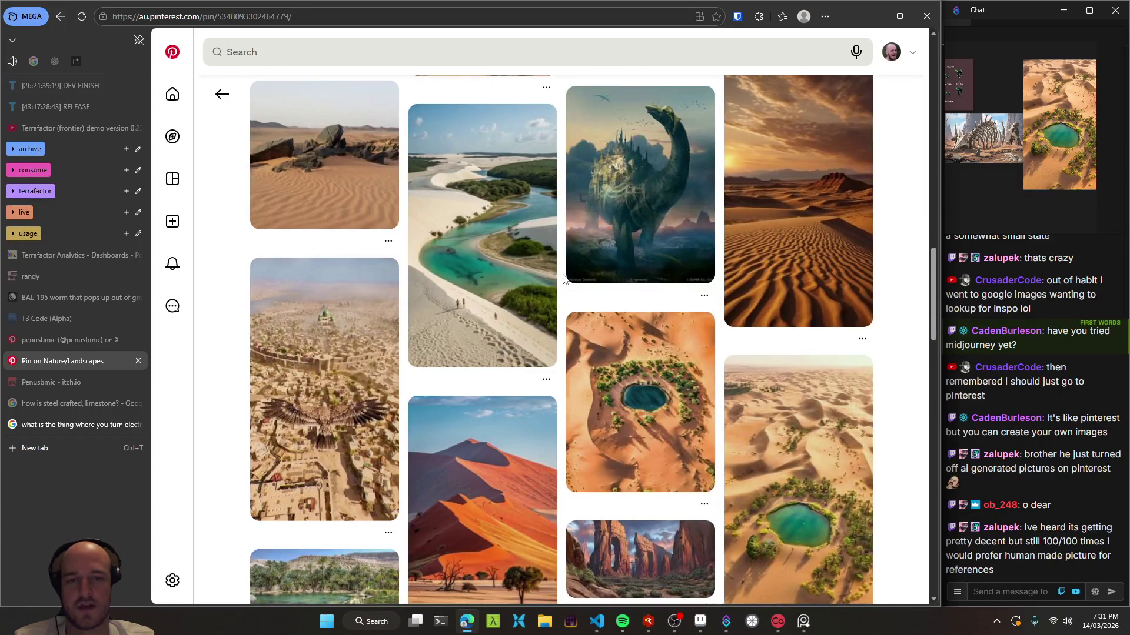
pyautogui.scroll(-1, 563, 307)
pyautogui.scroll(-2, 563, 307)
pyautogui.scroll(-5, 563, 307)
pyautogui.scroll(-3, 565, 311)
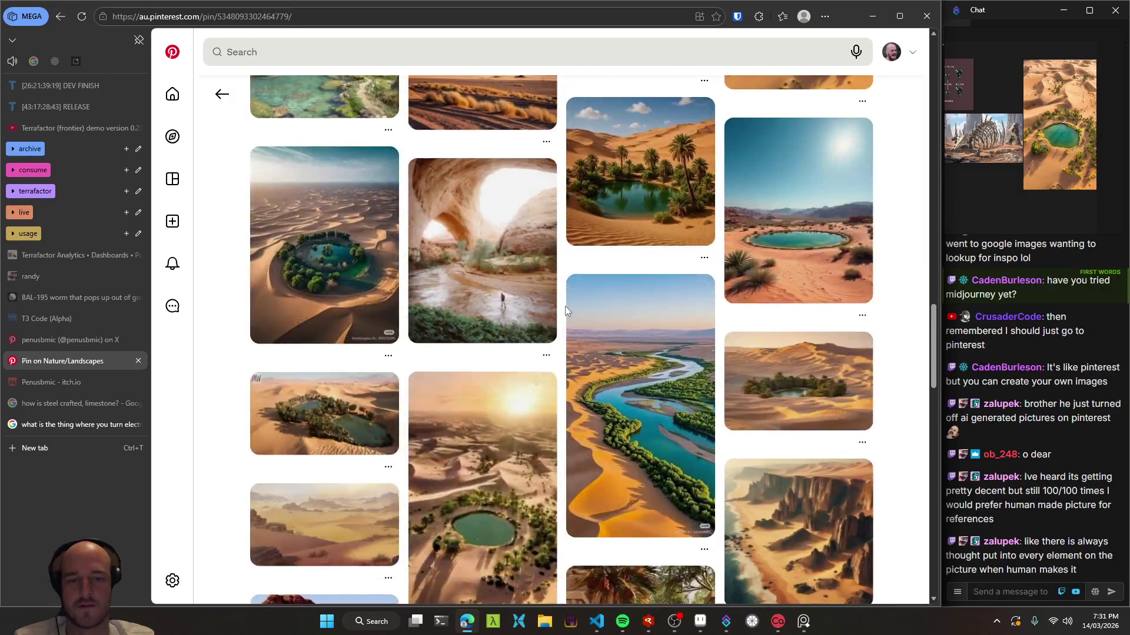
pyautogui.scroll(-2, 564, 311)
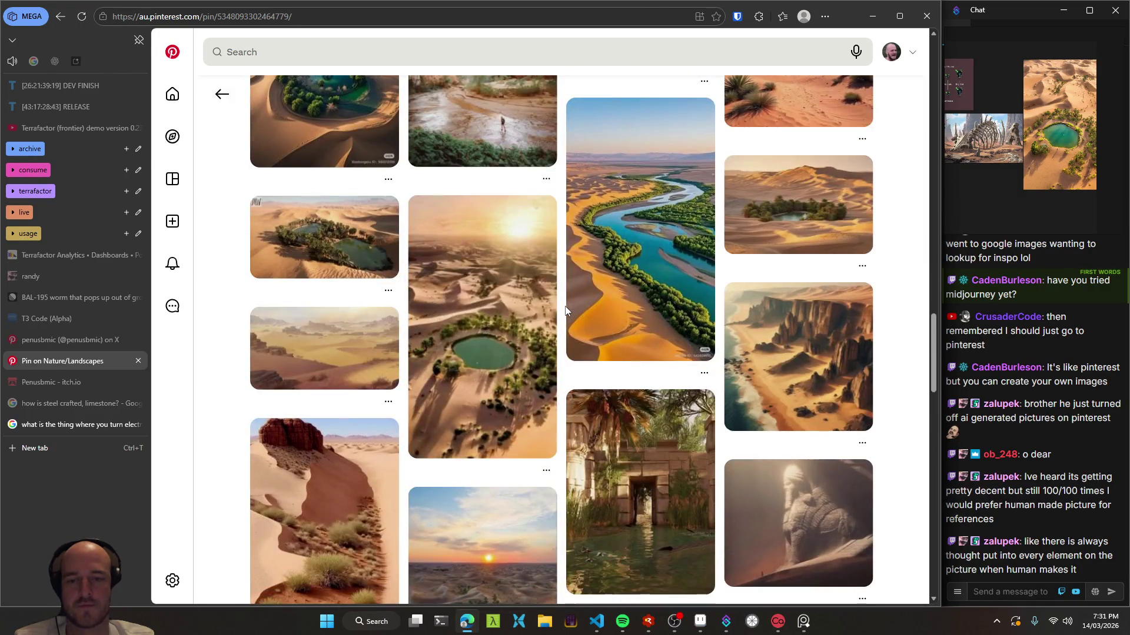
pyautogui.scroll(-5, 564, 310)
pyautogui.scroll(-1, 565, 311)
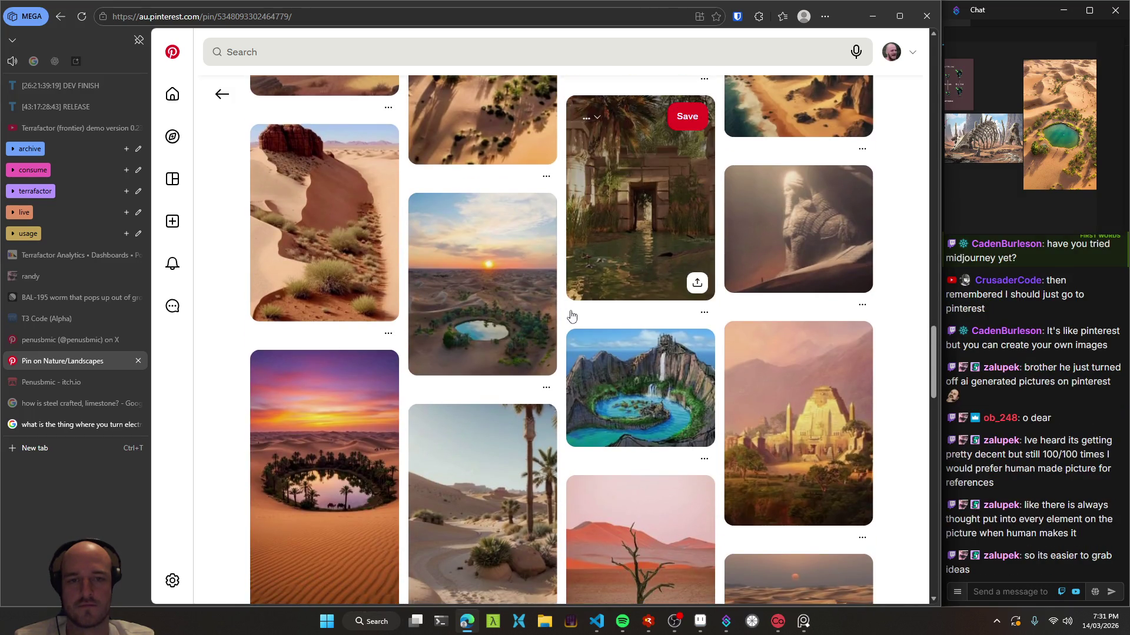
pyautogui.click(669, 209)
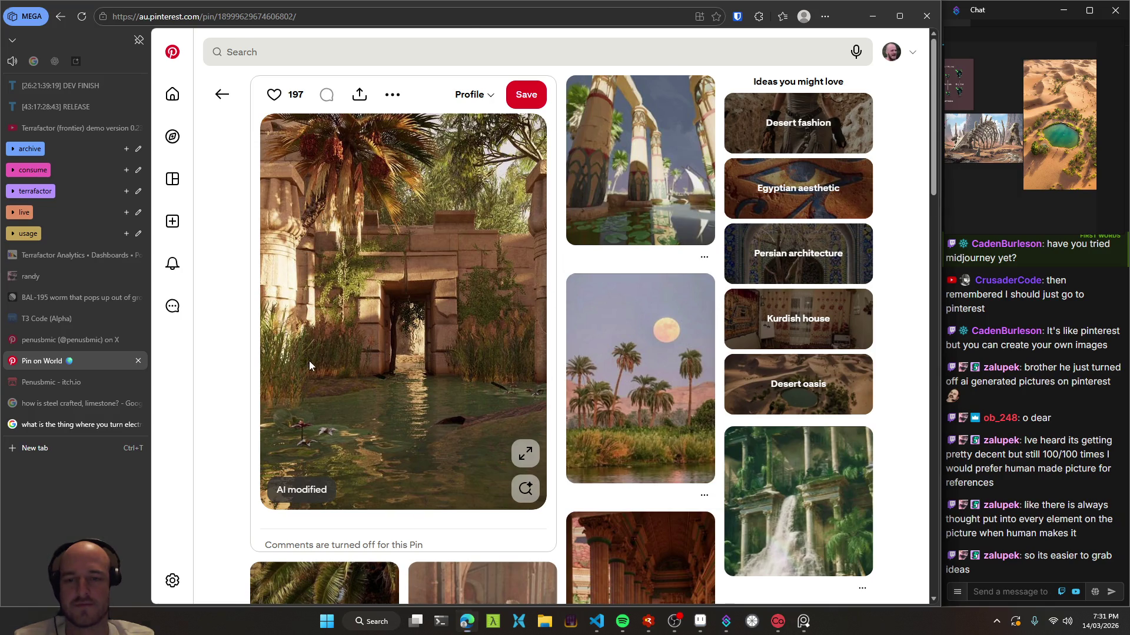
# - Snip the ruined doorway image with Win+Shift+S and go back to the oasis pin
pyautogui.press('super+shift+s')
pyautogui.moveTo(307, 382); pyautogui.dragTo(532, 242)
pyautogui.hotkey('alt', 'Left')
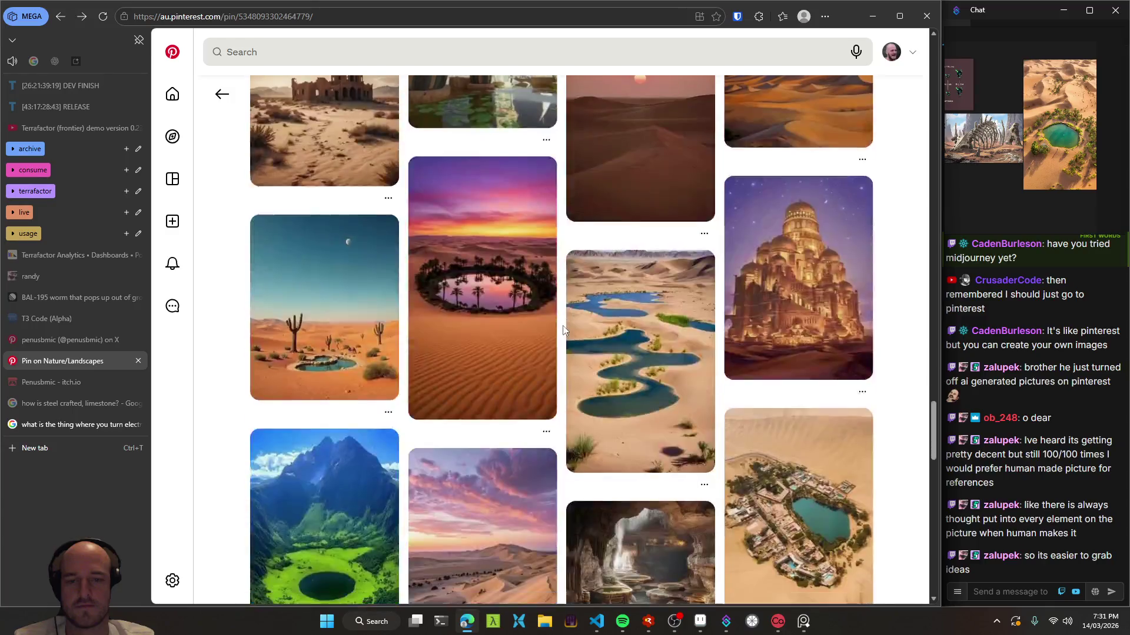
# - Scroll through the oasis pin's related pins of desert ruins, palm oases and a treehouse village
pyautogui.scroll(-4, 563, 330)
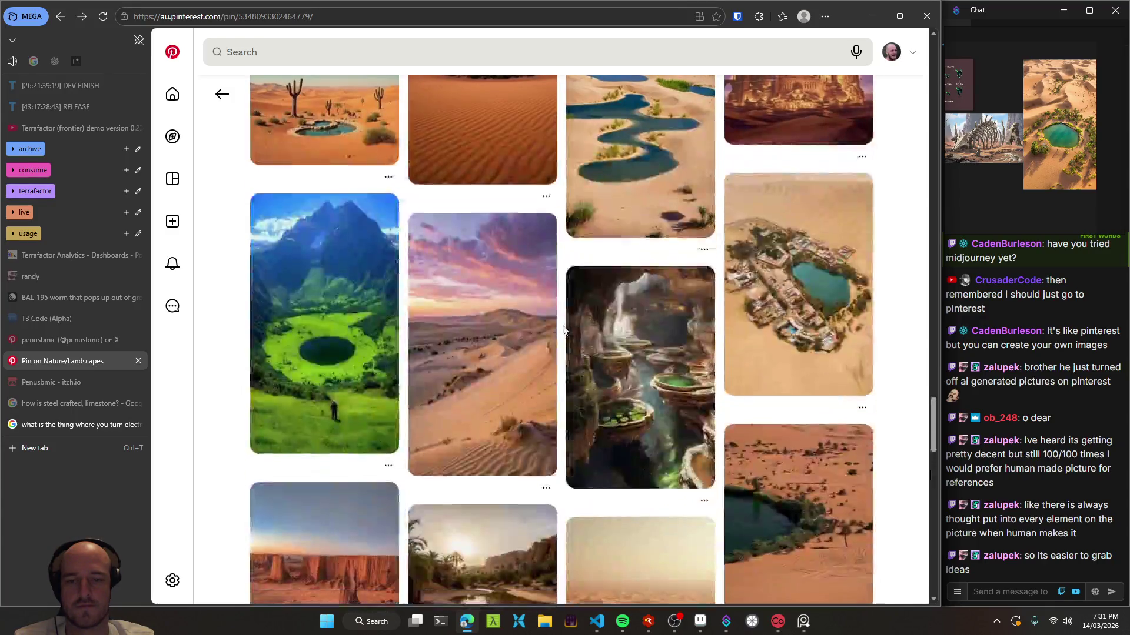
pyautogui.scroll(-4, 563, 330)
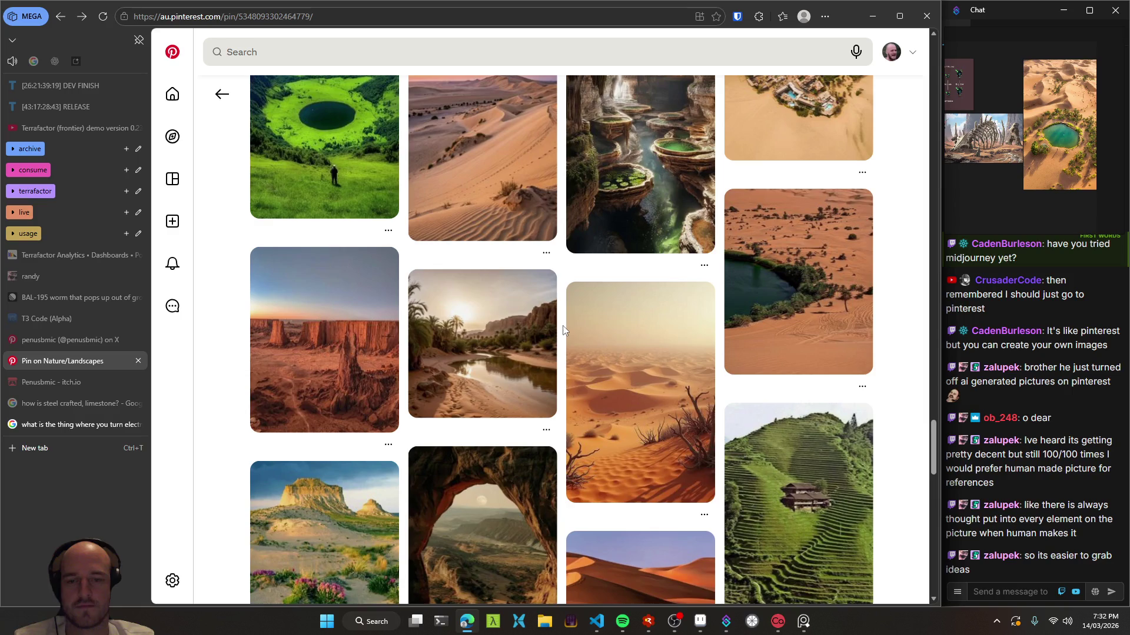
pyautogui.scroll(-3, 563, 330)
pyautogui.scroll(-2, 563, 330)
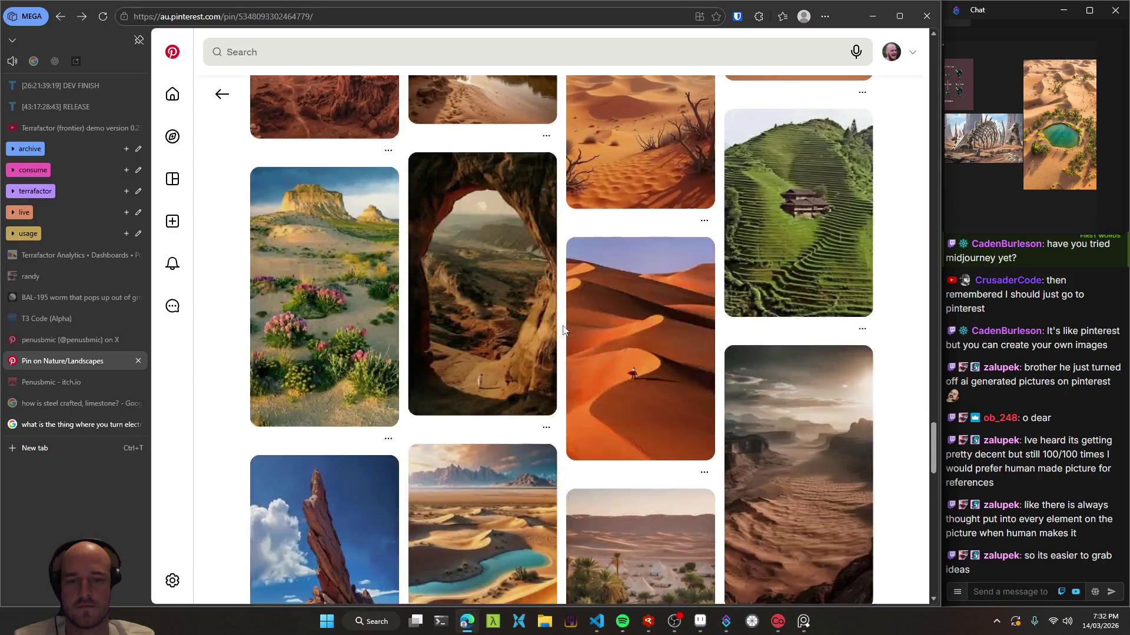
pyautogui.scroll(-3, 563, 330)
pyautogui.scroll(-3, 563, 330)
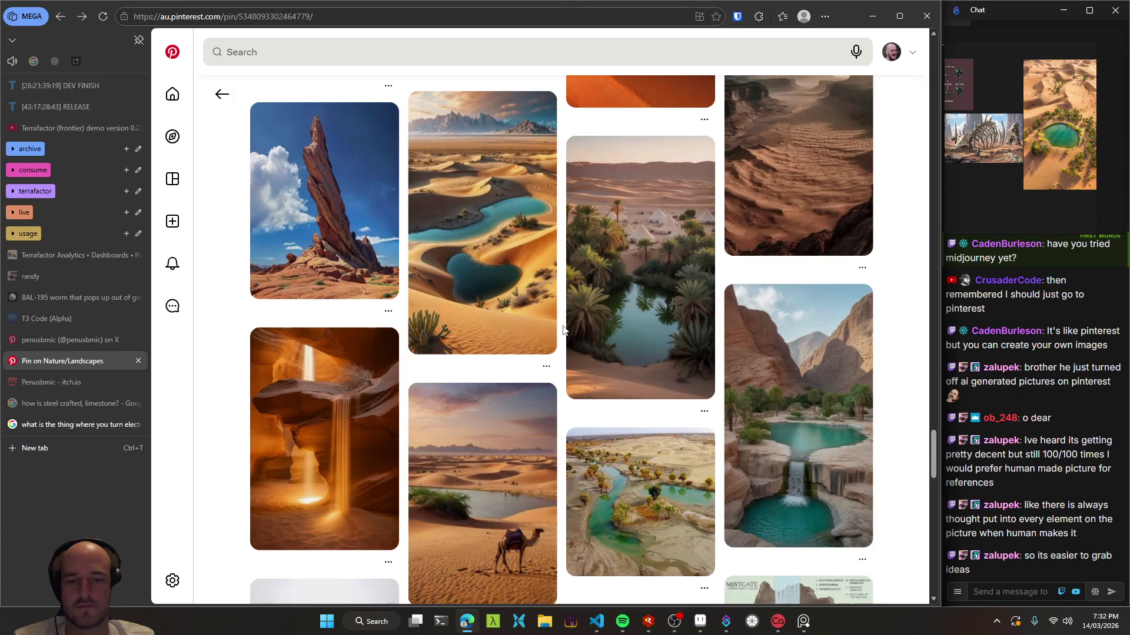
pyautogui.scroll(-3, 563, 330)
pyautogui.scroll(-3, 563, 330)
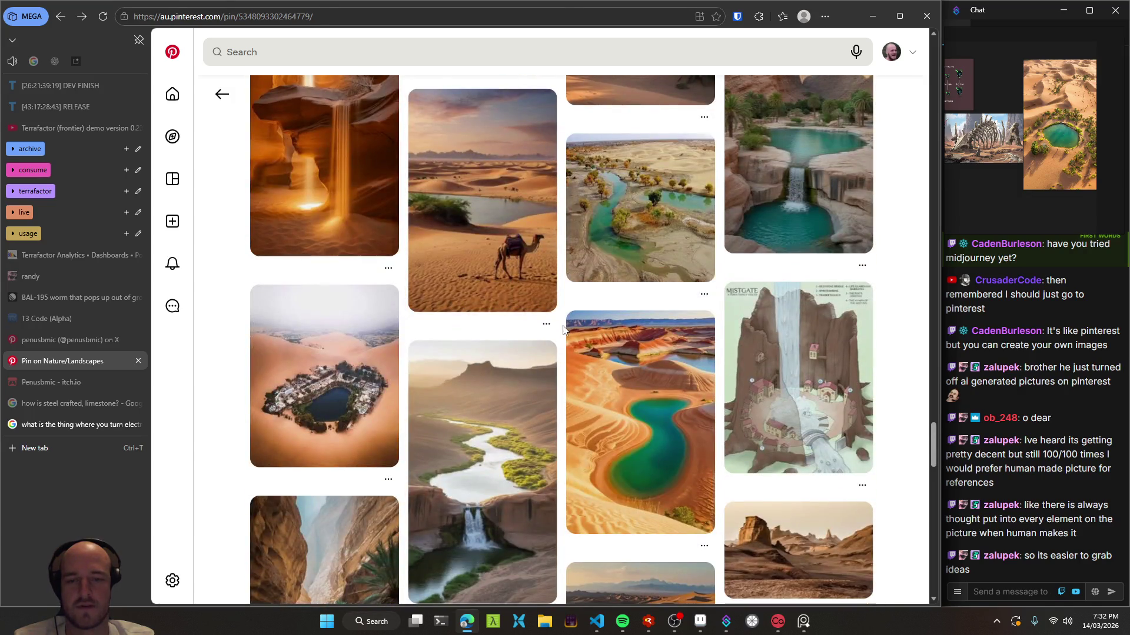
pyautogui.scroll(-3, 563, 330)
pyautogui.scroll(-3, 563, 330)
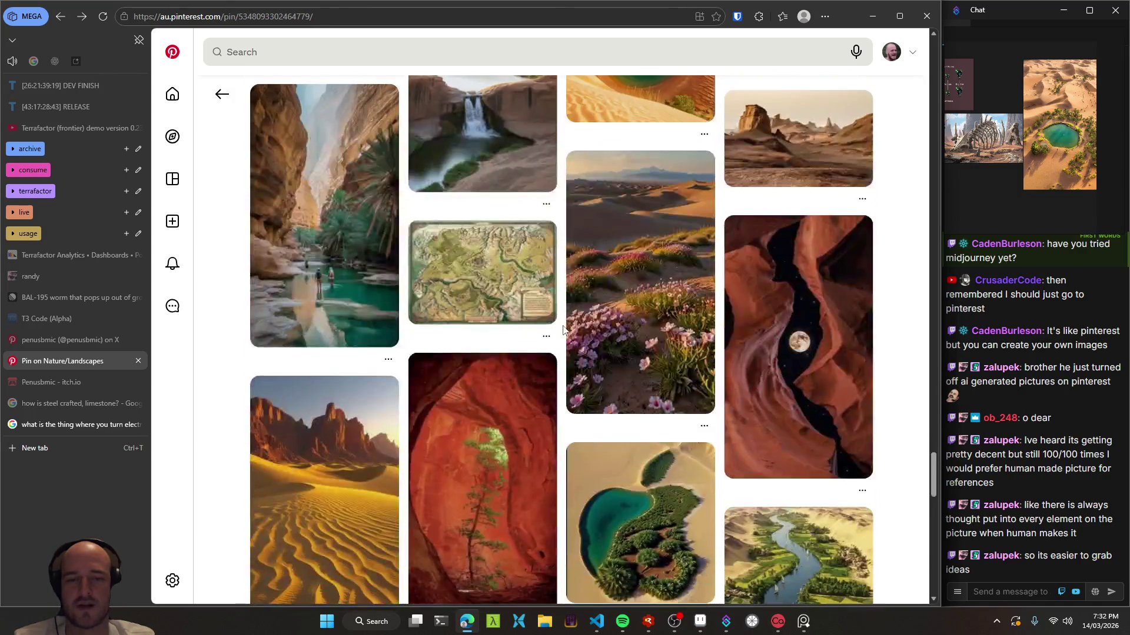
pyautogui.scroll(-3, 563, 330)
pyautogui.scroll(-5, 563, 330)
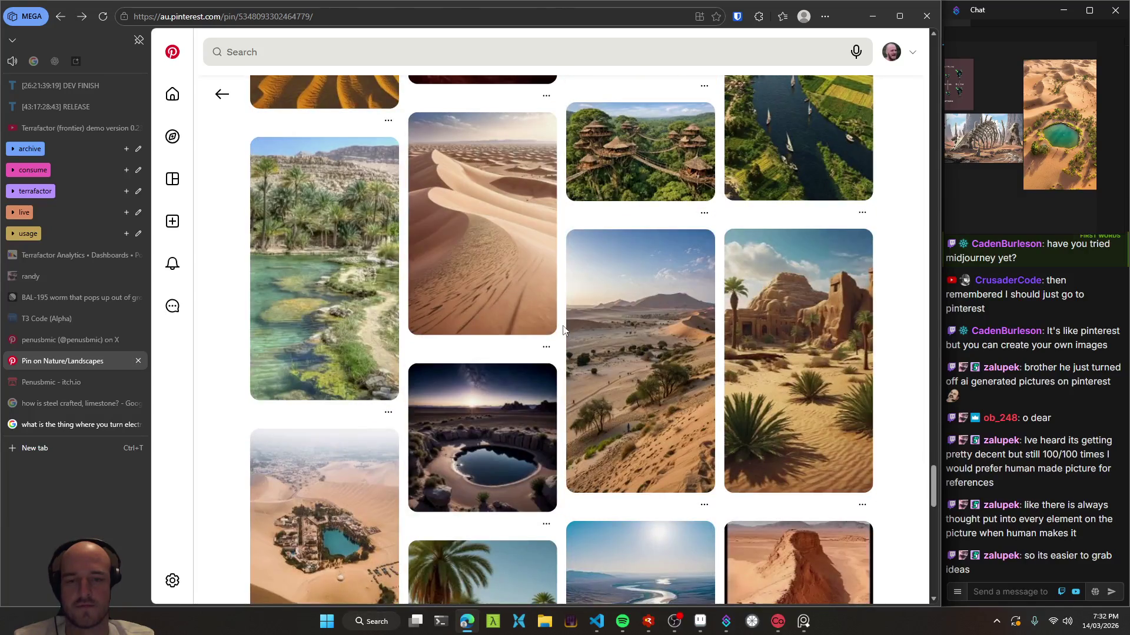
pyautogui.scroll(-3, 566, 347)
# - Paste the doorway image at the board's top-left, reframe the board, and open the robed-figure rock pin
pyautogui.click(1040, 126)
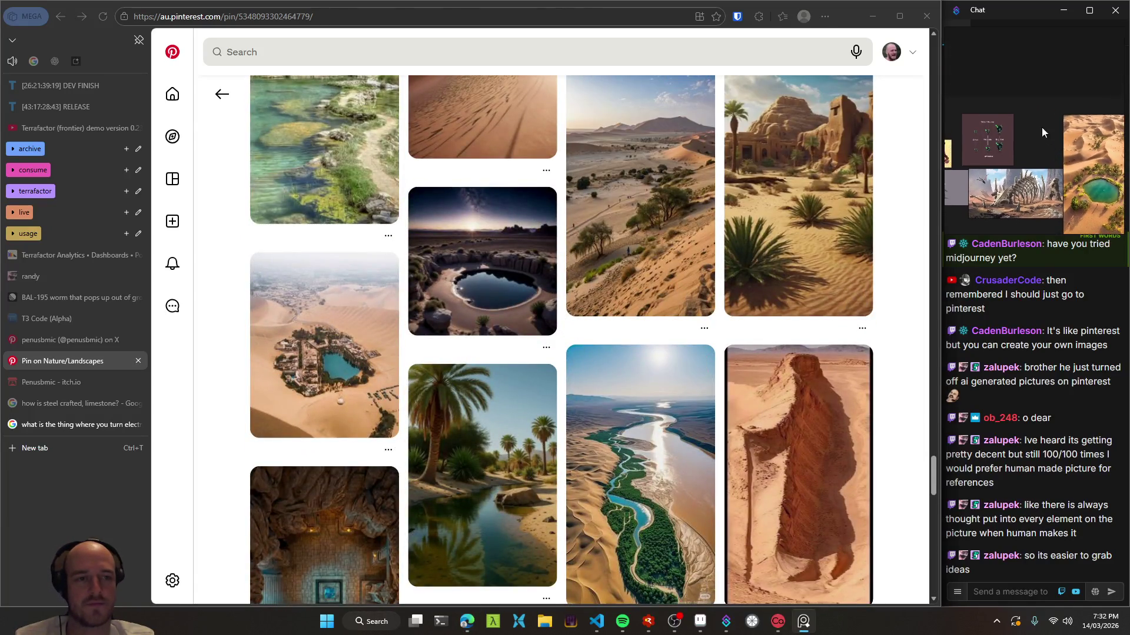
pyautogui.hotkey('ctrl', 'v')
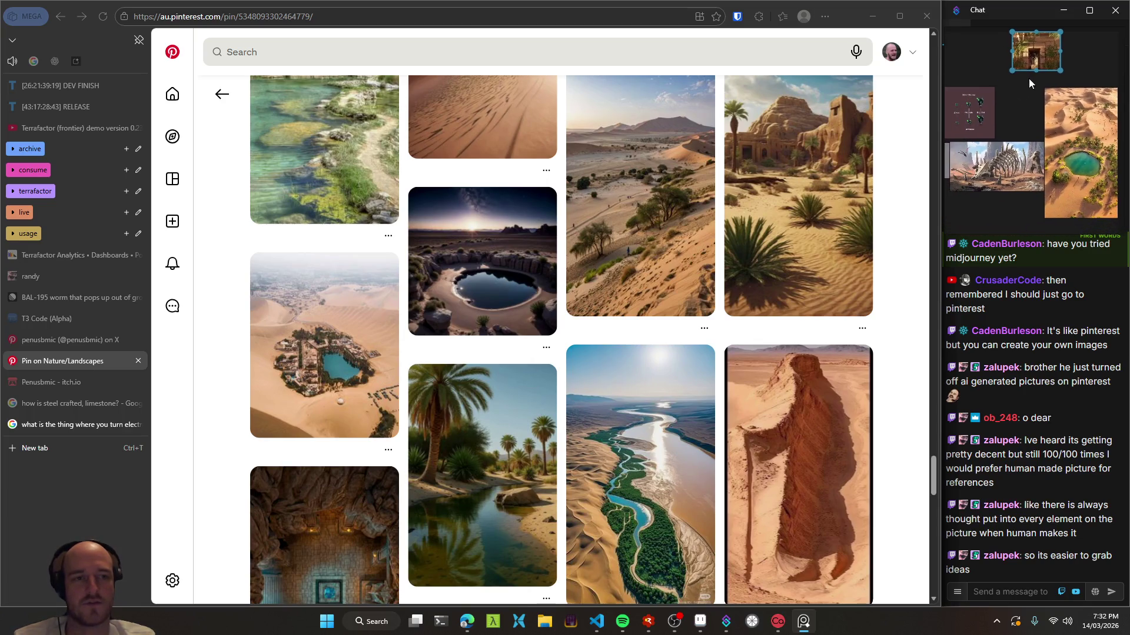
pyautogui.scroll(3, 1035, 118)
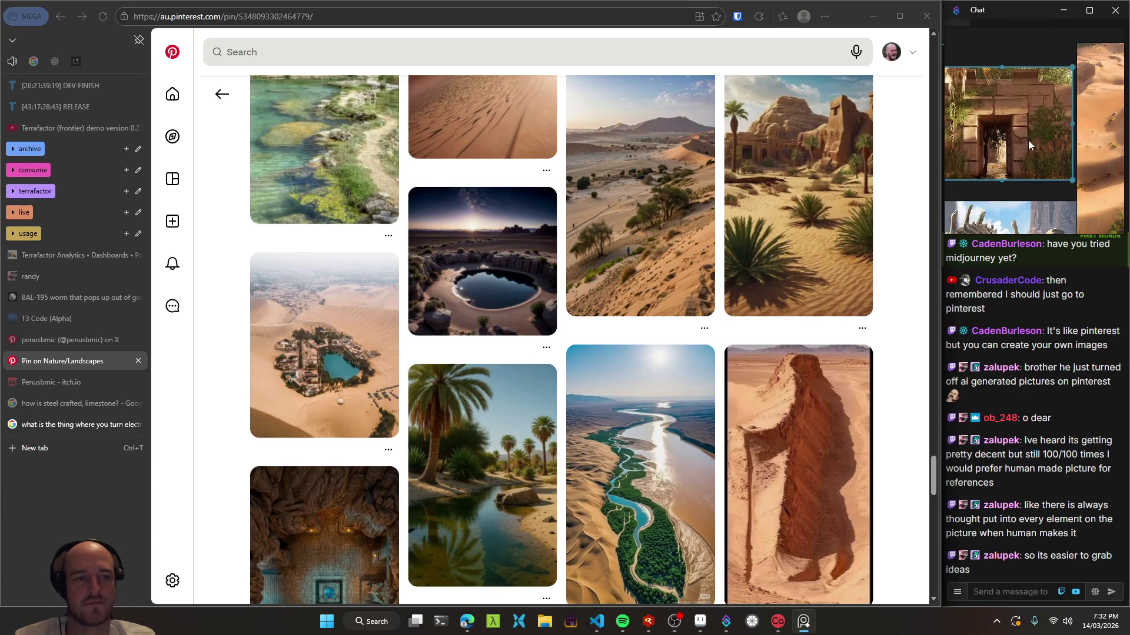
pyautogui.scroll(-4, 1041, 153)
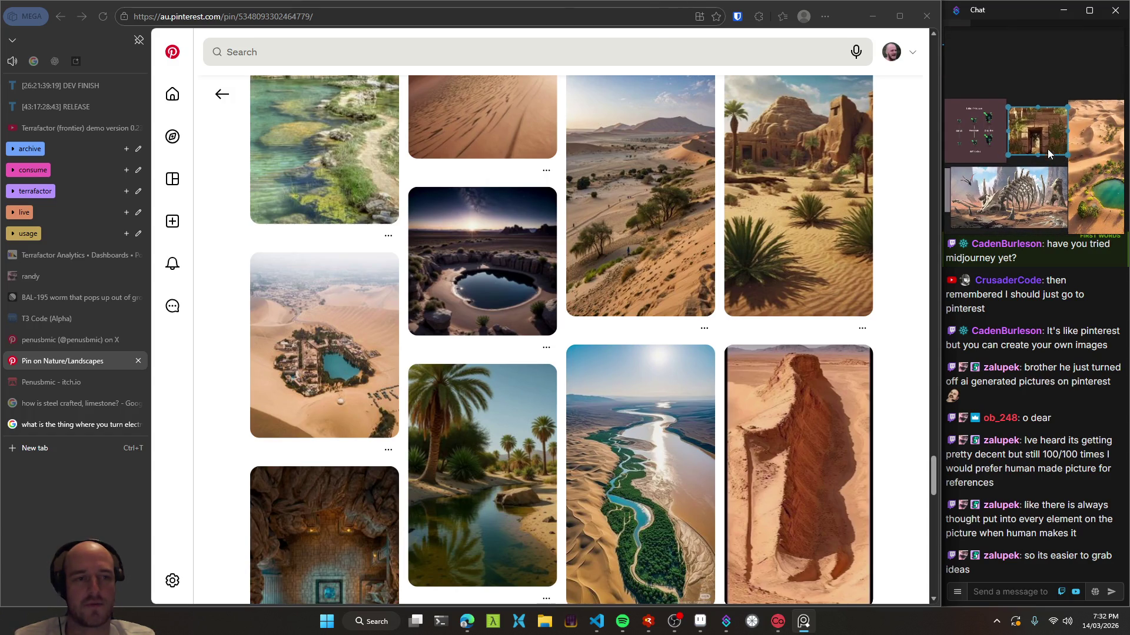
pyautogui.moveTo(1047, 143)
pyautogui.mouseDown()
pyautogui.moveTo(979, 125)
pyautogui.moveTo(1084, 127)
pyautogui.moveTo(1027, 104)
pyautogui.mouseUp()
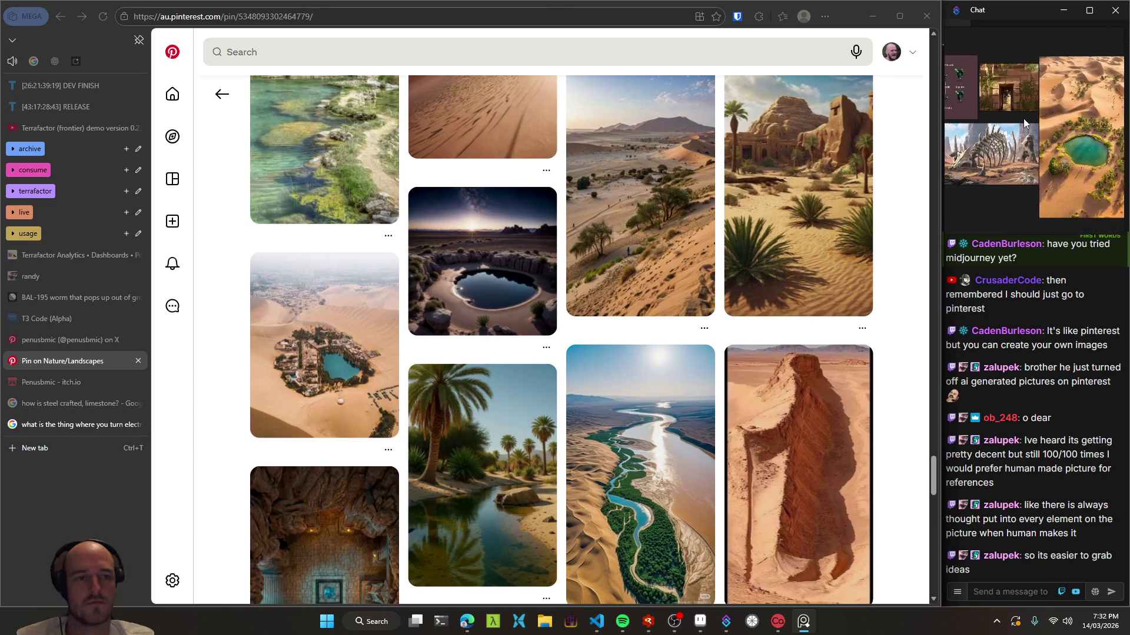
pyautogui.moveTo(1017, 212)
pyautogui.mouseDown()
pyautogui.moveTo(1111, 186)
pyautogui.moveTo(940, 159)
pyautogui.moveTo(940, 170)
pyautogui.mouseUp()
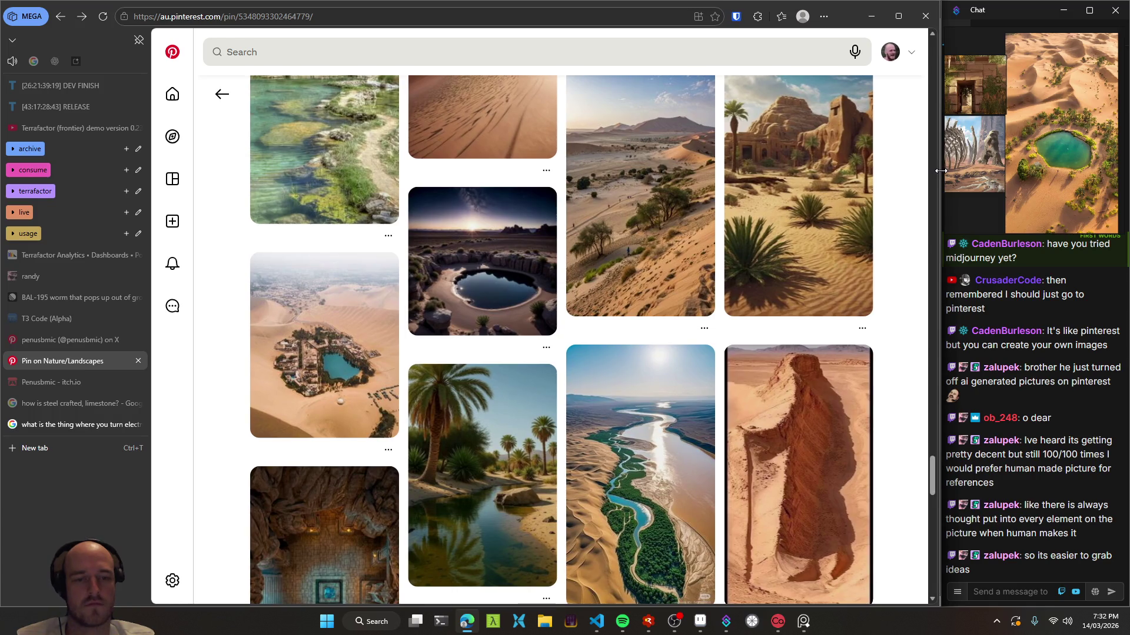
pyautogui.scroll(-2, 853, 240)
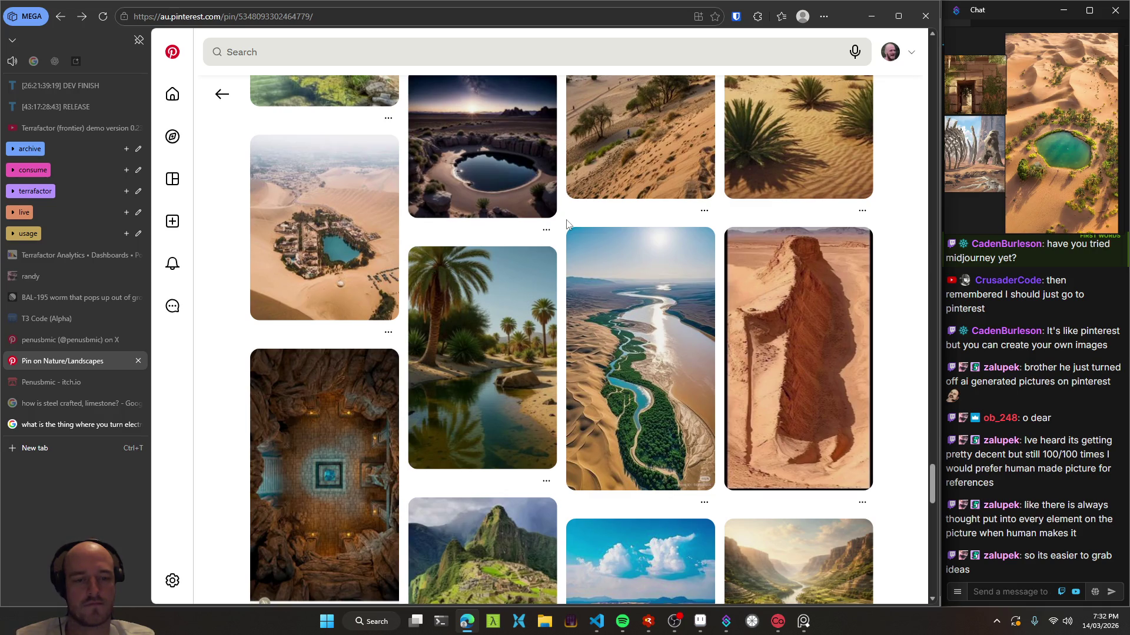
pyautogui.click(787, 377)
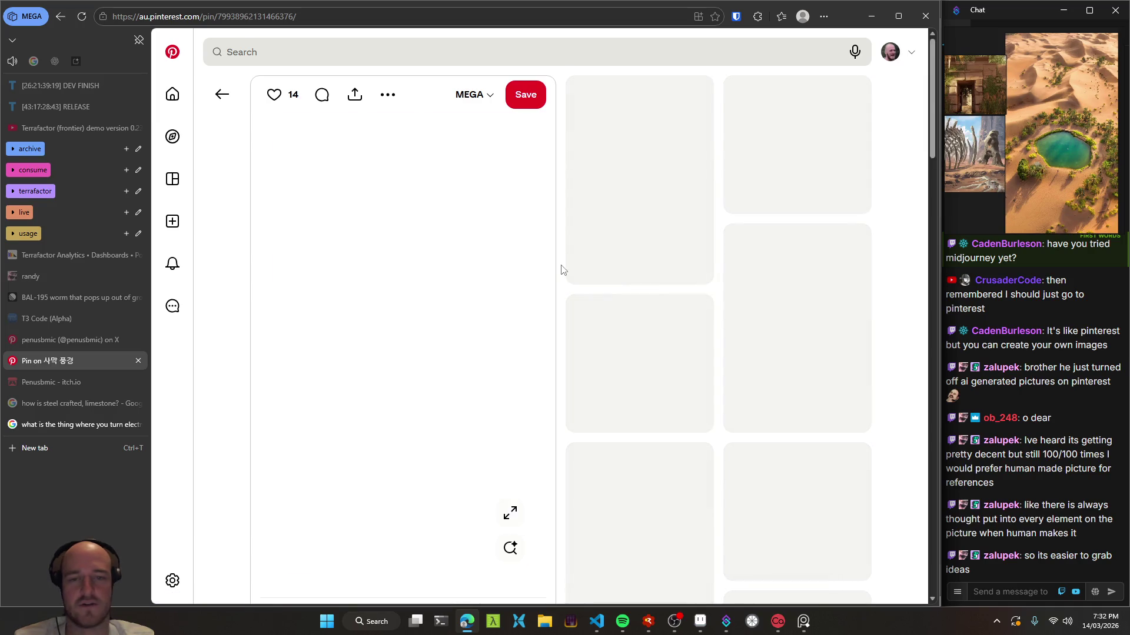
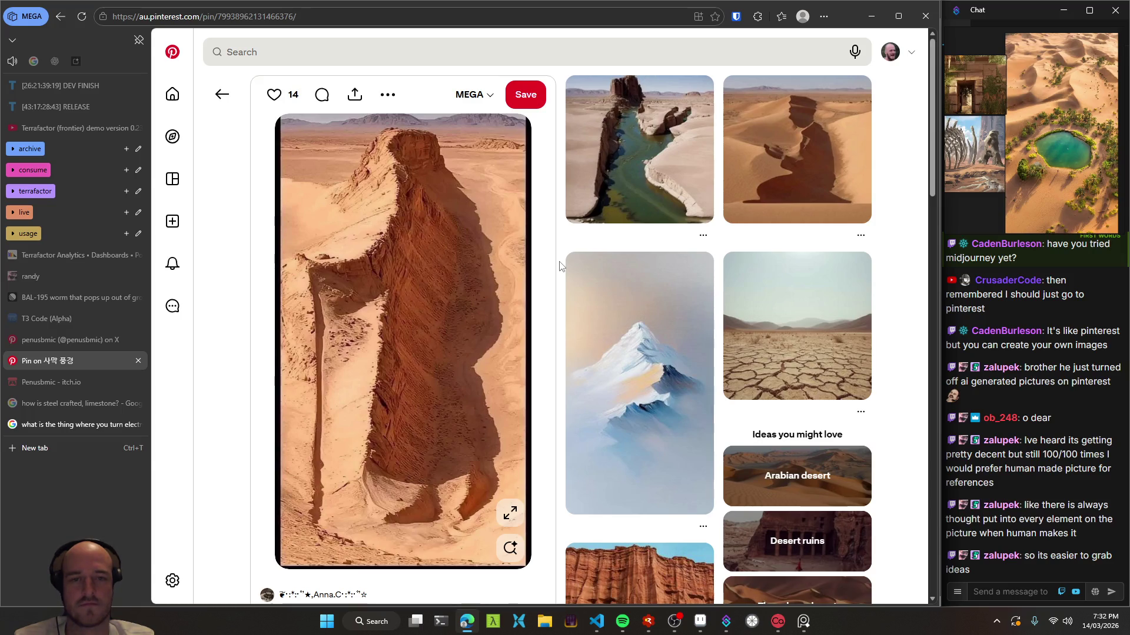
# - Open the snowy mountain painting pin and save it to the MEGA board
pyautogui.click(217, 102)
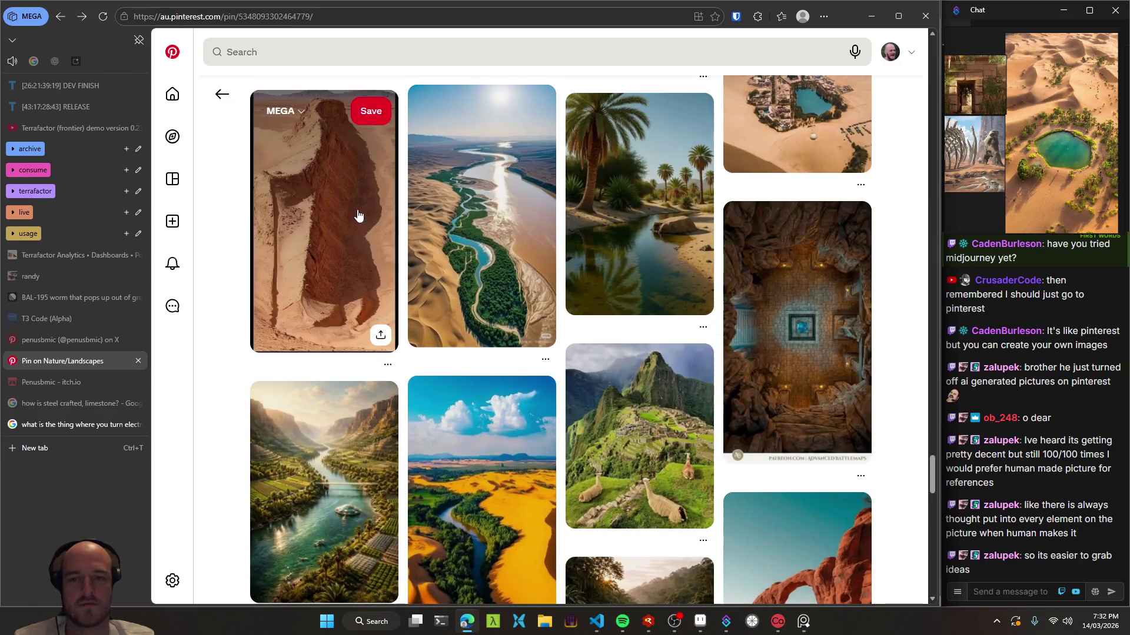
pyautogui.click(361, 220)
pyautogui.click(644, 412)
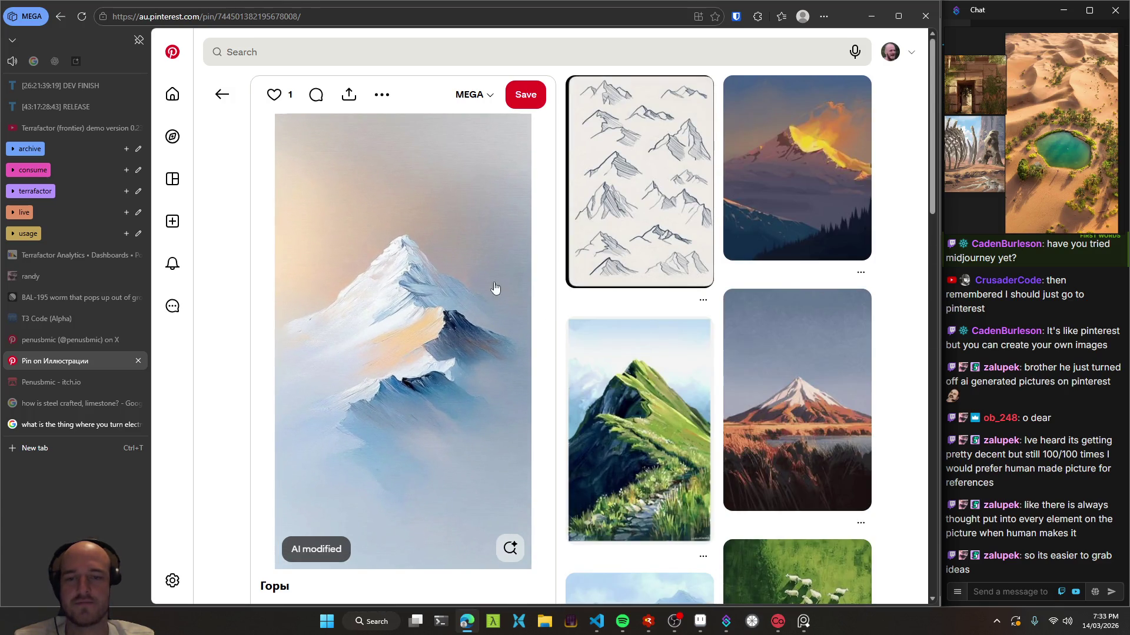
pyautogui.click(530, 96)
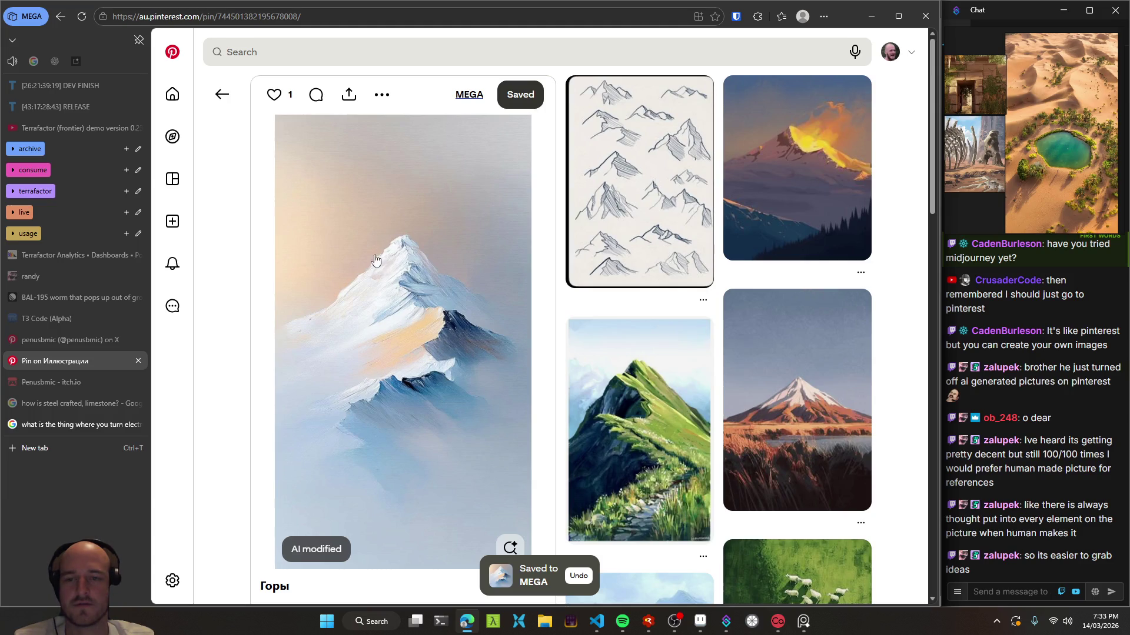
# - Find and open the Gato pin of a cat watching an orange sunset
pyautogui.scroll(-3, 547, 279)
pyautogui.scroll(-3, 547, 279)
pyautogui.scroll(-2, 547, 262)
pyautogui.scroll(-2, 546, 256)
pyautogui.scroll(-4, 559, 246)
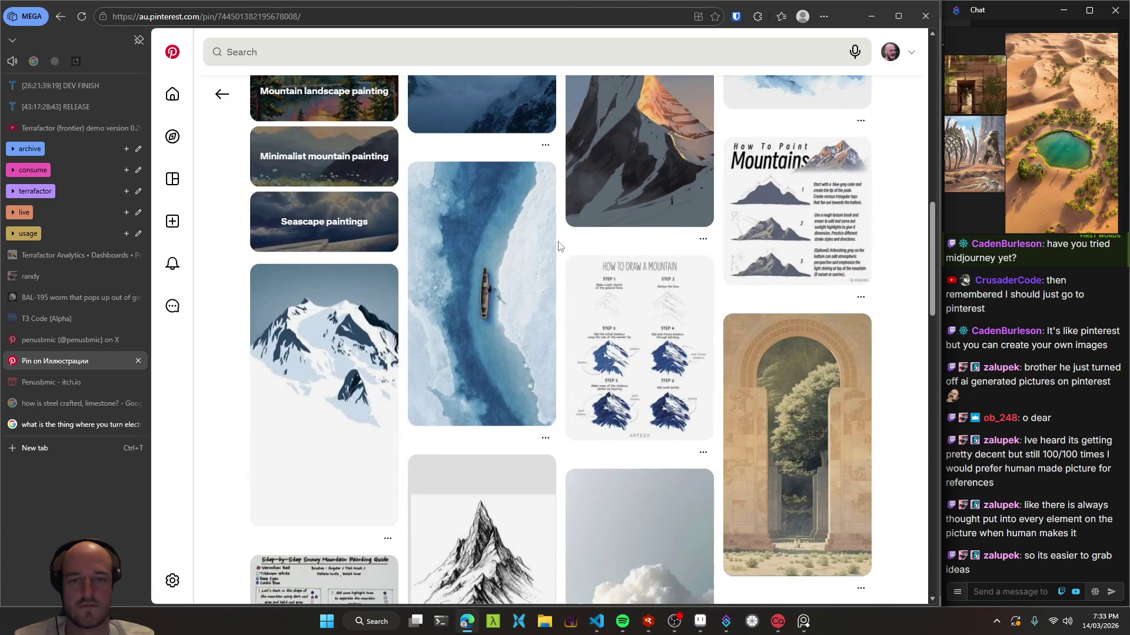
pyautogui.scroll(-1, 558, 246)
pyautogui.scroll(-1, 559, 245)
pyautogui.scroll(-3, 559, 246)
pyautogui.scroll(-3, 559, 246)
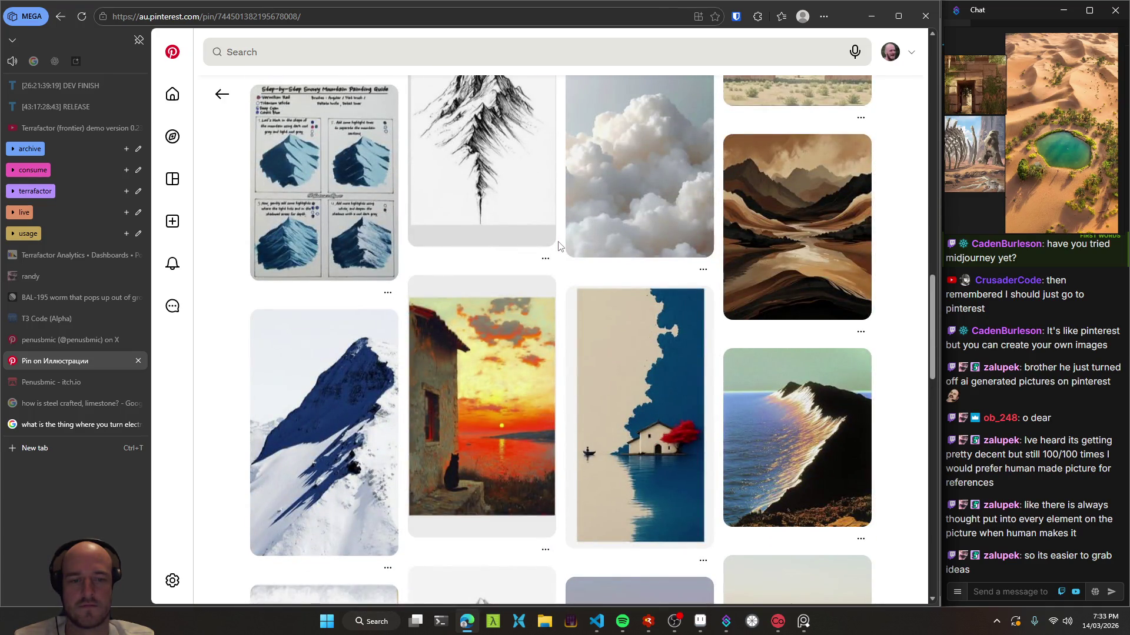
pyautogui.scroll(7, 559, 246)
pyautogui.scroll(3, 559, 246)
pyautogui.scroll(-6, 559, 246)
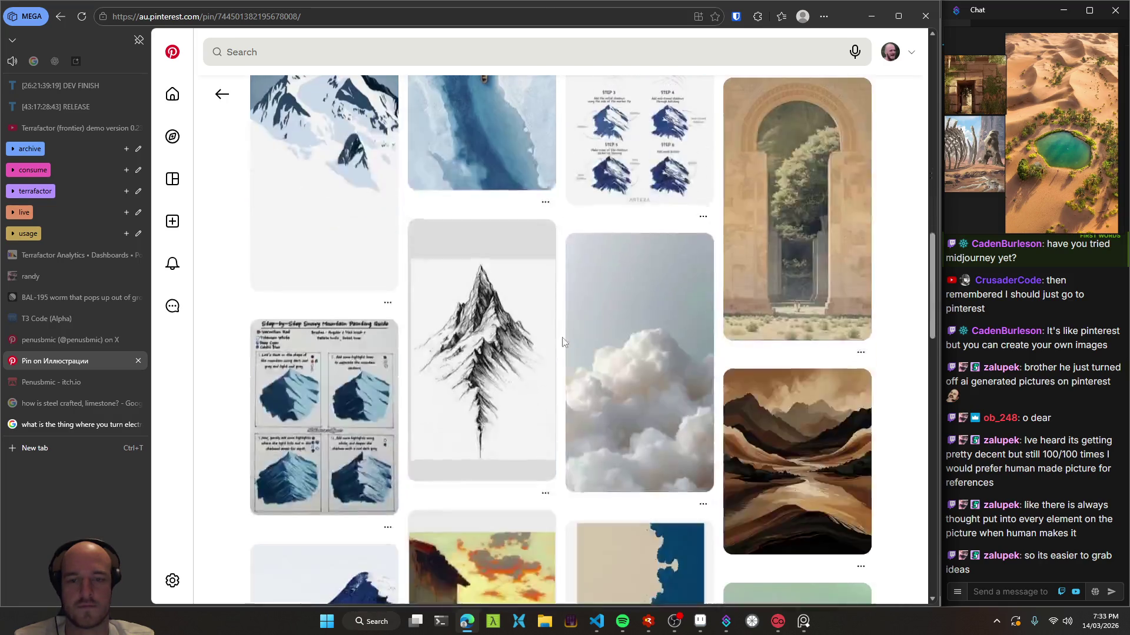
pyautogui.scroll(-6, 578, 357)
pyautogui.click(545, 364)
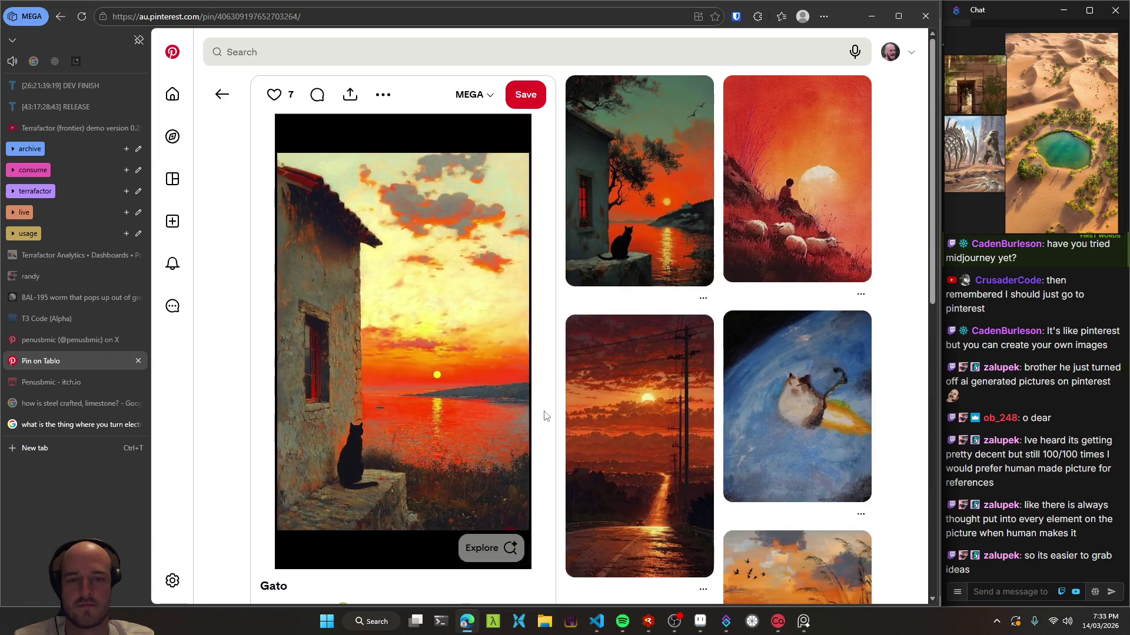
# - Open the related house-and-cat sunset pin, then return to the Gato pin
pyautogui.click(638, 263)
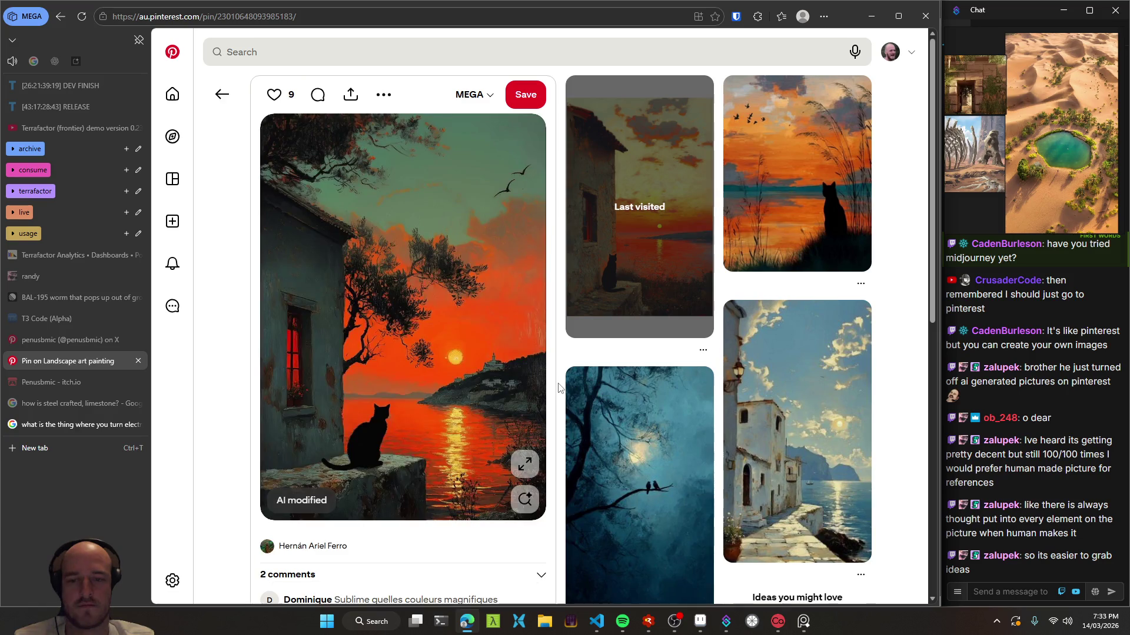
pyautogui.click(221, 95)
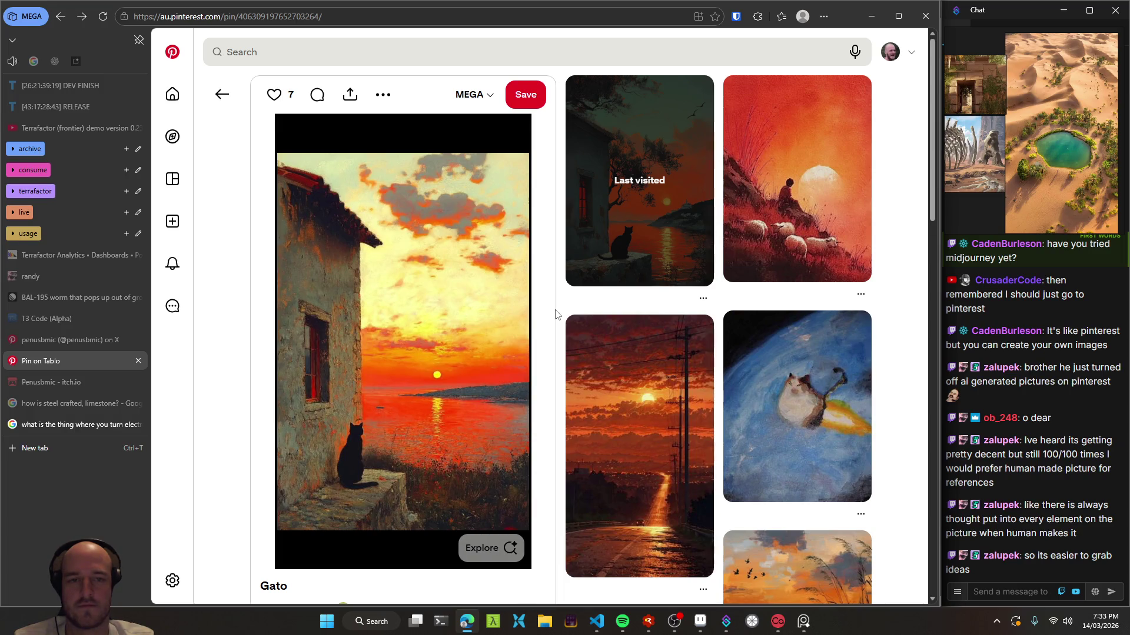
pyautogui.scroll(-3, 552, 313)
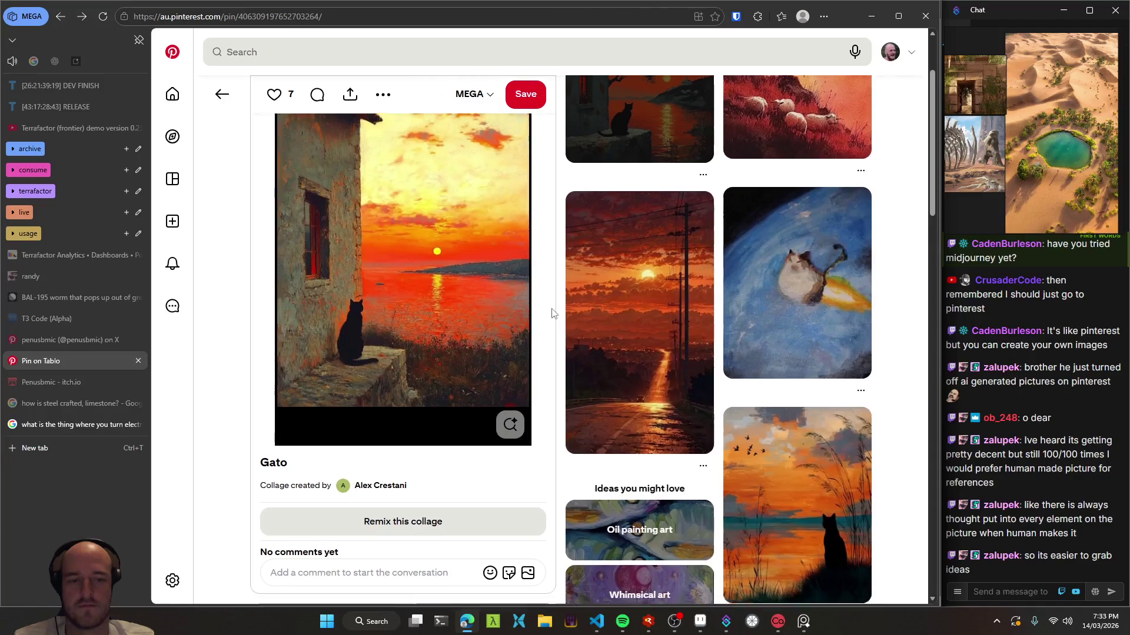
pyautogui.scroll(-3, 552, 313)
pyautogui.scroll(-2, 553, 315)
pyautogui.scroll(-4, 552, 313)
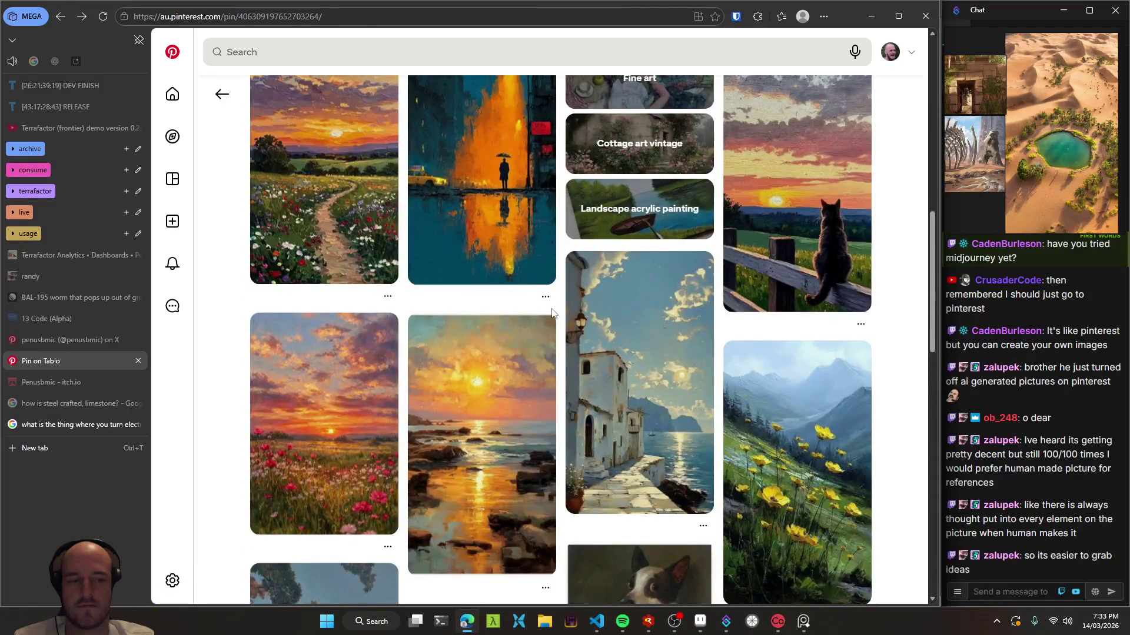
pyautogui.scroll(-1, 552, 313)
pyautogui.scroll(-2, 552, 310)
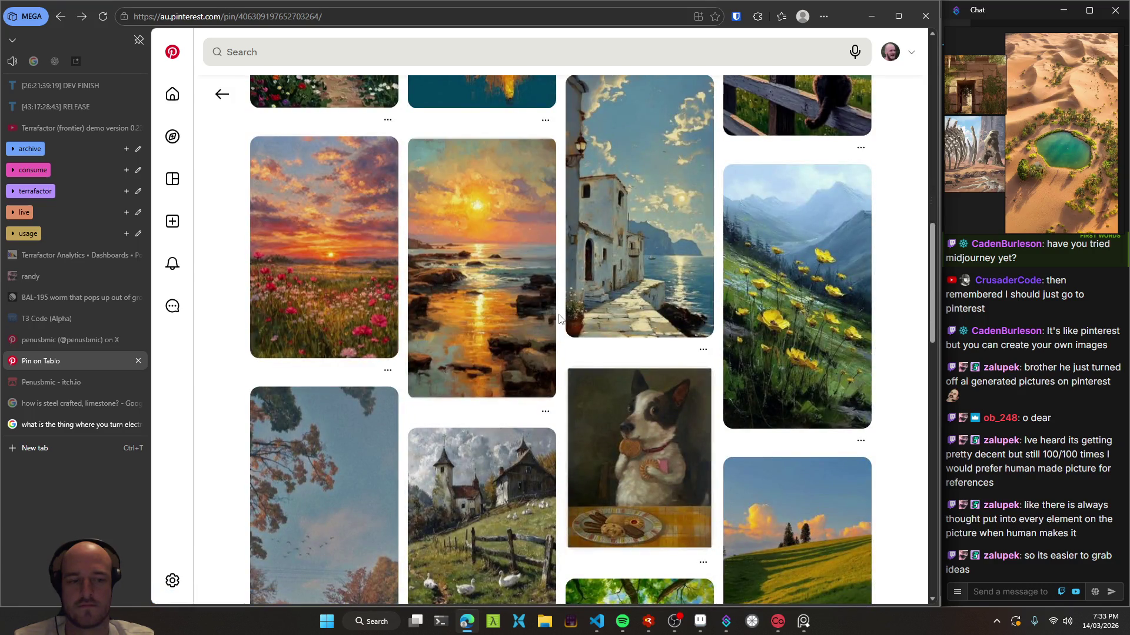
# - Return to the Горы mountain painting pin and browse its related mountain and beach pins
pyautogui.click(222, 94)
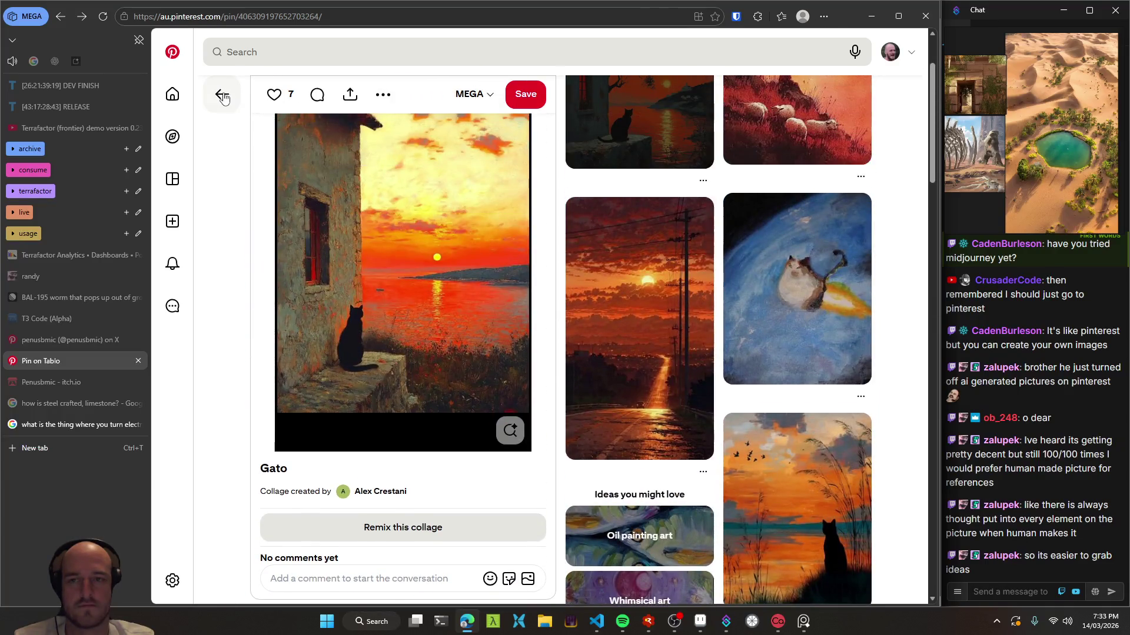
pyautogui.click(222, 94)
pyautogui.scroll(-10, 464, 263)
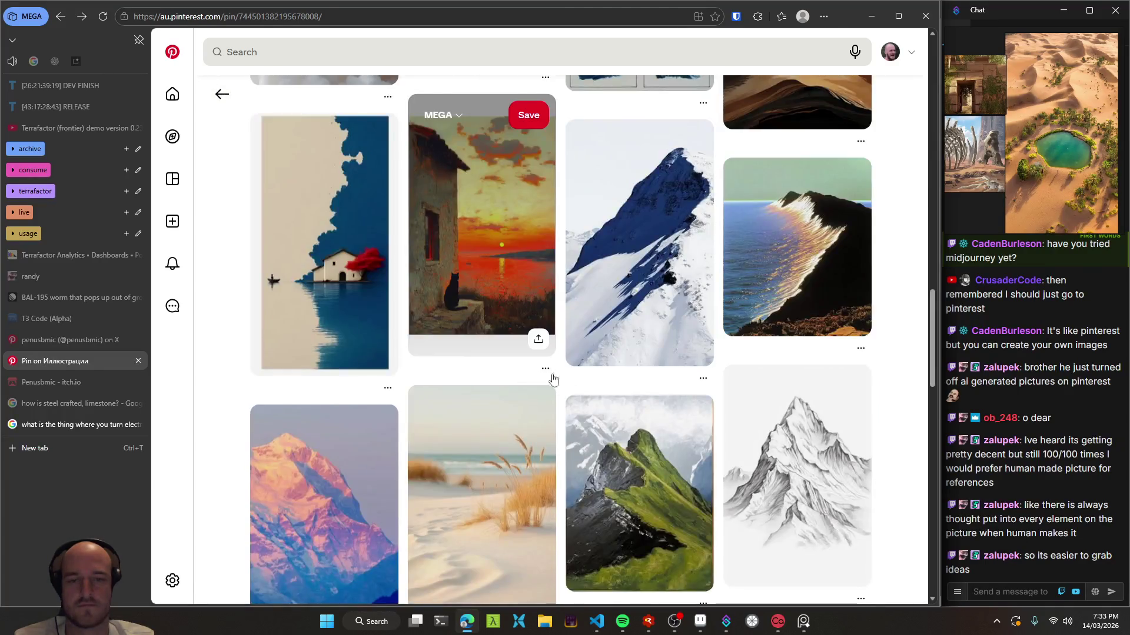
pyautogui.scroll(-3, 464, 263)
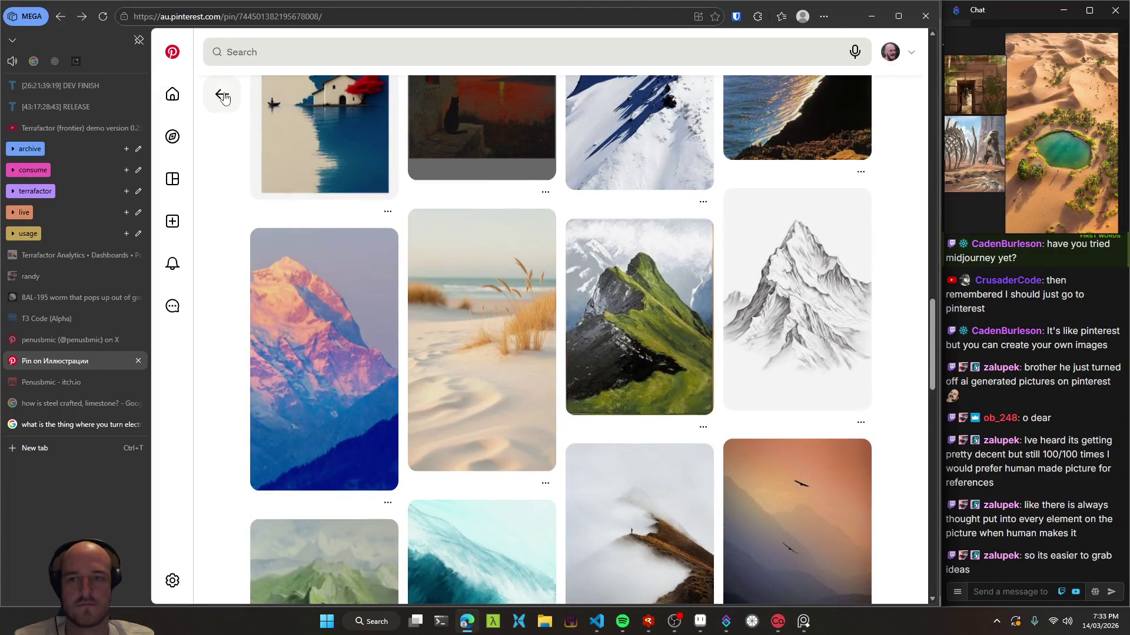
# - Return to the earlier desert pin and scroll through its related pins
pyautogui.click(222, 94)
pyautogui.scroll(-2, 550, 394)
pyautogui.scroll(-3, 550, 394)
pyautogui.scroll(-1, 550, 394)
pyautogui.scroll(-3, 553, 389)
pyautogui.scroll(-5, 558, 383)
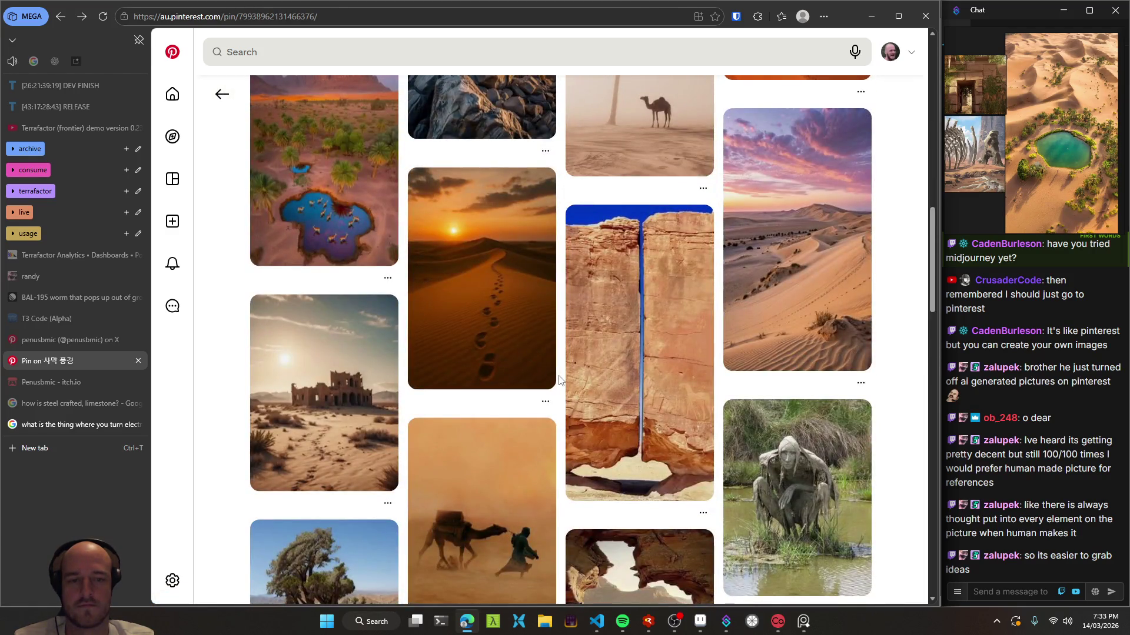
pyautogui.scroll(-3, 559, 379)
pyautogui.scroll(-4, 559, 380)
pyautogui.scroll(-5, 559, 379)
pyautogui.scroll(-5, 559, 379)
pyautogui.scroll(-2, 559, 379)
pyautogui.scroll(-3, 559, 380)
pyautogui.scroll(-5, 559, 380)
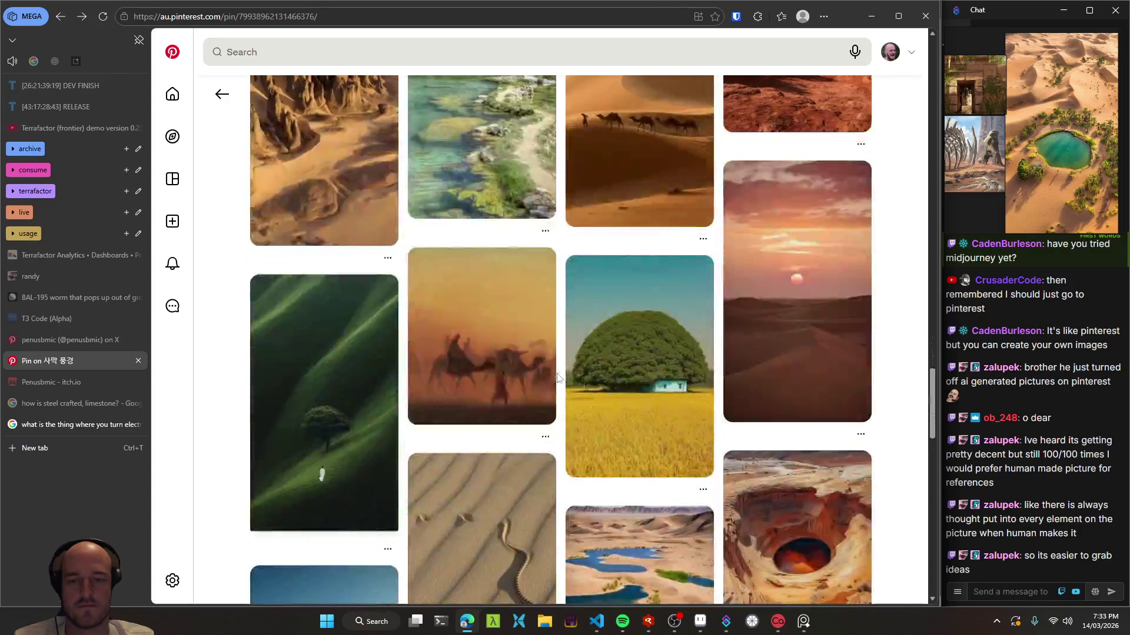
# - Go back to the Nature/Landscapes pin and browse its dune and oasis pins
pyautogui.click(222, 95)
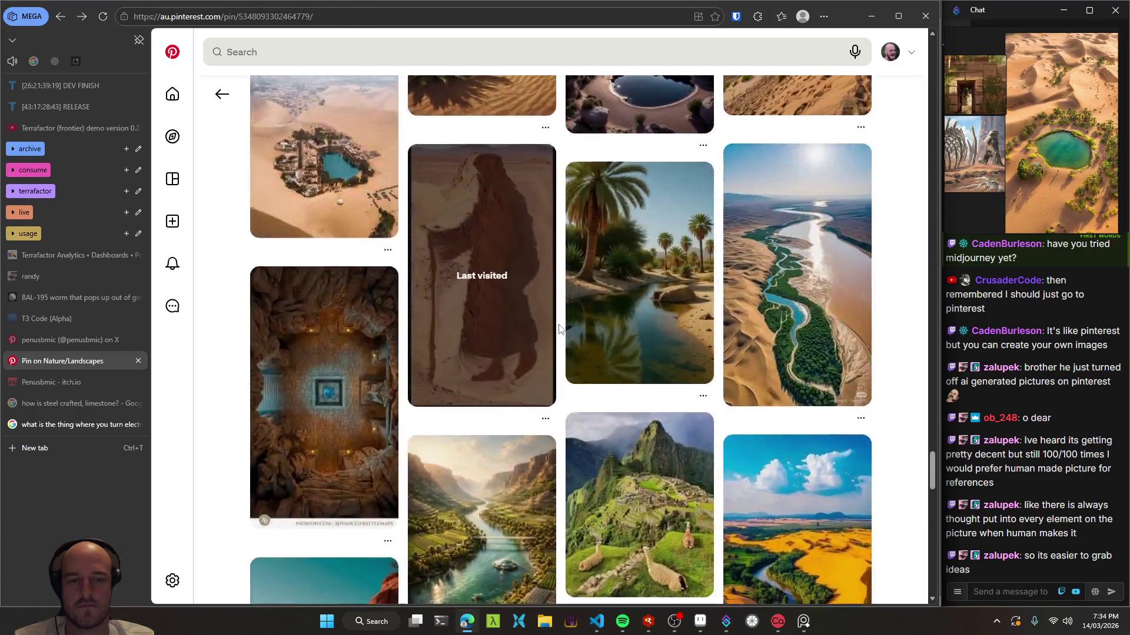
pyautogui.scroll(-6, 559, 329)
pyautogui.scroll(5, 559, 330)
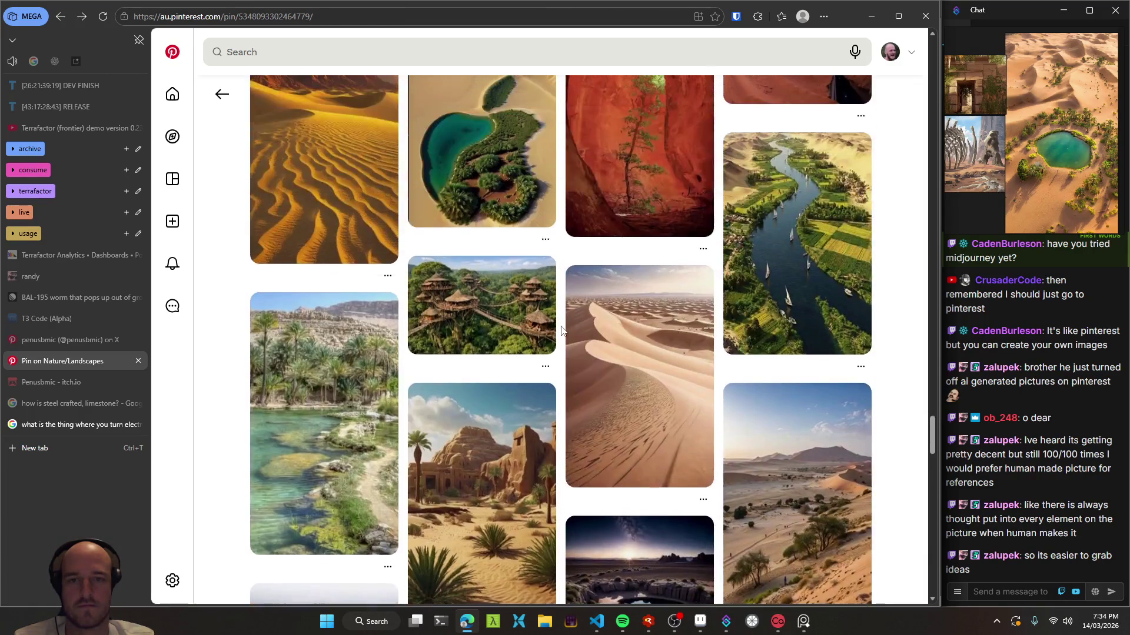
pyautogui.scroll(2, 561, 330)
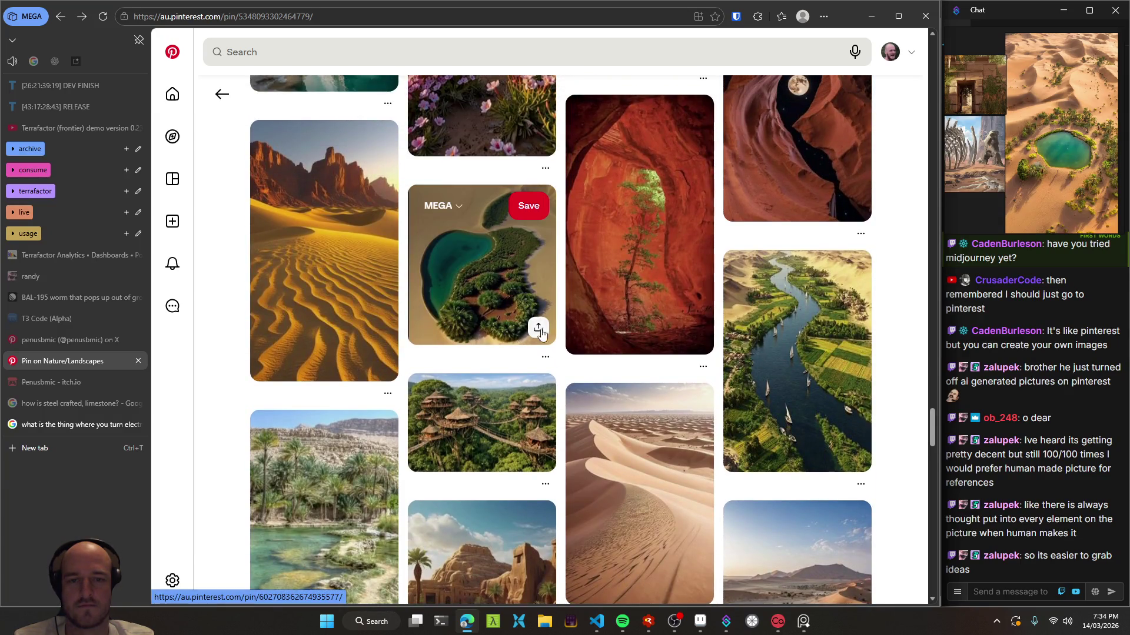
pyautogui.scroll(2, 537, 329)
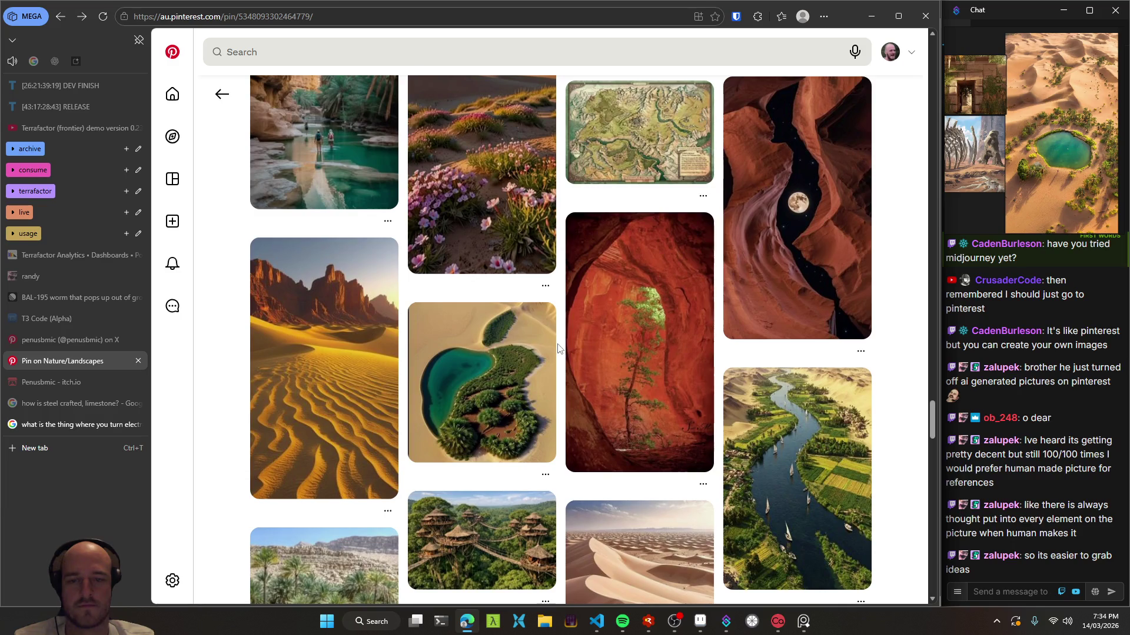
pyautogui.scroll(5, 558, 348)
pyautogui.scroll(5, 559, 345)
pyautogui.scroll(5, 562, 339)
pyautogui.scroll(5, 560, 337)
pyautogui.scroll(5, 560, 337)
pyautogui.scroll(5, 560, 337)
pyautogui.scroll(5, 561, 337)
pyautogui.scroll(5, 560, 337)
pyautogui.scroll(5, 560, 337)
pyautogui.scroll(5, 560, 337)
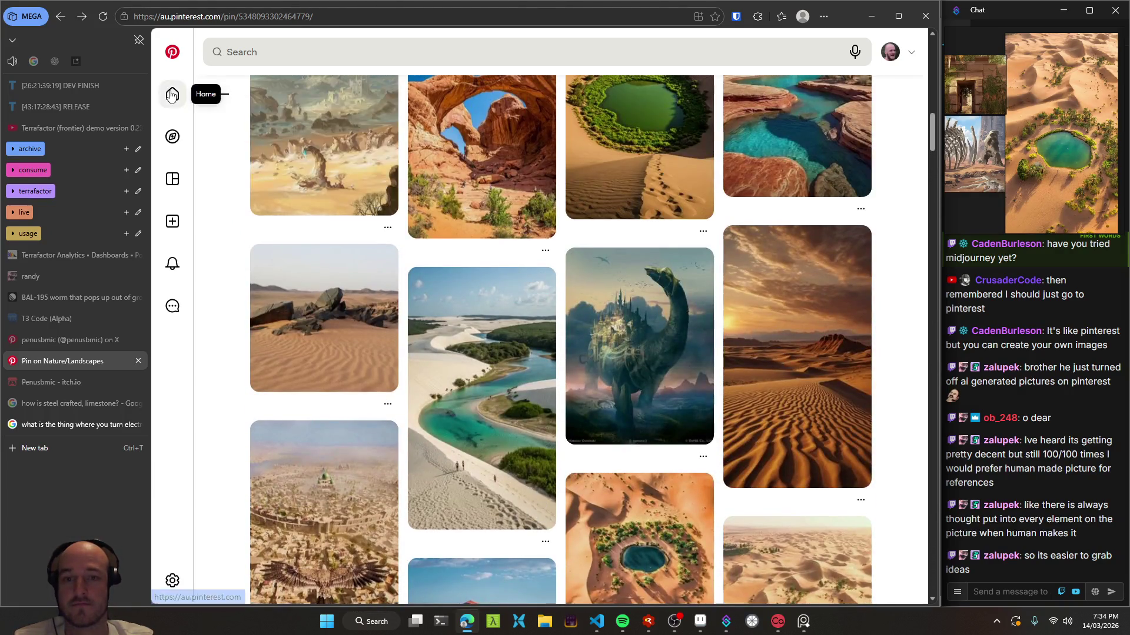
# - Scroll far down the Home feed past fantasy and desert landscapes and open the sunset lake pin
pyautogui.click(172, 94)
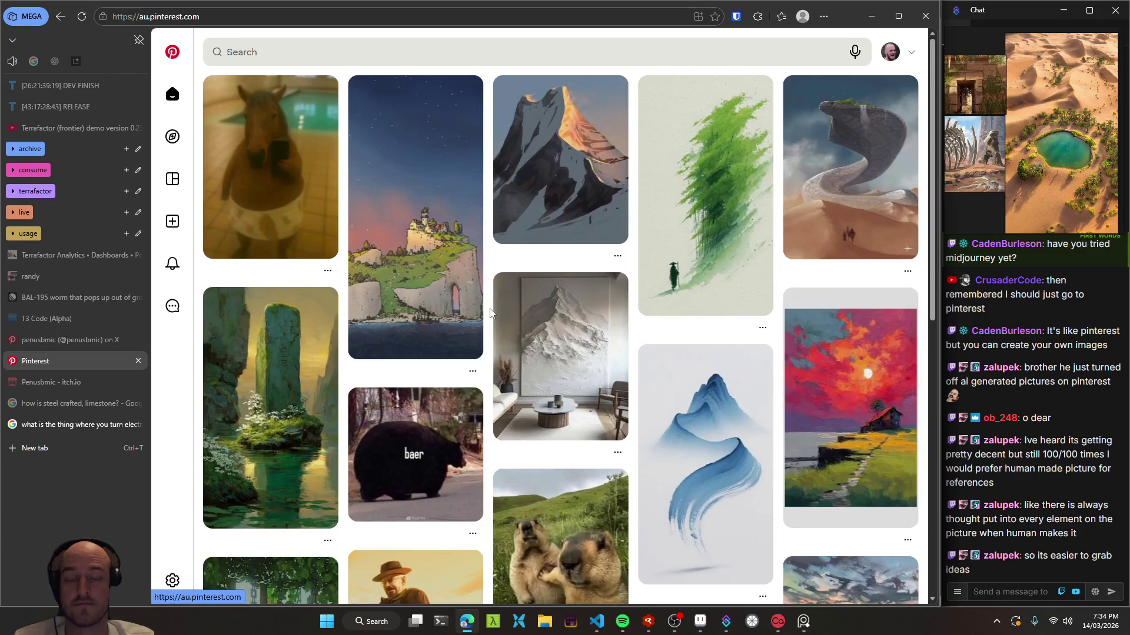
pyautogui.scroll(-4, 489, 313)
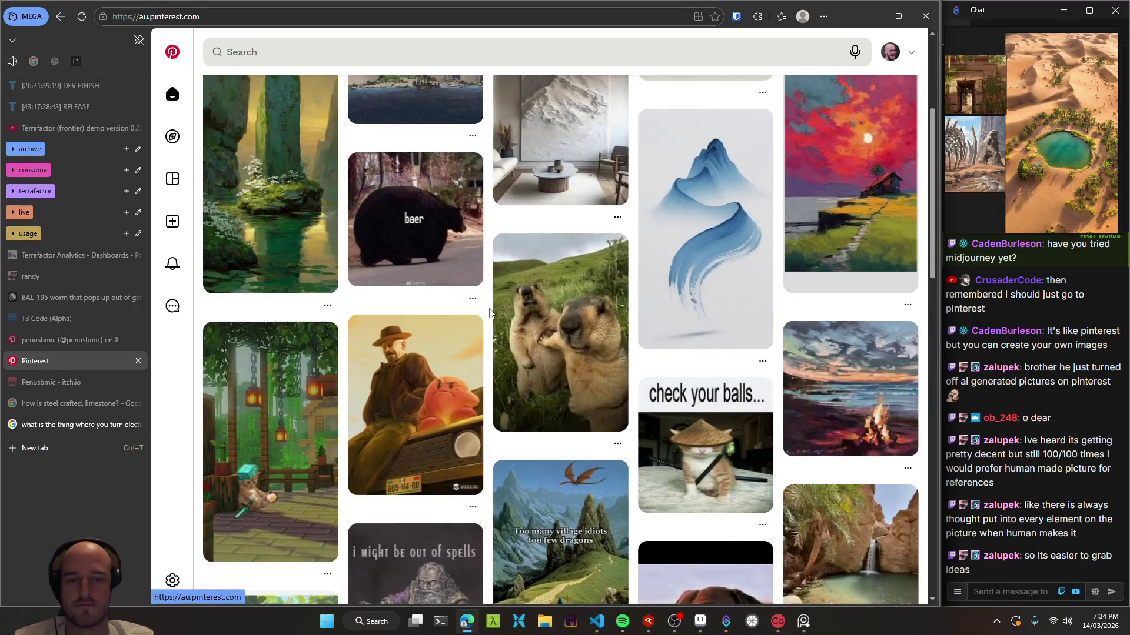
pyautogui.scroll(-3, 489, 313)
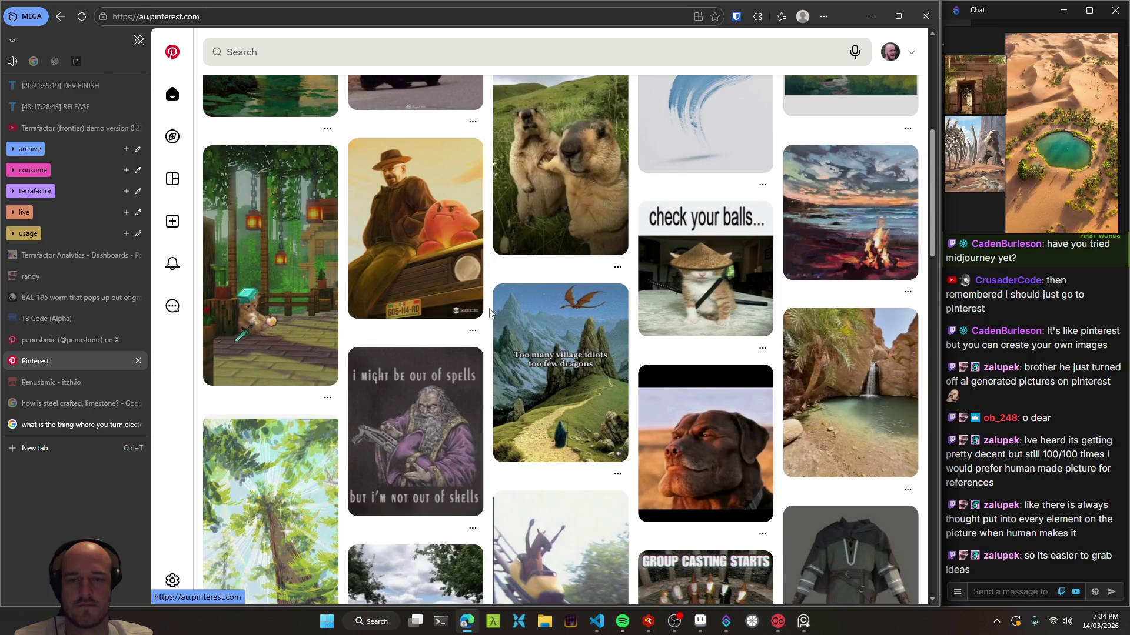
pyautogui.scroll(-4, 489, 312)
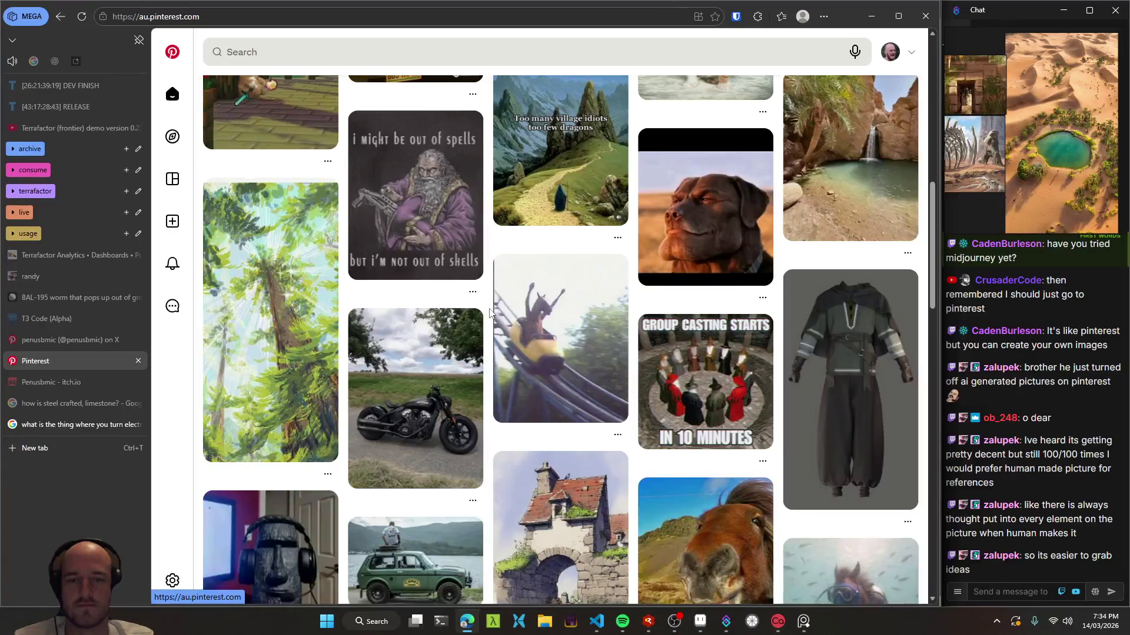
pyautogui.scroll(-3, 489, 312)
pyautogui.scroll(-2, 491, 313)
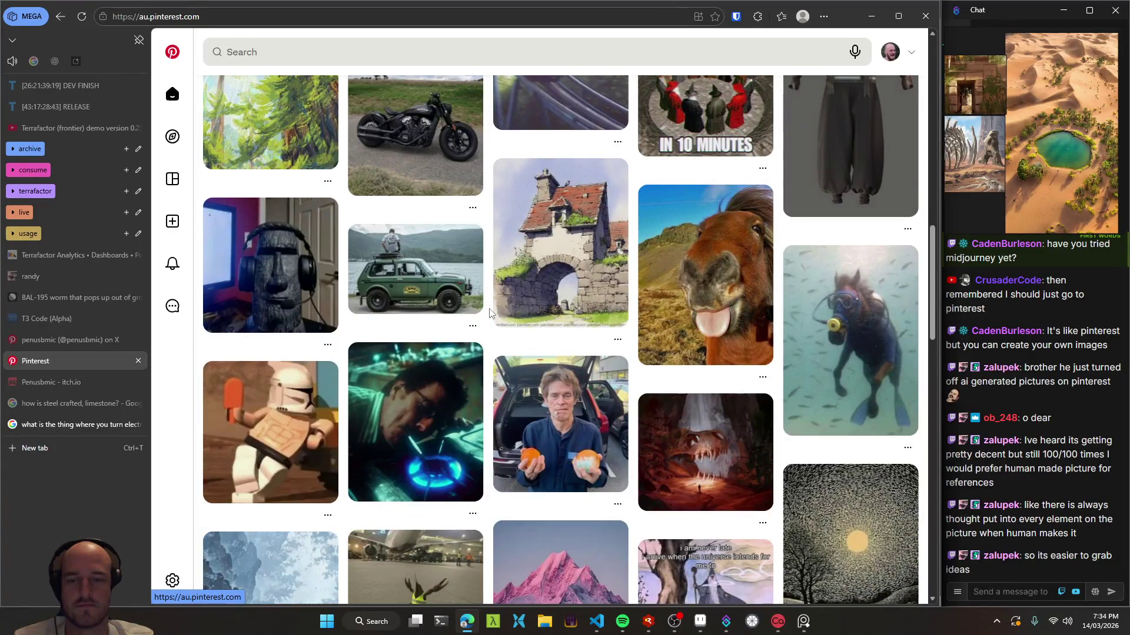
pyautogui.scroll(-3, 491, 313)
pyautogui.scroll(-3, 489, 312)
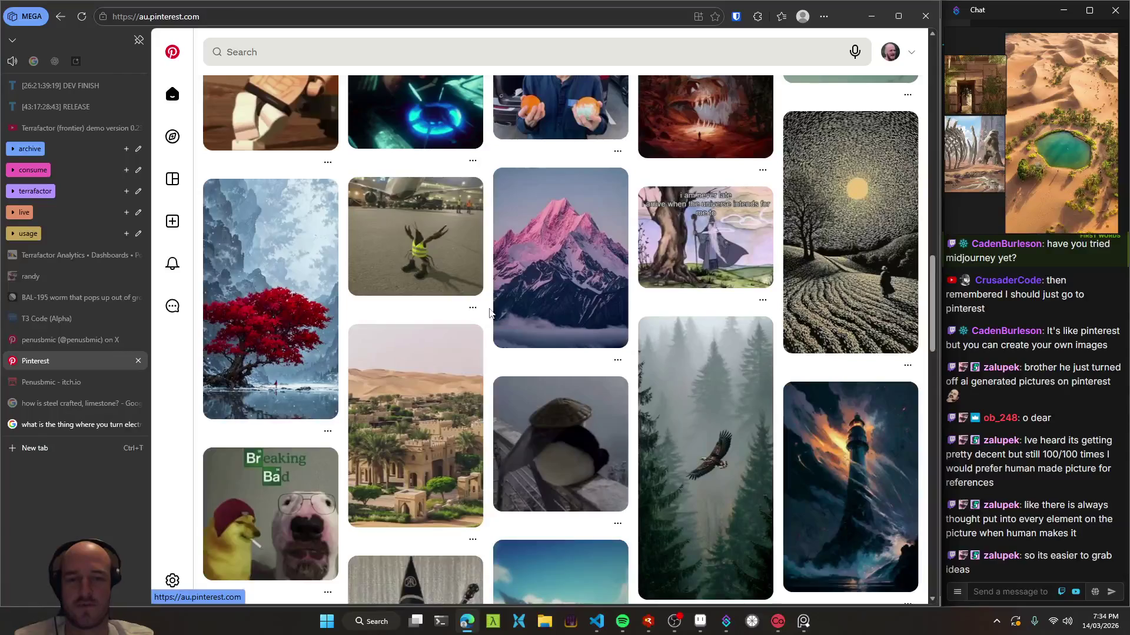
pyautogui.scroll(-2, 489, 313)
pyautogui.scroll(-2, 489, 313)
pyautogui.scroll(-3, 489, 312)
pyautogui.scroll(-4, 489, 312)
pyautogui.scroll(-4, 489, 313)
pyautogui.scroll(-2, 489, 312)
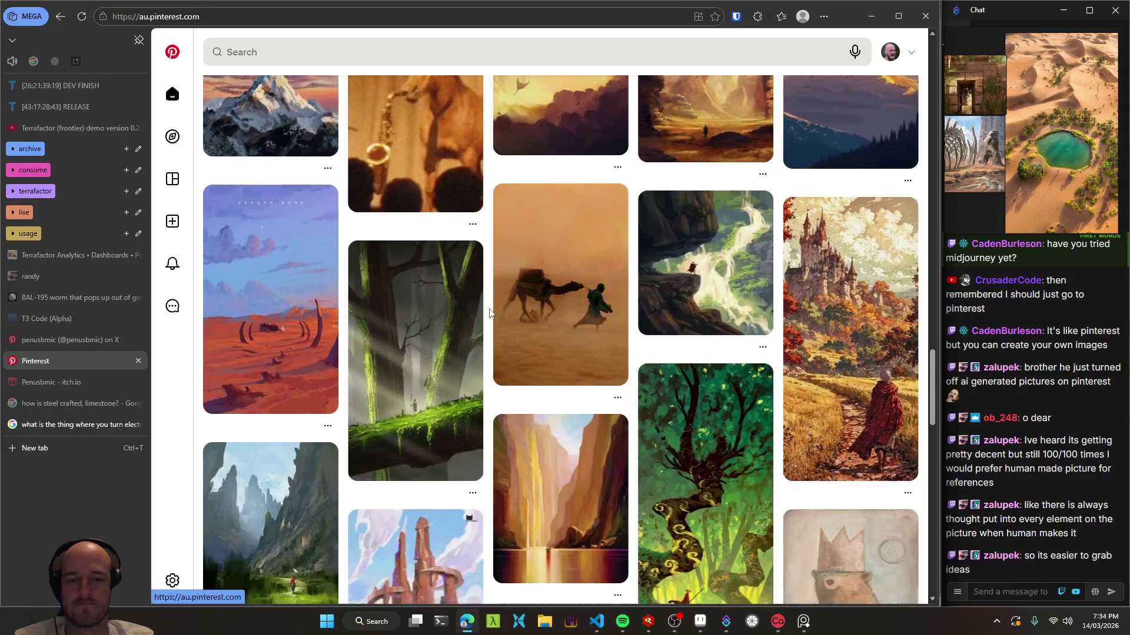
pyautogui.scroll(-5, 489, 312)
pyautogui.scroll(-3, 489, 312)
pyautogui.scroll(-1, 489, 313)
pyautogui.scroll(-3, 488, 312)
pyautogui.scroll(-3, 489, 313)
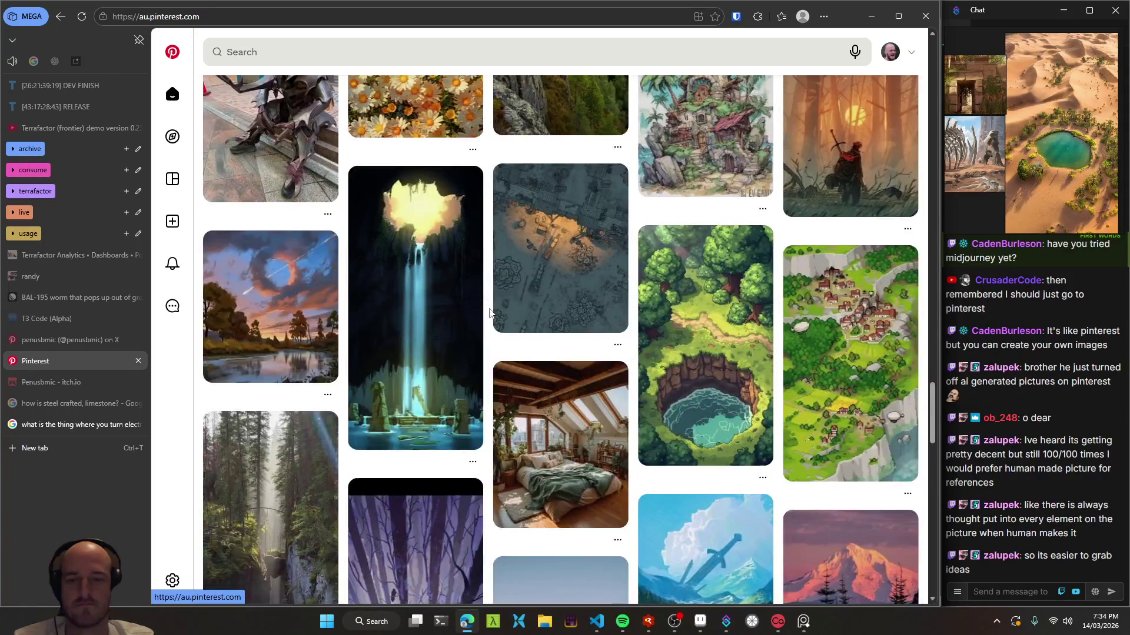
pyautogui.click(276, 306)
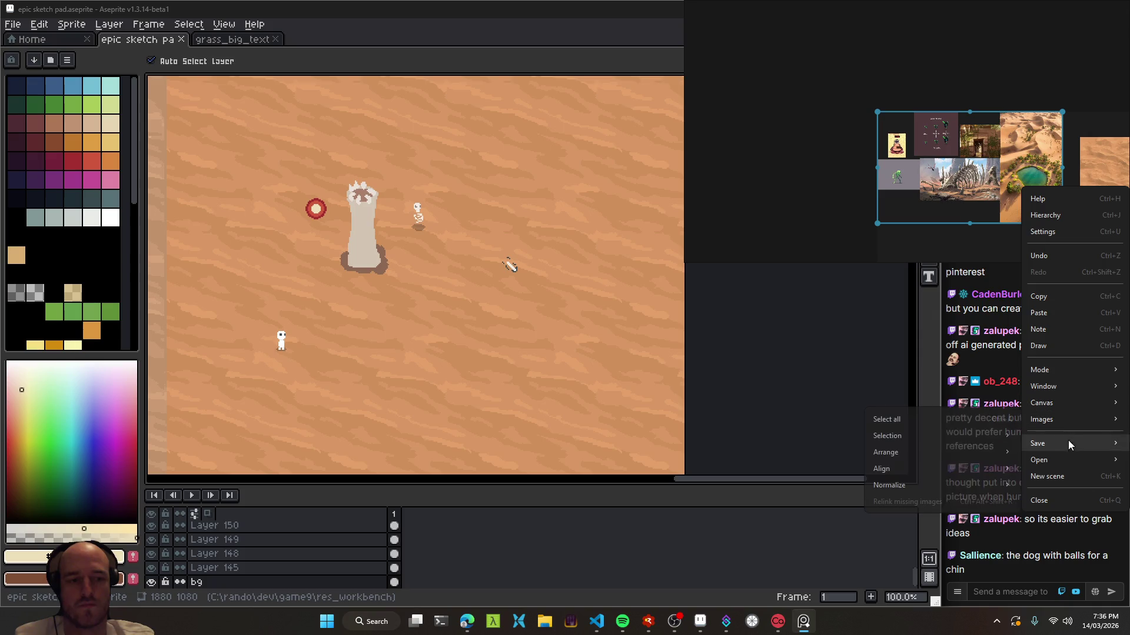
# - Show the board's item list and move the PureRef window up and left
pyautogui.moveTo(1067, 373)
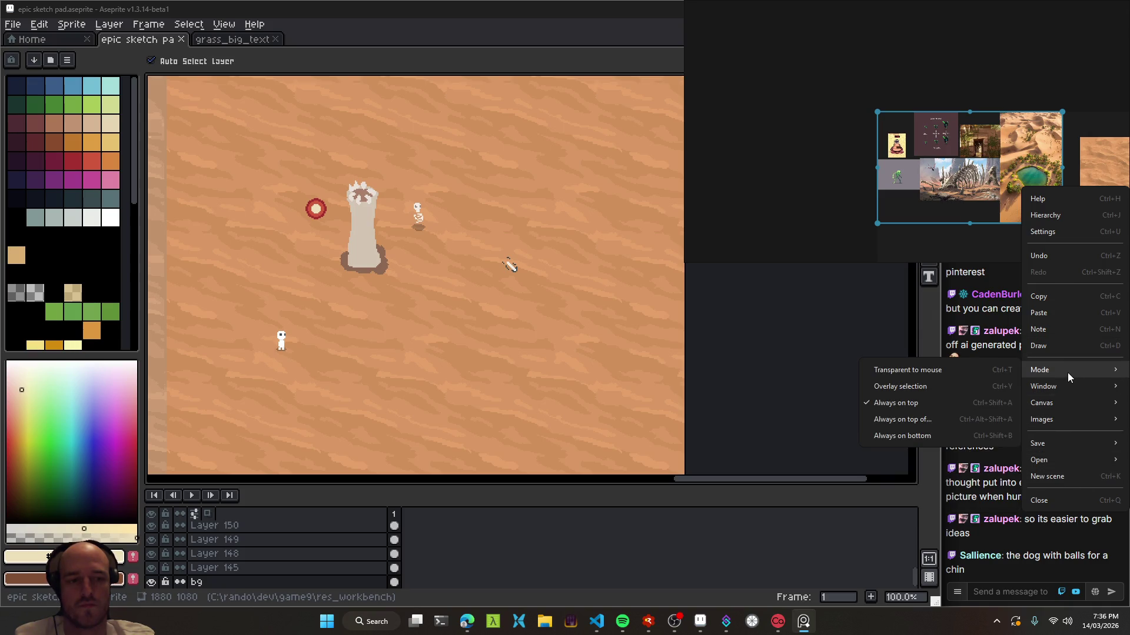
pyautogui.moveTo(1072, 414)
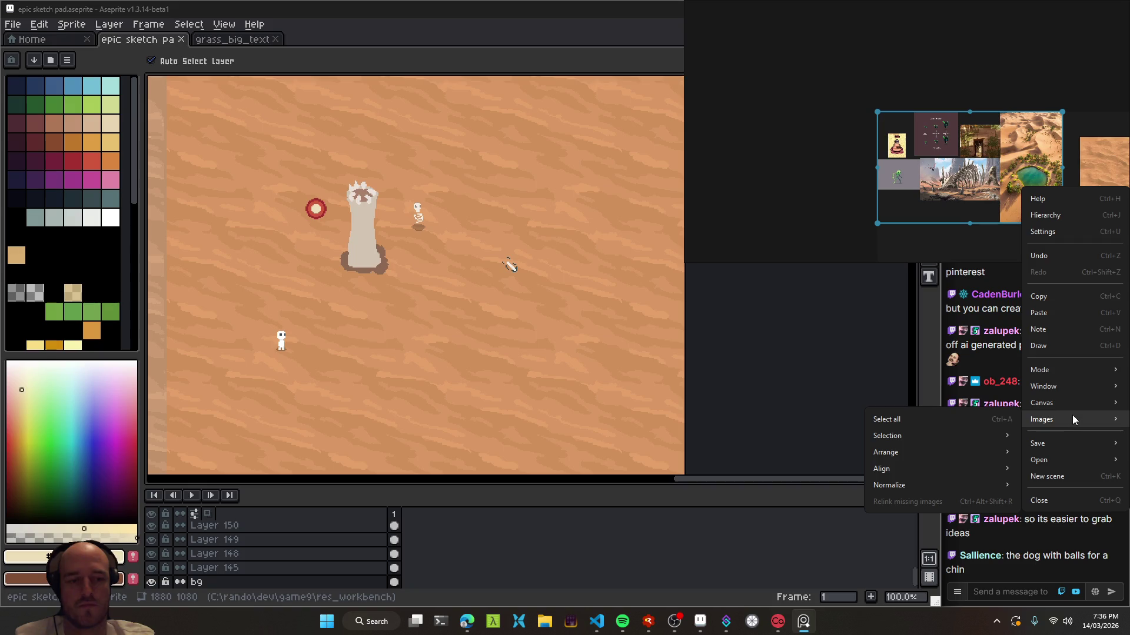
pyautogui.click(1061, 219)
pyautogui.click(953, 62)
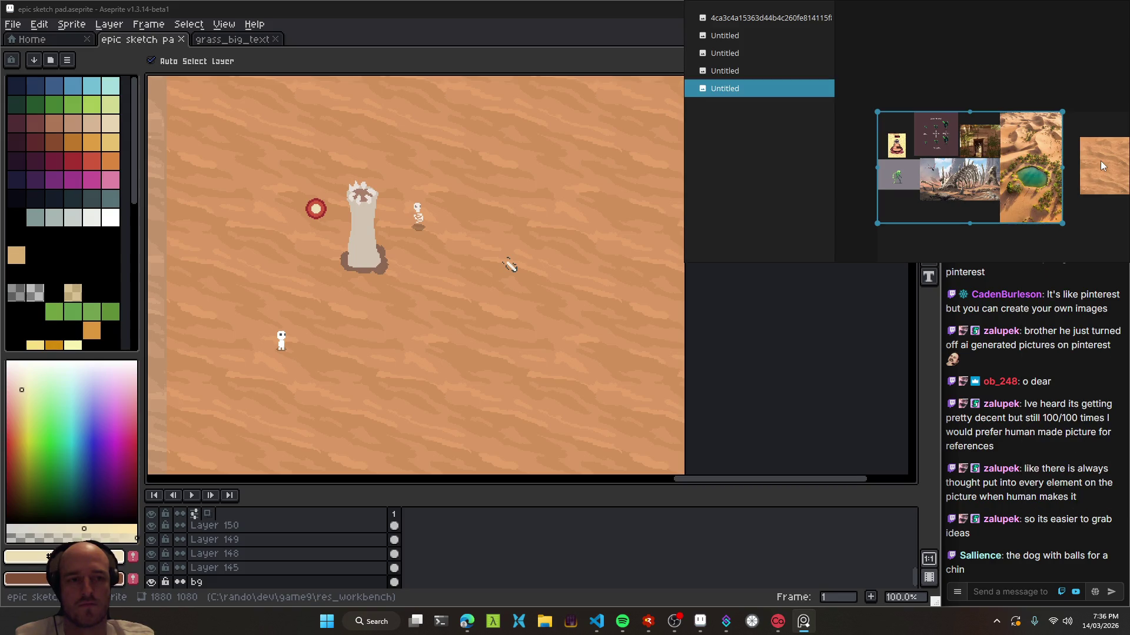
pyautogui.moveTo(1102, 166); pyautogui.dragTo(989, 143)
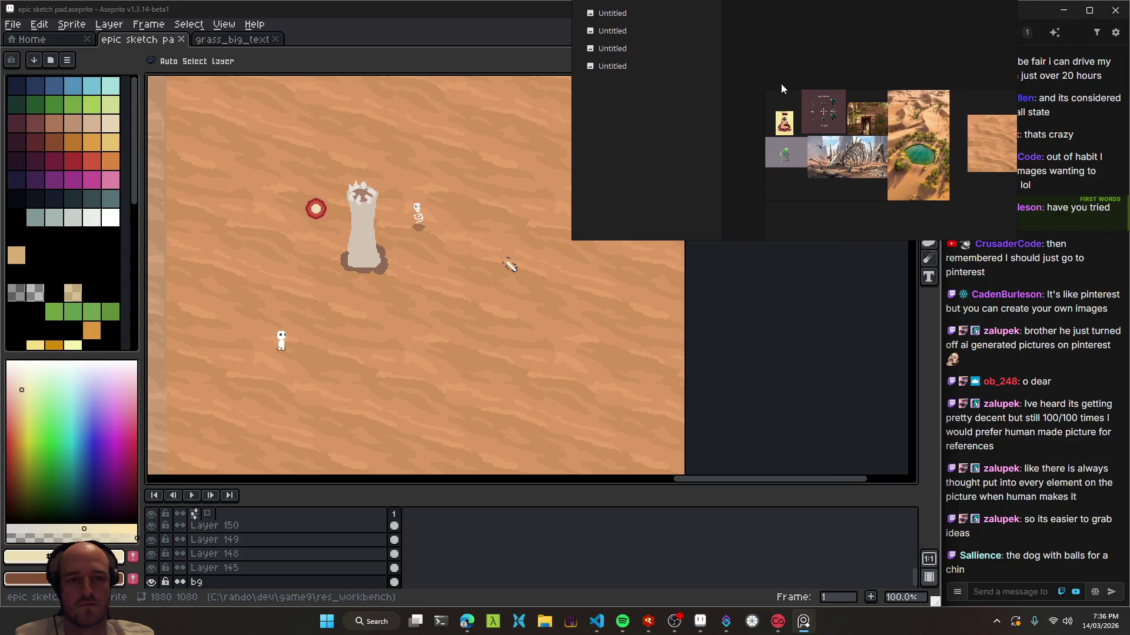
# - Select all the reference images and ungroup them into a compact grid
pyautogui.rightClick(794, 66)
pyautogui.click(836, 78)
pyautogui.click(836, 119)
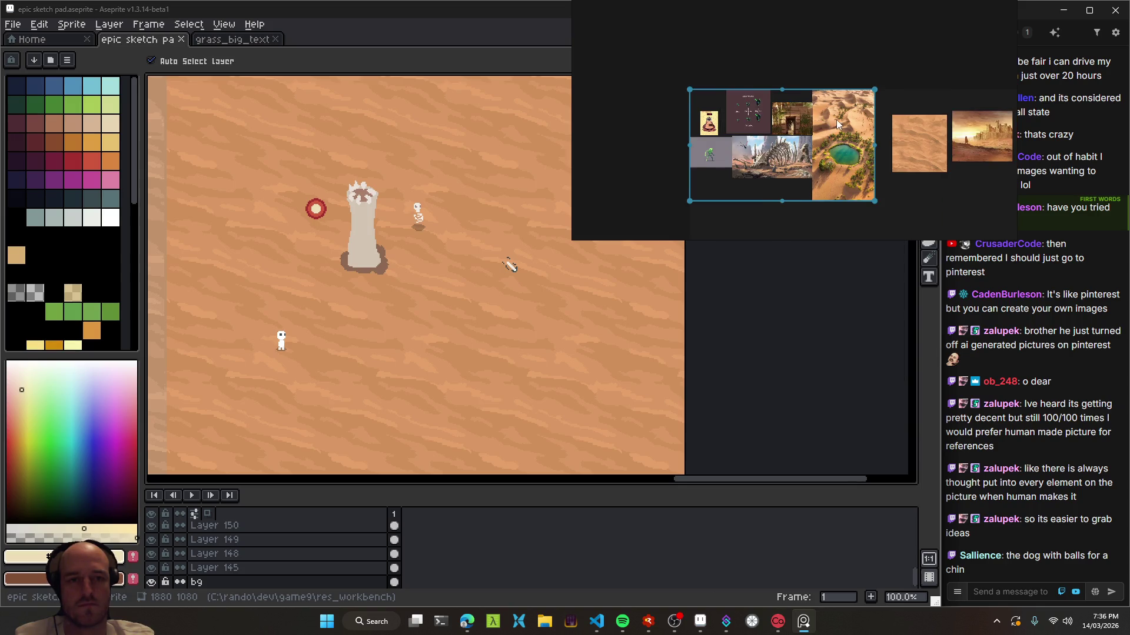
pyautogui.scroll(5, 781, 156)
pyautogui.scroll(-2, 794, 145)
pyautogui.scroll(-2, 802, 146)
pyautogui.scroll(-3, 849, 148)
pyautogui.rightClick(838, 131)
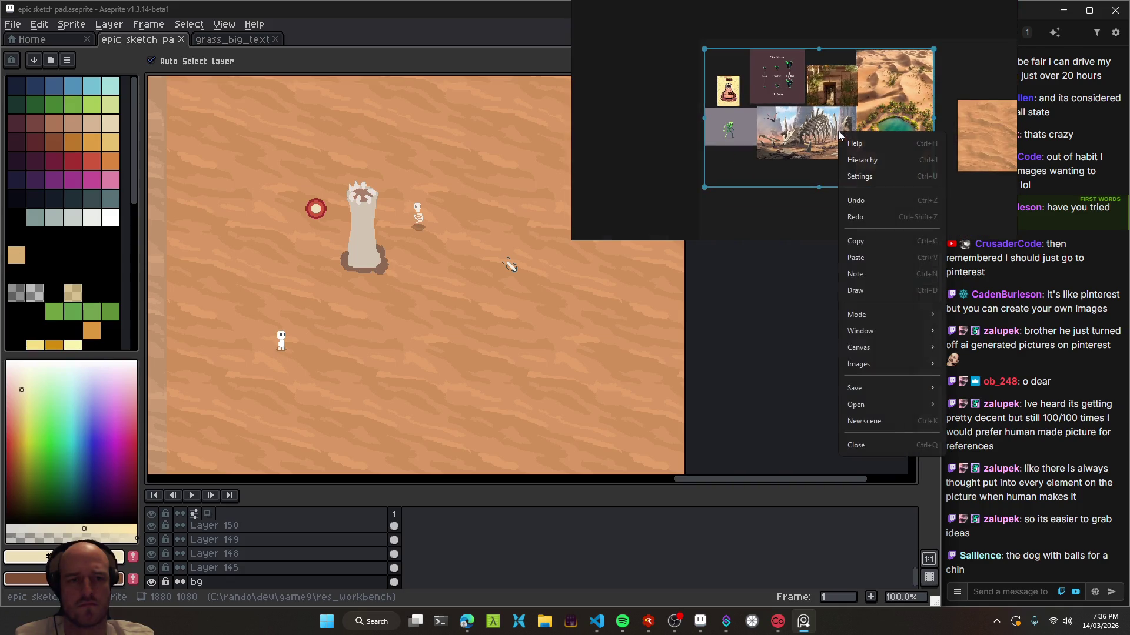
pyautogui.moveTo(885, 323)
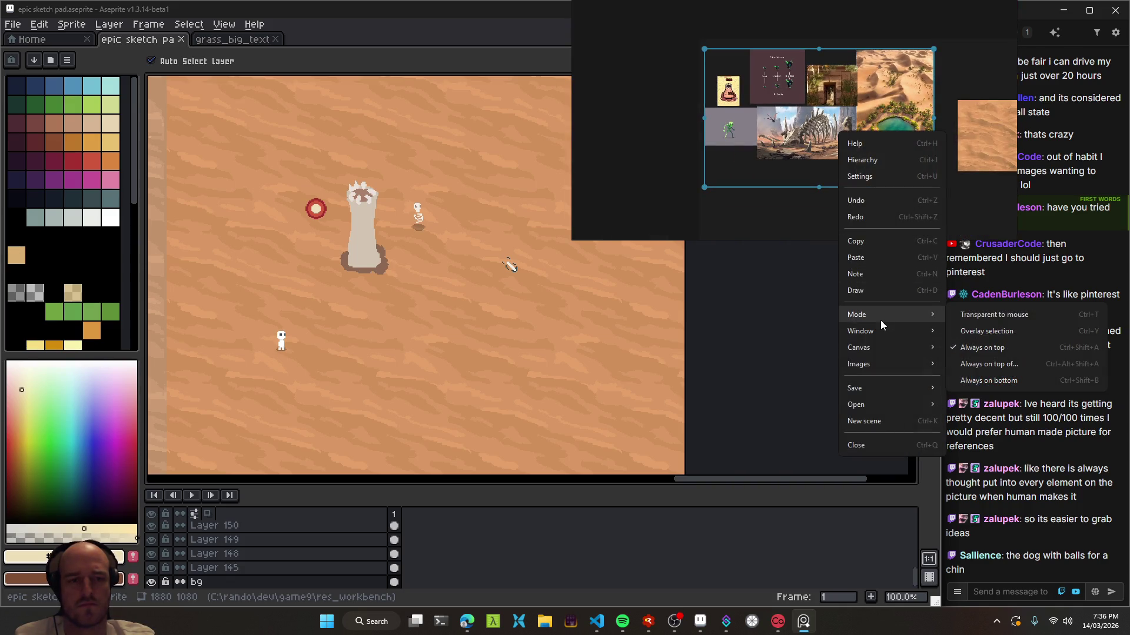
pyautogui.moveTo(887, 347)
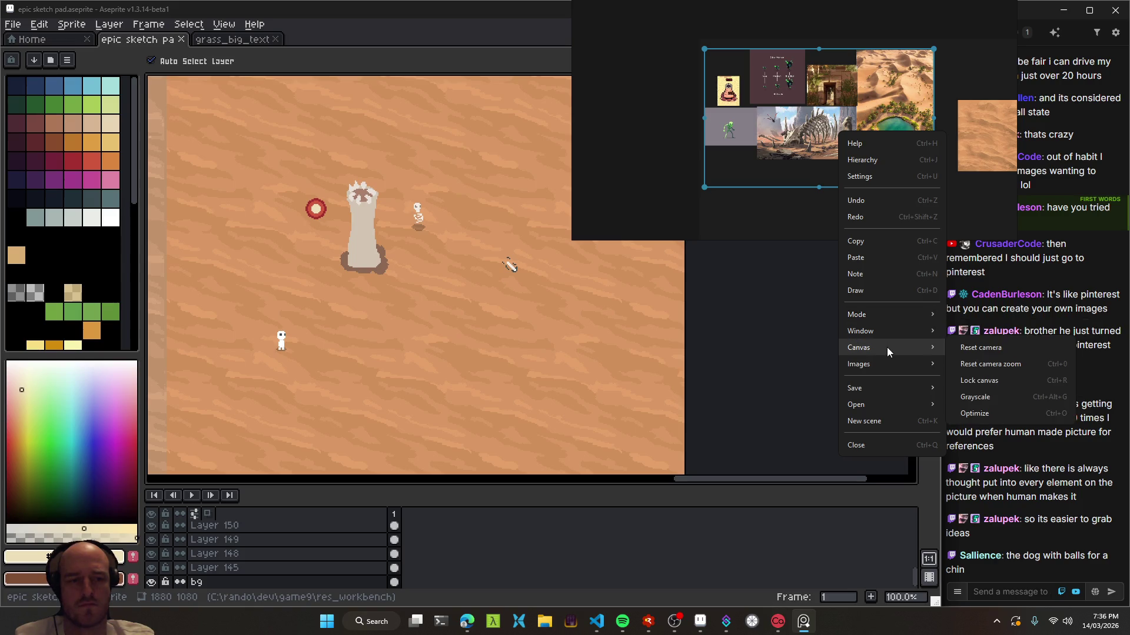
pyautogui.moveTo(998, 386)
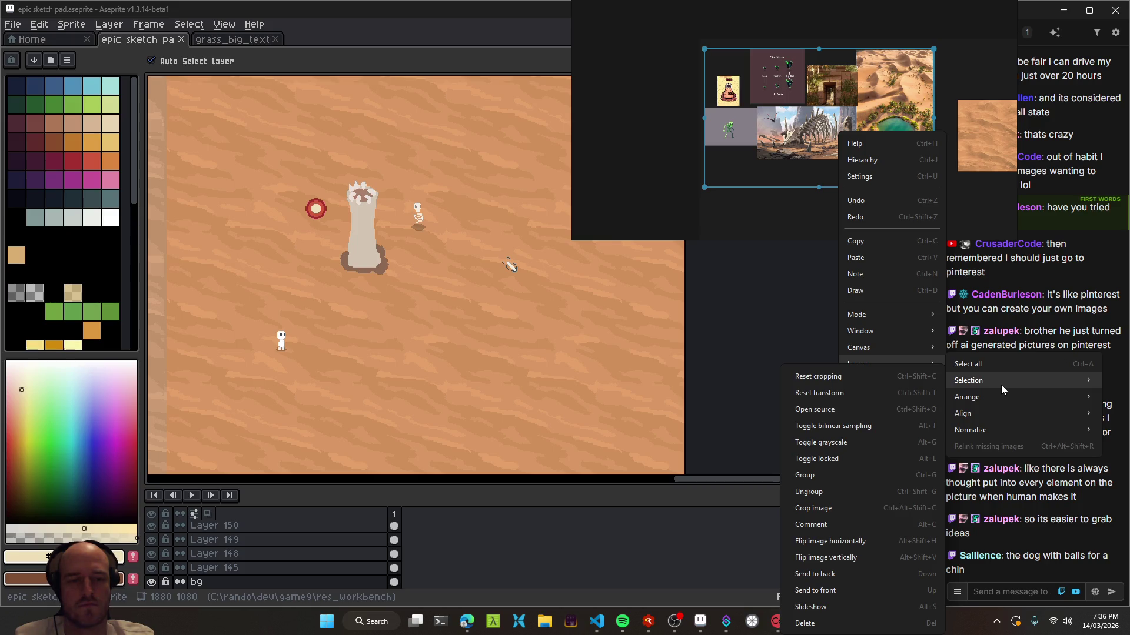
pyautogui.click(856, 490)
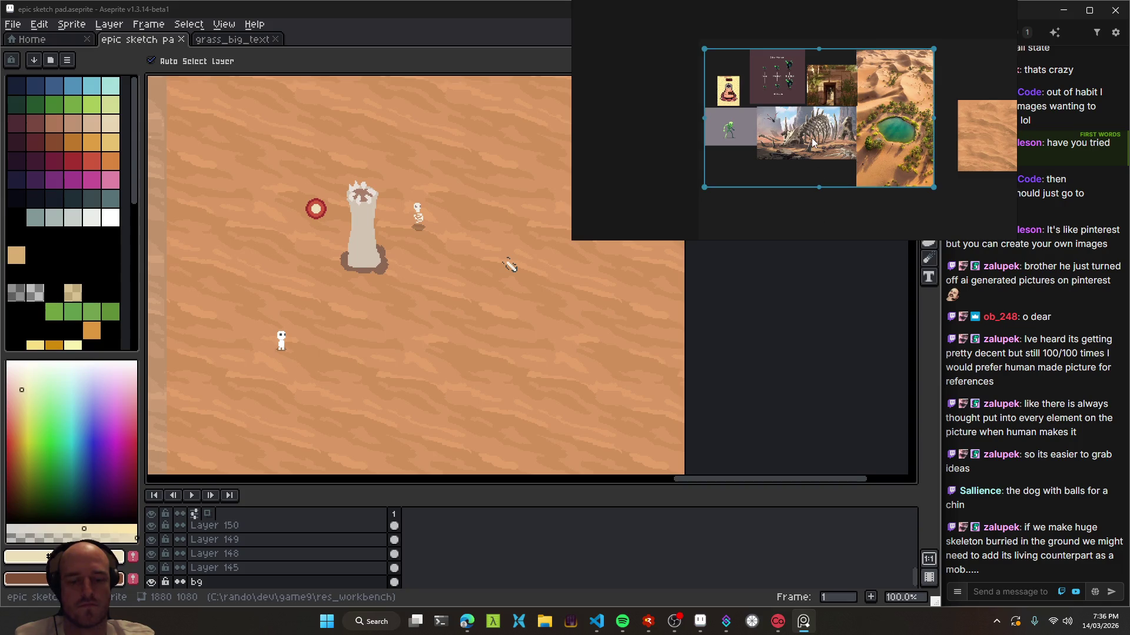
# - Try grouping and pasting the PureRef reference images, then undo both changes
pyautogui.hotkey('ctrl', 'g')
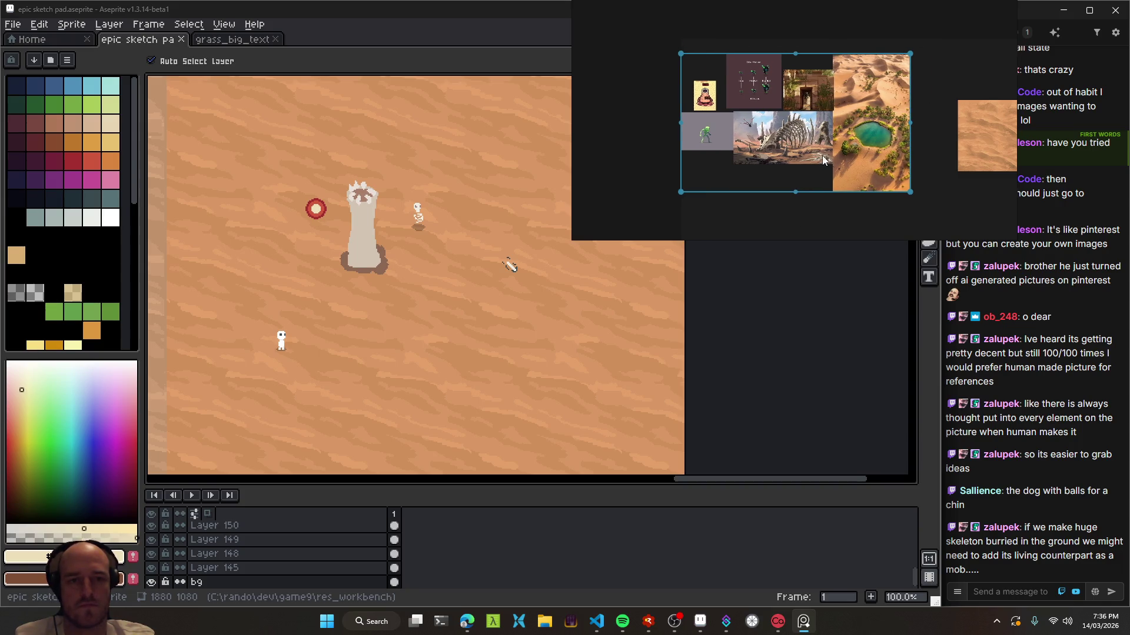
pyautogui.hotkey('ctrl', 'z')
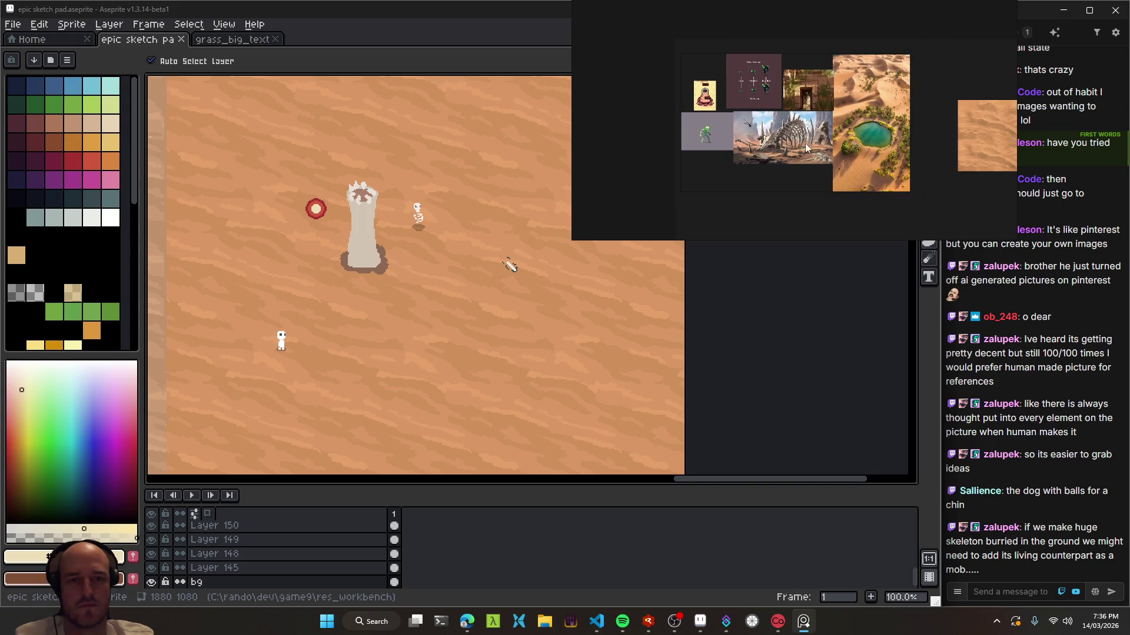
pyautogui.click(787, 203)
pyautogui.scroll(-3, 791, 201)
pyautogui.hotkey('ctrl', 'v')
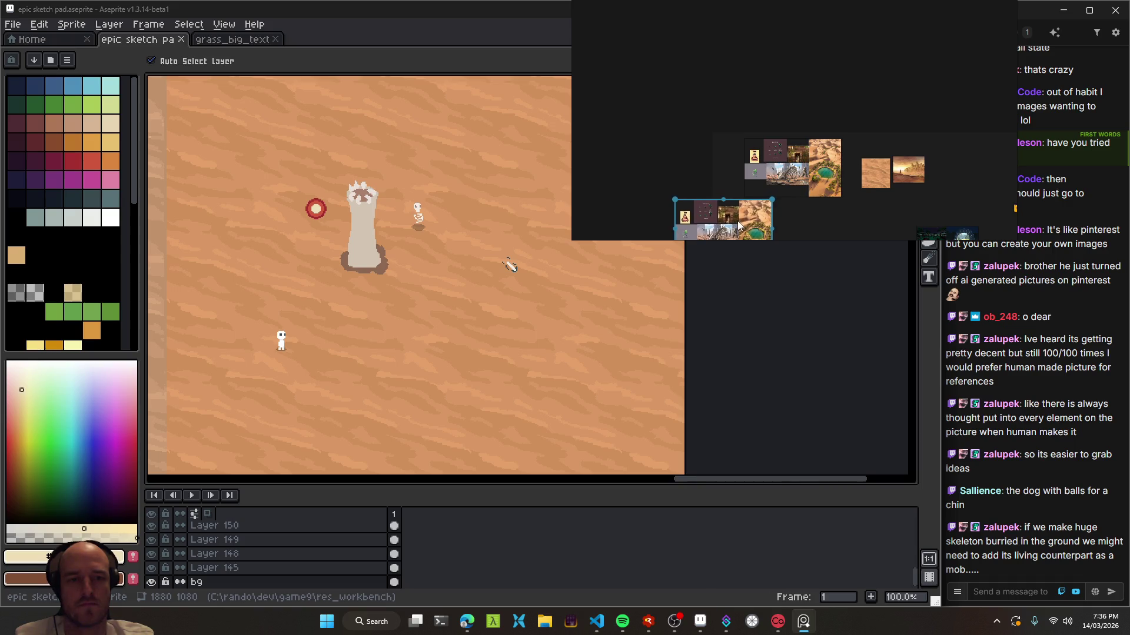
pyautogui.hotkey('ctrl', 'z')
pyautogui.scroll(10, 809, 177)
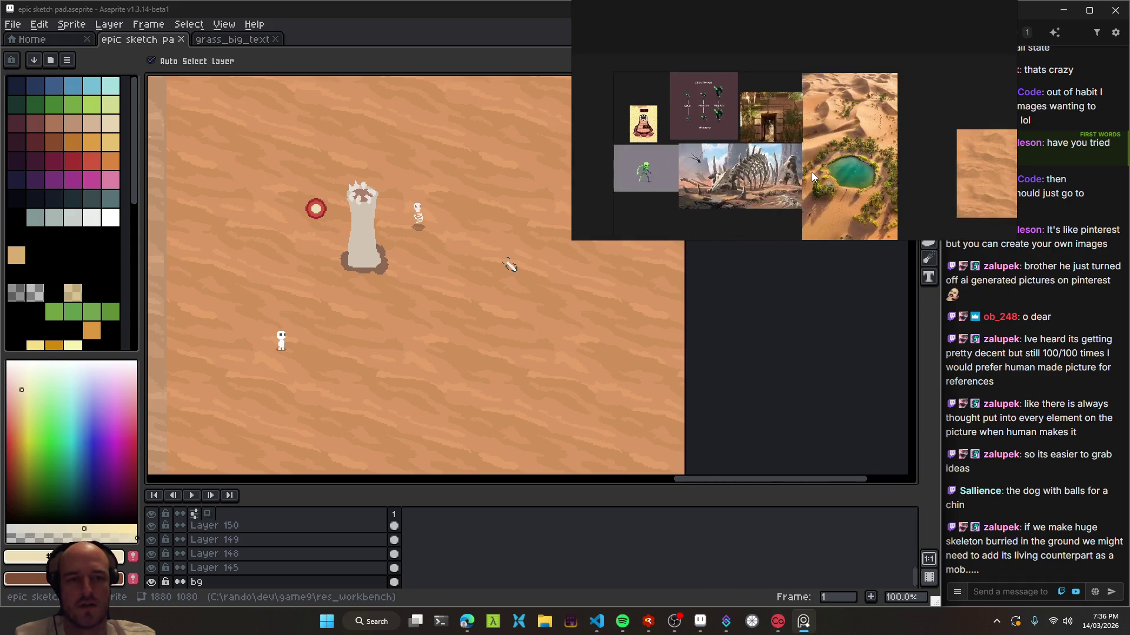
pyautogui.scroll(-5, 758, 188)
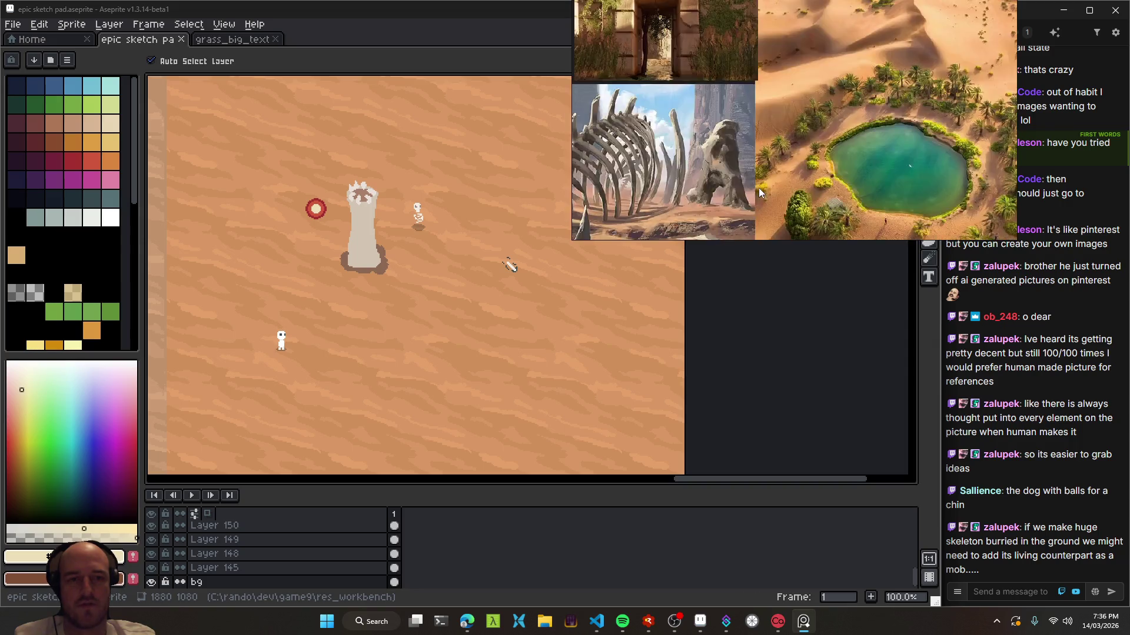
pyautogui.scroll(8, 747, 147)
pyautogui.scroll(-4, 737, 110)
pyautogui.scroll(-4, 772, 141)
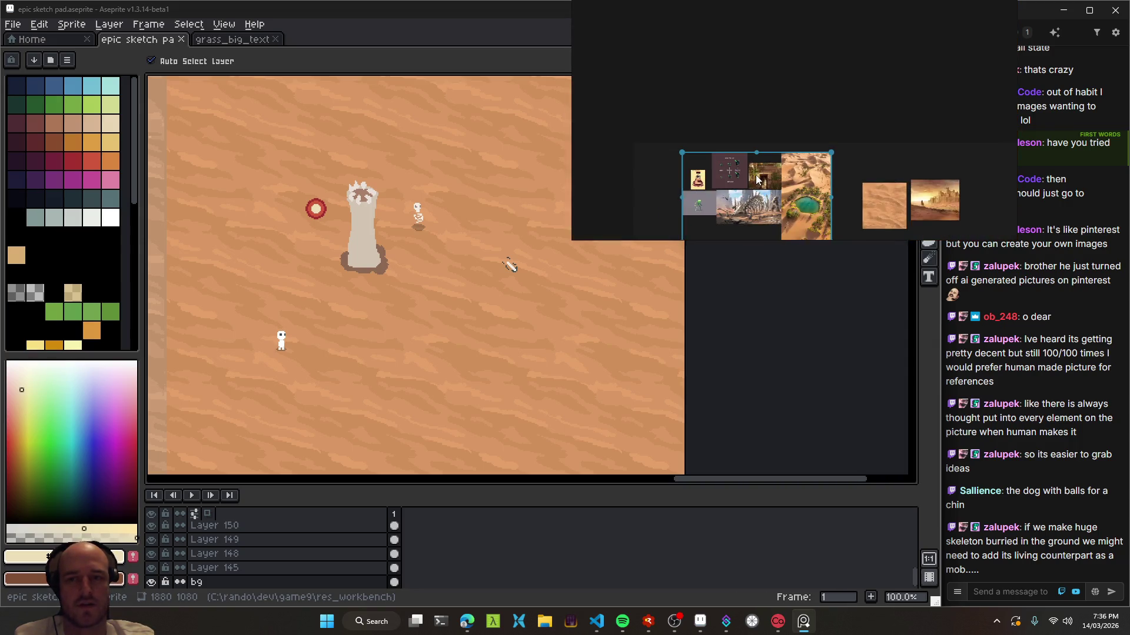
# - Paste the collage into a new 1673×1010 sprite, then close it without saving
pyautogui.click(22, 28)
pyautogui.click(27, 40)
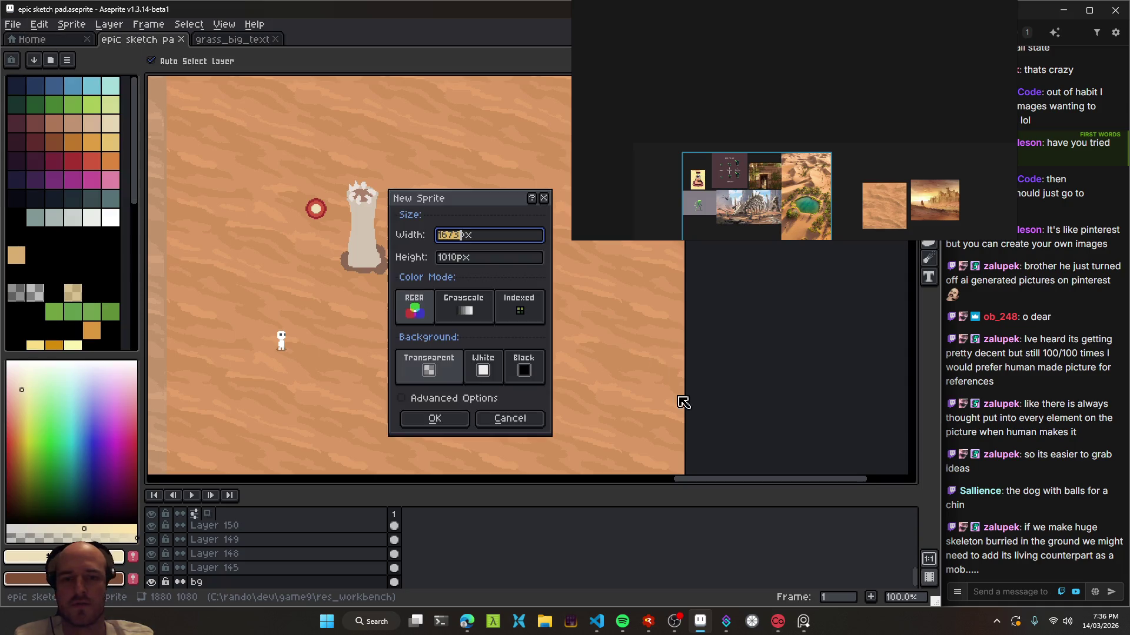
pyautogui.click(438, 424)
pyautogui.hotkey('ctrl', 'v')
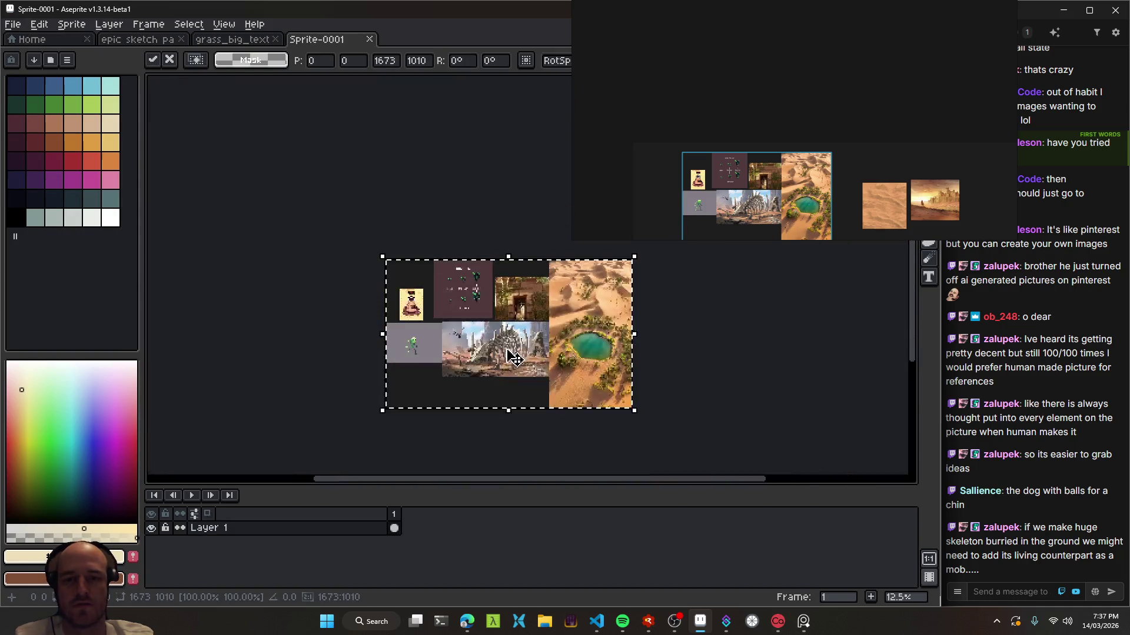
pyautogui.scroll(2, 536, 361)
pyautogui.scroll(-3, 565, 356)
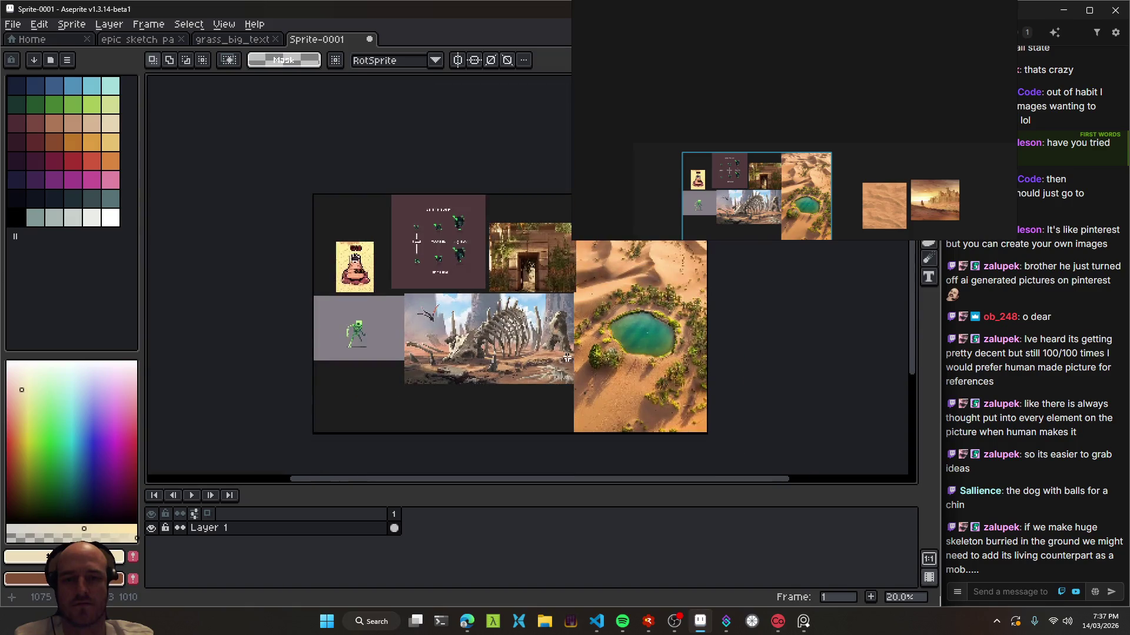
pyautogui.click(369, 38)
pyautogui.click(470, 339)
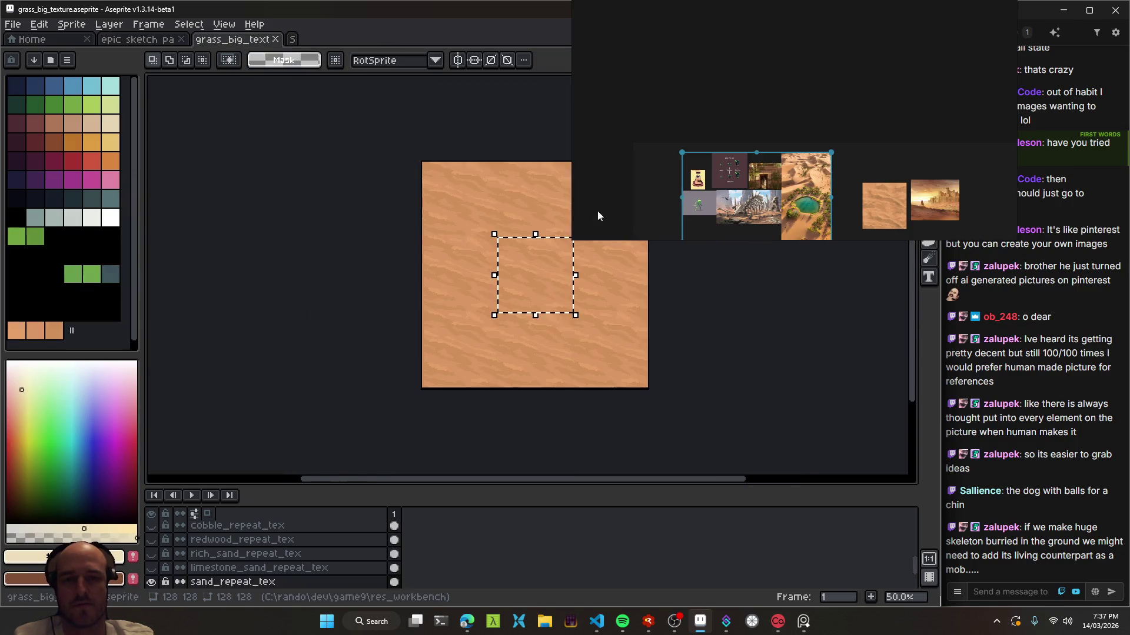
# - Pan the PureRef board past the dark forest image to the desert references
pyautogui.moveTo(819, 186)
pyautogui.mouseDown()
pyautogui.moveTo(857, 154)
pyautogui.moveTo(711, 147)
pyautogui.mouseUp()
pyautogui.scroll(2, 857, 154)
pyautogui.scroll(2, 857, 154)
pyautogui.scroll(-4, 859, 185)
pyautogui.moveTo(909, 221); pyautogui.dragTo(811, 143)
pyautogui.click(781, 171)
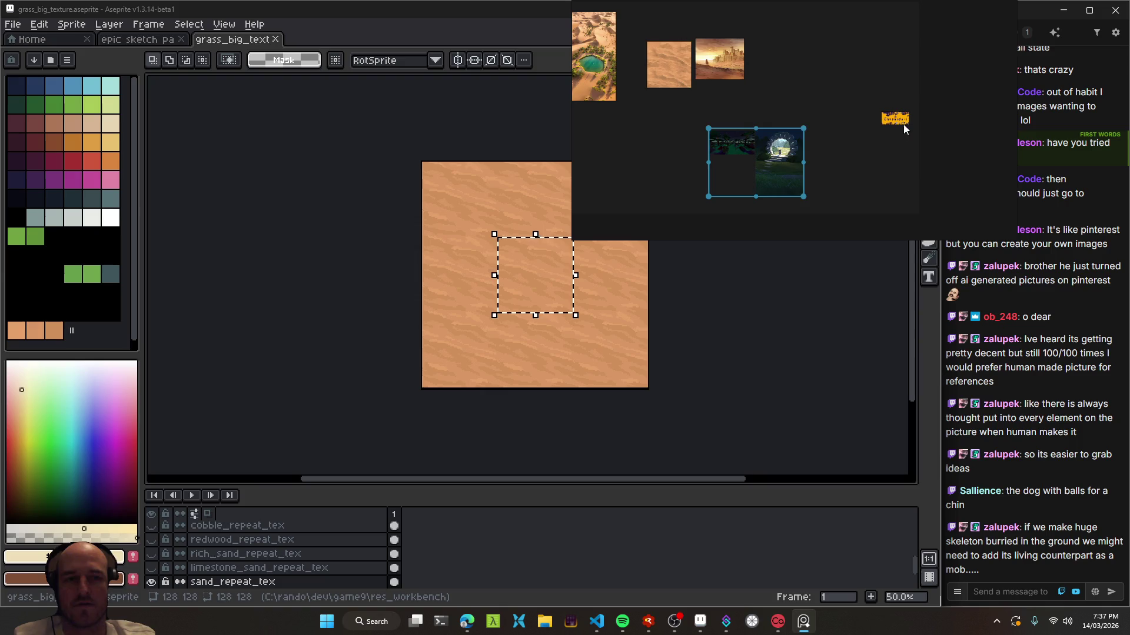
pyautogui.scroll(5, 749, 170)
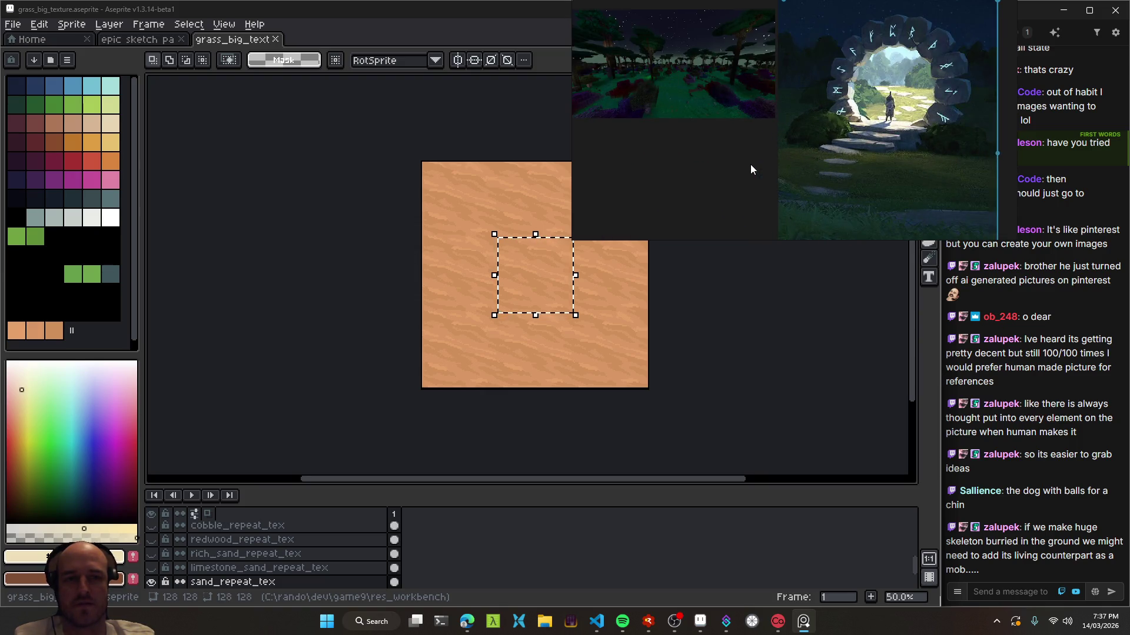
pyautogui.scroll(-5, 750, 164)
pyautogui.moveTo(655, 153); pyautogui.dragTo(758, 161)
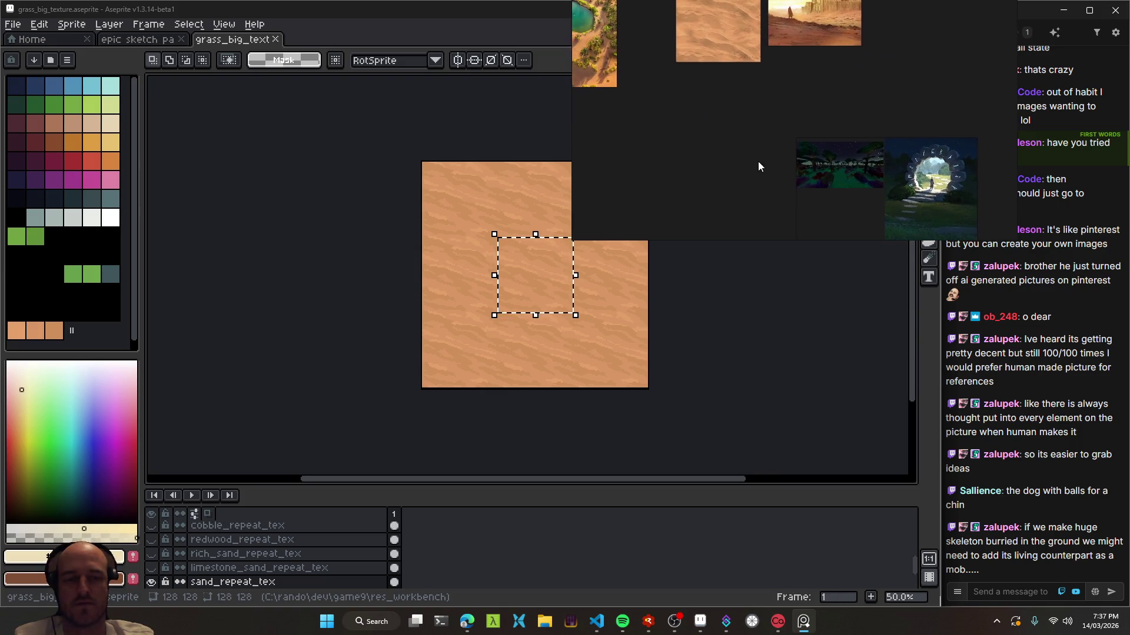
pyautogui.scroll(-5, 859, 172)
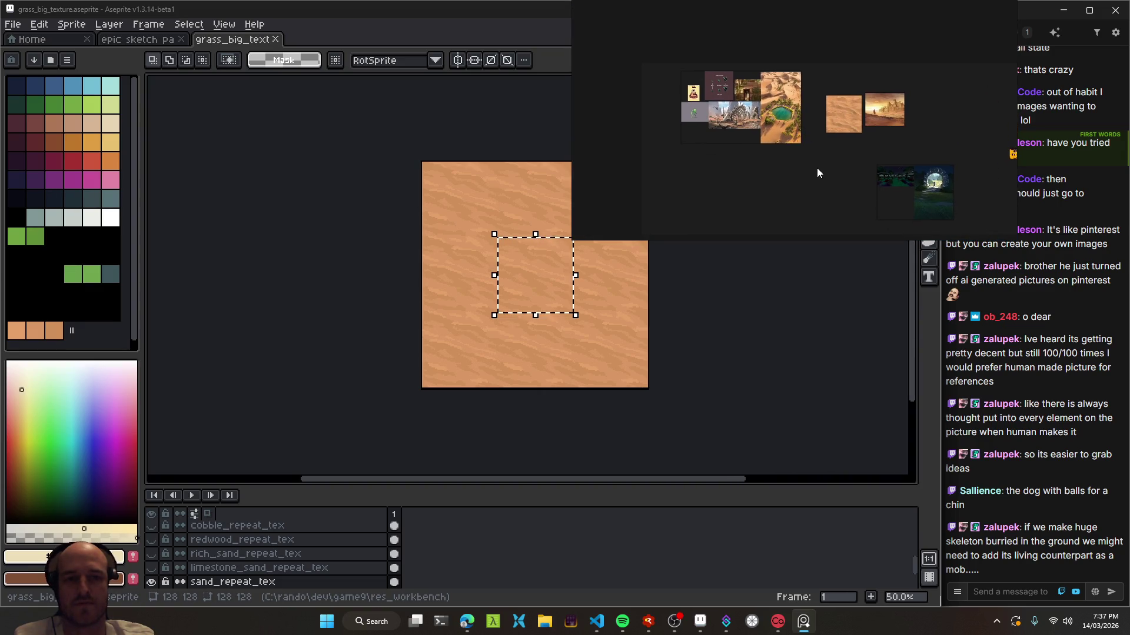
# - Save the reference board with Ctrl+S and look through the Open recent list
pyautogui.rightClick(817, 168)
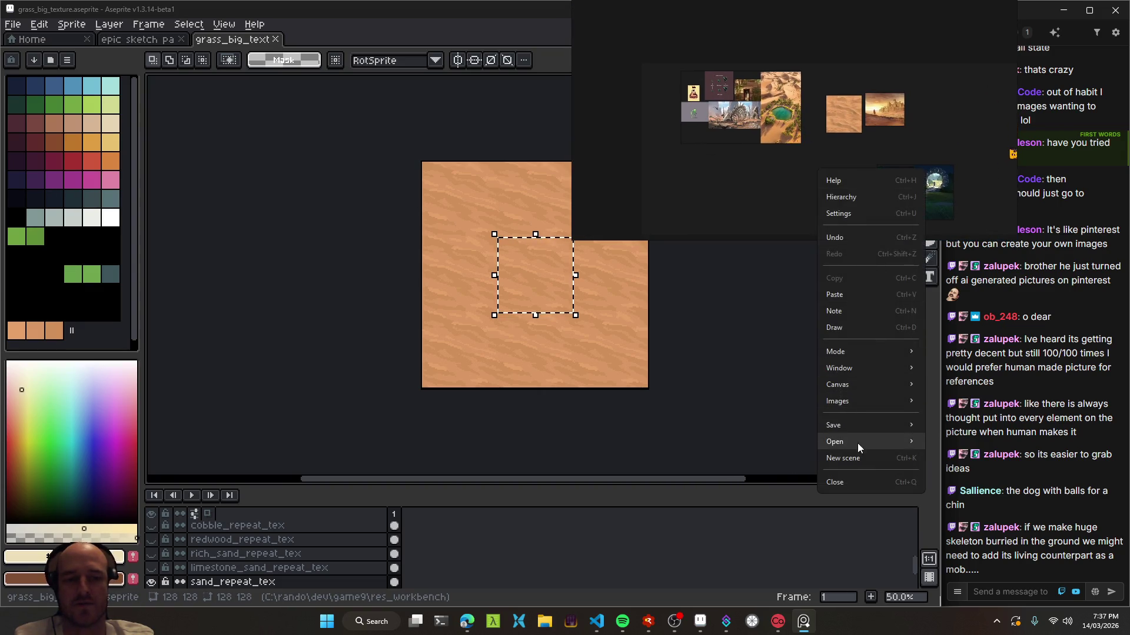
pyautogui.press('Escape')
pyautogui.hotkey('ctrl', 's')
pyautogui.rightClick(835, 154)
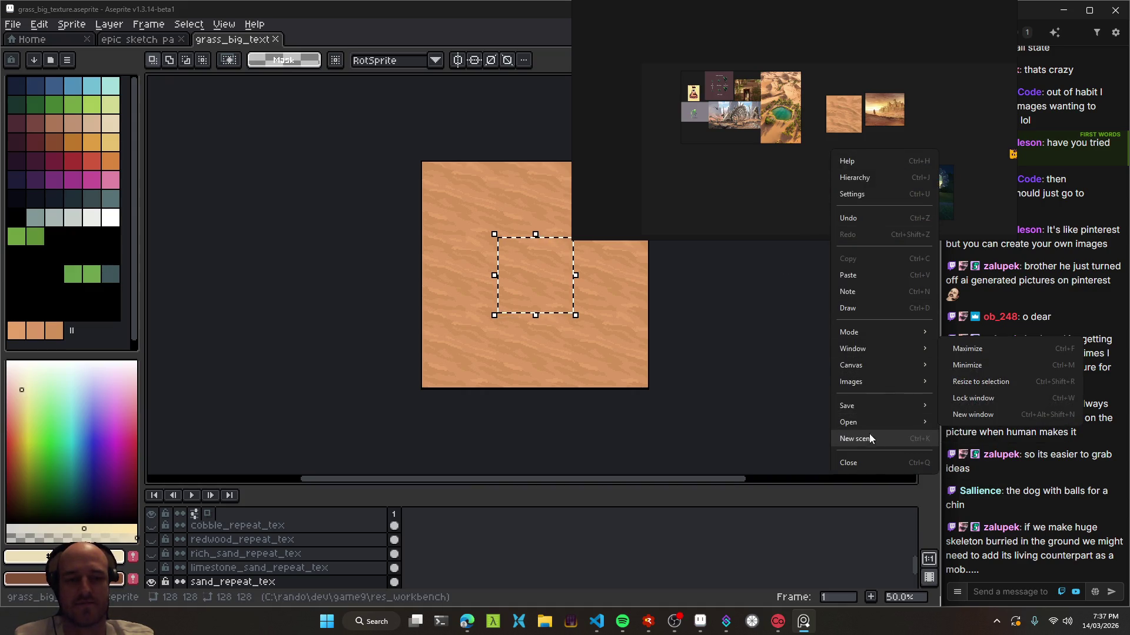
pyautogui.moveTo(861, 423)
pyautogui.moveTo(971, 442)
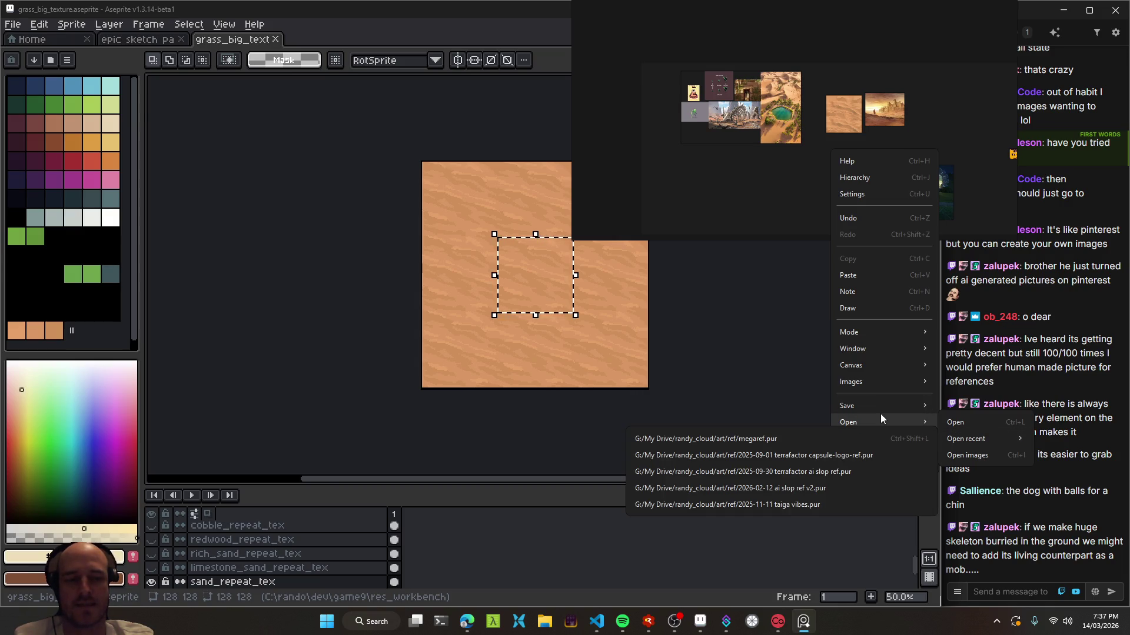
pyautogui.click(741, 200)
# - Zoom around the PureRef board and select the group of desert reference images
pyautogui.scroll(2, 765, 147)
pyautogui.scroll(2, 817, 132)
pyautogui.scroll(2, 817, 132)
pyautogui.scroll(-2, 830, 139)
pyautogui.scroll(-2, 830, 140)
pyautogui.scroll(2, 774, 92)
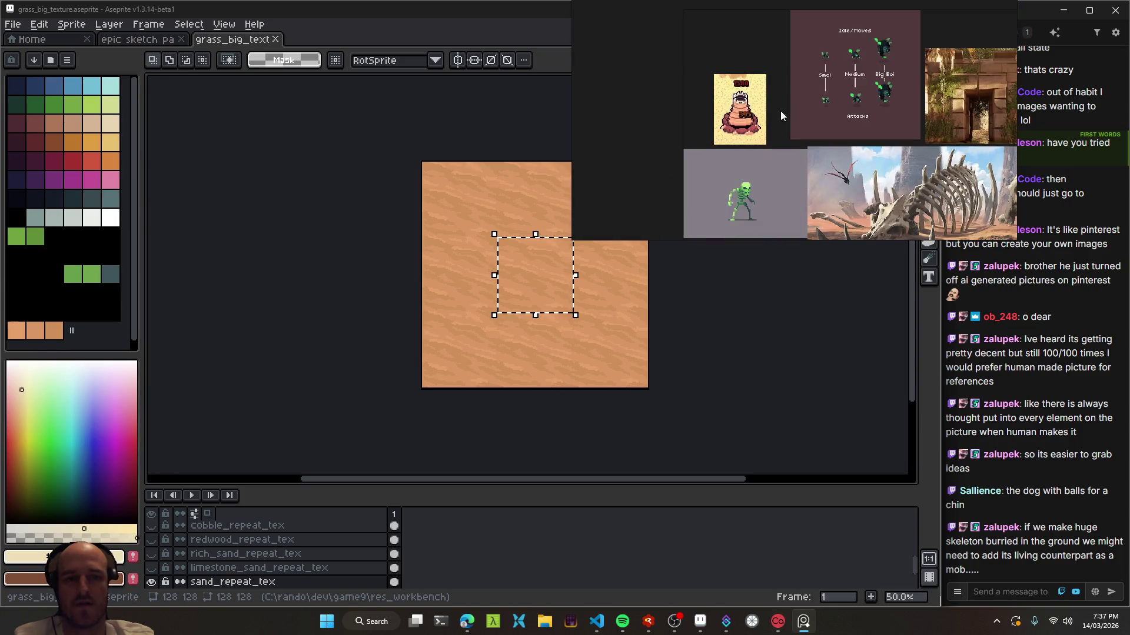
pyautogui.scroll(-3, 816, 127)
pyautogui.scroll(-2, 785, 118)
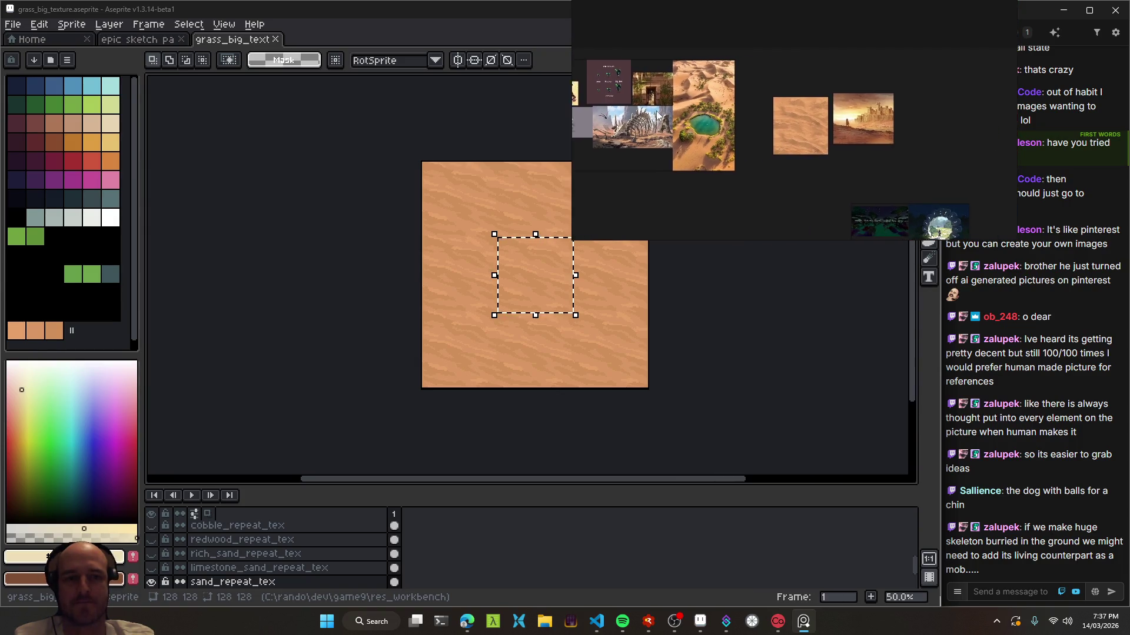
pyautogui.scroll(3, 831, 125)
pyautogui.scroll(-3, 831, 125)
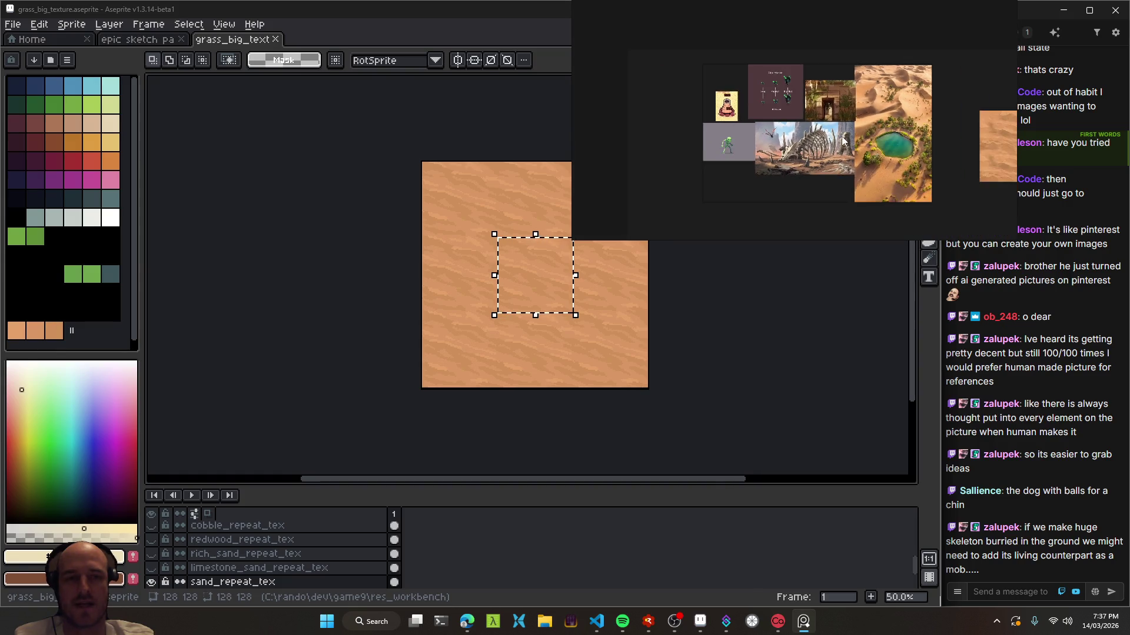
pyautogui.moveTo(911, 59); pyautogui.dragTo(699, 40)
pyautogui.scroll(2, 736, 71)
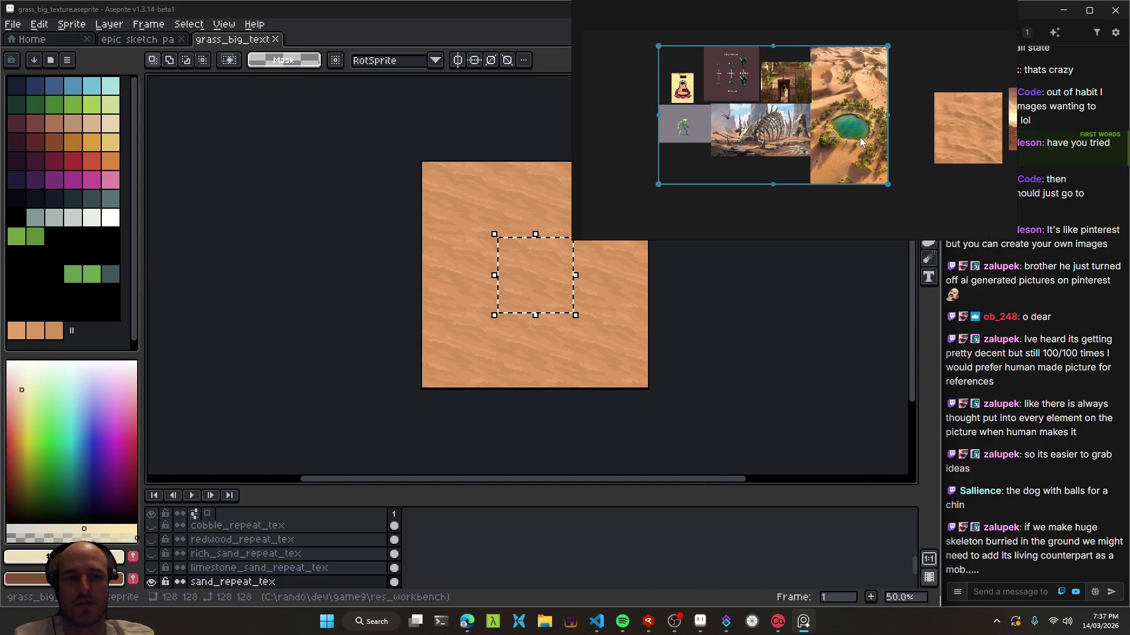
pyautogui.scroll(-2, 903, 172)
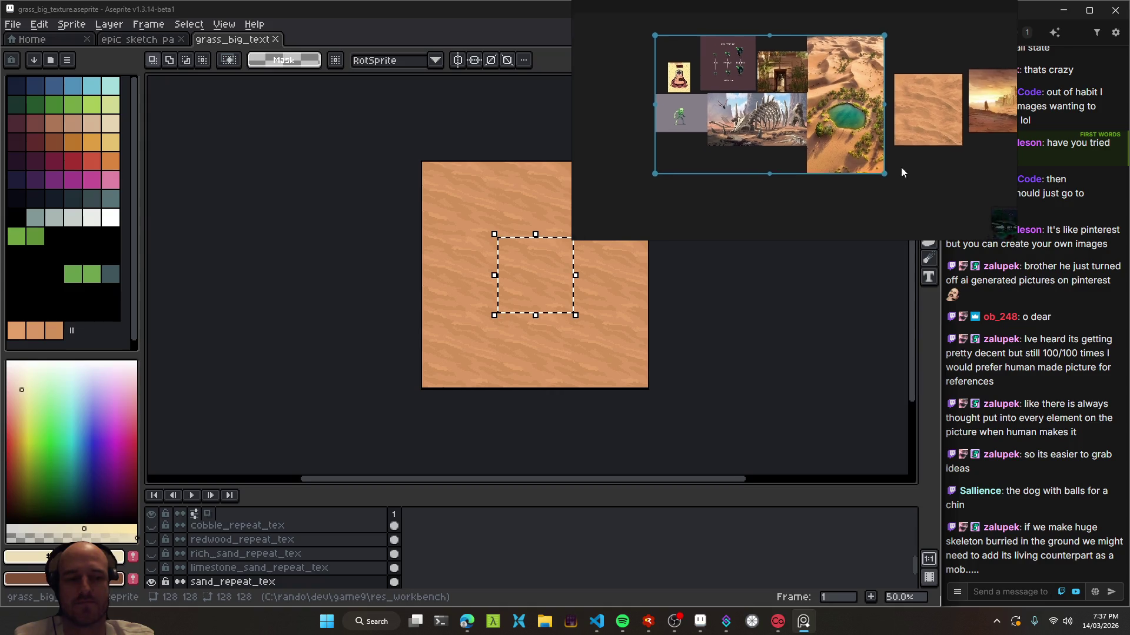
# - Deselect the group, frame the skeleton image, then close grass_big_texture in Aseprite
pyautogui.click(941, 188)
pyautogui.scroll(5, 819, 136)
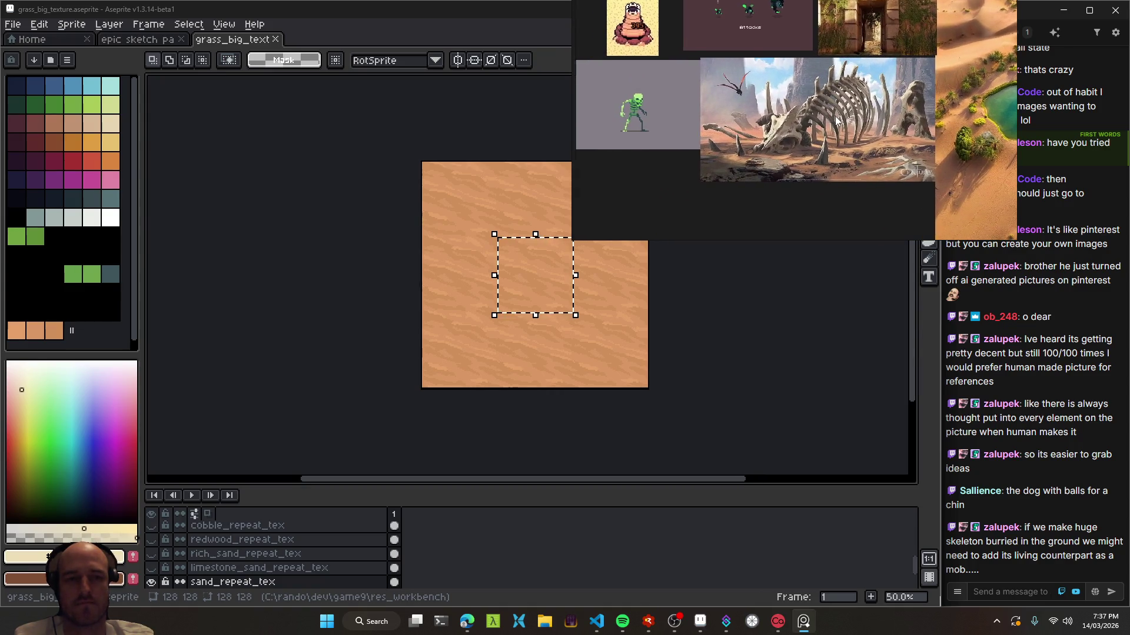
pyautogui.moveTo(819, 136)
pyautogui.mouseDown()
pyautogui.moveTo(797, 118)
pyautogui.moveTo(733, 113)
pyautogui.mouseUp()
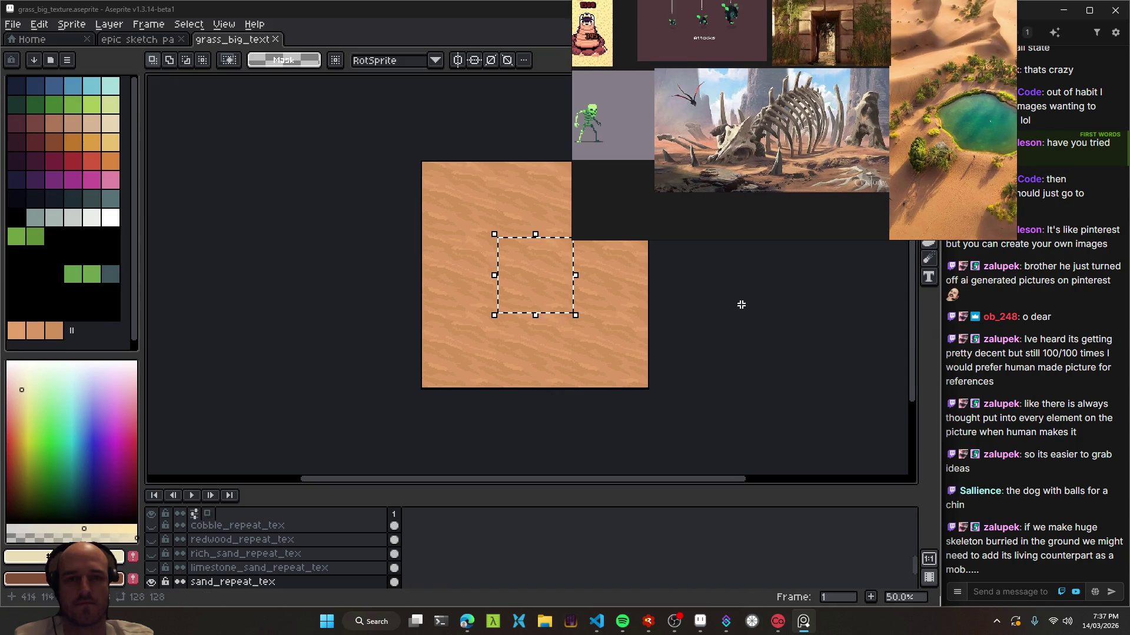
pyautogui.click(692, 320)
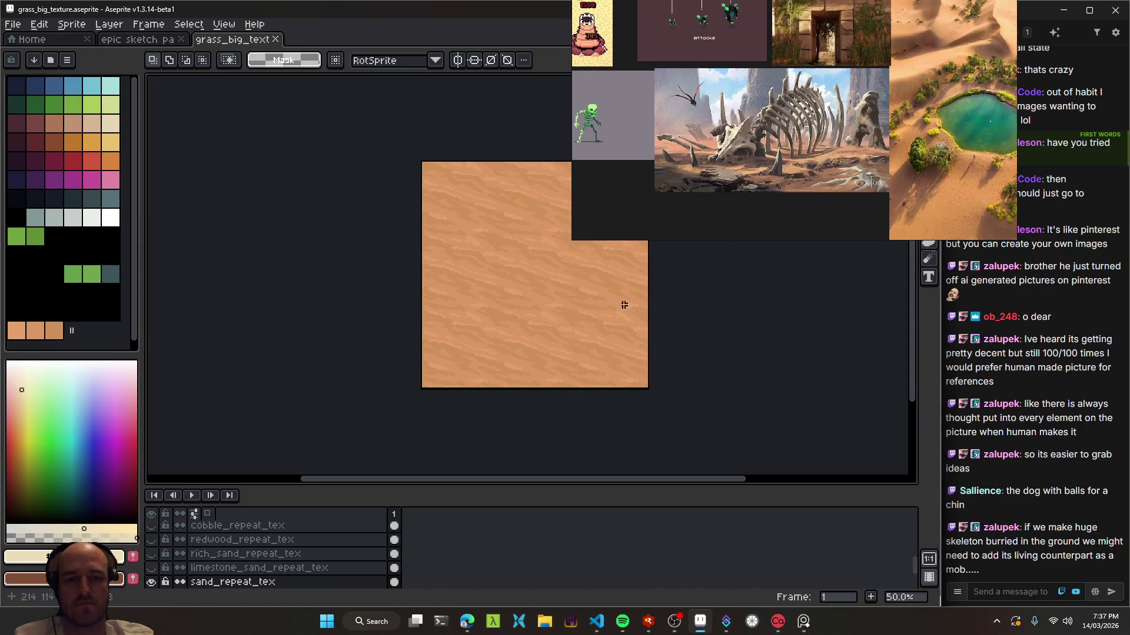
pyautogui.doubleClick(277, 46)
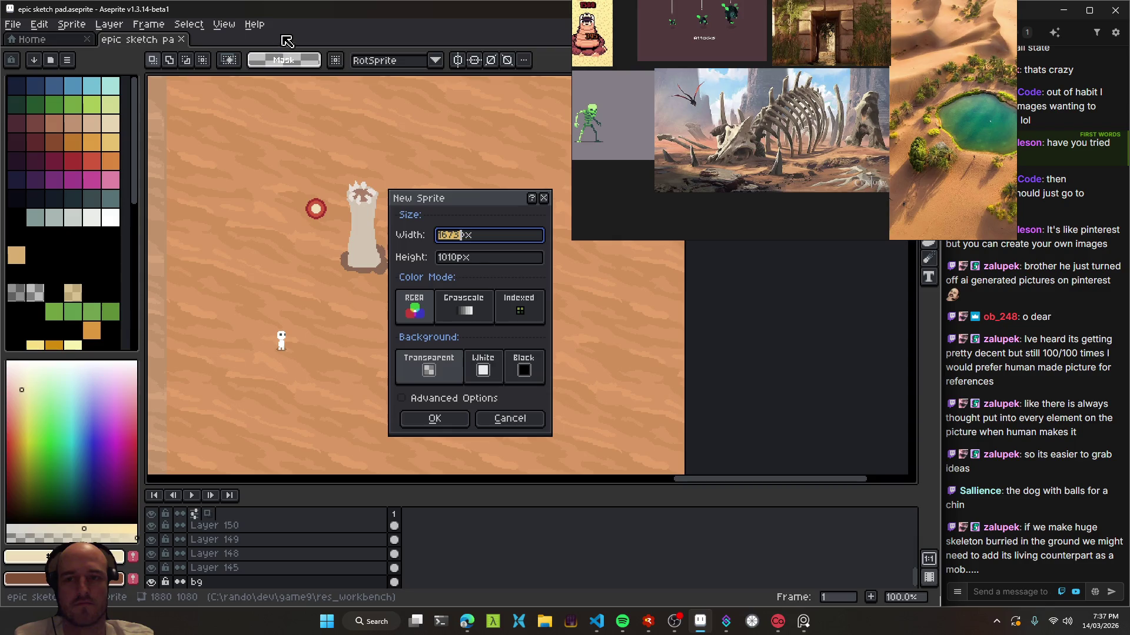
# - Cancel the New Sprite dialog and save the epic sketch pad
pyautogui.click(529, 423)
pyautogui.scroll(2, 417, 263)
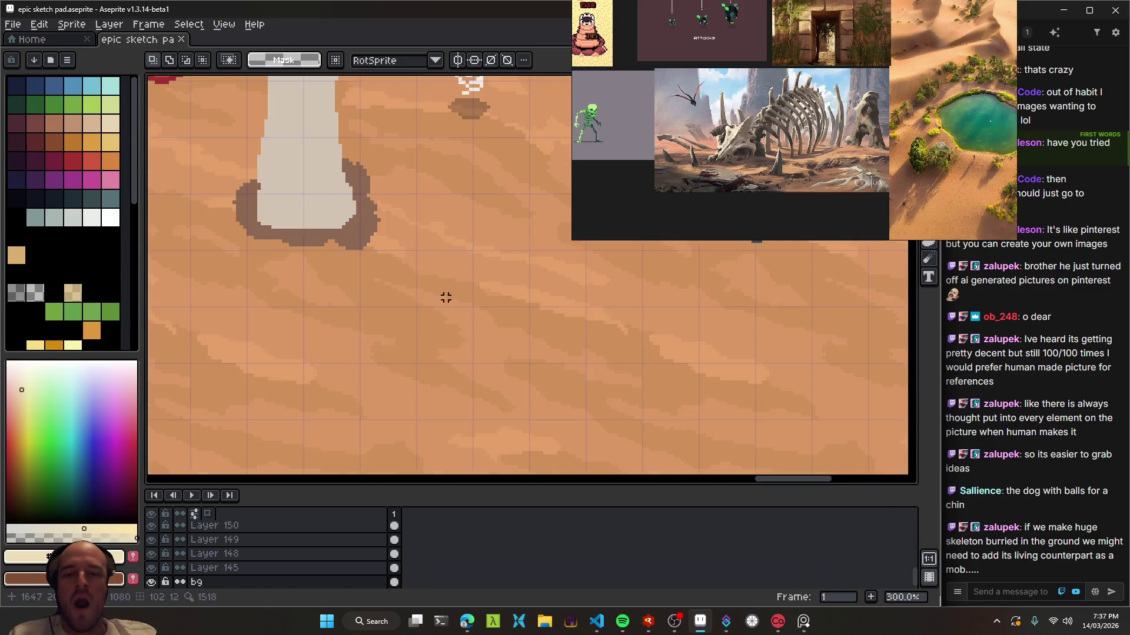
pyautogui.hotkey('ctrl', 's')
pyautogui.scroll(-3, 427, 305)
pyautogui.scroll(1, 427, 304)
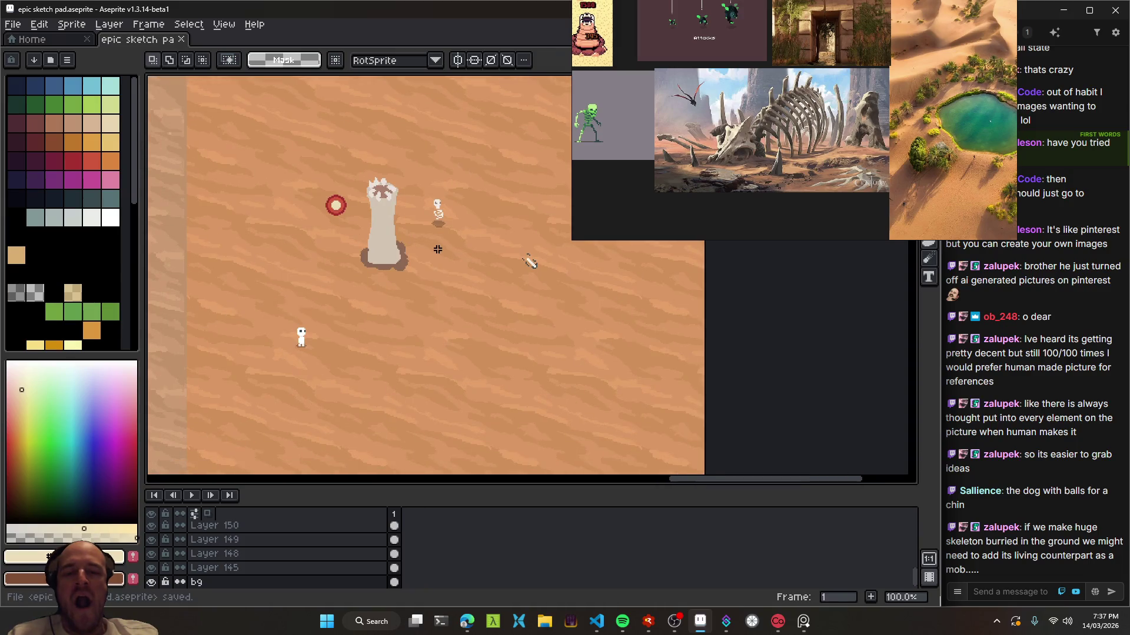
# - Switch to the pencil, pick the sand colour from the canvas, and save again
pyautogui.press('b')
pyautogui.keyDown('alt'); pyautogui.click(424, 305); pyautogui.keyUp('alt')
pyautogui.scroll(5, 424, 305)
pyautogui.scroll(-7, 459, 330)
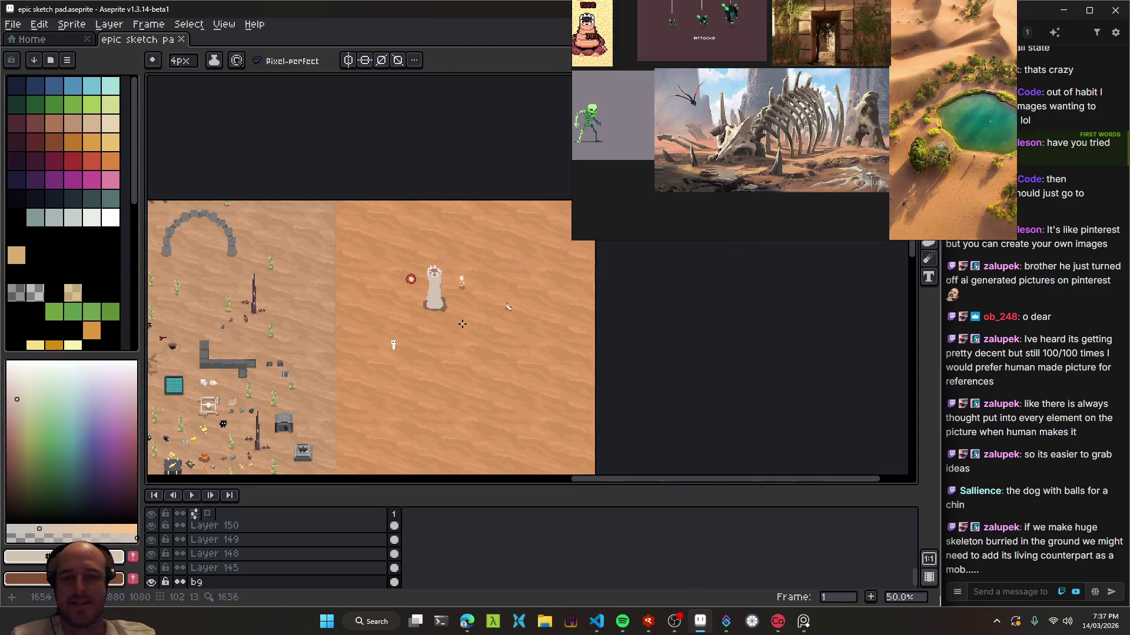
pyautogui.scroll(1, 411, 276)
pyautogui.hotkey('ctrl', 's')
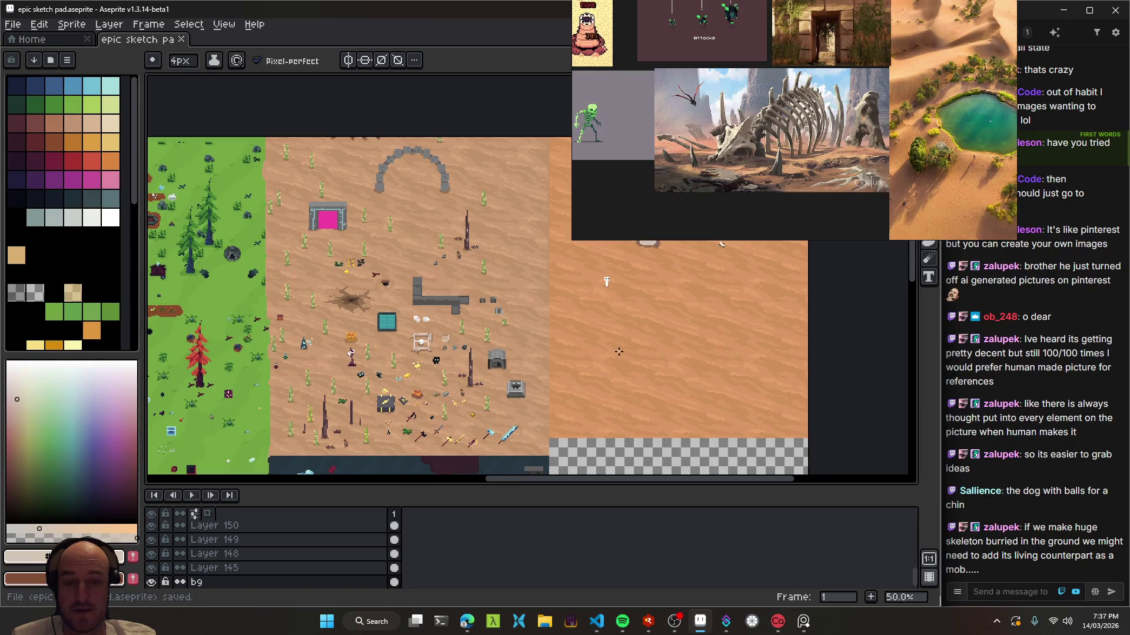
# - Pan up to inspect the props and items area, then bring up the scratch notes
pyautogui.moveTo(553, 377); pyautogui.dragTo(553, 277)
pyautogui.scroll(5, 382, 250)
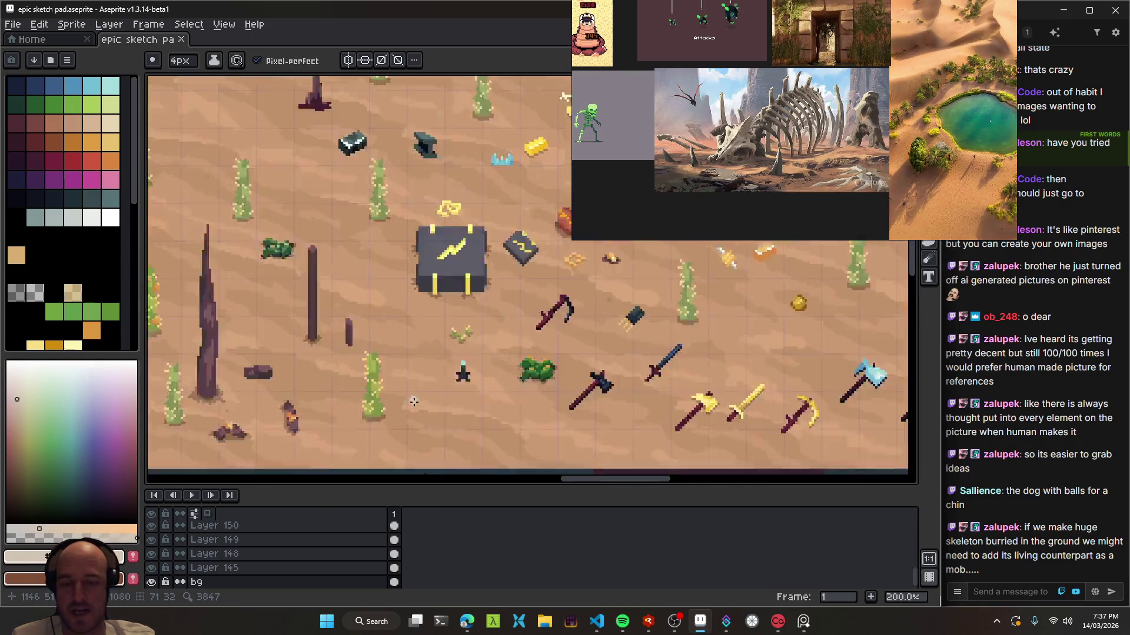
pyautogui.scroll(-4, 382, 249)
pyautogui.scroll(-1, 382, 250)
pyautogui.click(597, 621)
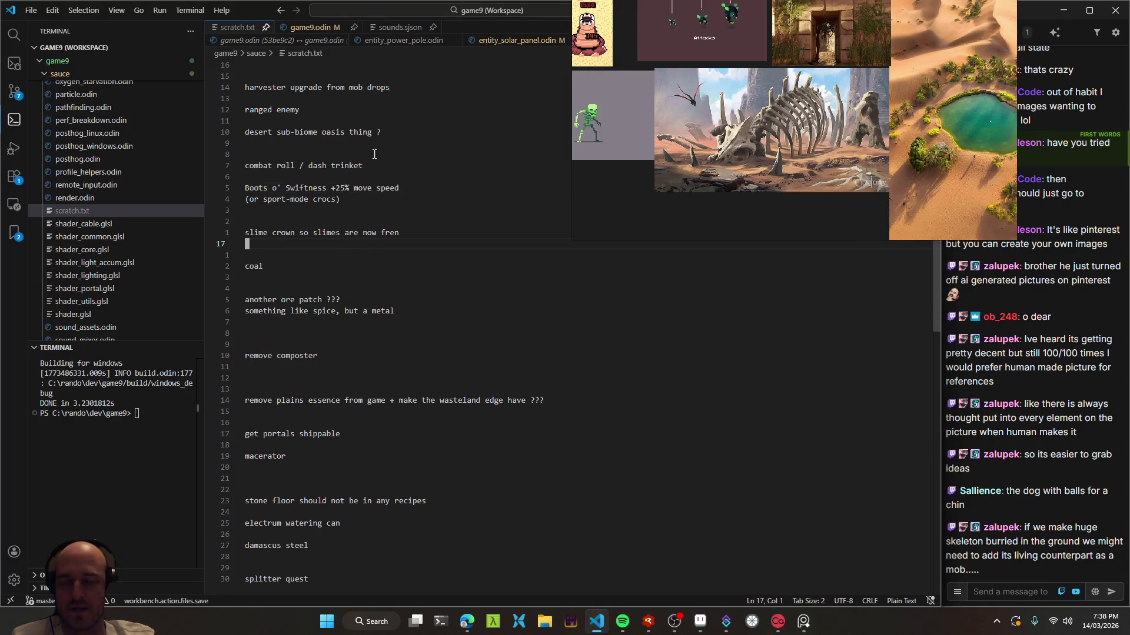
# - Select the scratch.txt notes down to line 17, then build and launch the game with F5
pyautogui.keyDown('shift'); pyautogui.click(228, 59); pyautogui.keyUp('shift')
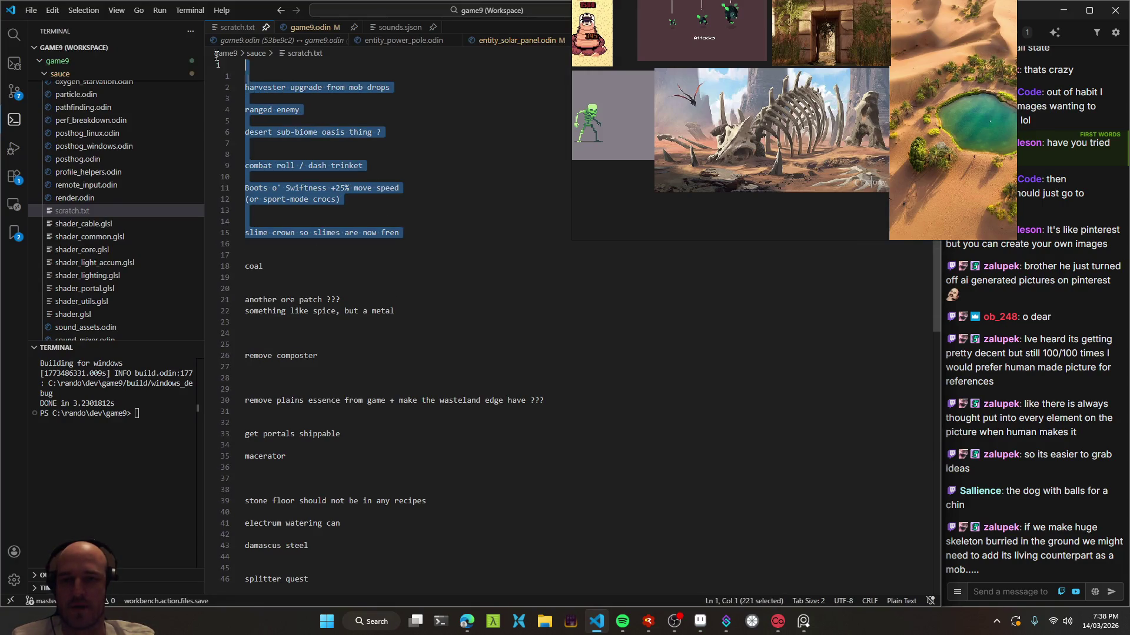
pyautogui.hotkey('alt', 'Tab')
pyautogui.press('F5')
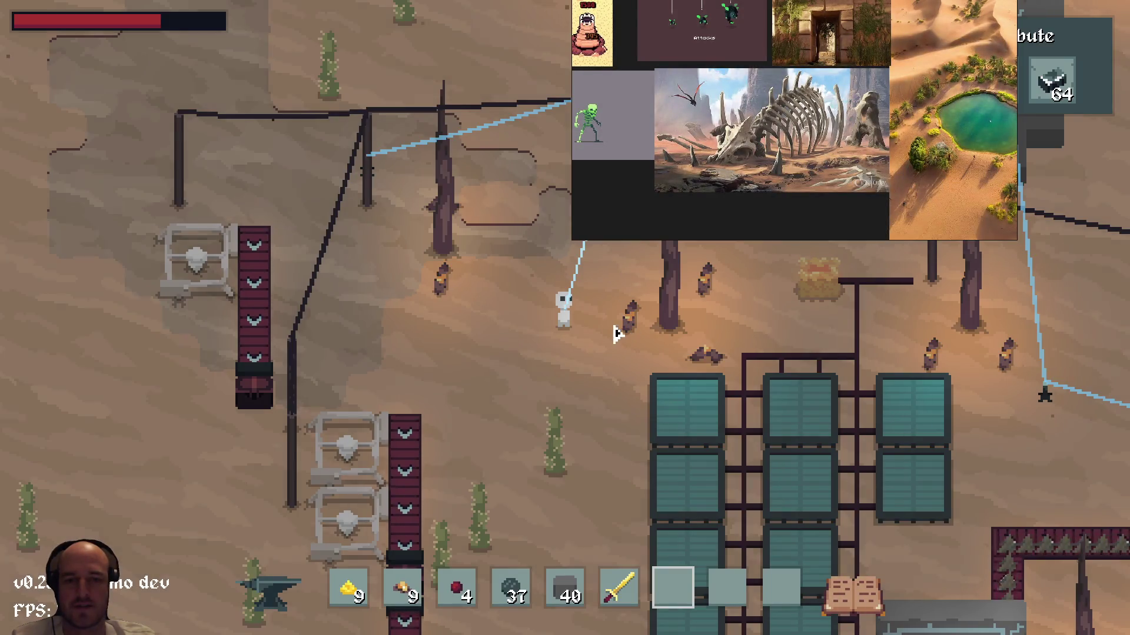
# - Close PureRef discarding unsaved board changes, then zoom the camera out over the desert base
pyautogui.hotkey('alt', 'F4')
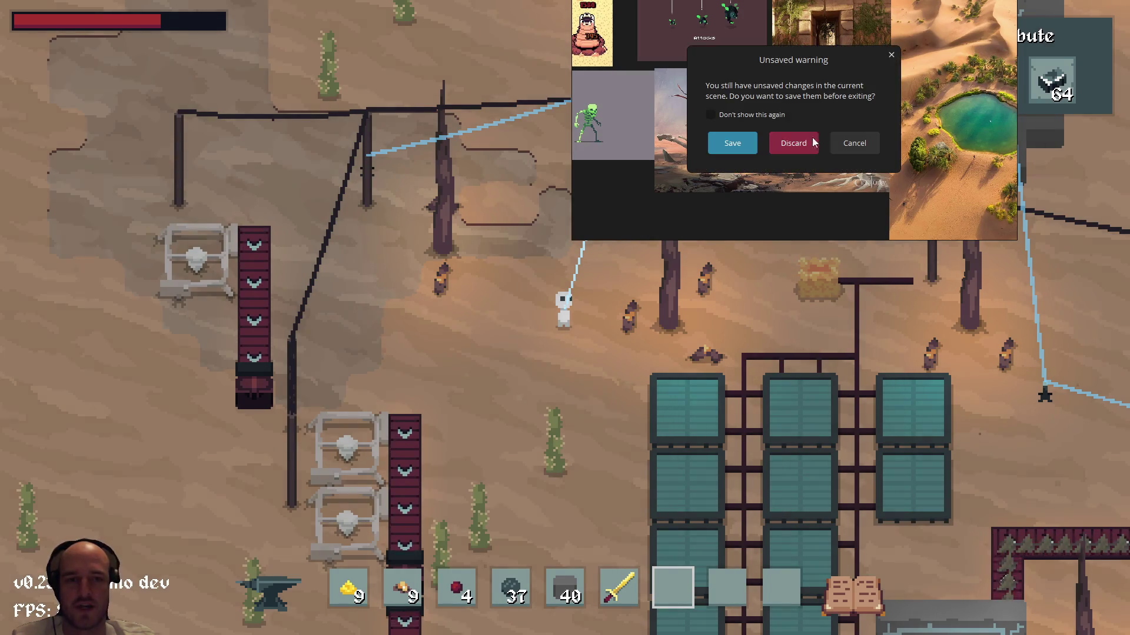
pyautogui.click(732, 143)
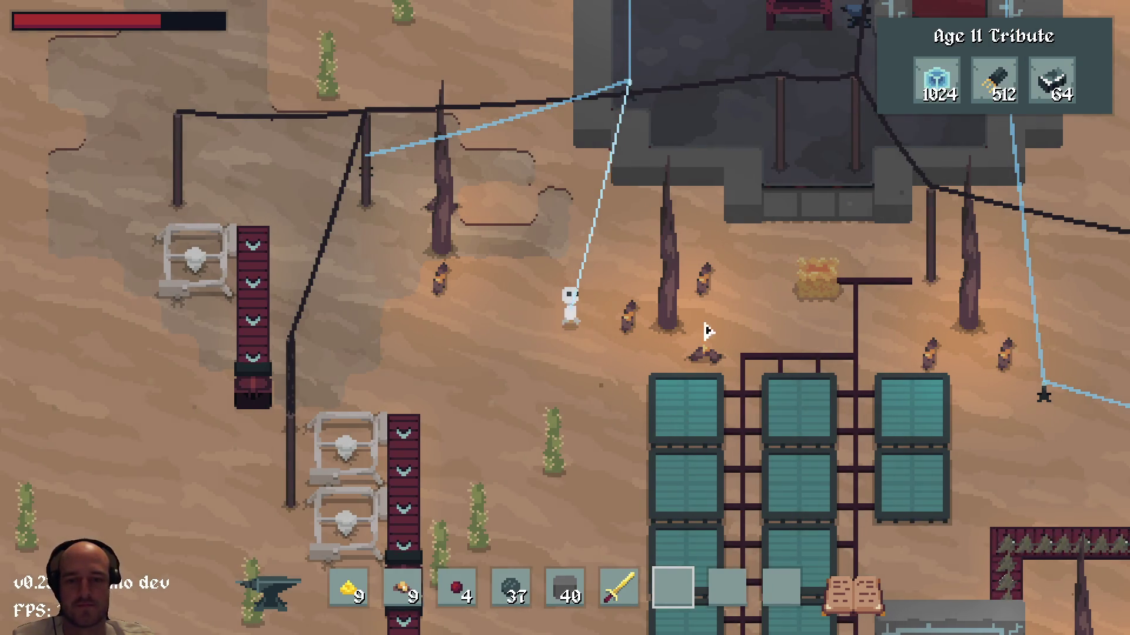
pyautogui.scroll(-3, 712, 323)
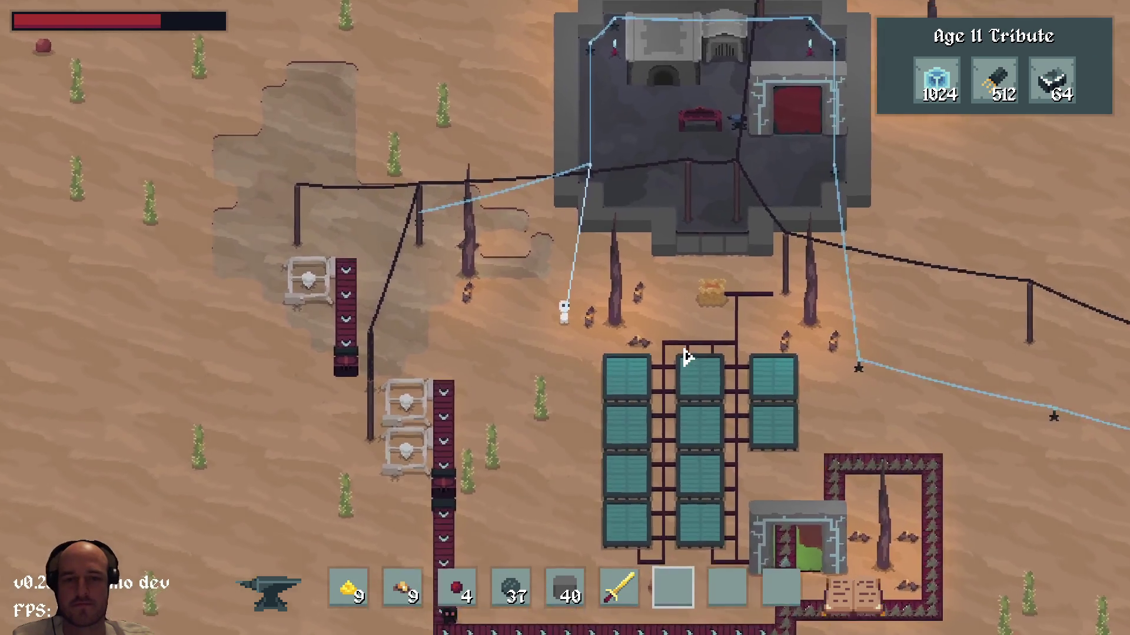
pyautogui.scroll(-3, 688, 357)
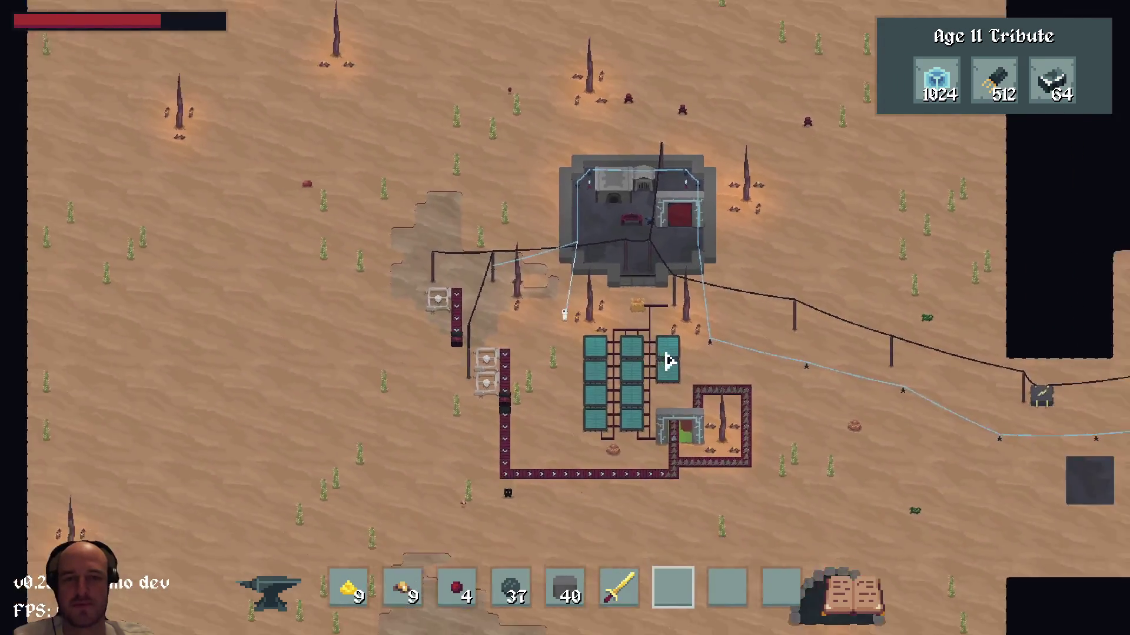
# - Open the tech tree and pan across its left and right branches
pyautogui.press('t')
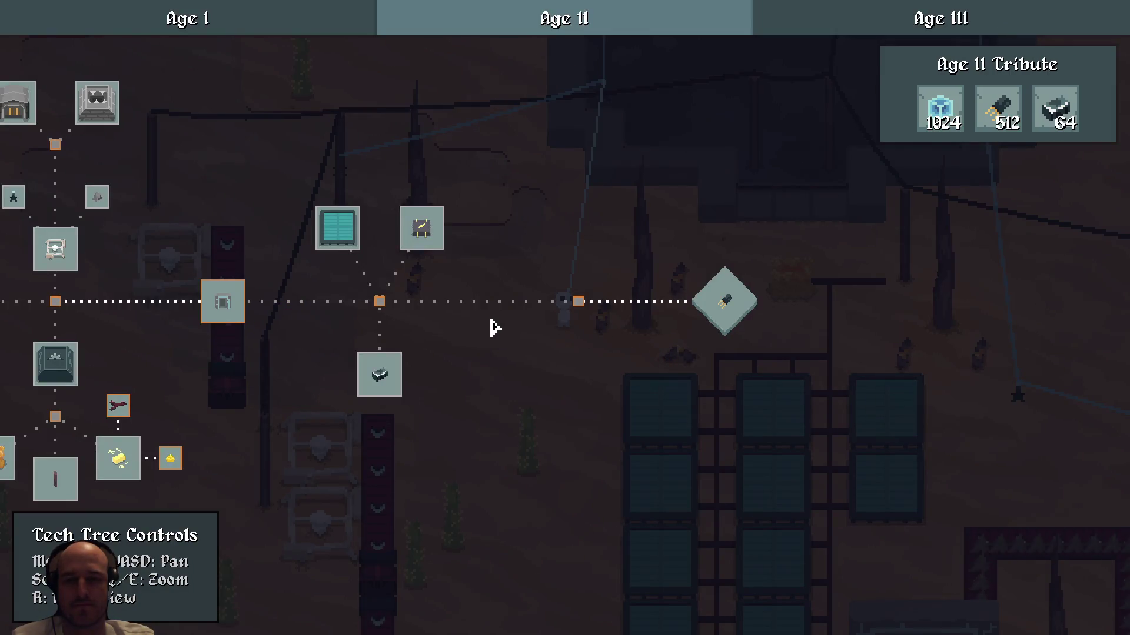
pyautogui.moveTo(494, 328); pyautogui.dragTo(872, 354)
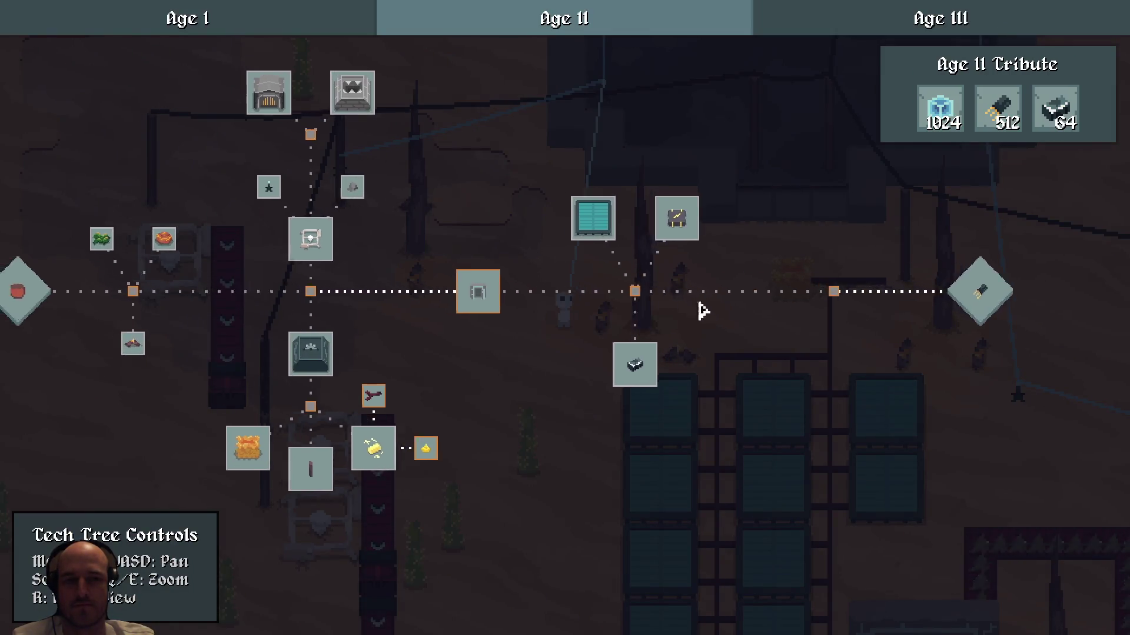
pyautogui.moveTo(954, 335)
pyautogui.mouseDown()
pyautogui.moveTo(789, 320)
pyautogui.moveTo(865, 305)
pyautogui.moveTo(648, 303)
pyautogui.moveTo(791, 305)
pyautogui.mouseUp()
# - Flip between the Age I, Age II and Age III tech trees to compare them
pyautogui.click(824, 20)
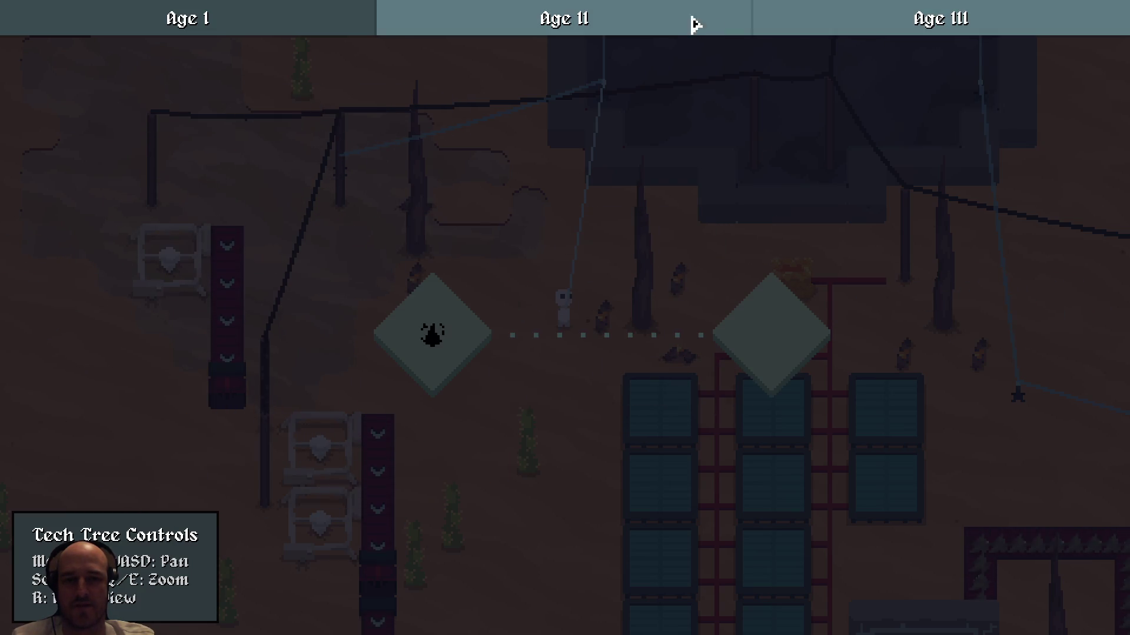
pyautogui.click(668, 25)
pyautogui.click(210, 30)
pyautogui.click(585, 26)
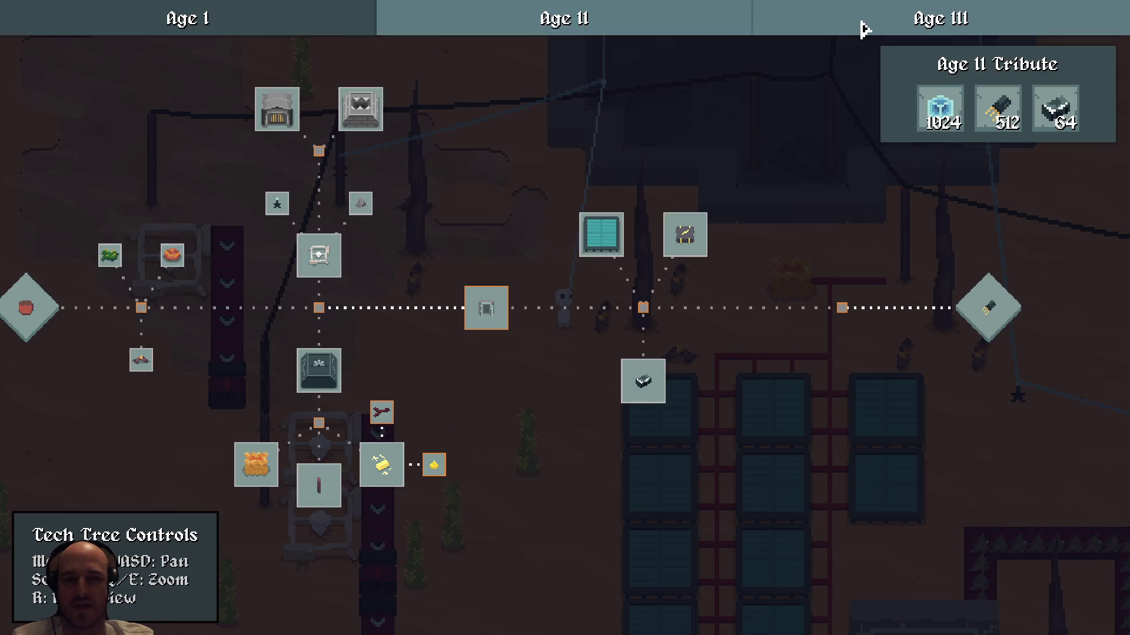
pyautogui.click(859, 27)
pyautogui.click(600, 17)
pyautogui.click(345, 30)
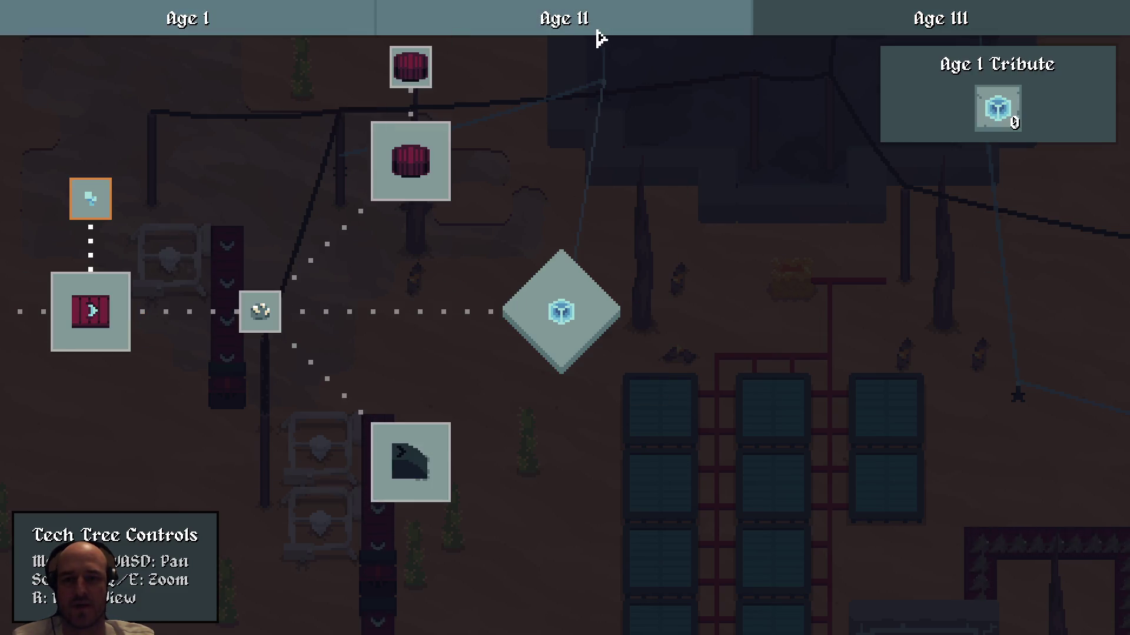
pyautogui.click(592, 29)
pyautogui.click(865, 30)
pyautogui.click(741, 26)
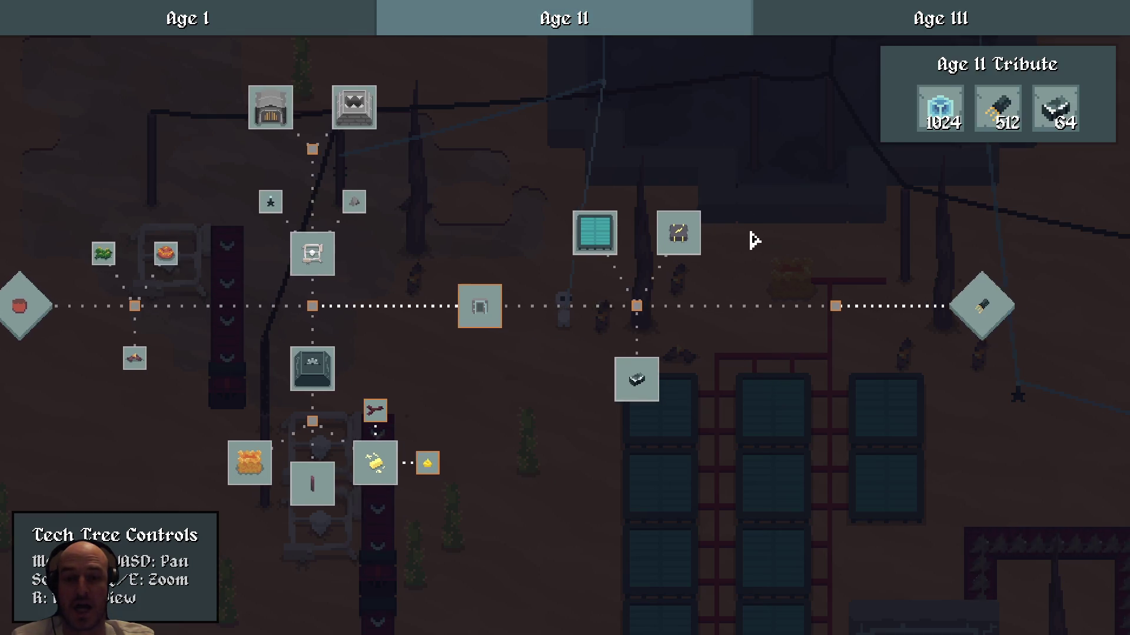
# - Zoom the view, then close the tech tree to see the desert world
pyautogui.scroll(-2, 753, 240)
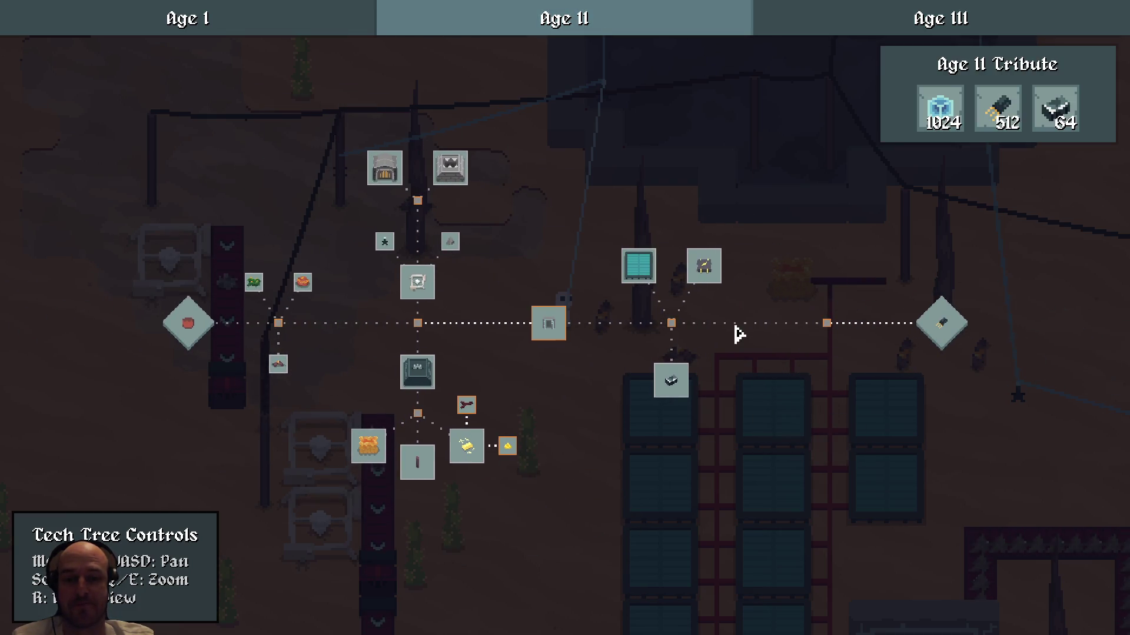
pyautogui.scroll(2, 735, 329)
pyautogui.scroll(2, 767, 329)
pyautogui.press('Escape')
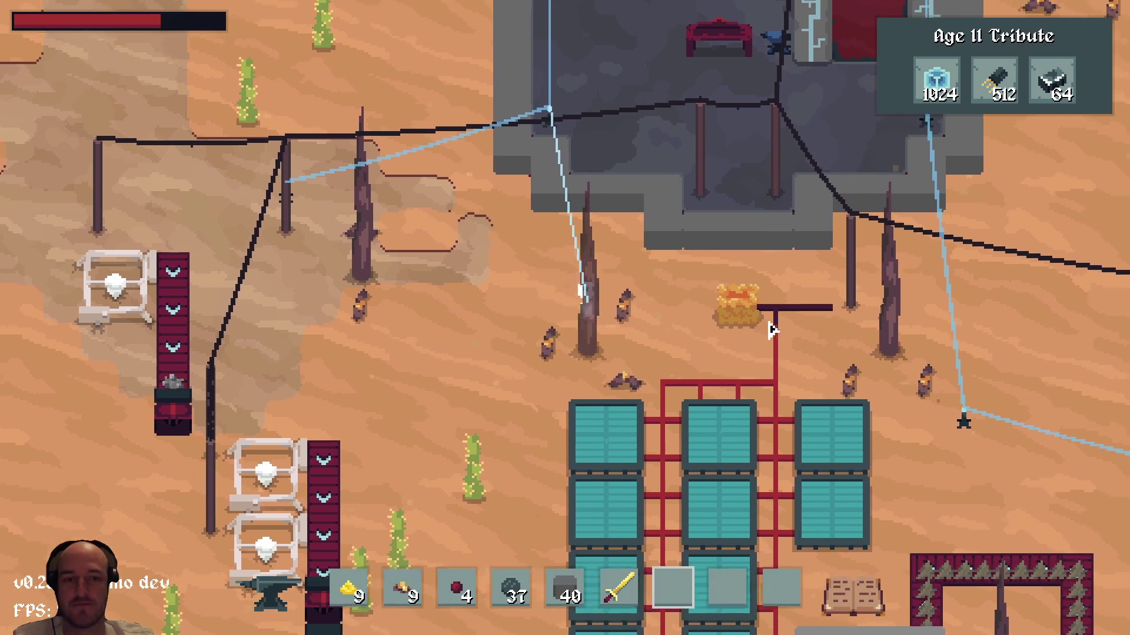
# - Walk into the stone building, back out and down onto the conveyor, then try to quit
pyautogui.press('w')
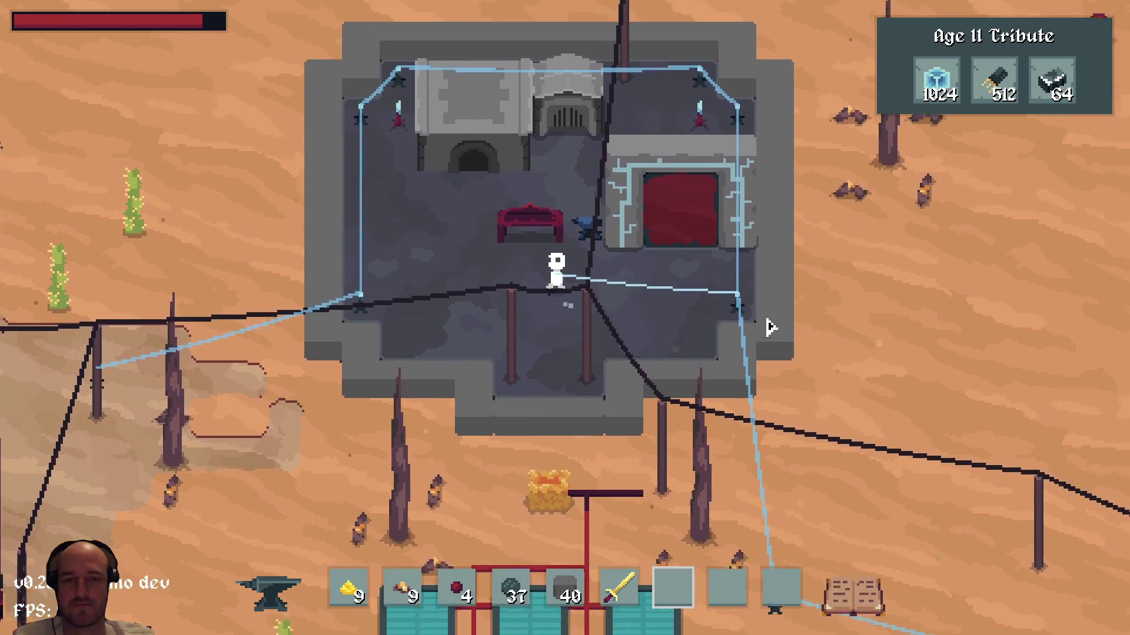
pyautogui.press('s')
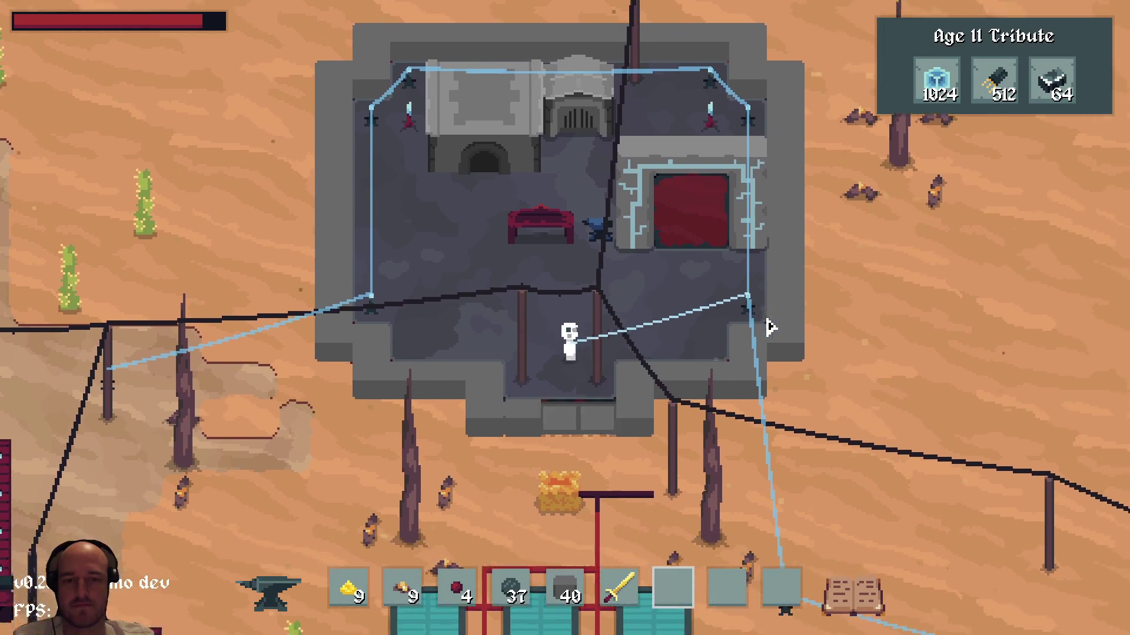
pyautogui.press('a')
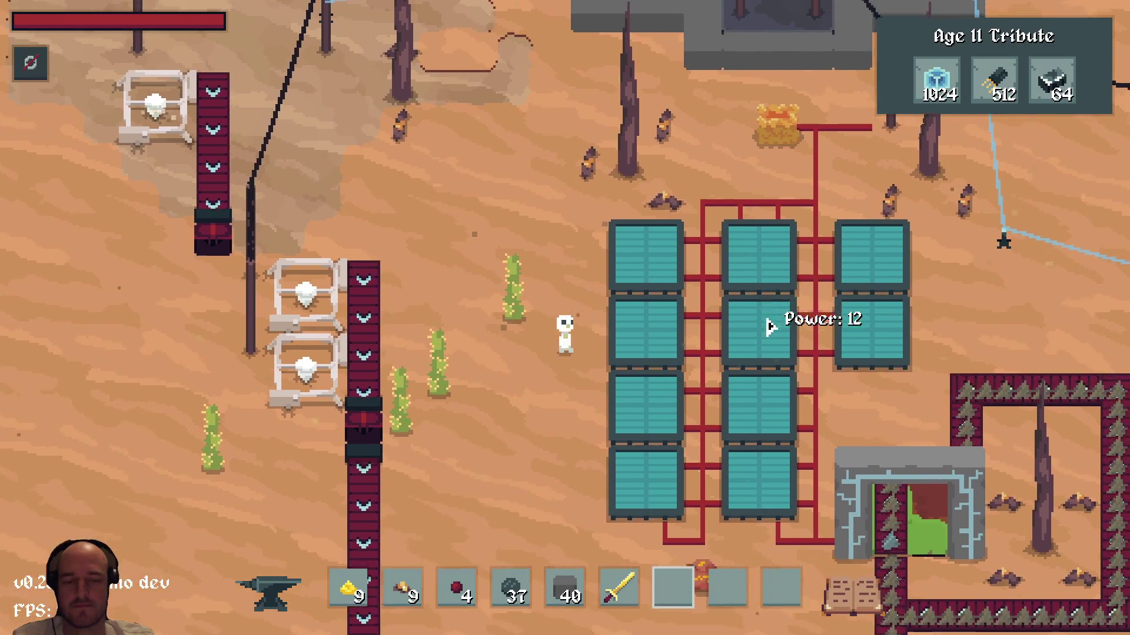
pyautogui.press('s')
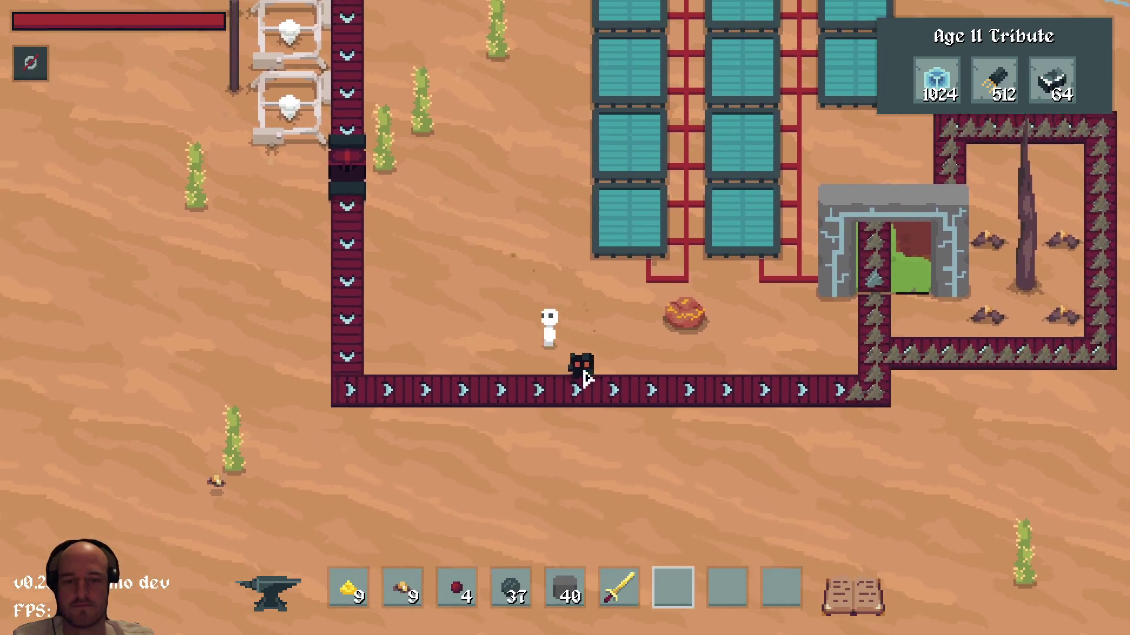
pyautogui.press('Escape')
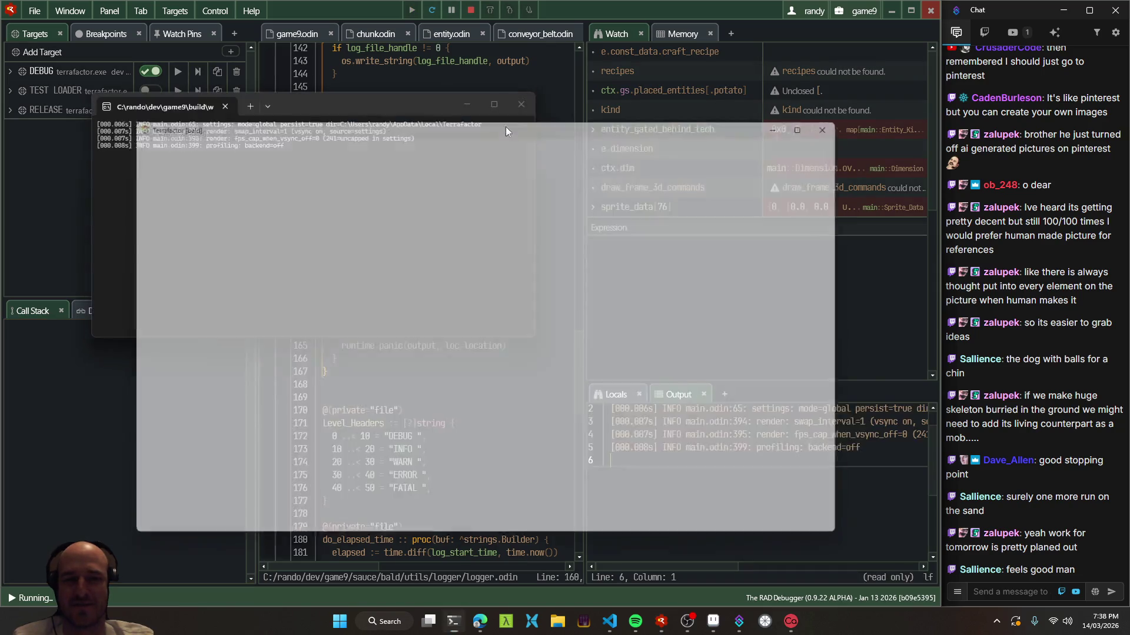
# - Walk down across the desert past spires, cacti and rocks to reveal new terrain
pyautogui.press('s')
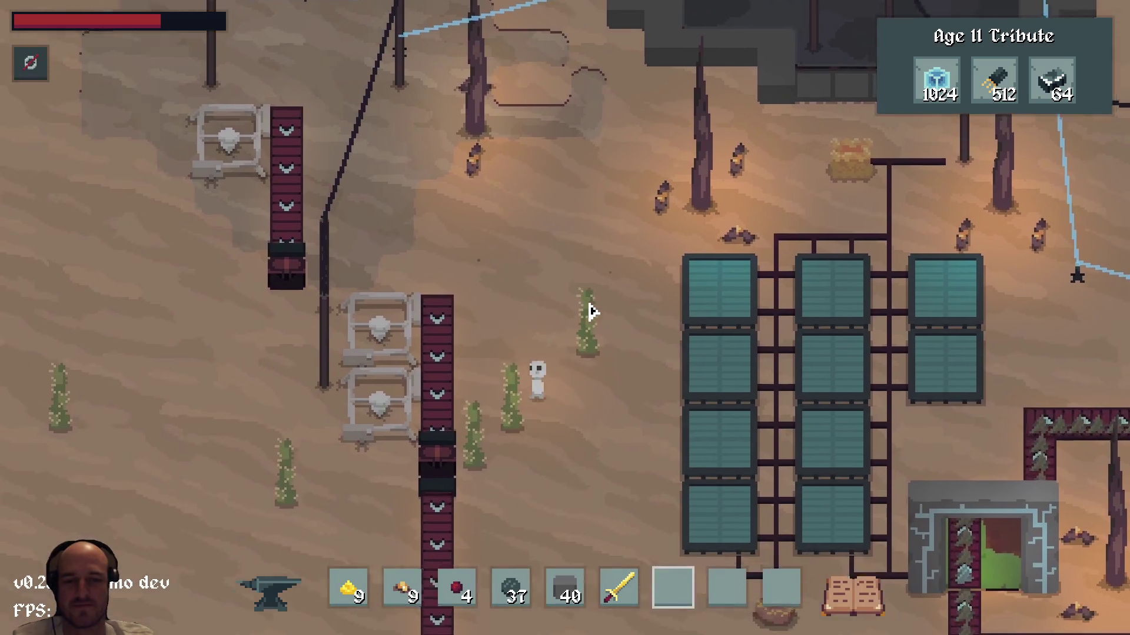
pyautogui.press('s')
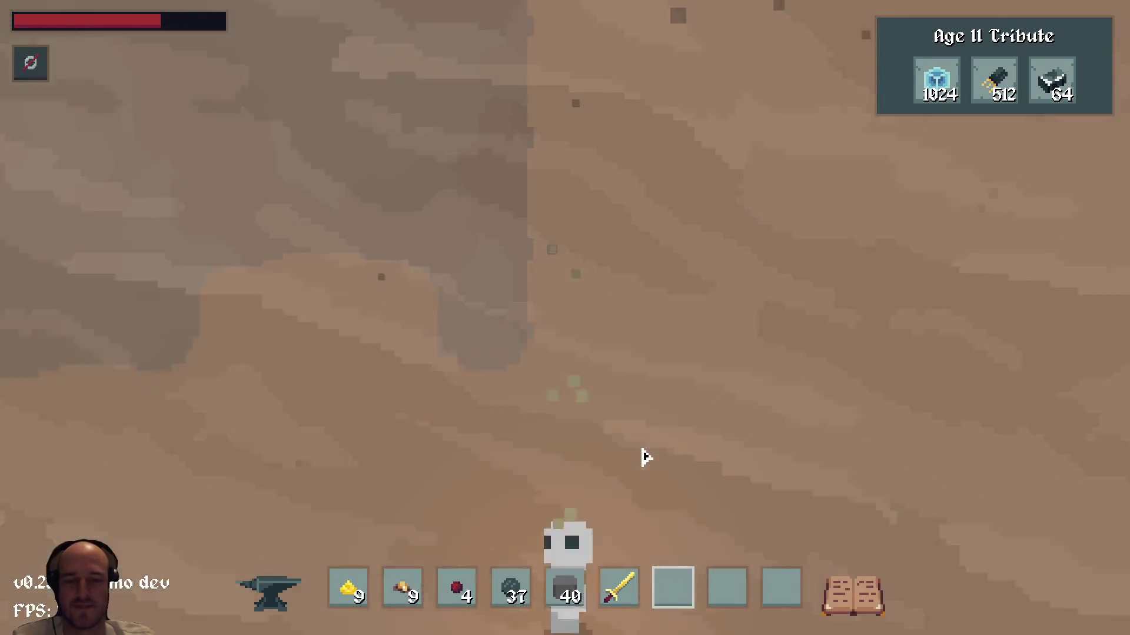
pyautogui.press('s')
pyautogui.press('d')
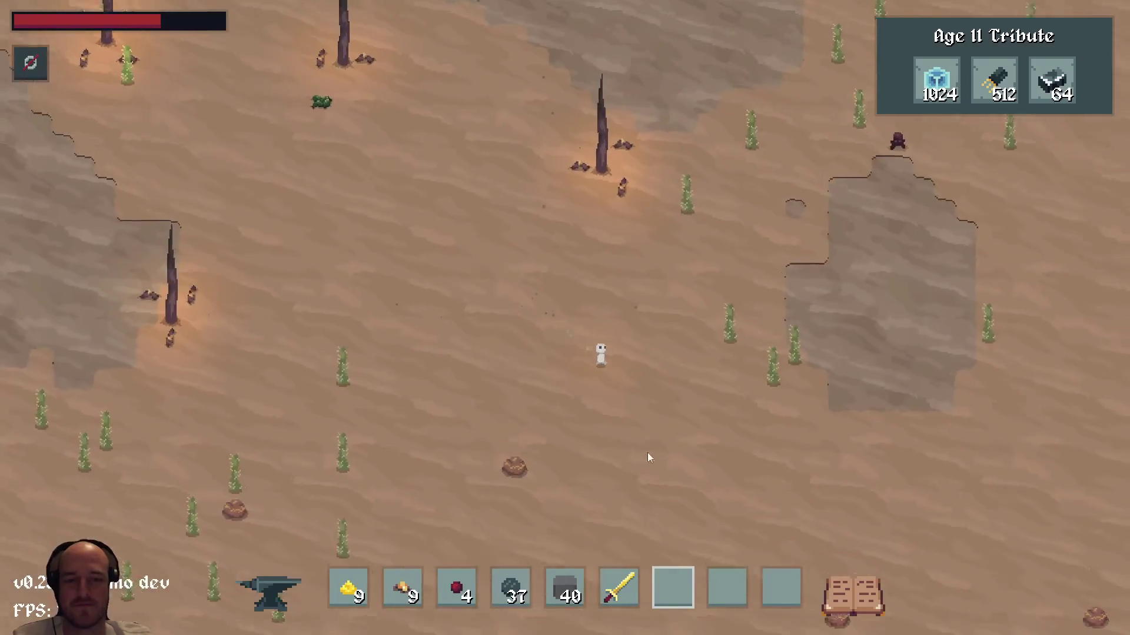
pyautogui.press('w')
pyautogui.press('a')
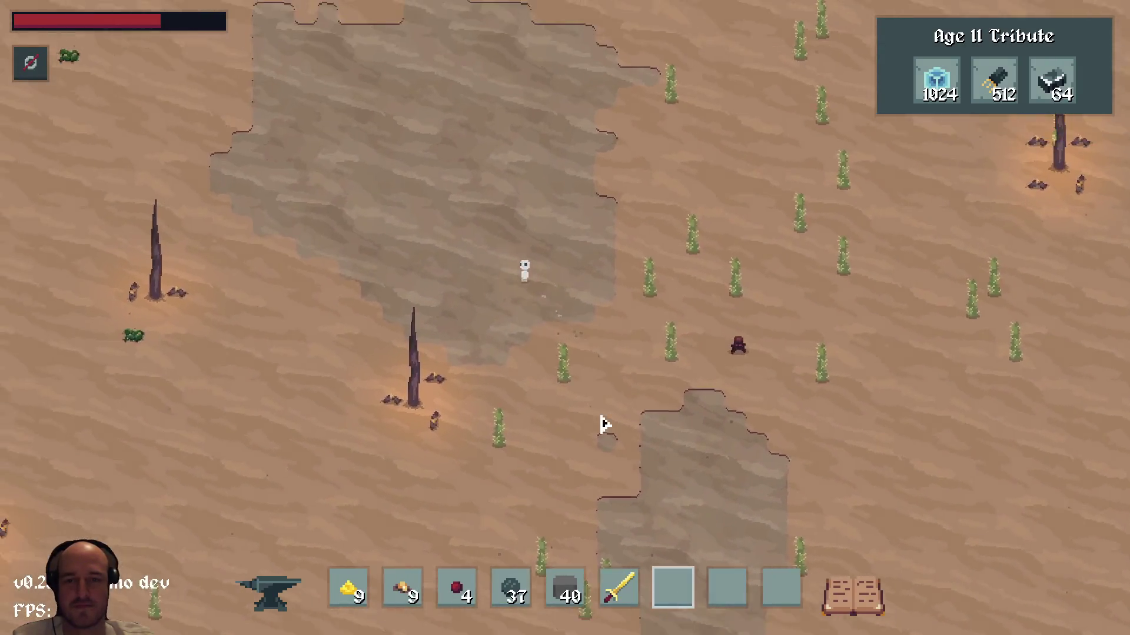
pyautogui.press('s')
pyautogui.press('a')
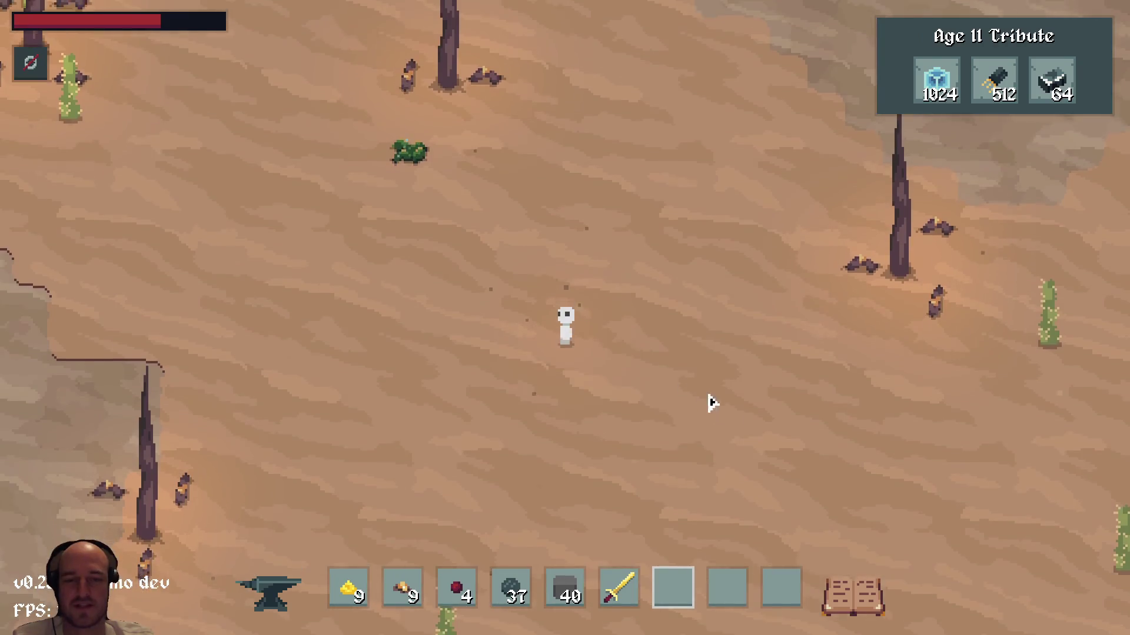
pyautogui.press('d')
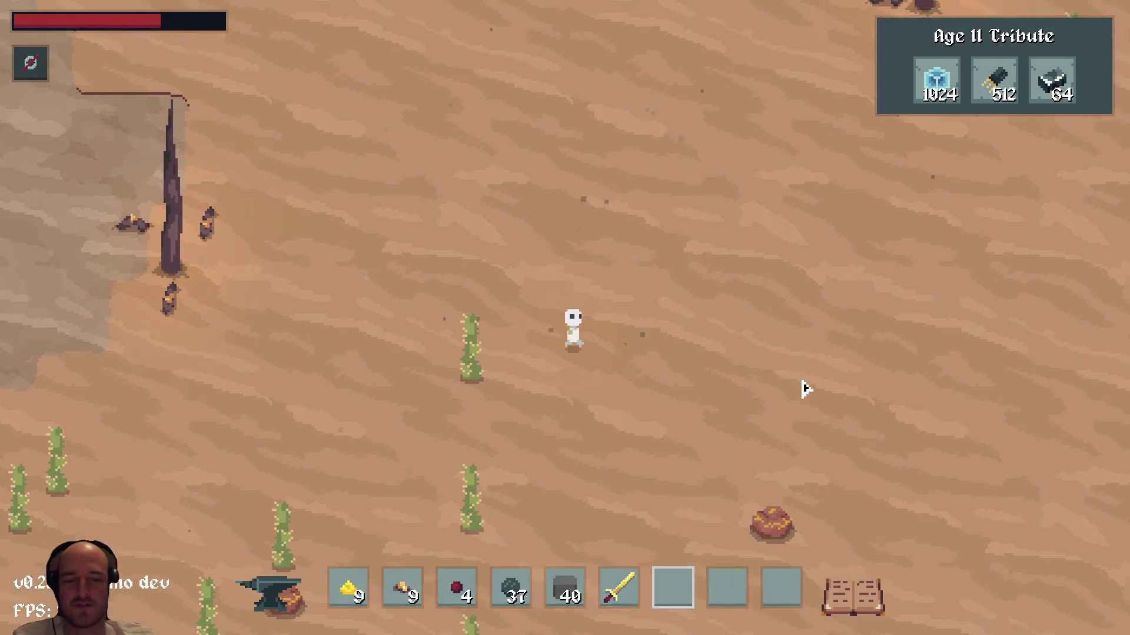
pyautogui.press('d')
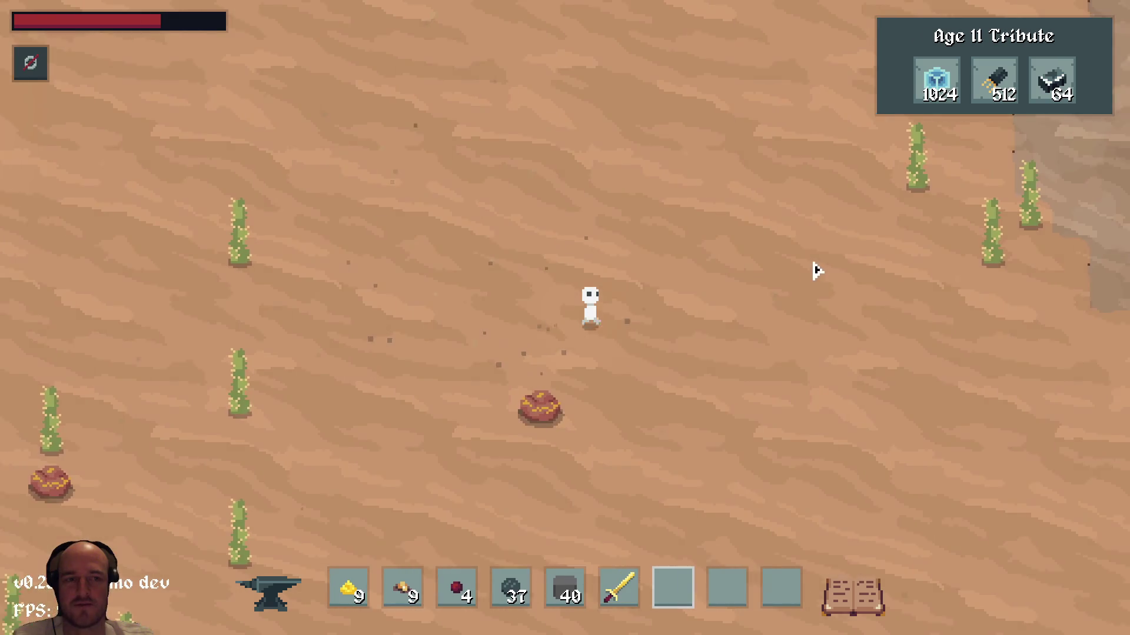
pyautogui.press('s')
pyautogui.press('a')
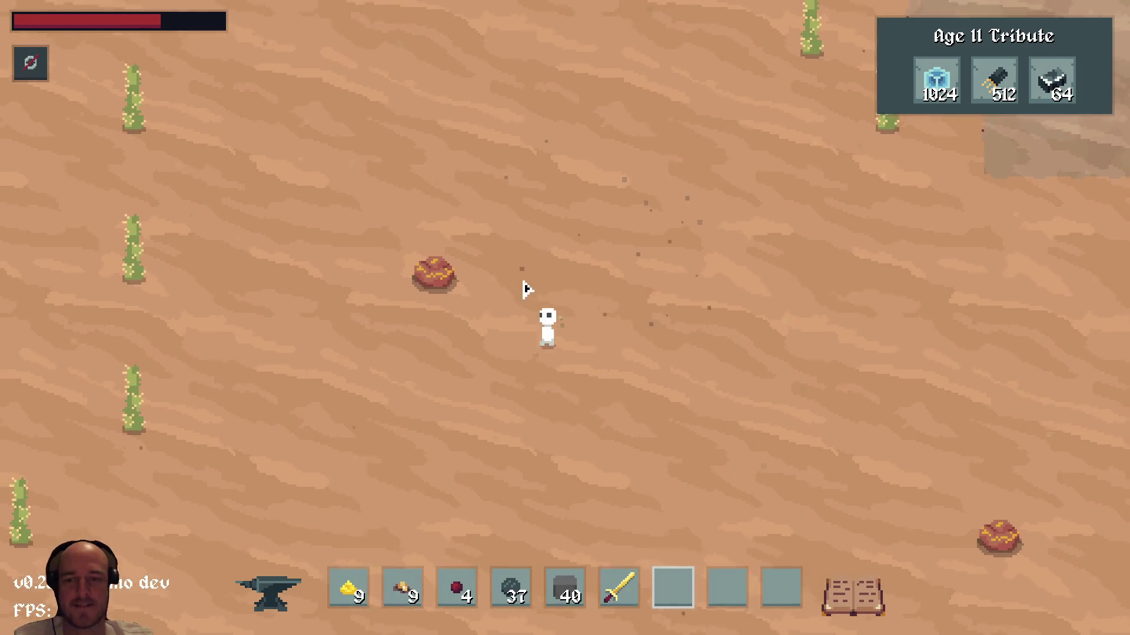
pyautogui.press('a')
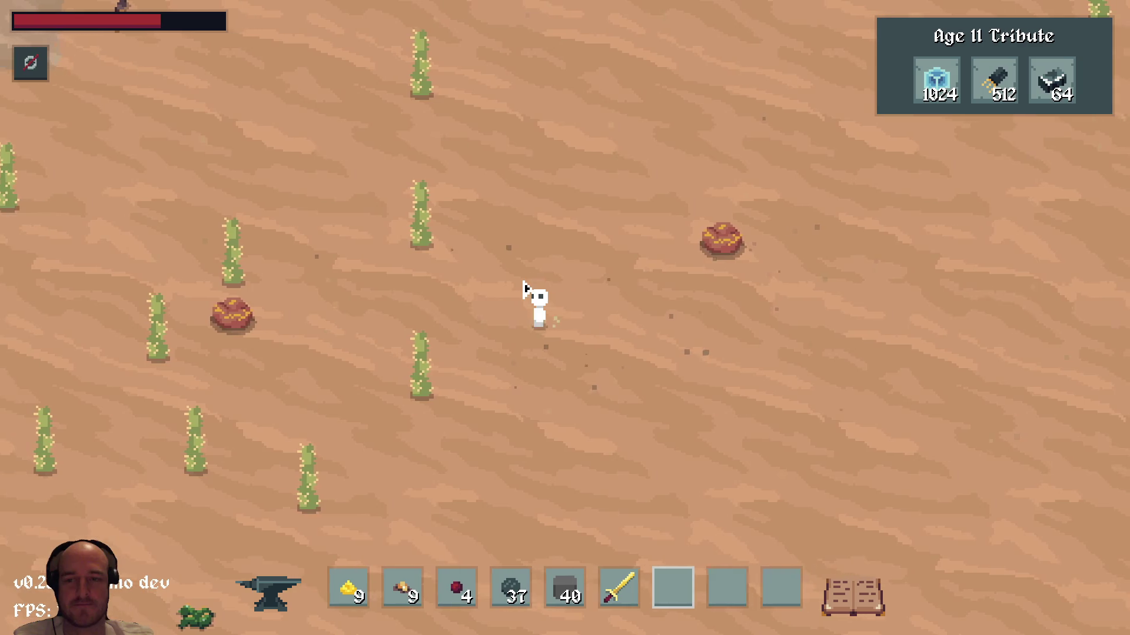
# - Zoom out, walk up-right across the sand, quit the game, and return to Aseprite's sketch pad
pyautogui.scroll(-2, 524, 287)
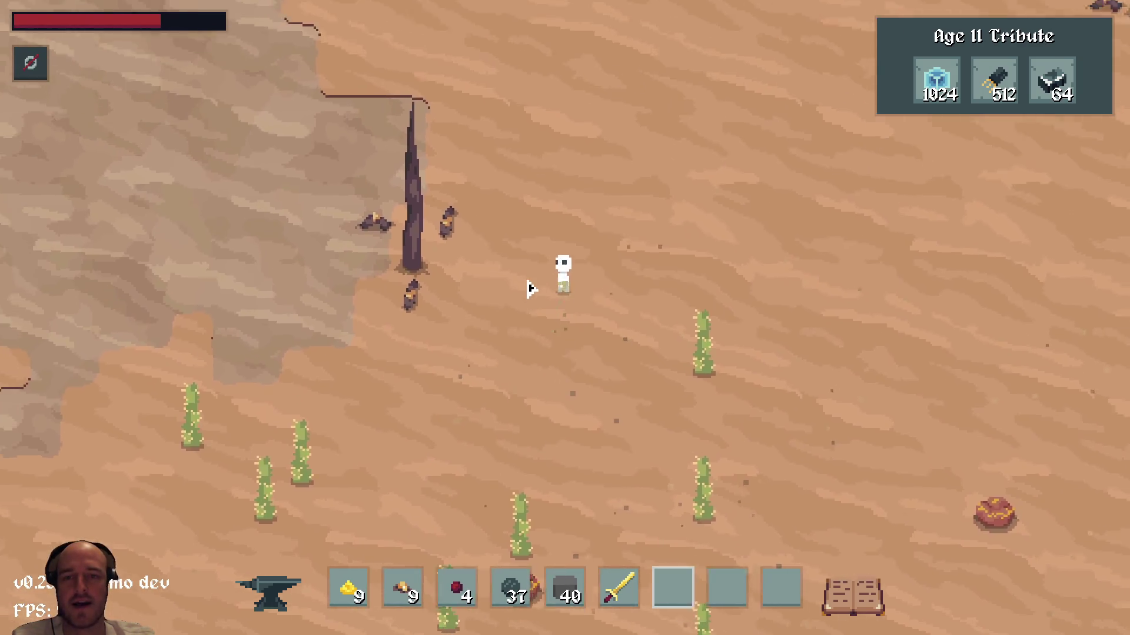
pyautogui.scroll(-1, 550, 290)
pyautogui.press('w')
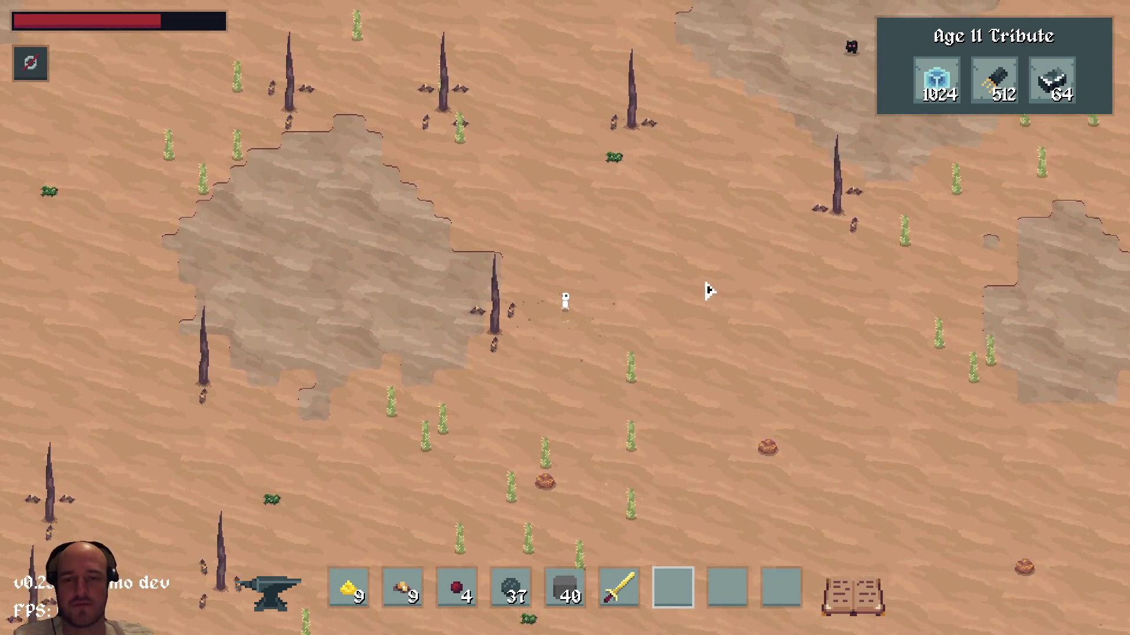
pyautogui.press('d')
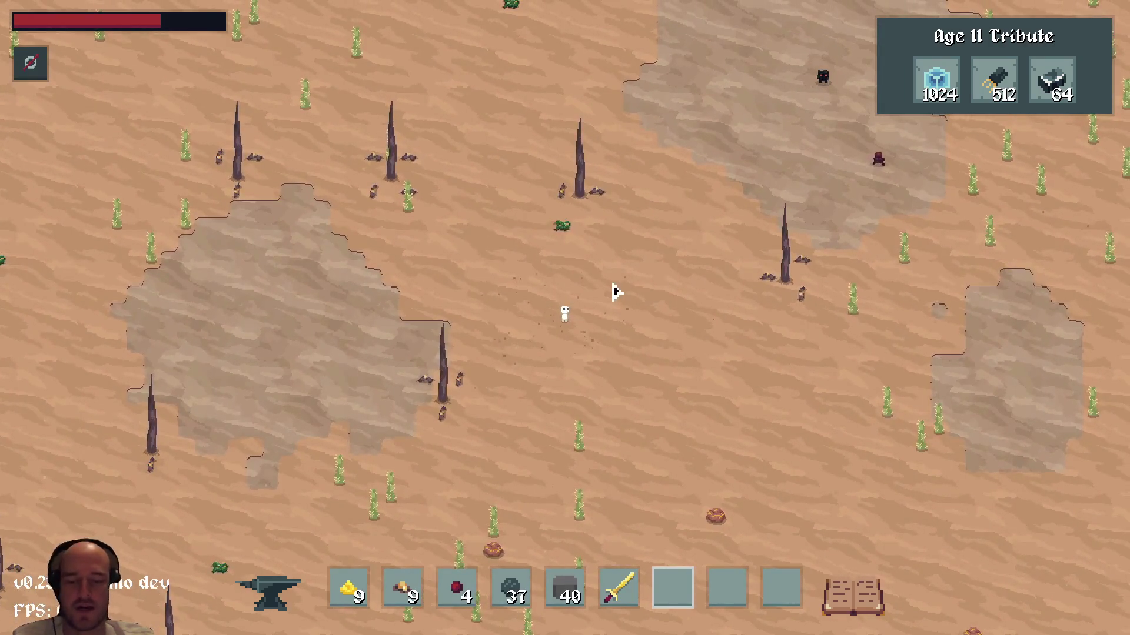
pyautogui.press('Escape')
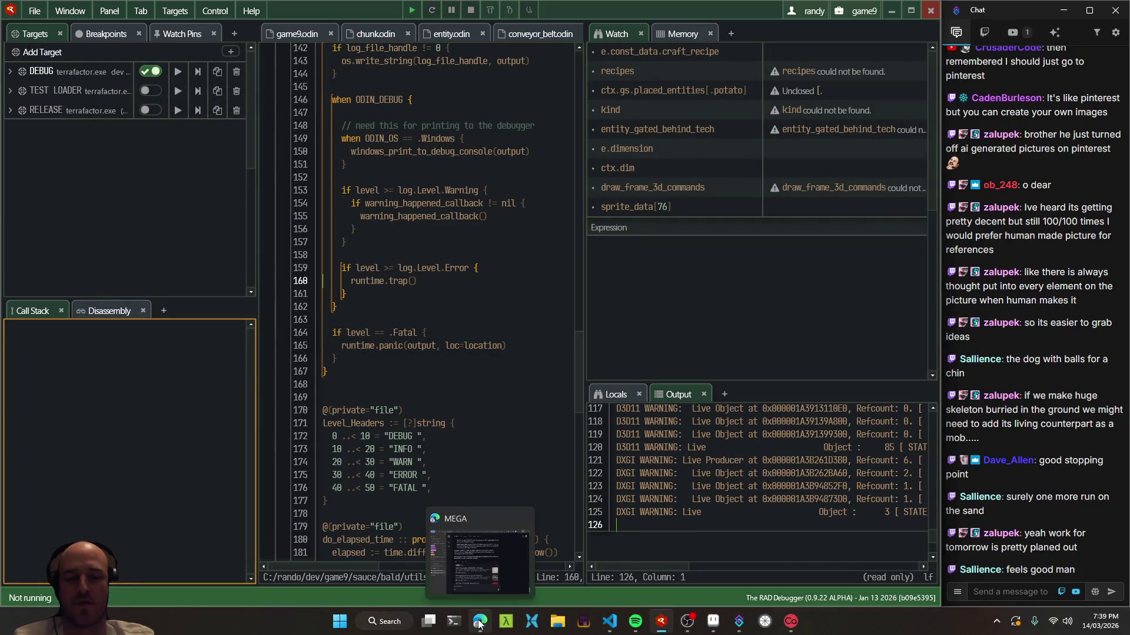
pyautogui.click(717, 627)
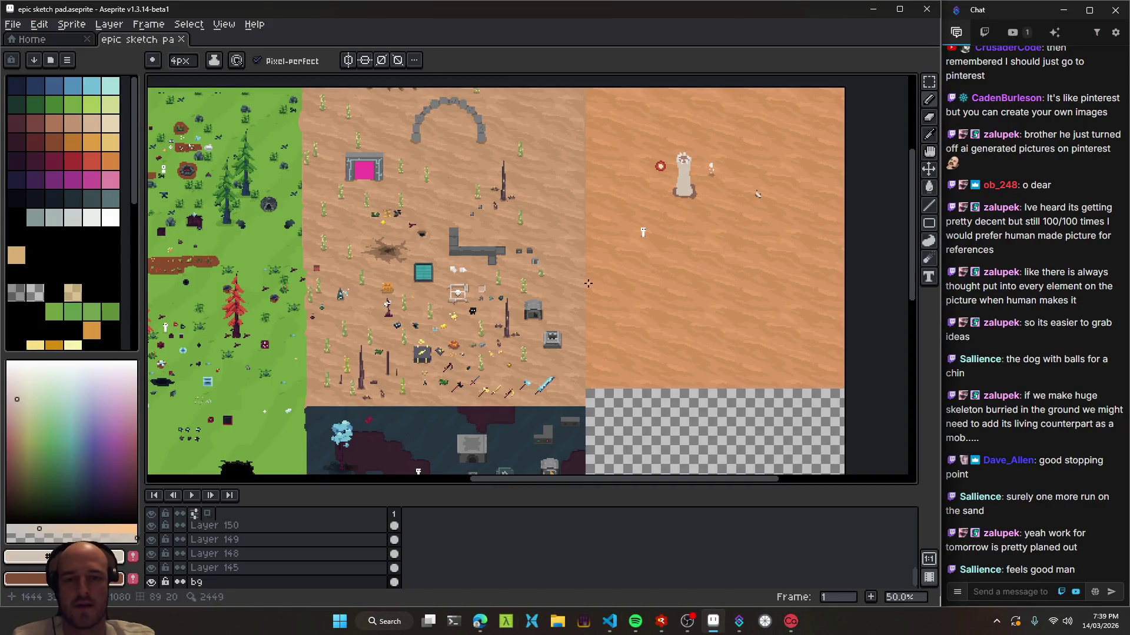